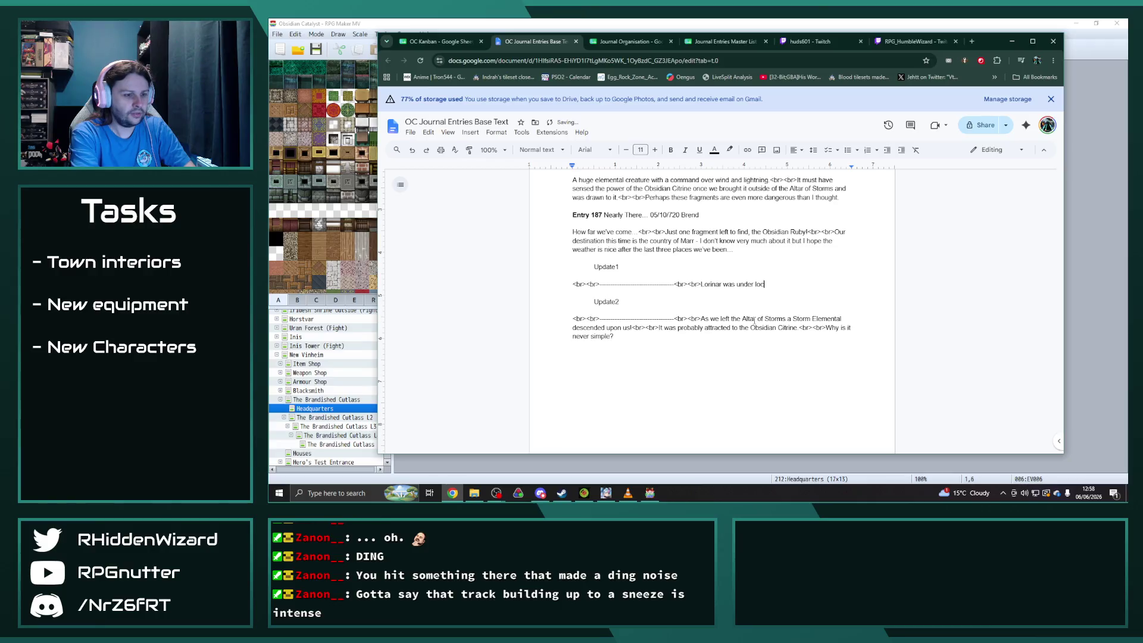
Finish the Update1 text: the lockdown by General Katrycia's soldiers and hoping to reach Terrignan Island.
{"action": "type", "text": "kdown from a huge sq"}
{"action": "type", "text": "uad "}
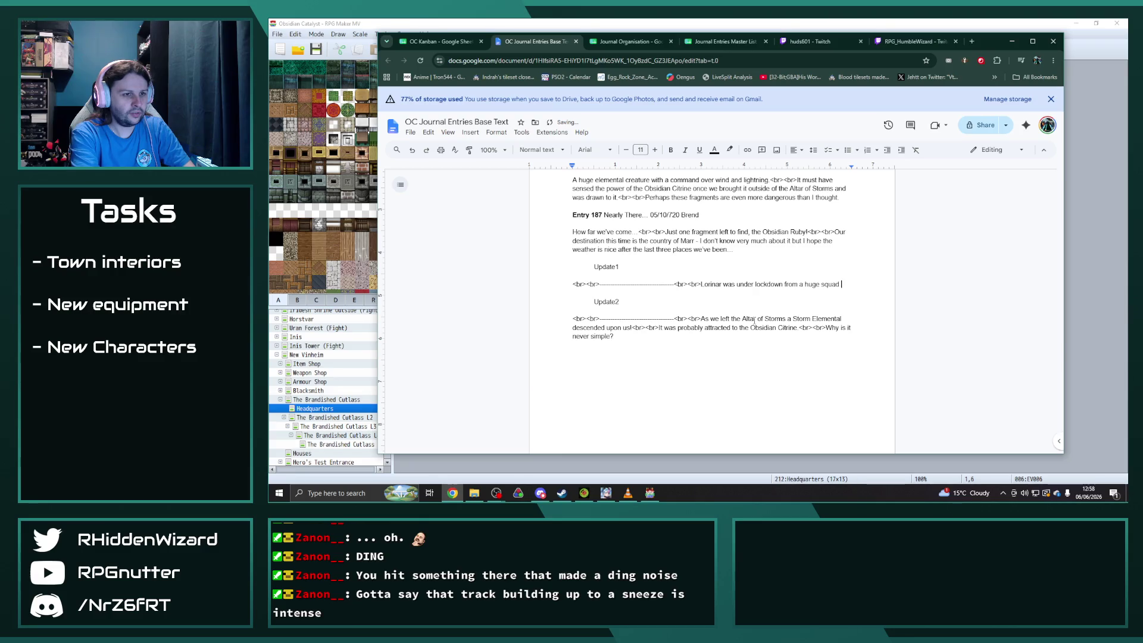
{"action": "type", "text": "of General Ka"}
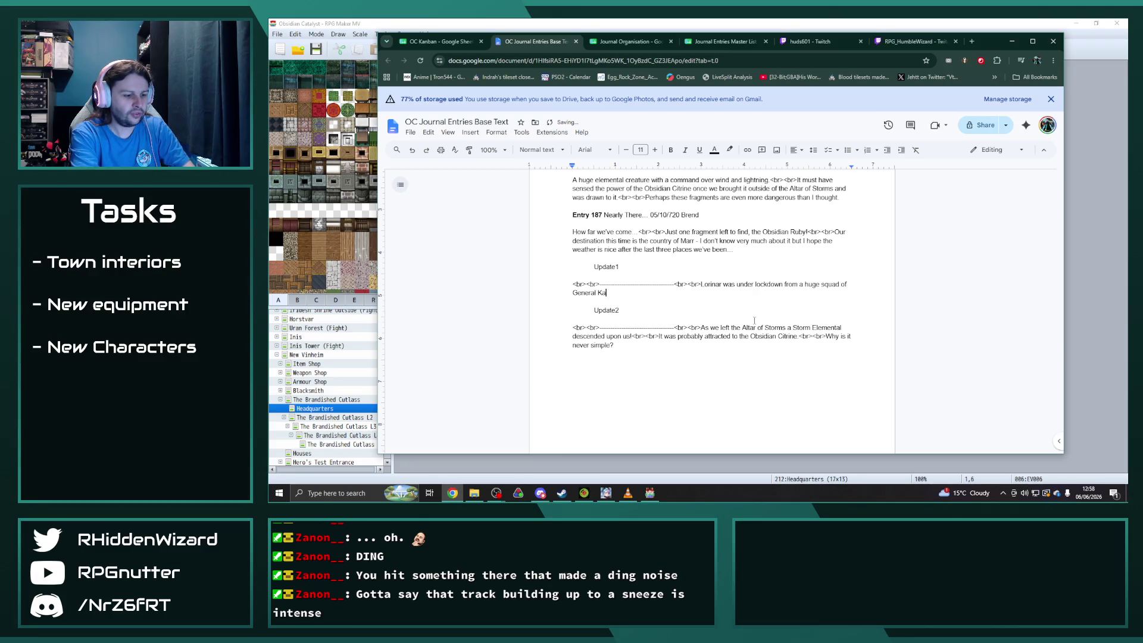
{"action": "type", "text": "trycia's so"}
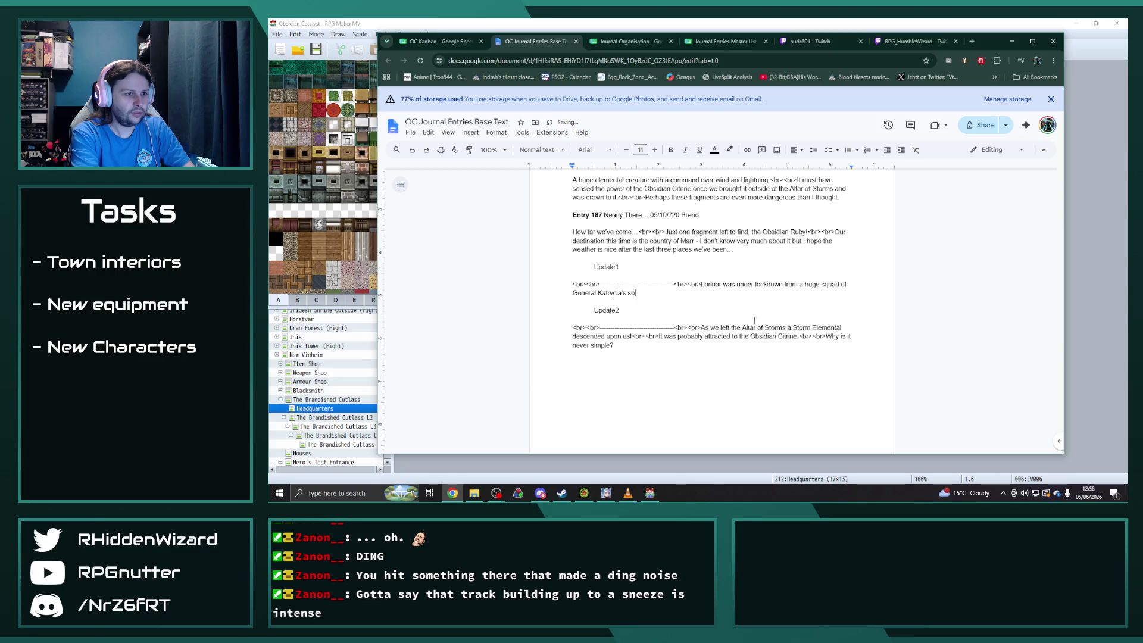
{"action": "type", "text": "ldierbr><br>With them out of the w"}
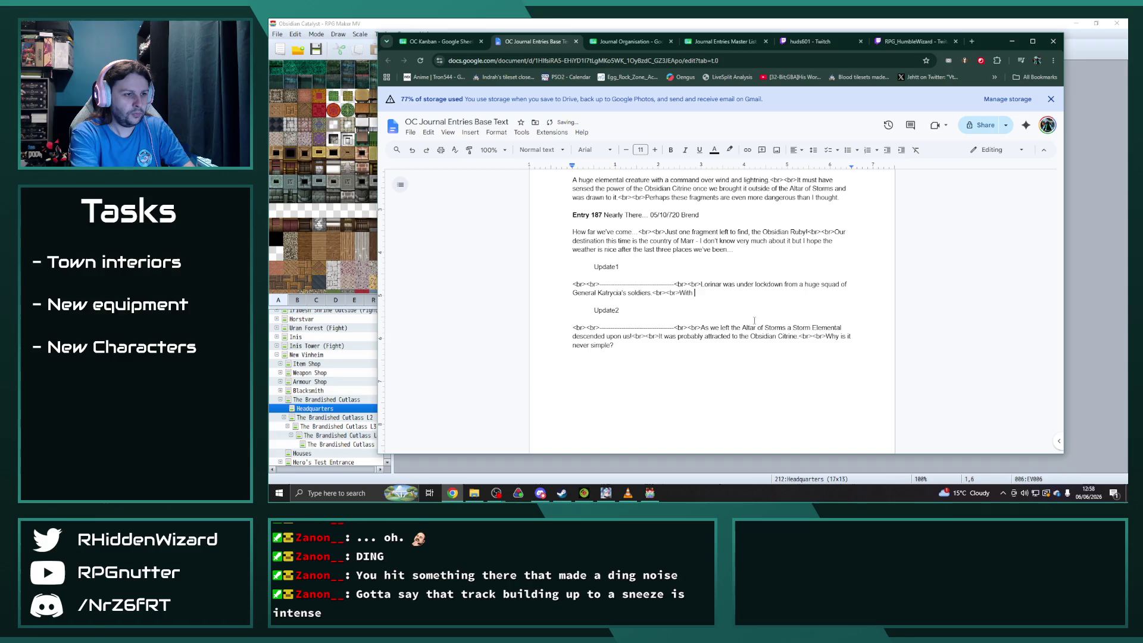
{"action": "type", "text": "ay h"}
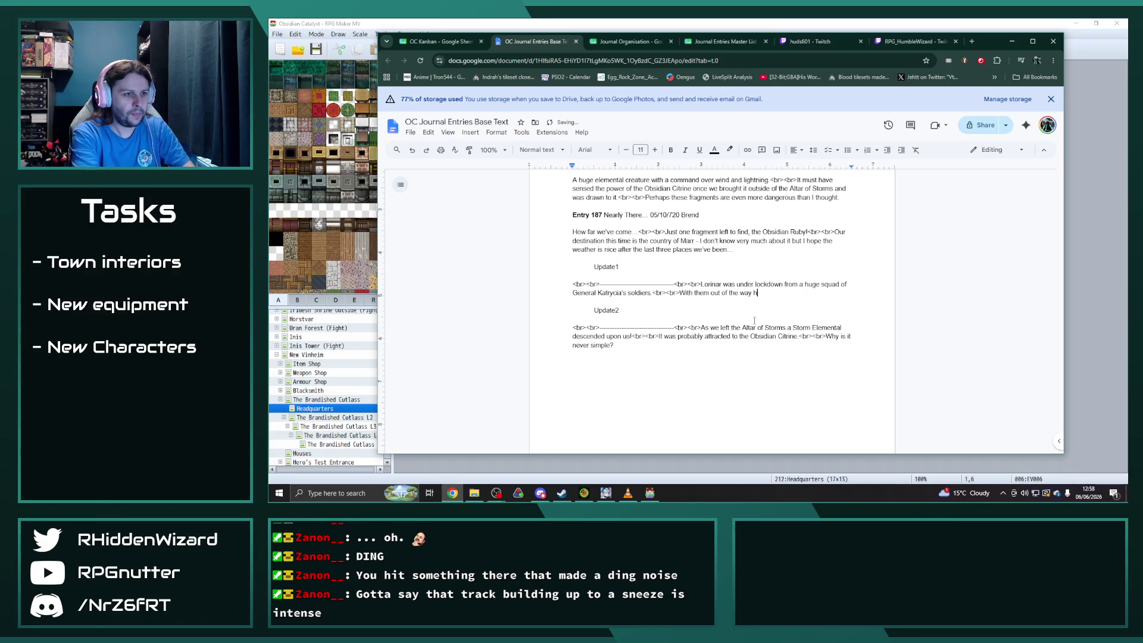
{"action": "type", "text": "opefully we can "}
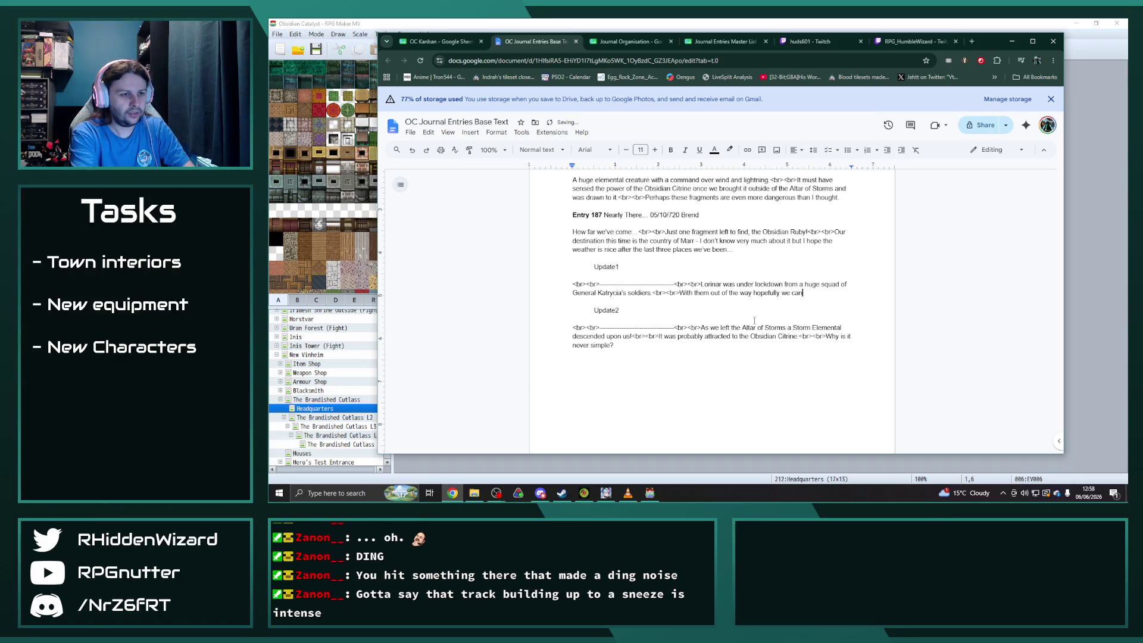
{"action": "type", "text": "find a way to get to"}
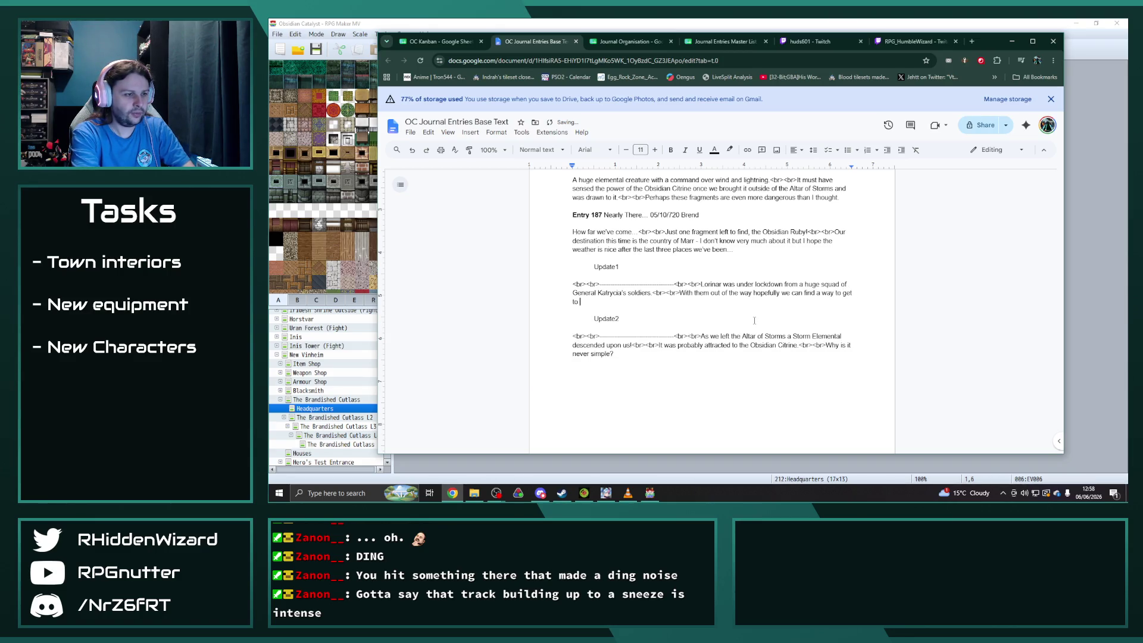
{"action": "type", "text": " Terngnan Island!"}
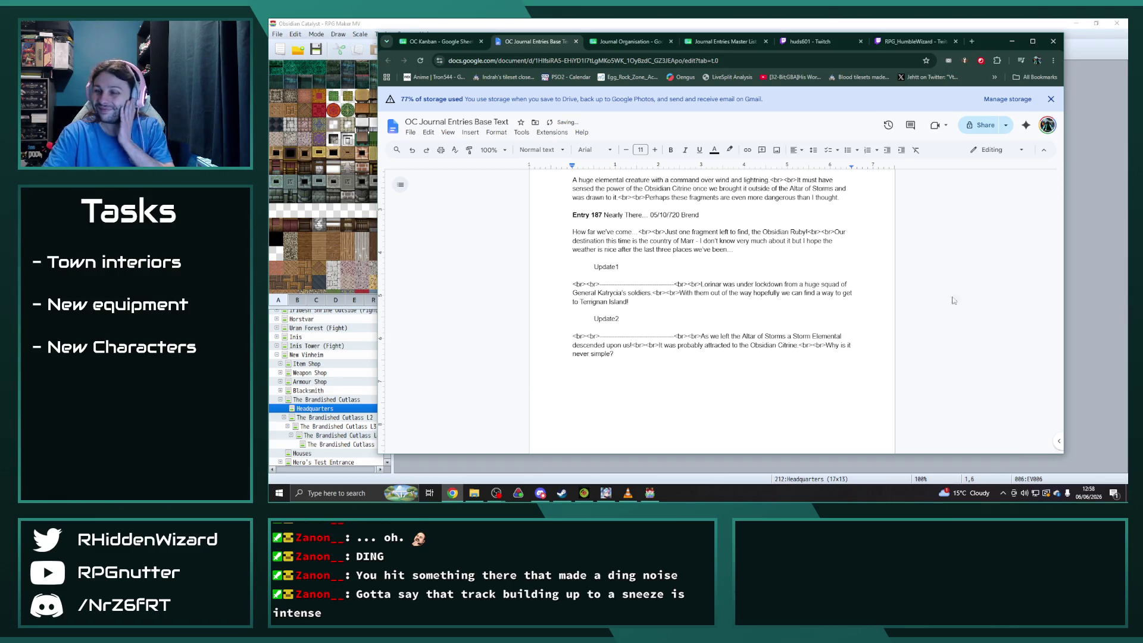
{"action": "left_click", "coordinate": [692, 358]}
Replace the Update2 text with 'It's never simple, is it?' and the Sicherheim Army fleet blockade passage.
{"action": "left_click_drag", "start_coordinate": [692, 358], "coordinate": [705, 337]}
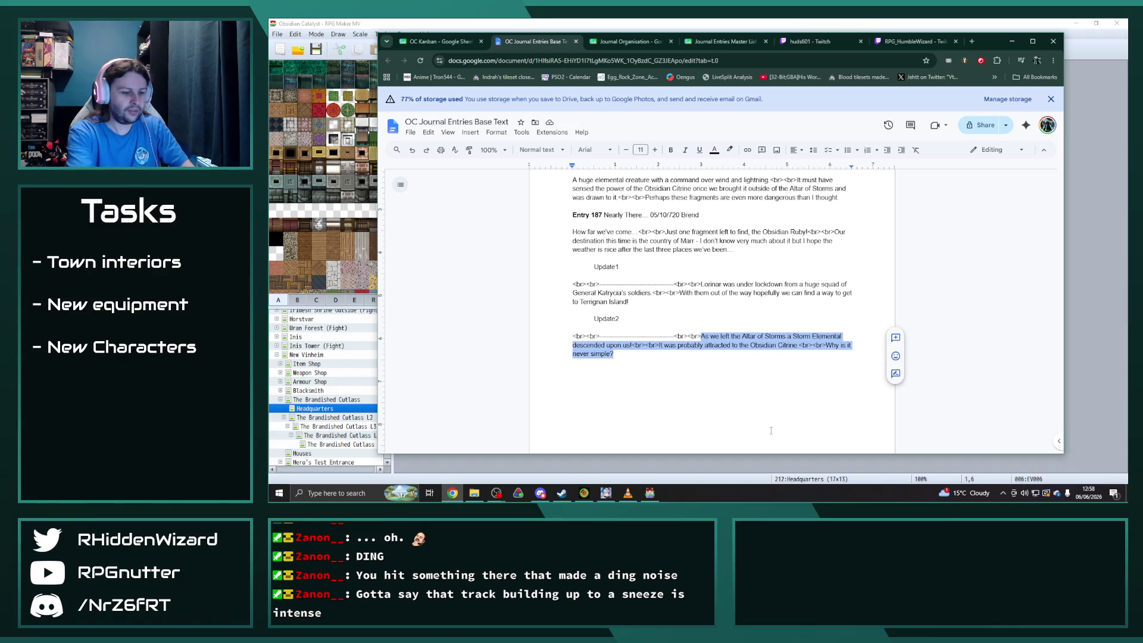
{"action": "type", "text": "It's never sim"}
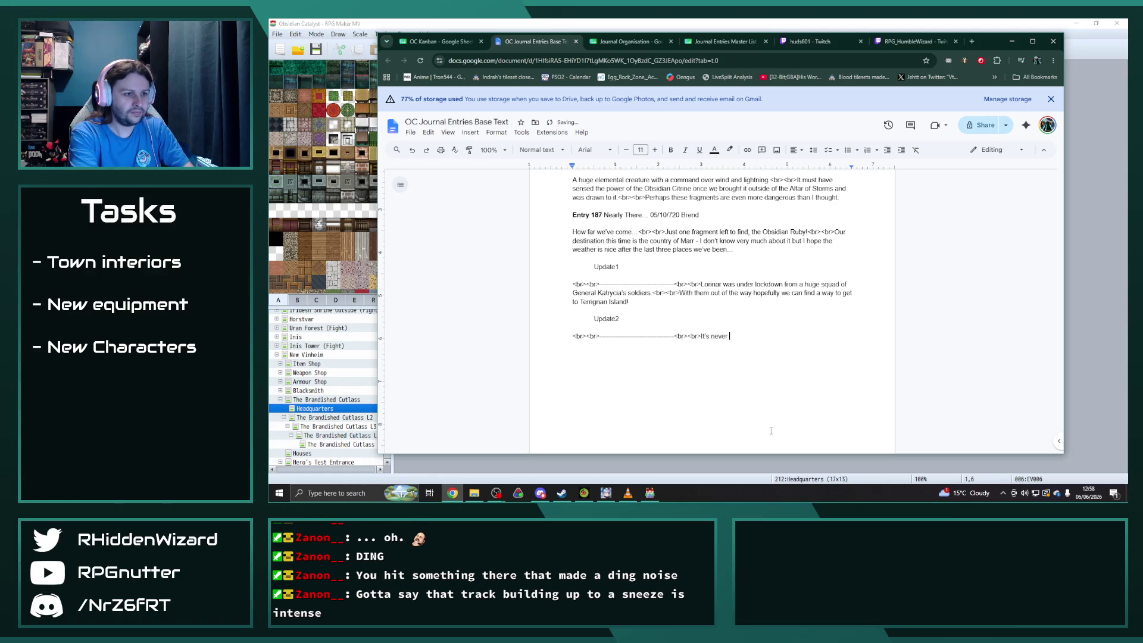
{"action": "type", "text": "ple"}
{"action": "key", "text": "BackSpace"}
{"action": "type", "text": ", is it?<br>br>There!'s afleet of ships"}
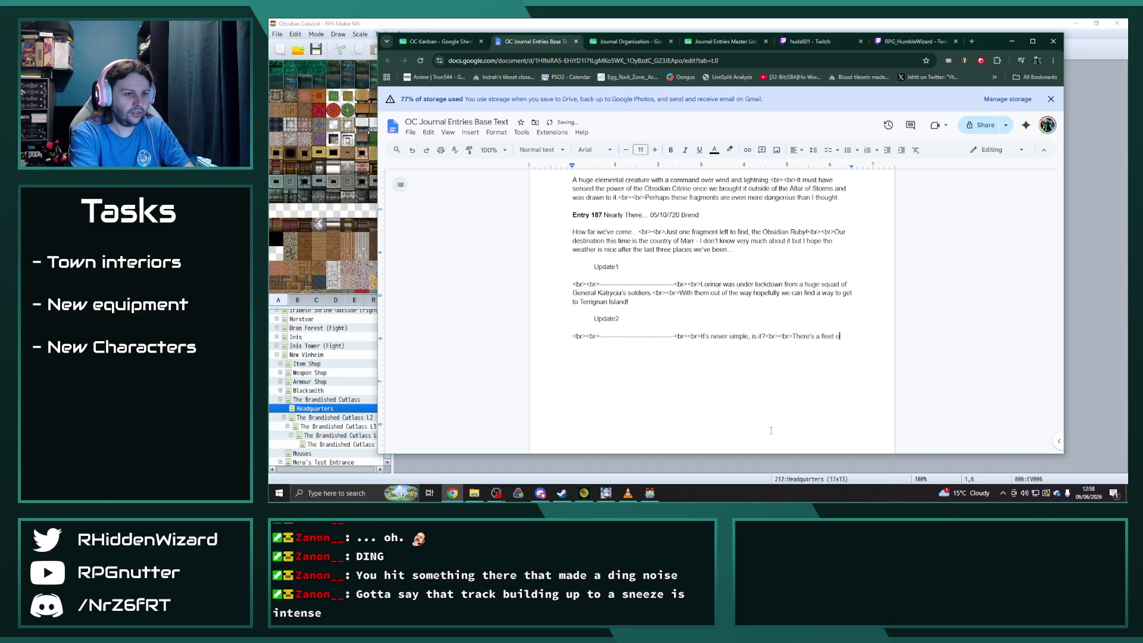
{"action": "type", "text": " from the"}
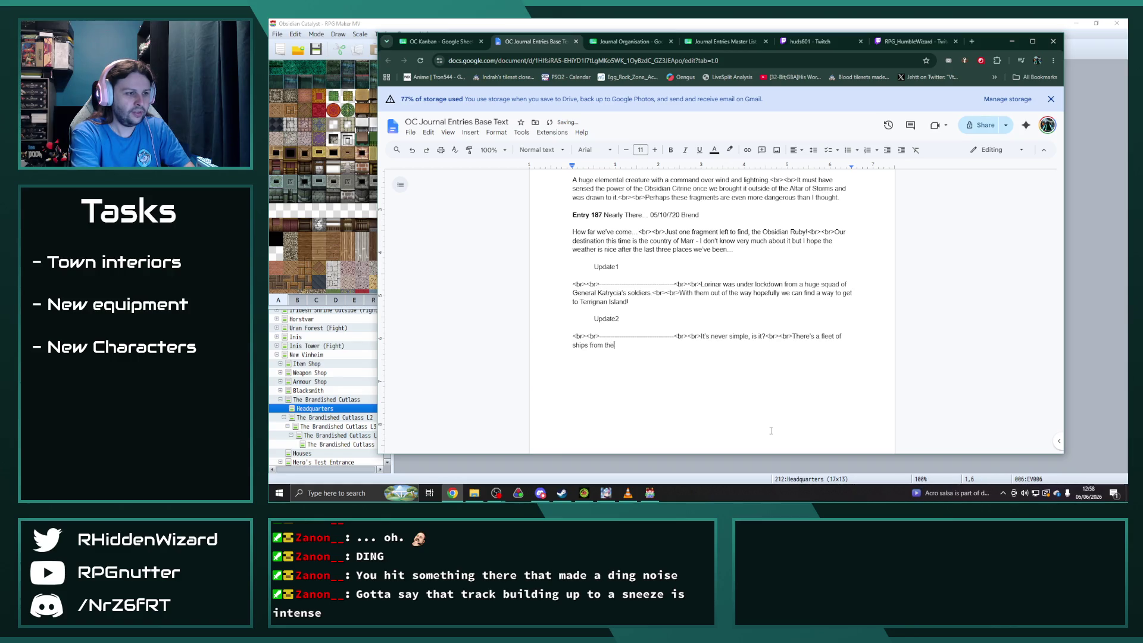
{"action": "type", "text": " Sicher "}
{"action": "type", "text": "eim Army blockading the waters around Lorinar and we're goi"}
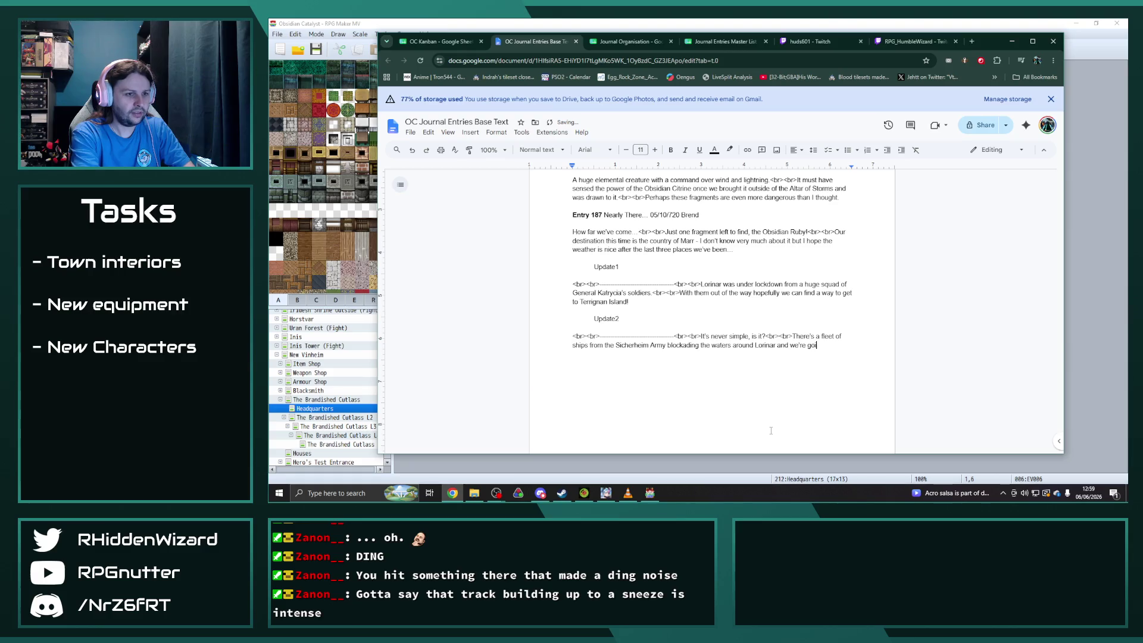
{"action": "type", "text": "to need"}
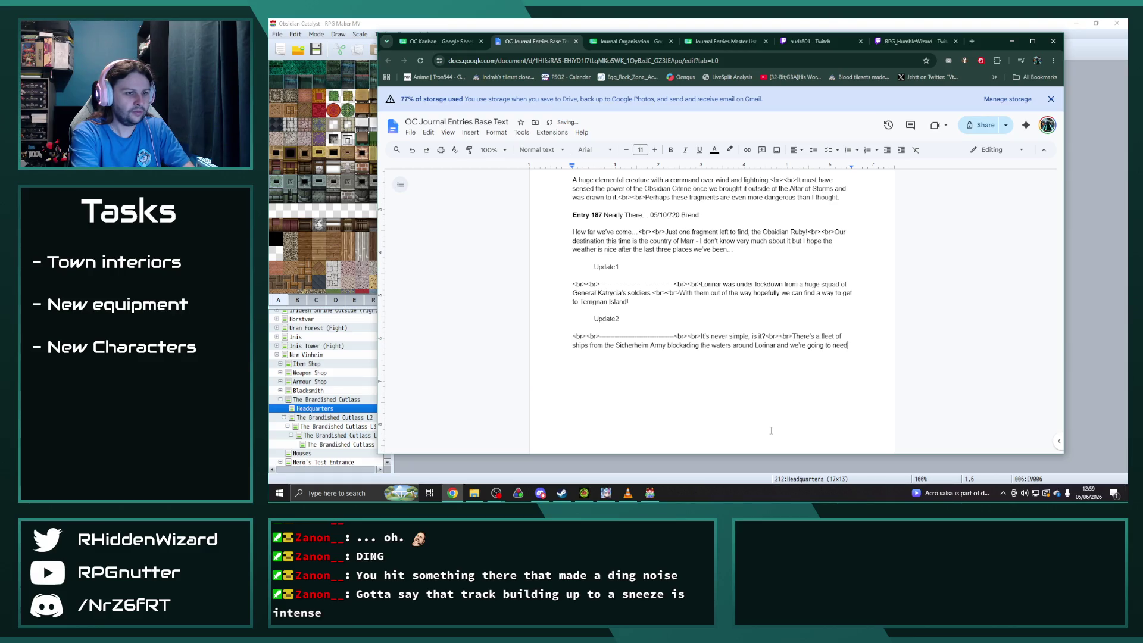
{"action": "type", "text": " to send them packing b"}
{"action": "type", "text": "efore"}
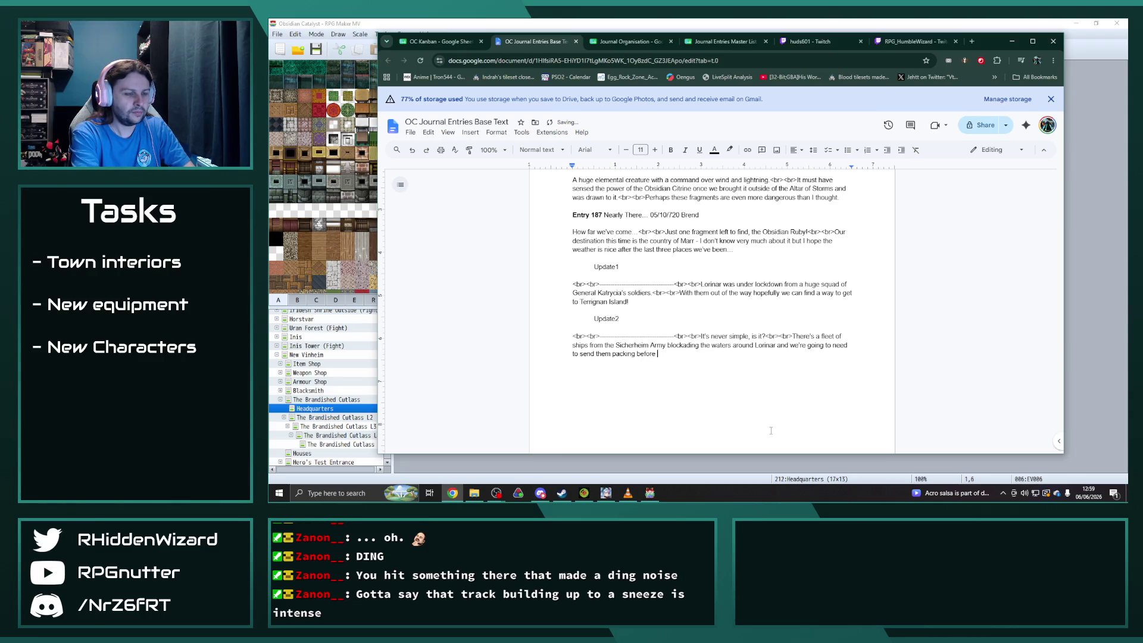
{"action": "type", "text": "we can at"}
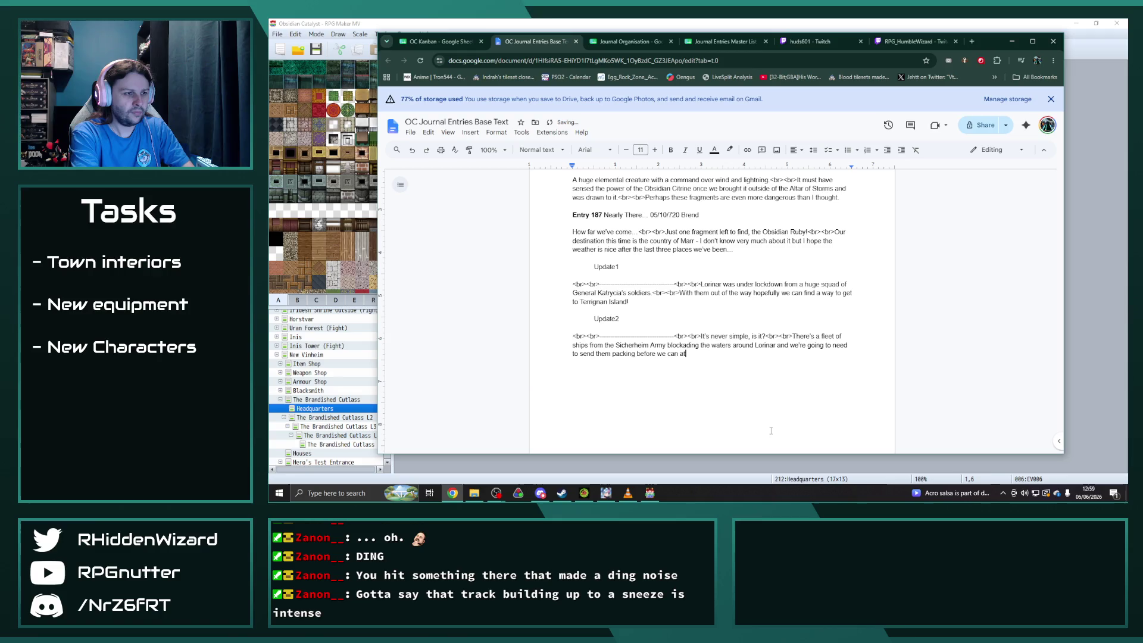
{"action": "type", "text": "temp tthe "}
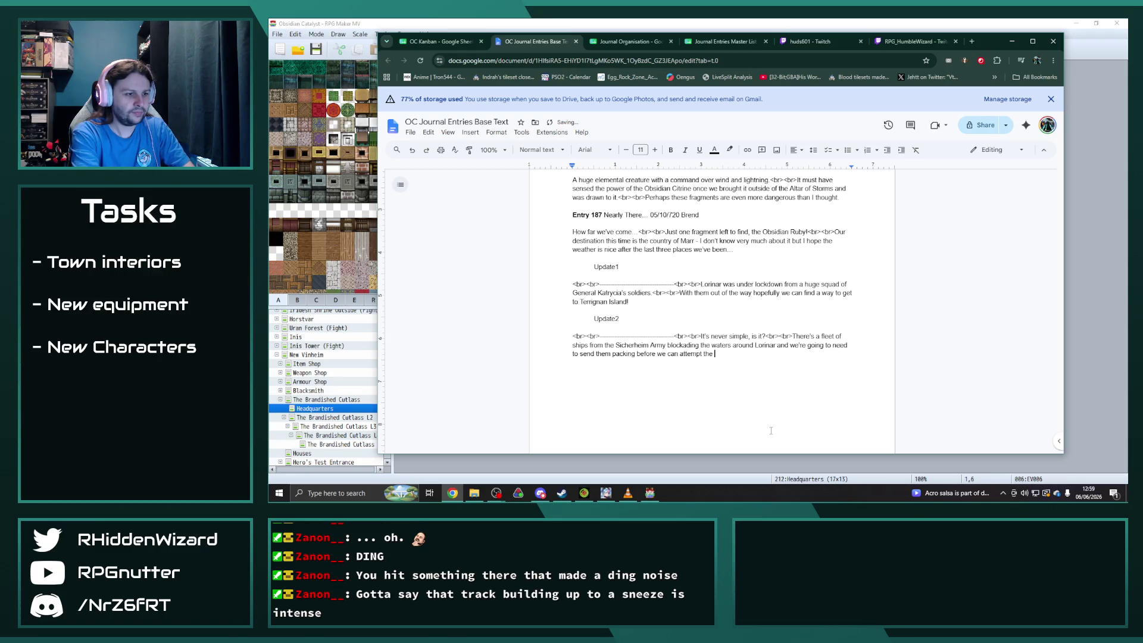
{"action": "type", "text": "journey to"}
{"action": "type", "text": " Terrignan Isla"}
{"action": "type", "text": "nd."}
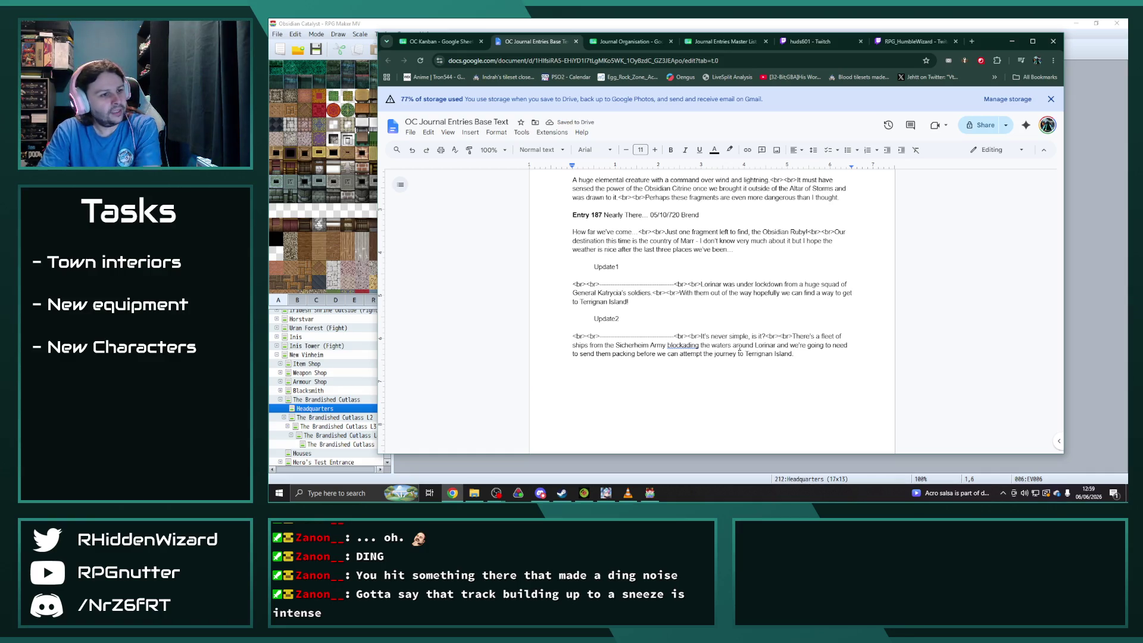
{"action": "left_click_drag", "start_coordinate": [801, 354], "coordinate": [529, 323]}
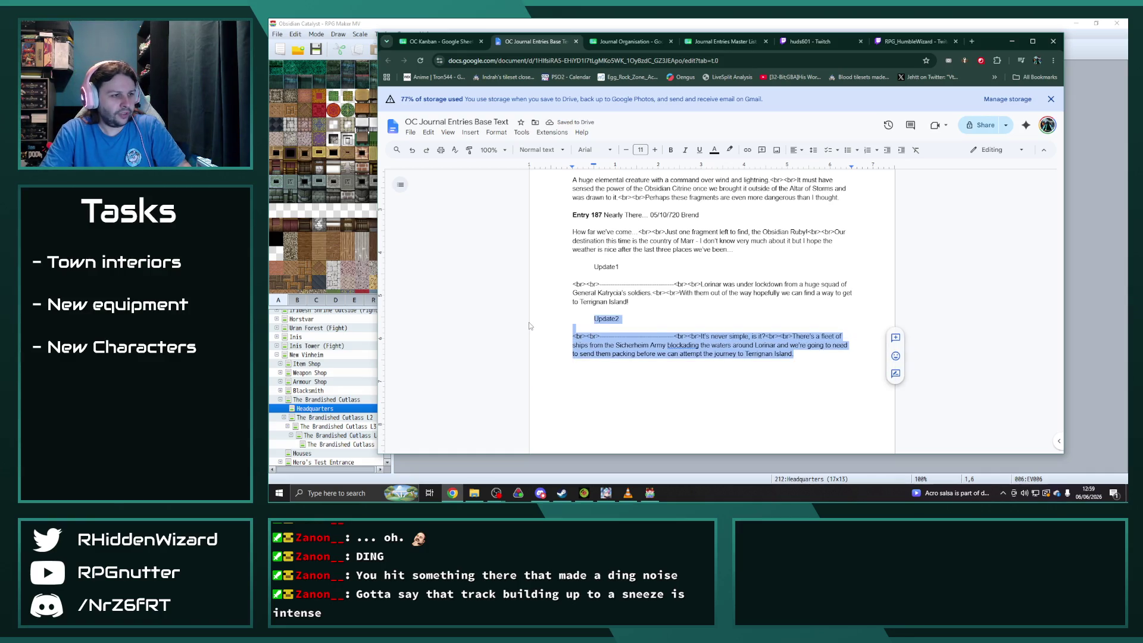
Duplicate the Update2 heading and paragraph below it and renumber the copy to Update3.
{"action": "key", "text": "ctrl+c"}
{"action": "left_click", "coordinate": [804, 357]}
{"action": "key", "text": "Return"}
{"action": "key", "text": "ctrl+v"}
{"action": "left_click", "coordinate": [619, 371]}
{"action": "key", "text": "BackSpace"}
{"action": "type", "text": "3"}
Rewrite the Update3 paragraph as 'You know, I didn't hate being part of the Naval Corps…', then minimize the browser.
{"action": "left_click_drag", "start_coordinate": [817, 410], "coordinate": [701, 390]}
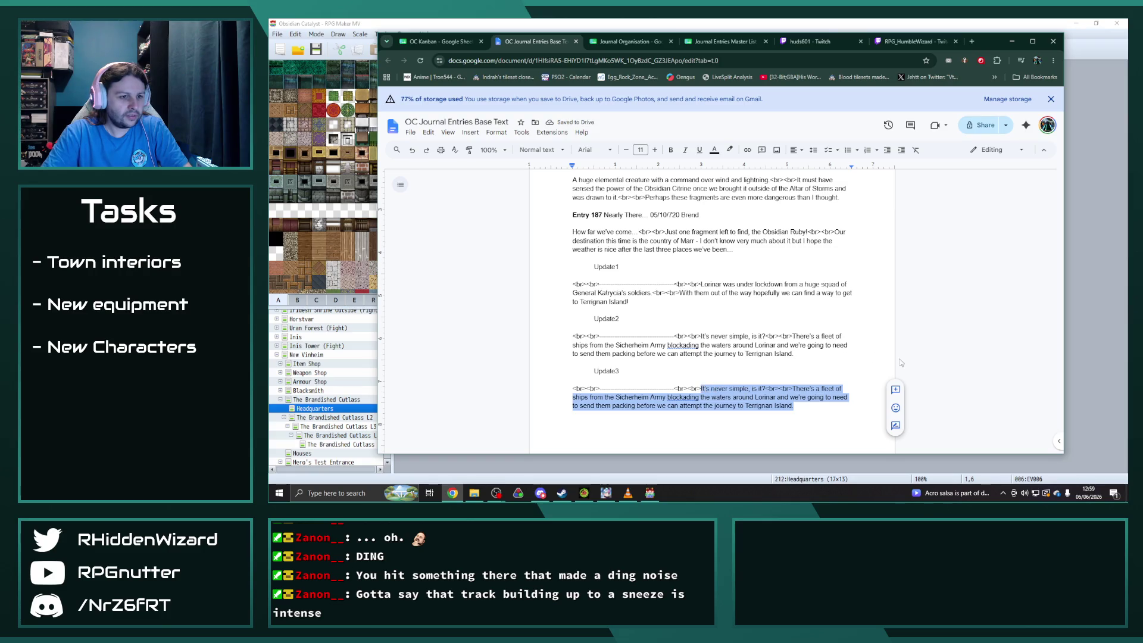
{"action": "type", "text": "Y"}
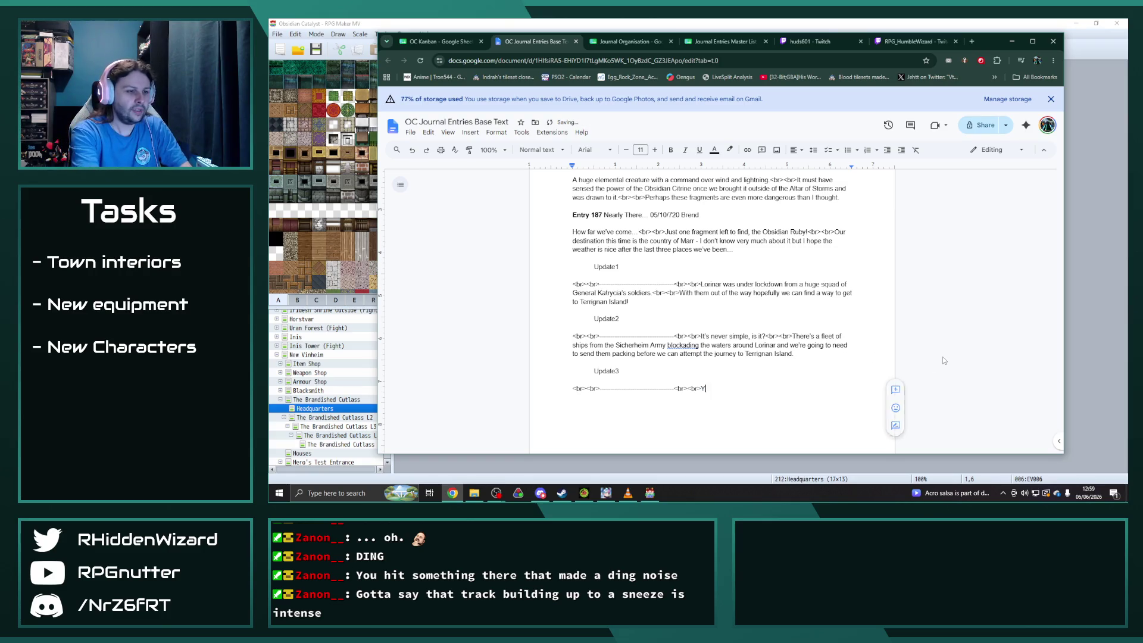
{"action": "type", "text": "ou know, I didn't hate "}
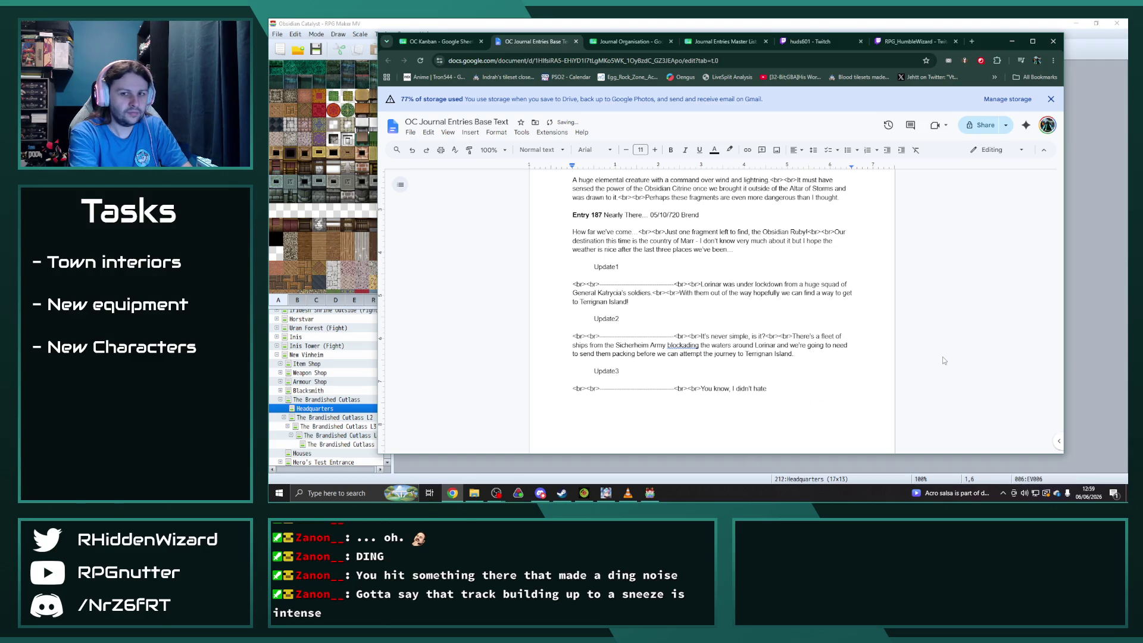
{"action": "type", "text": "being"}
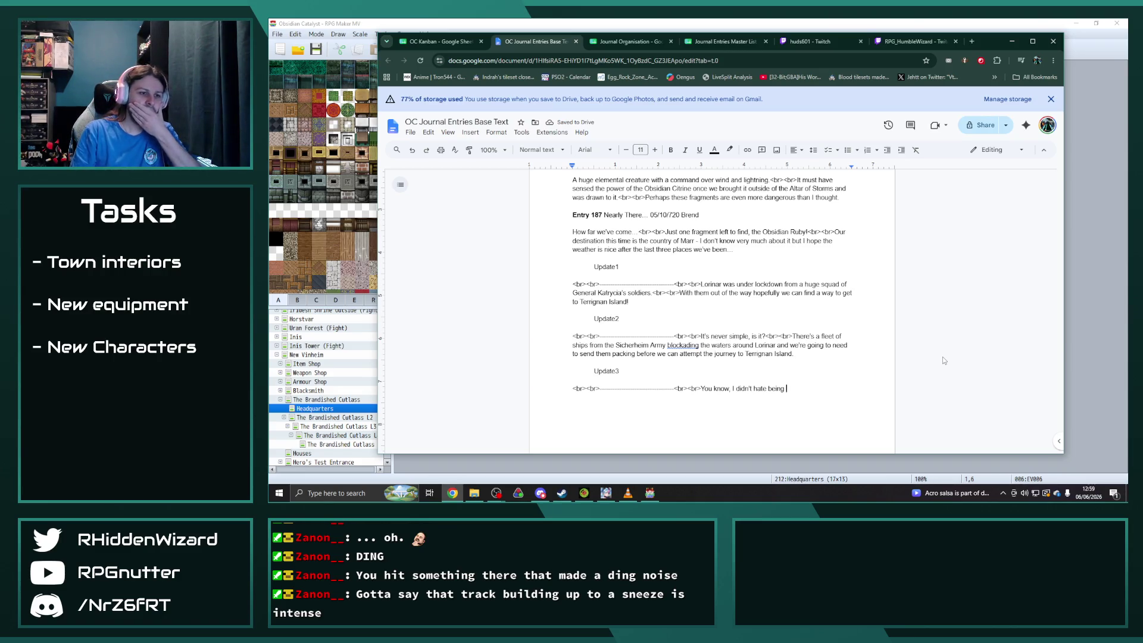
{"action": "type", "text": "part of t"}
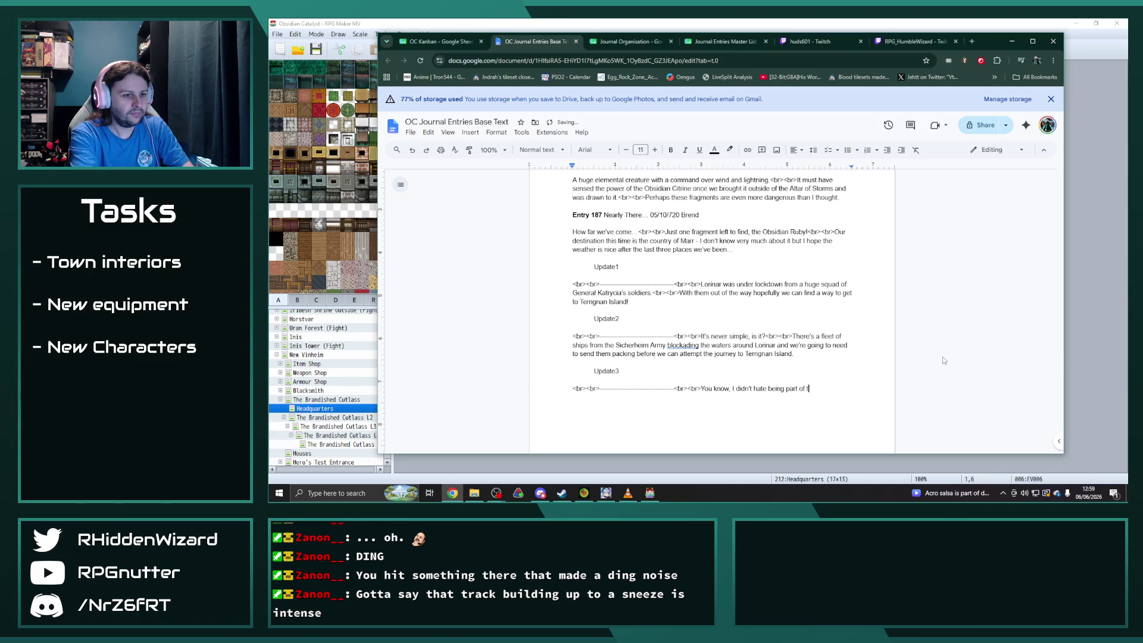
{"action": "type", "text": "he Naval"}
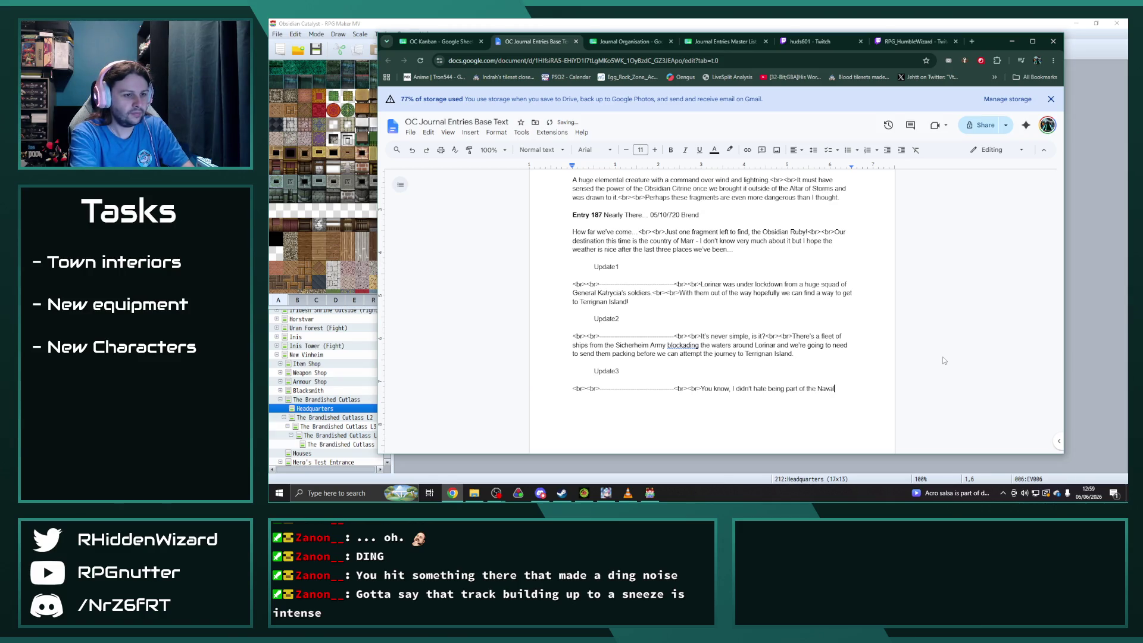
{"action": "type", "text": " Corps. "}
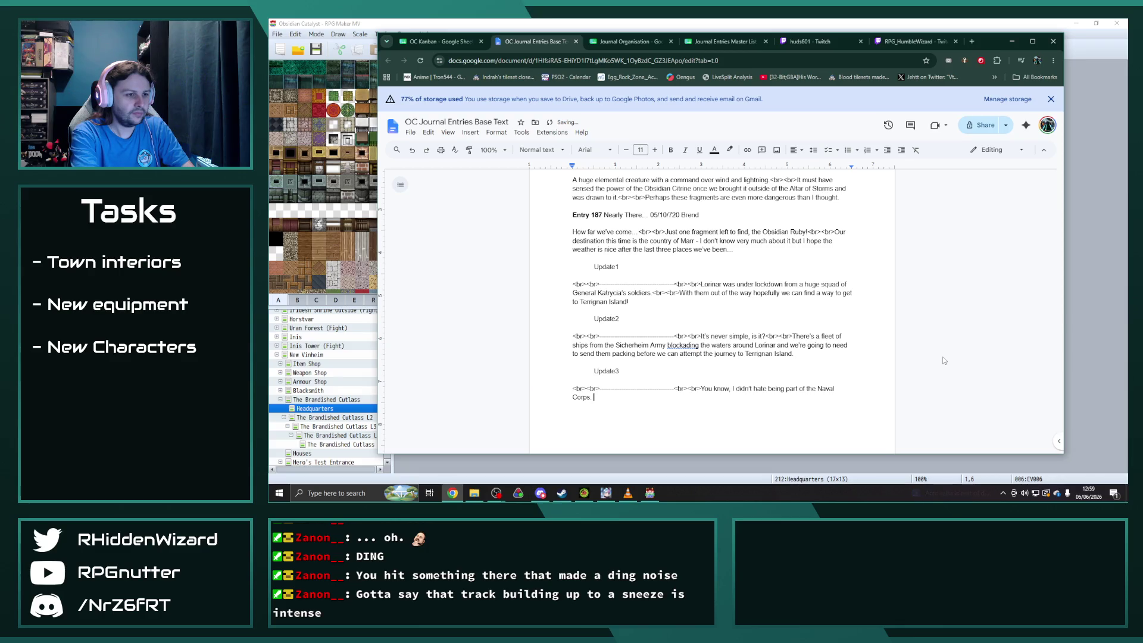
{"action": "type", "text": "<br><br"}
{"action": "type", "text": ">Not sure I"}
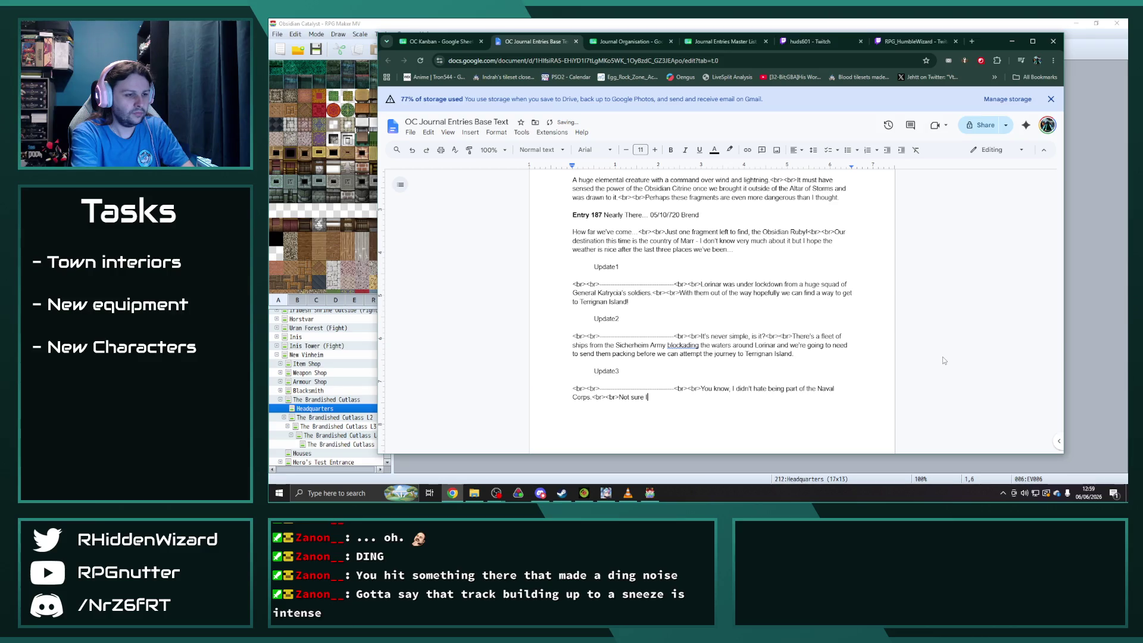
{"action": "type", "text": "'d want to do it "}
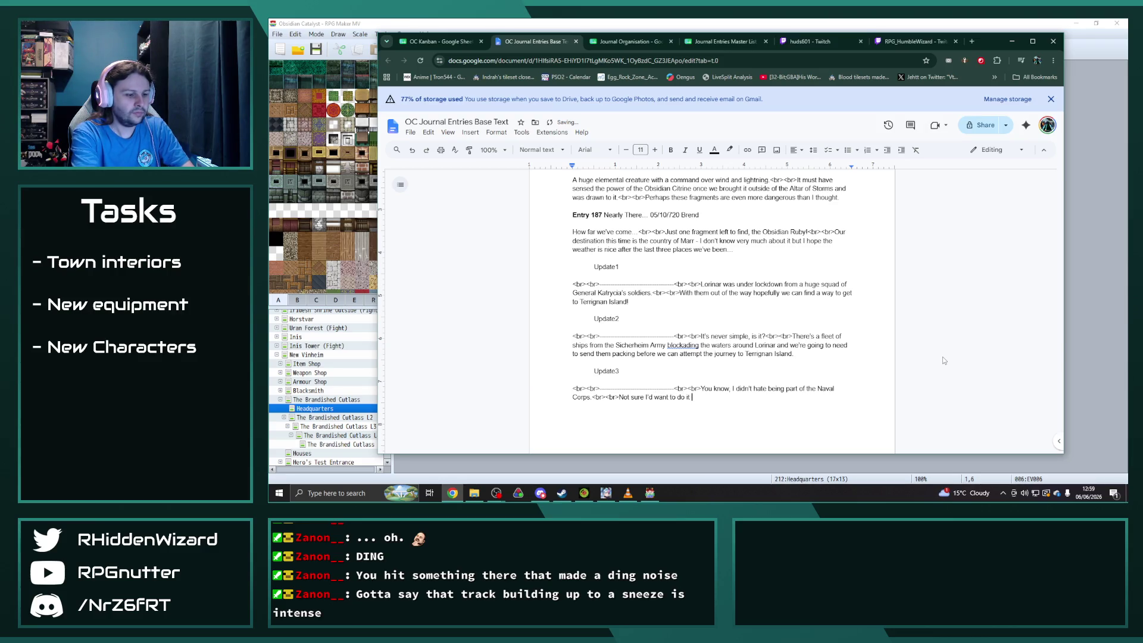
{"action": "type", "text": "gain t"}
{"action": "type", "text": "hough!"}
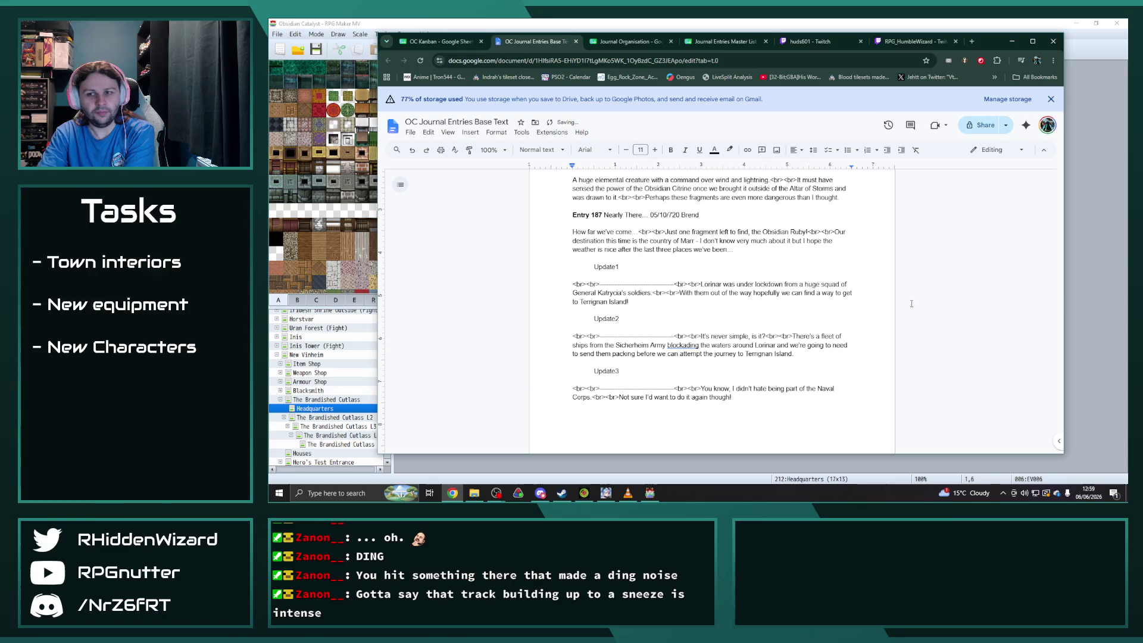
{"action": "left_click", "coordinate": [1012, 41]}
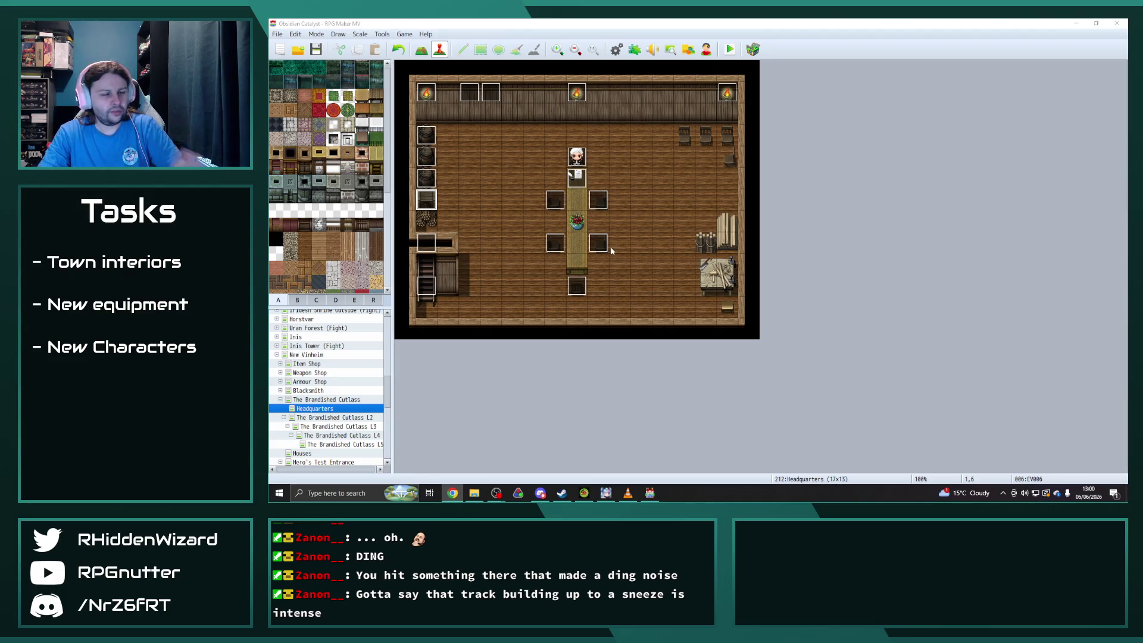
In the YEP_QuestJournal plugin settings, copy Quest 30 into the empty Quest 31 slot.
{"action": "left_click", "coordinate": [634, 50]}
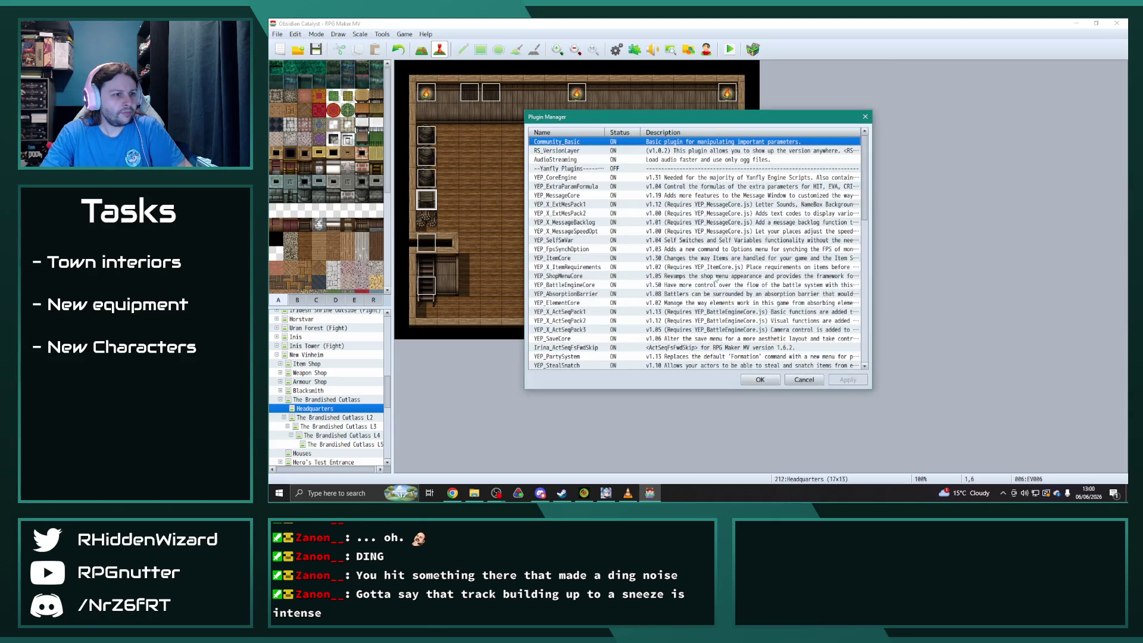
{"action": "scroll", "coordinate": [652, 287], "scroll_direction": "down", "scroll_amount": 15}
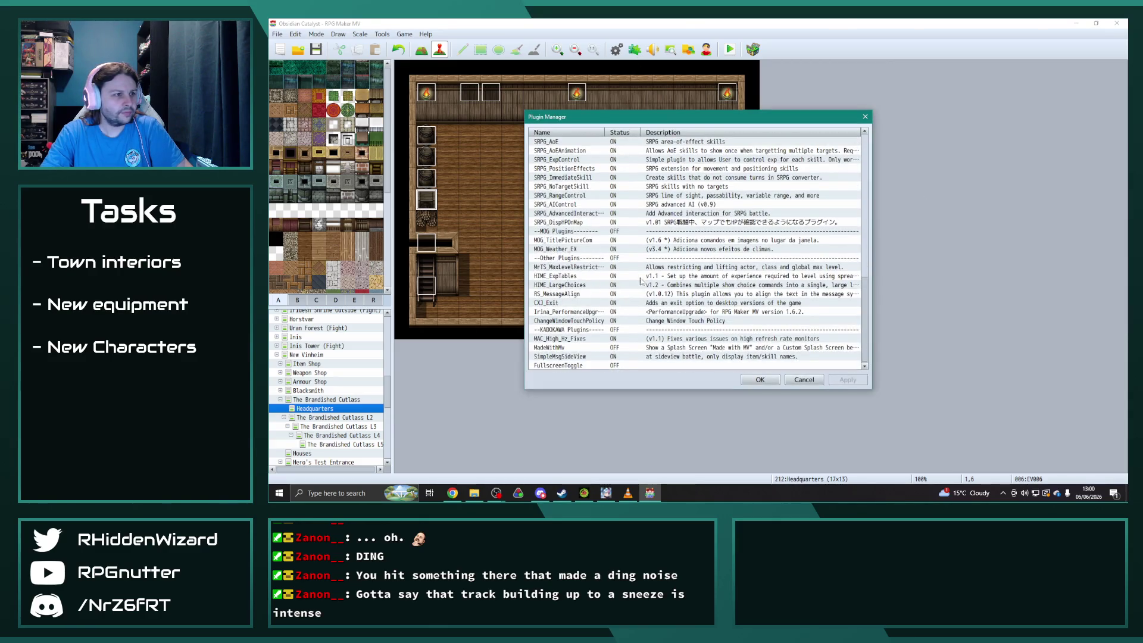
{"action": "scroll", "coordinate": [619, 238], "scroll_direction": "up", "scroll_amount": 4}
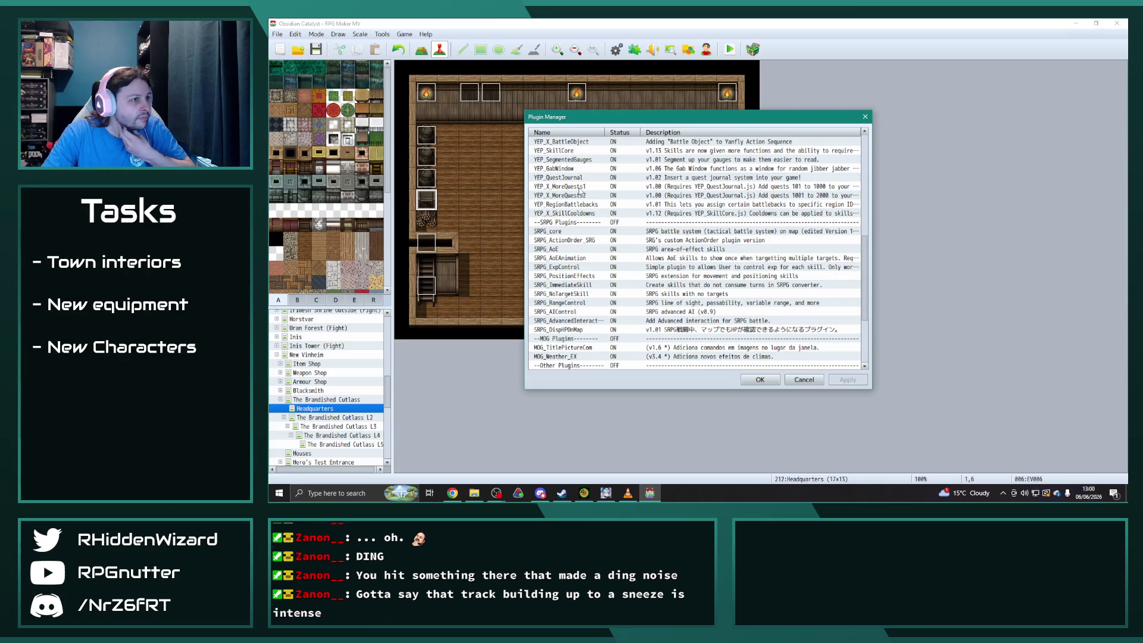
{"action": "double_click", "coordinate": [575, 178]}
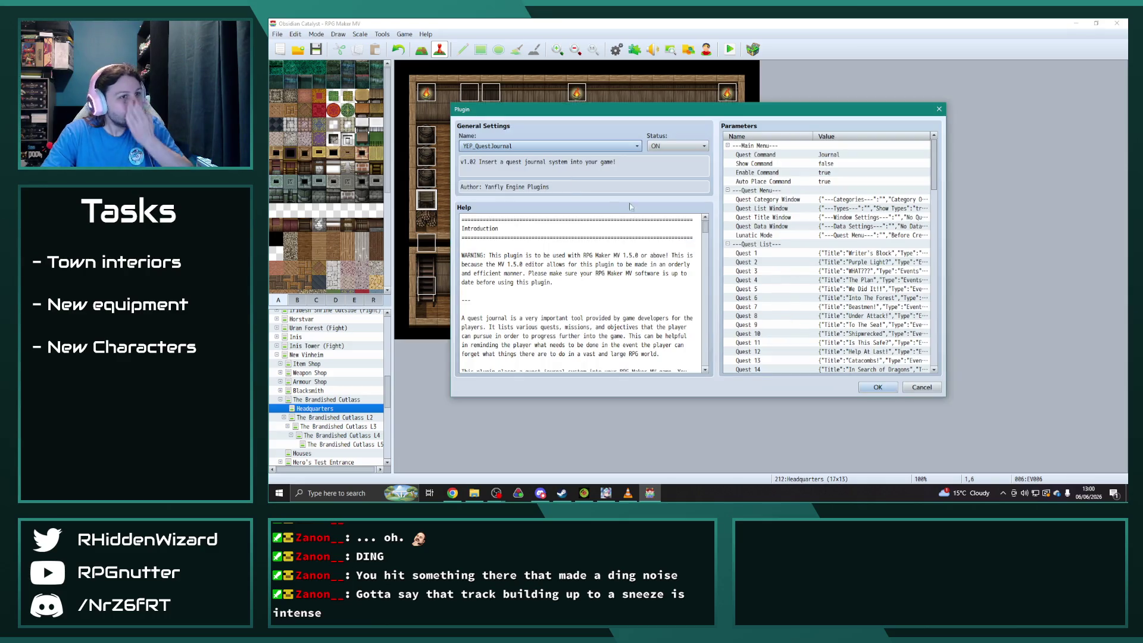
{"action": "scroll", "coordinate": [889, 309], "scroll_direction": "down", "scroll_amount": 8}
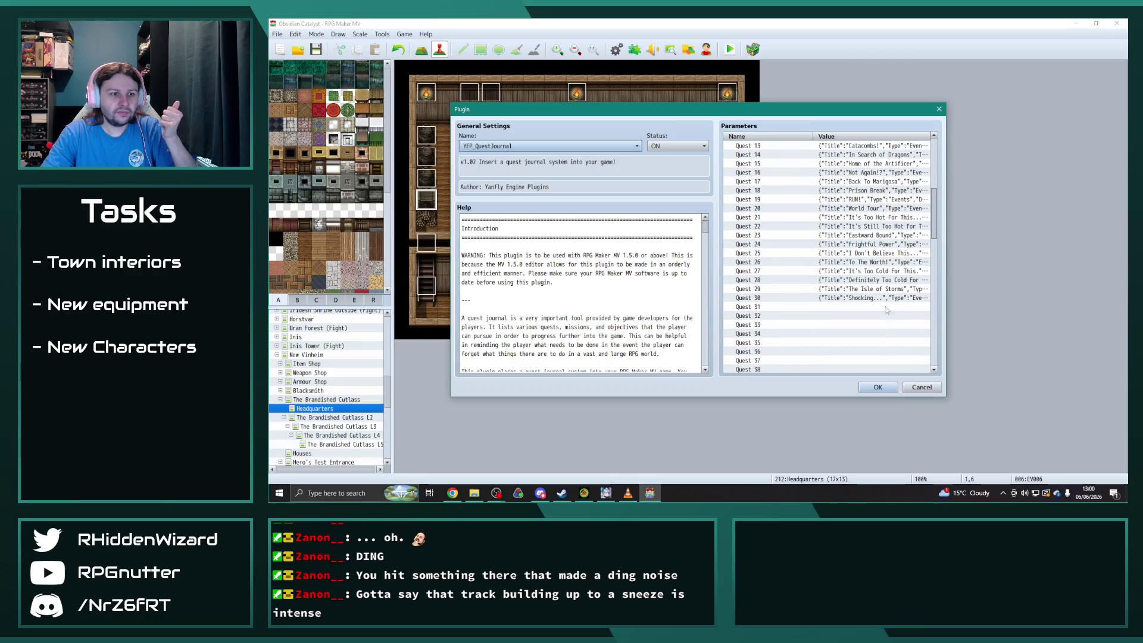
{"action": "left_click", "coordinate": [862, 298]}
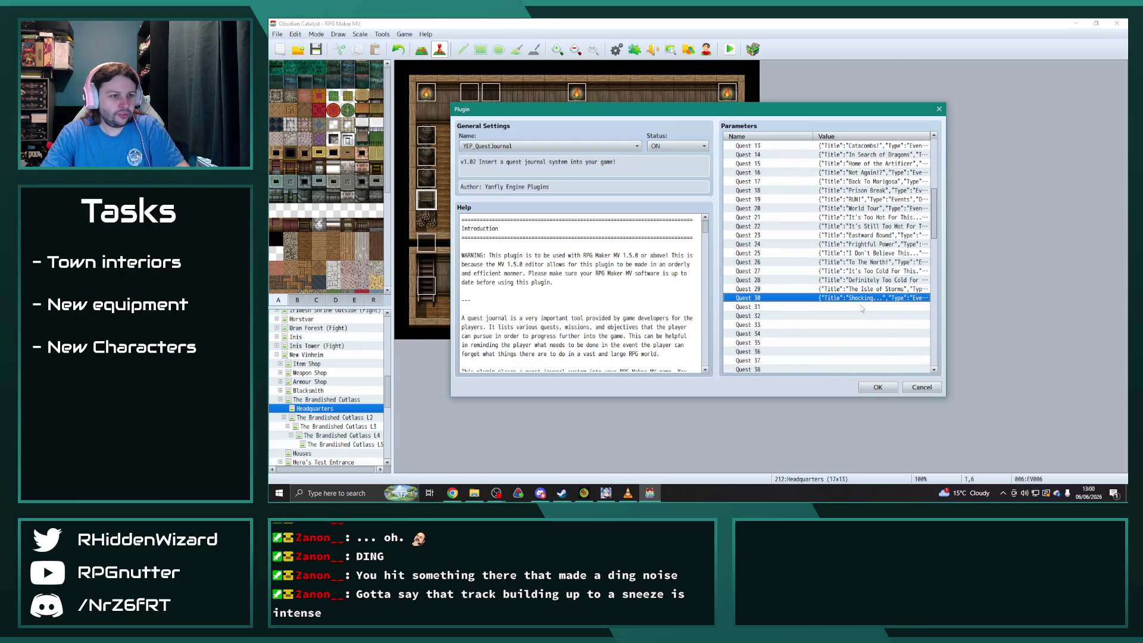
{"action": "left_click", "coordinate": [864, 307]}
{"action": "key", "text": "ctrl+v"}
{"action": "double_click", "coordinate": [868, 307]}
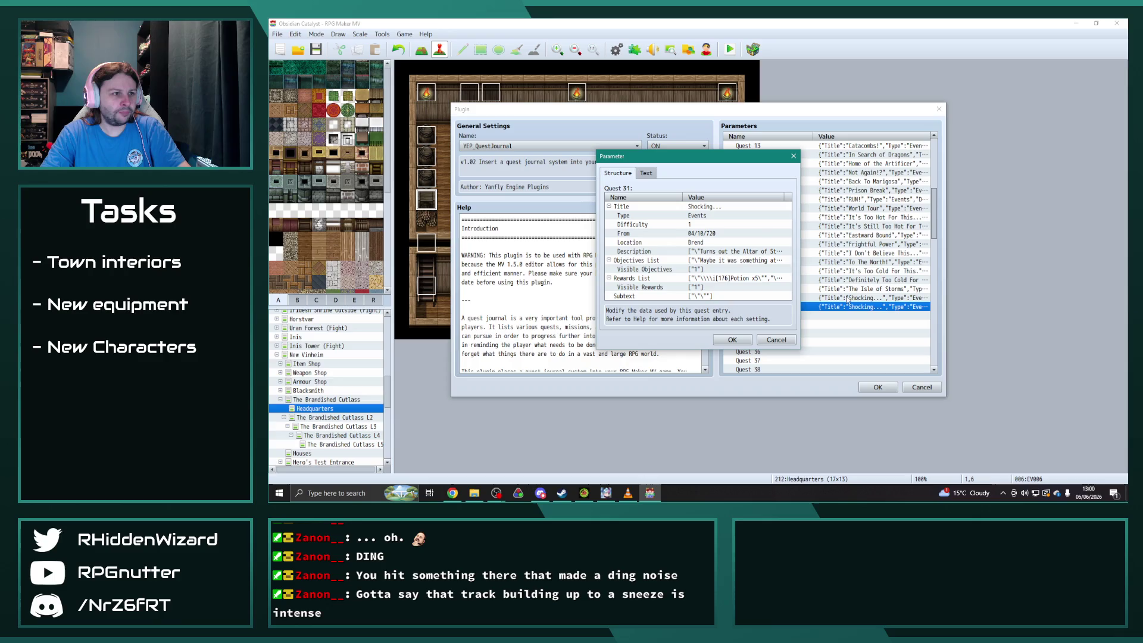
Set Quest 31's title to 'Nearly There...', From date 05/10/720, and location New Vinheim.
{"action": "double_click", "coordinate": [708, 208]}
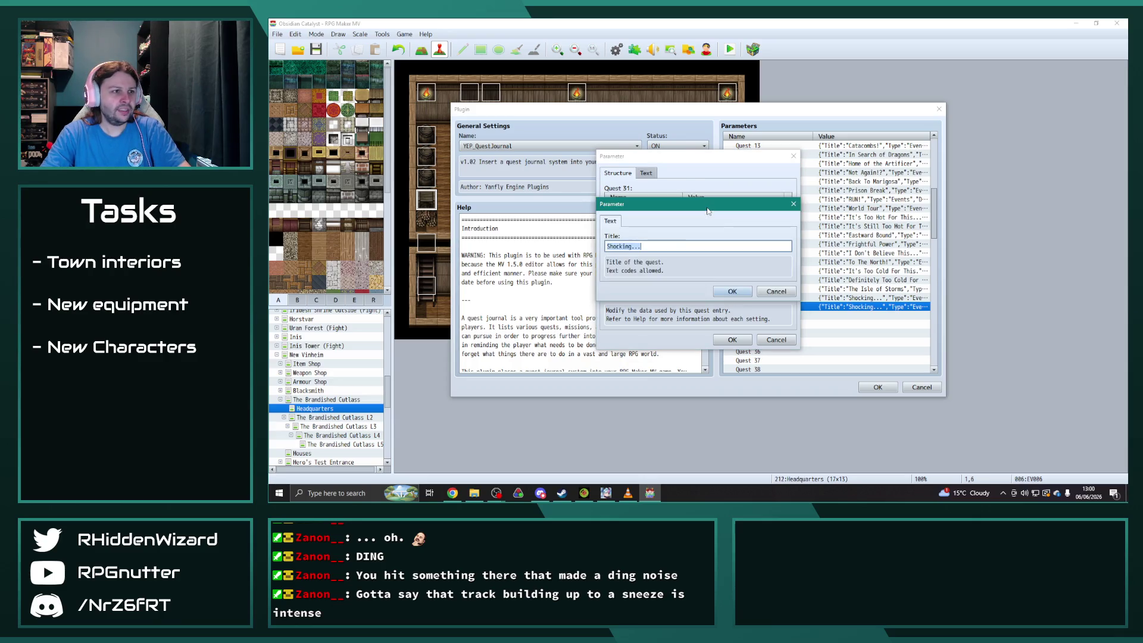
{"action": "type", "text": "Nearly There..."}
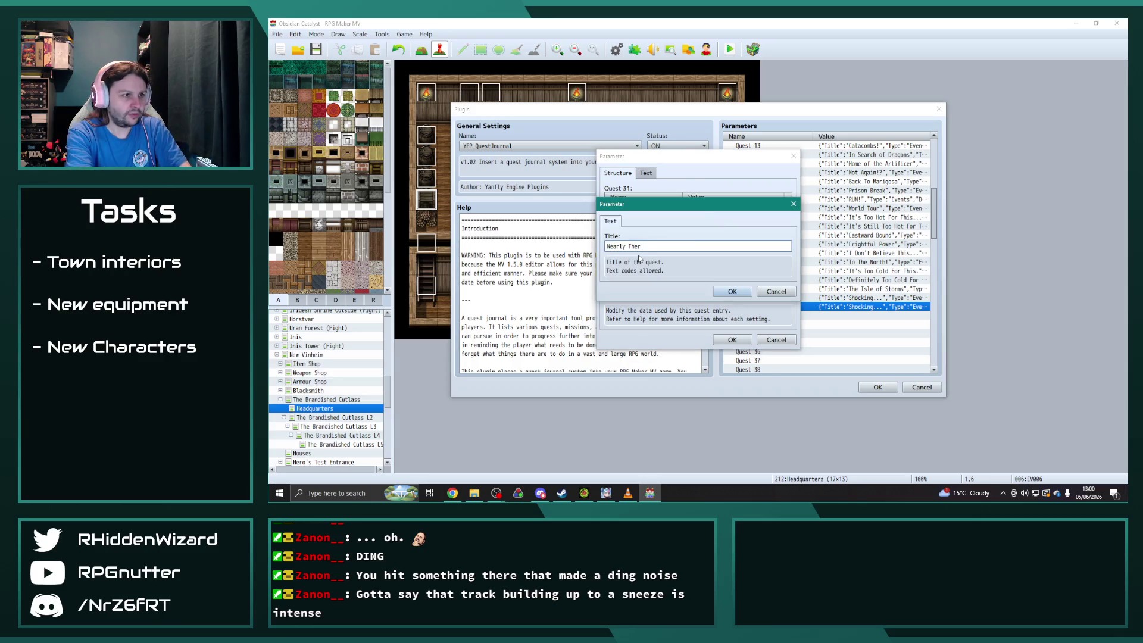
{"action": "left_click", "coordinate": [733, 292]}
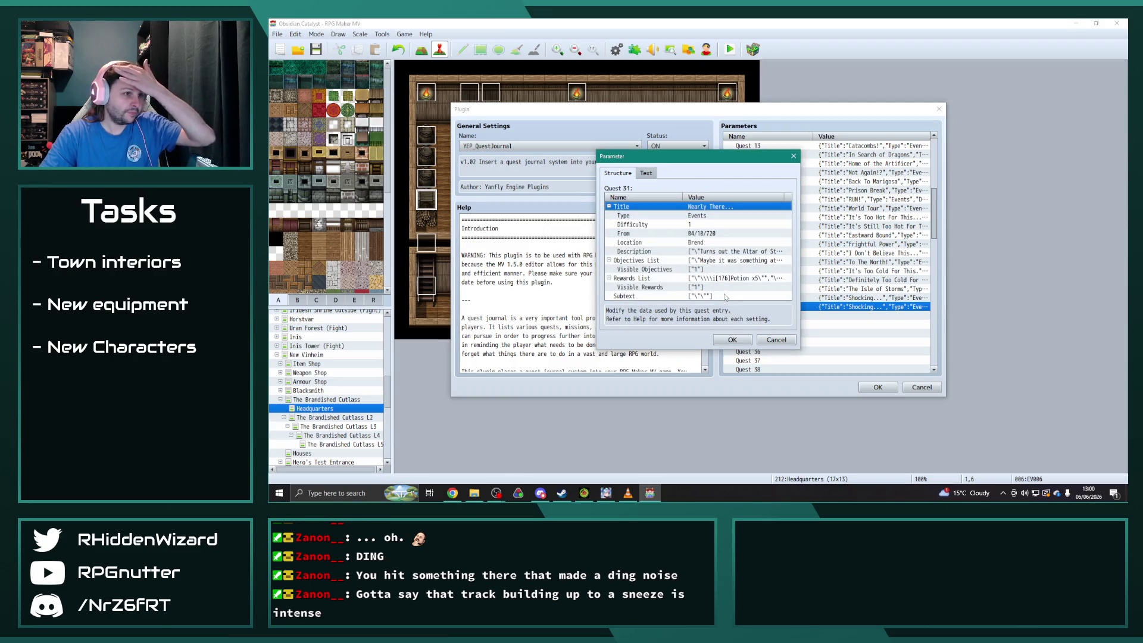
{"action": "double_click", "coordinate": [697, 233]}
{"action": "left_click", "coordinate": [609, 245]}
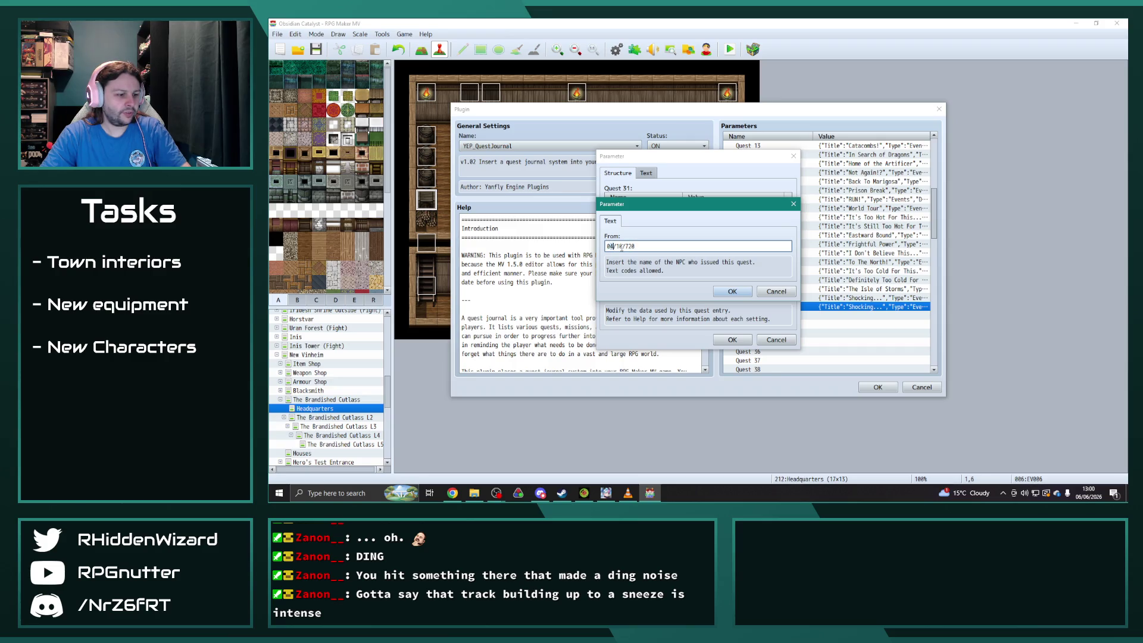
{"action": "left_click", "coordinate": [728, 292]}
{"action": "double_click", "coordinate": [704, 249]}
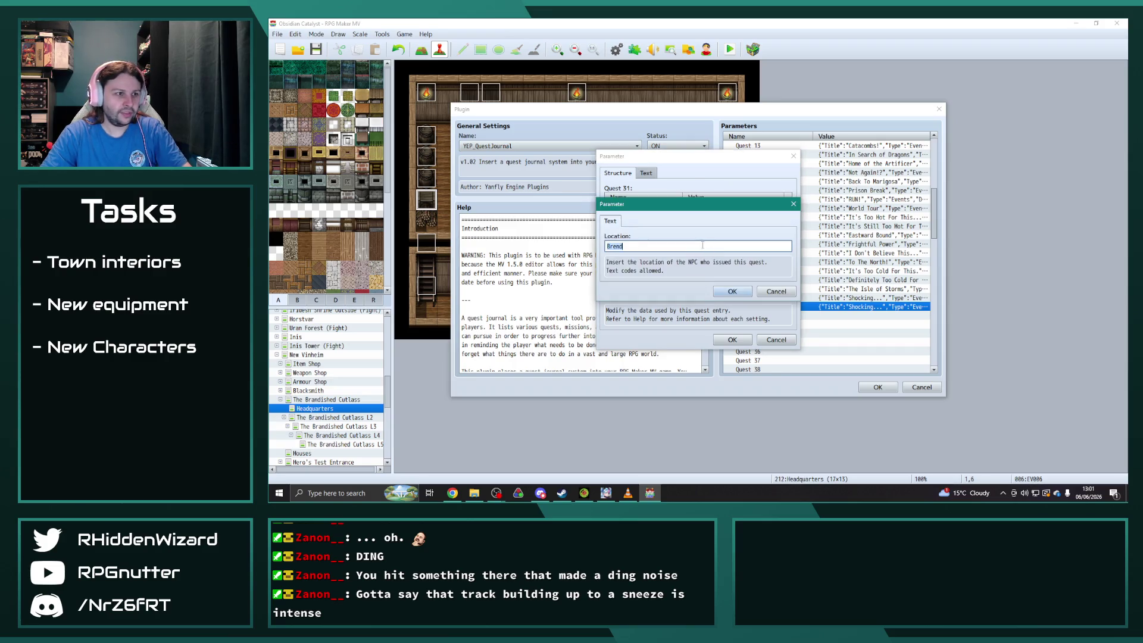
{"action": "type", "text": "New Vinheim"}
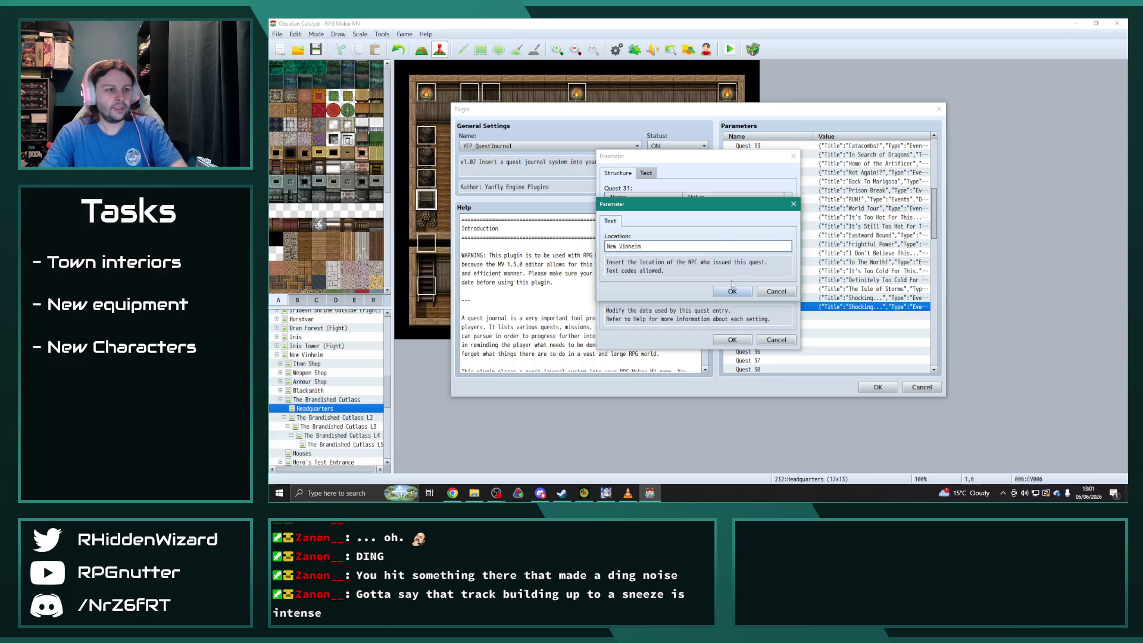
{"action": "left_click", "coordinate": [733, 290]}
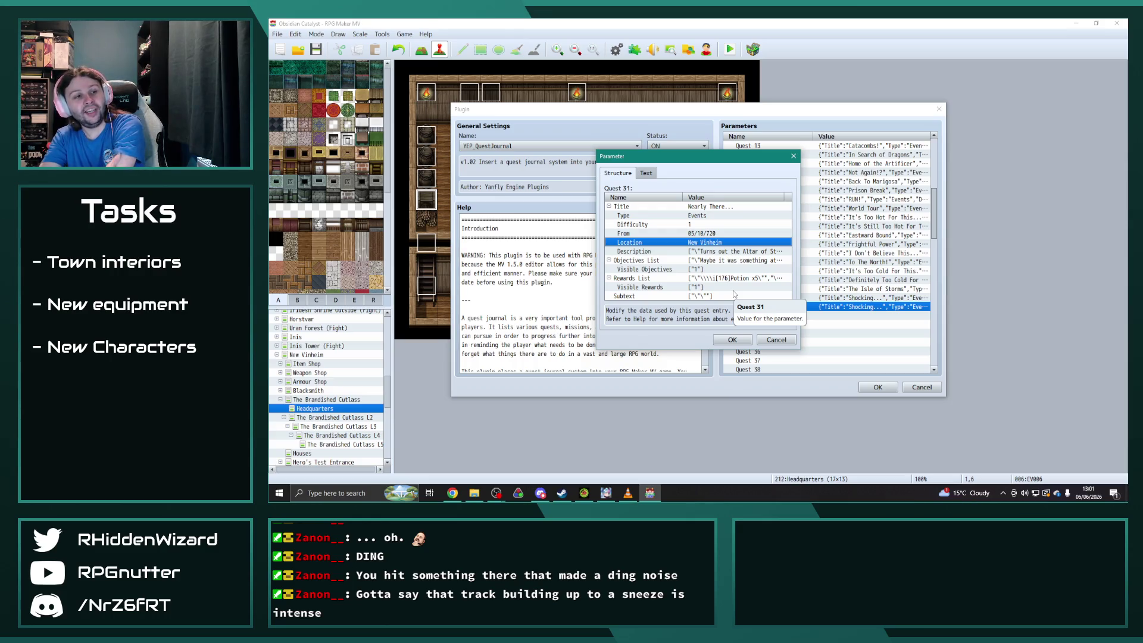
Review Quest 31's objectives, compare it against Quest 30, and open Quest 31's description lines.
{"action": "double_click", "coordinate": [723, 260]}
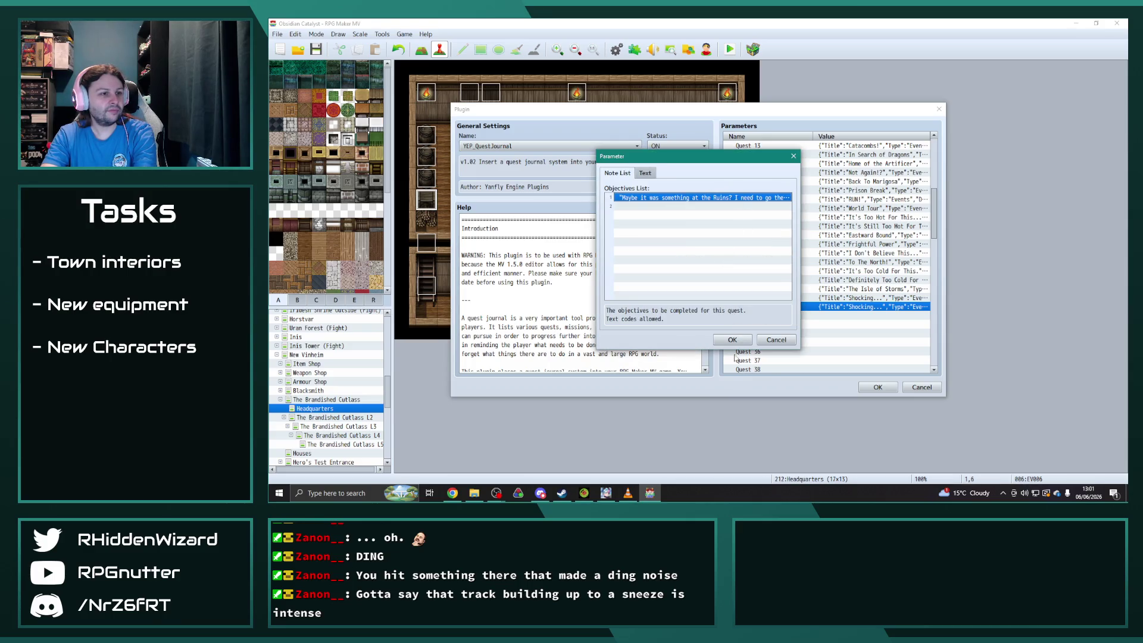
{"action": "left_click", "coordinate": [738, 340]}
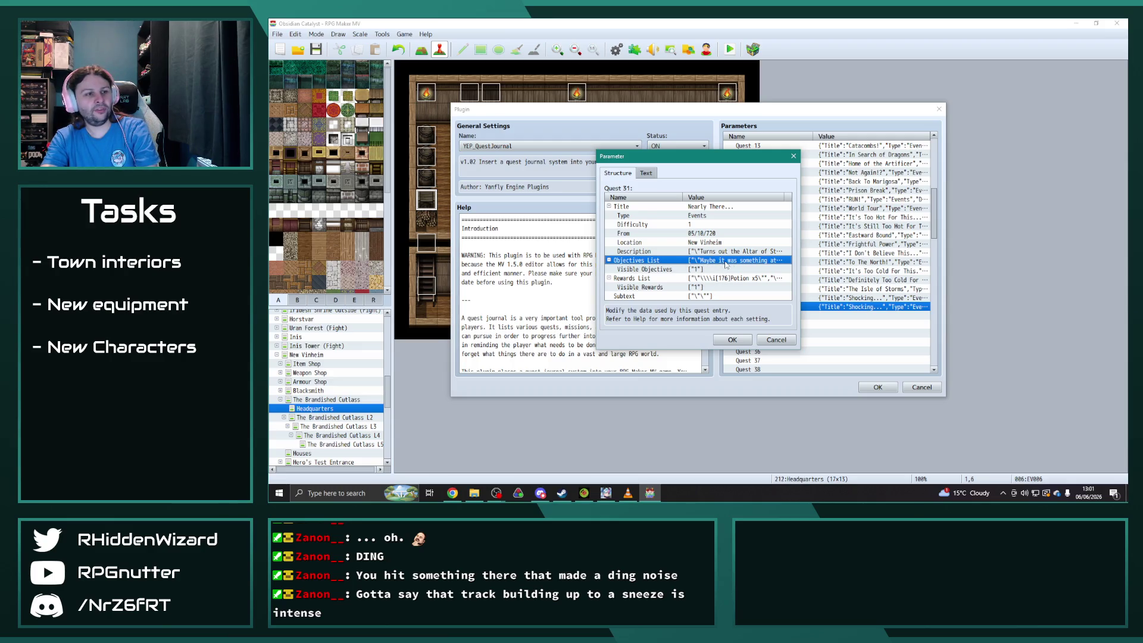
{"action": "left_click", "coordinate": [732, 340]}
{"action": "double_click", "coordinate": [869, 297]}
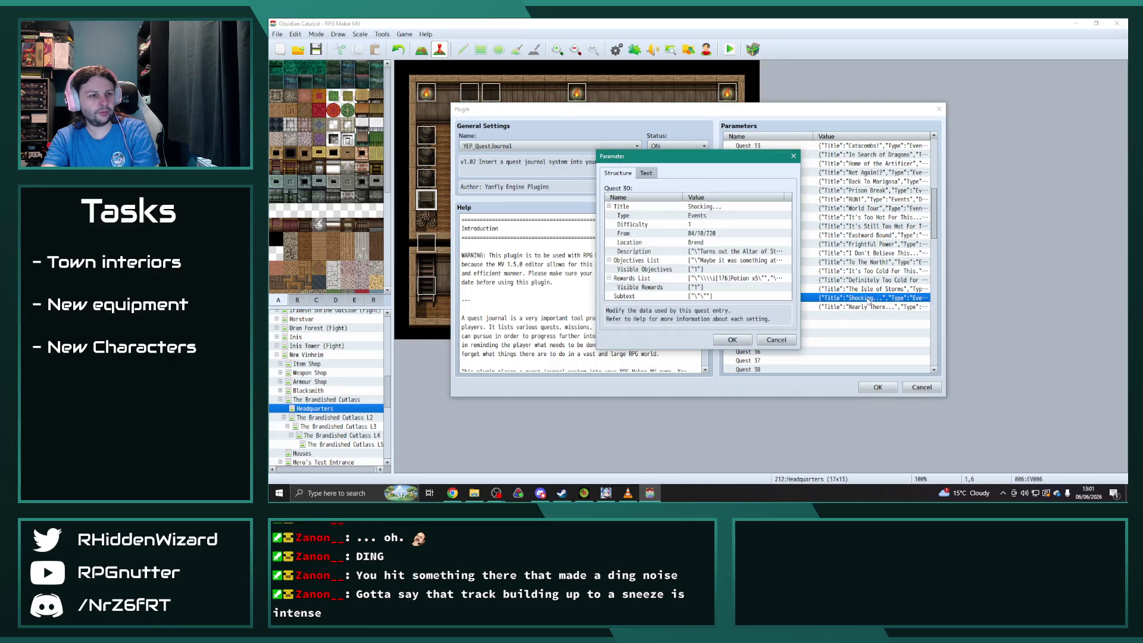
{"action": "left_click", "coordinate": [732, 340]}
{"action": "double_click", "coordinate": [870, 307]}
{"action": "left_click", "coordinate": [732, 339]}
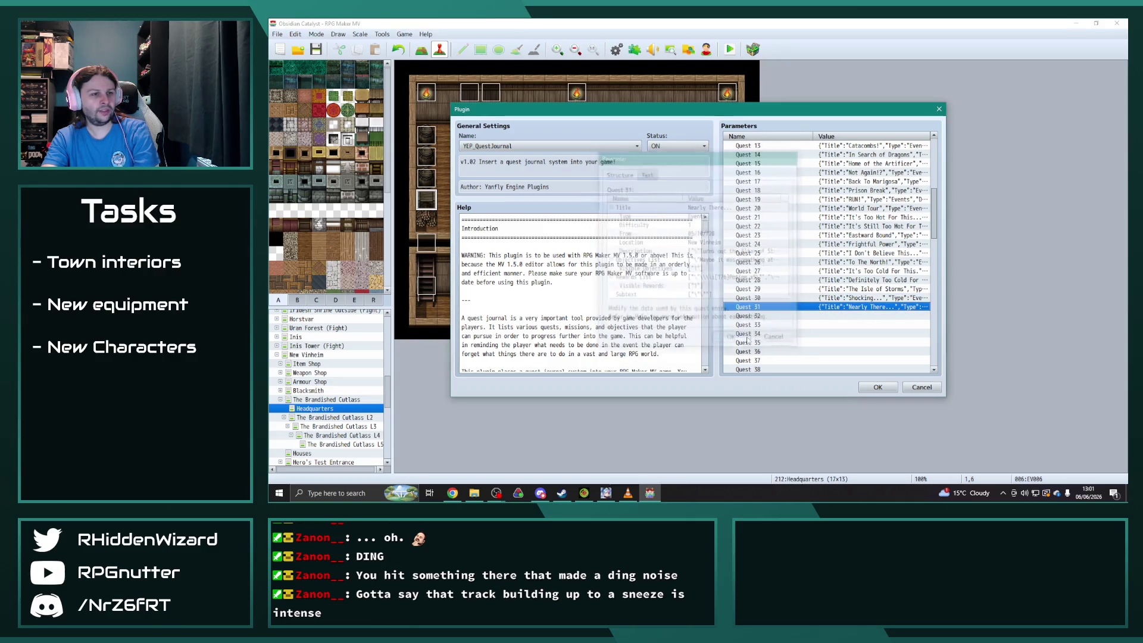
{"action": "double_click", "coordinate": [871, 307]}
{"action": "double_click", "coordinate": [777, 250]}
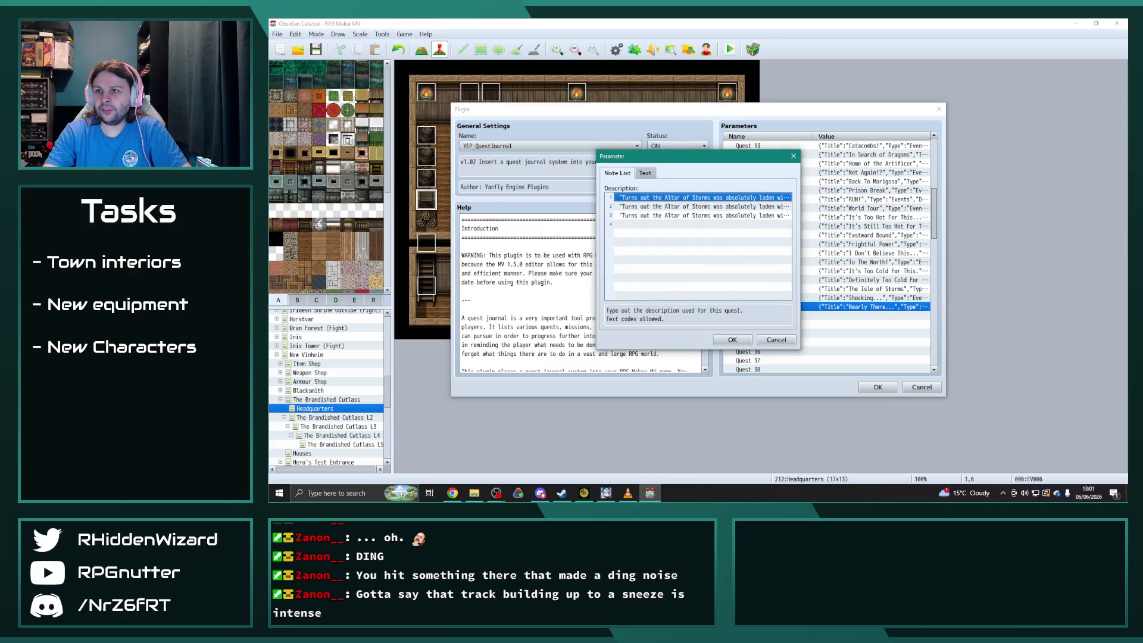
{"action": "key", "text": "alt+Tab"}
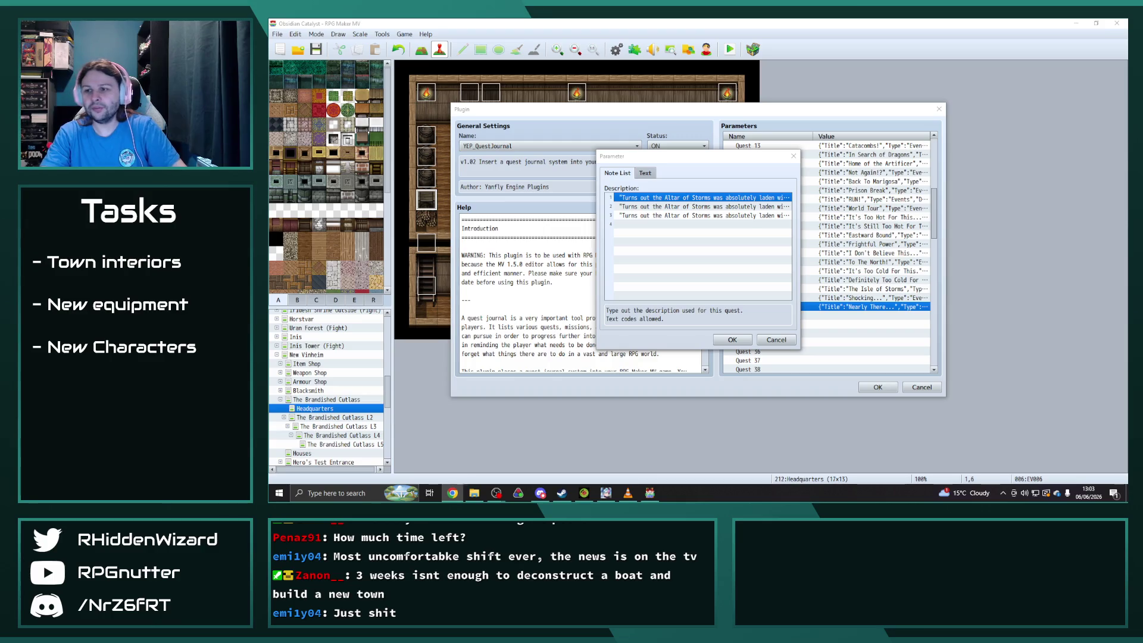
Paste the 'How far we've come... Just one fragment left to find.' text into the first description line.
{"action": "double_click", "coordinate": [671, 197]}
{"action": "key", "text": "ctrl+v"}
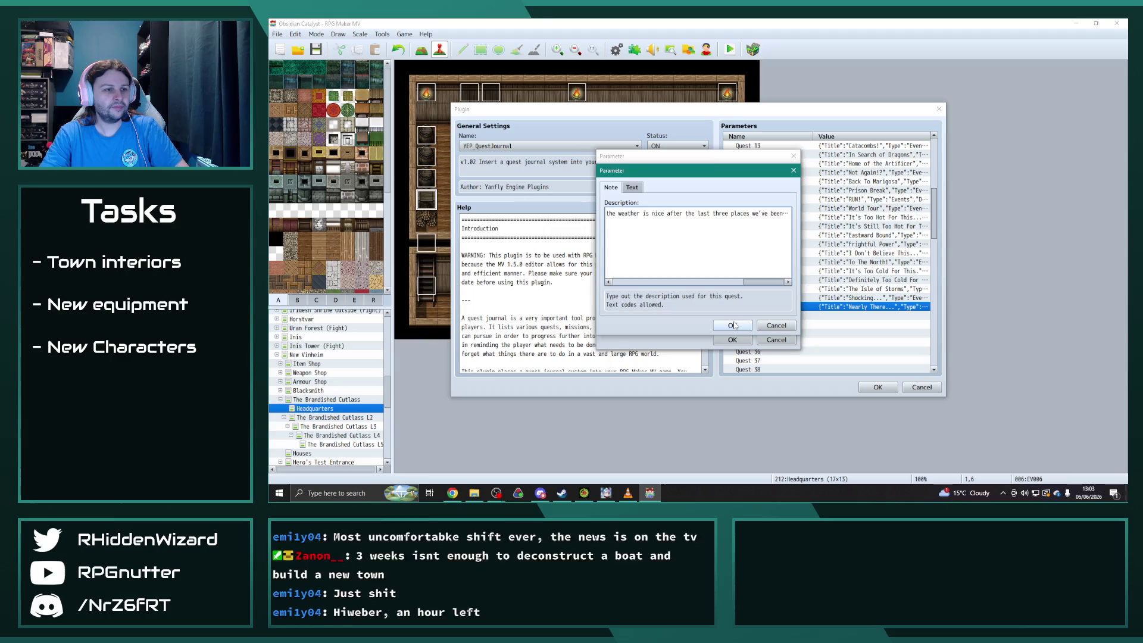
{"action": "left_click", "coordinate": [732, 325]}
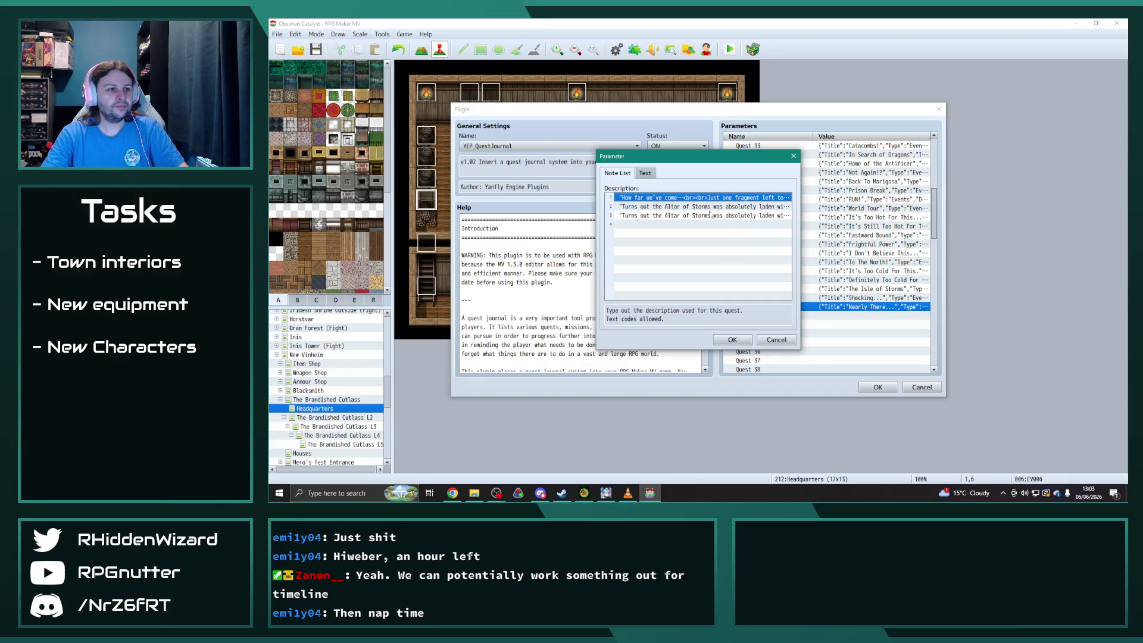
{"action": "double_click", "coordinate": [709, 211]}
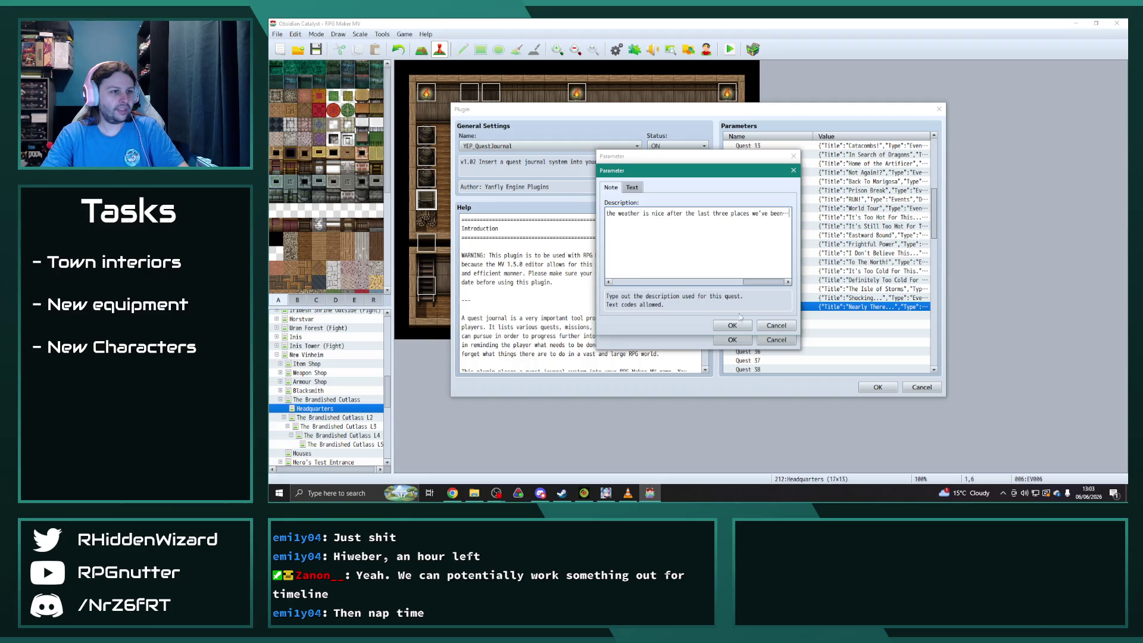
{"action": "left_click", "coordinate": [733, 325]}
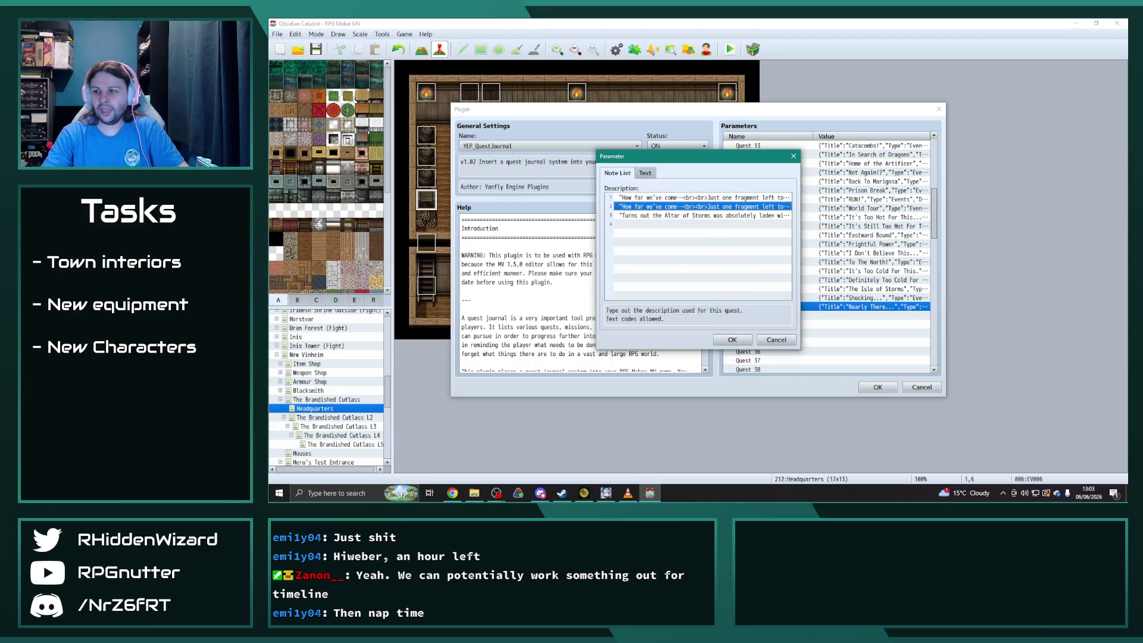
{"action": "key", "text": "alt+Tab"}
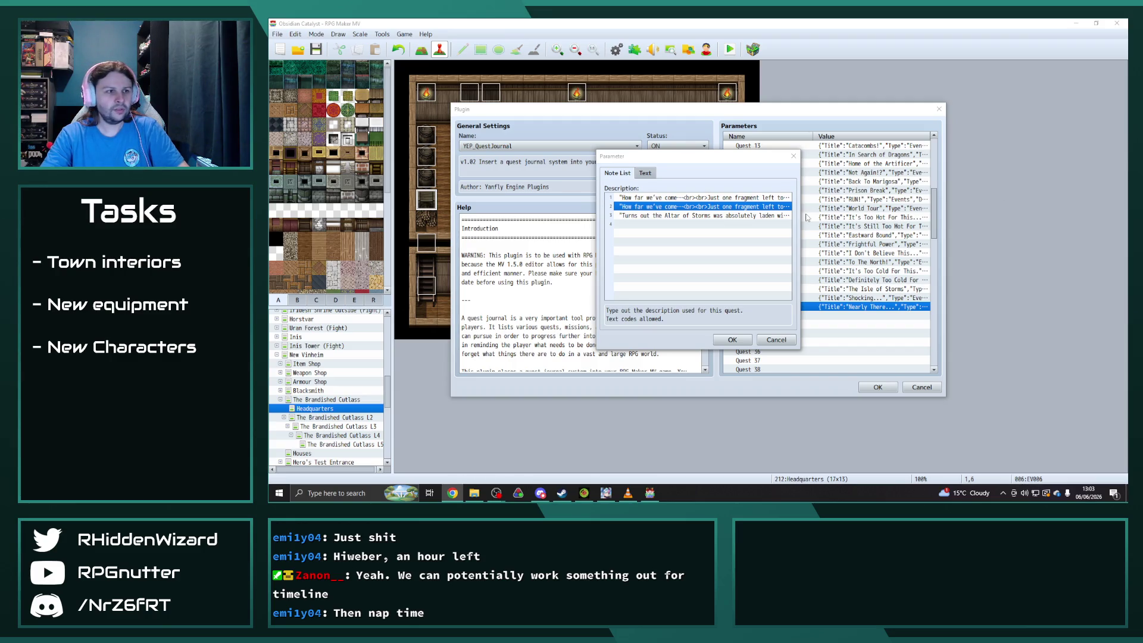
{"action": "key", "text": "alt+Tab"}
{"action": "key", "text": "Return"}
Revise the second description to hope to find a way to Terrignan Island, fixing the ellipsis after 'come'.
{"action": "left_click_drag", "start_coordinate": [636, 282], "coordinate": [766, 282]}
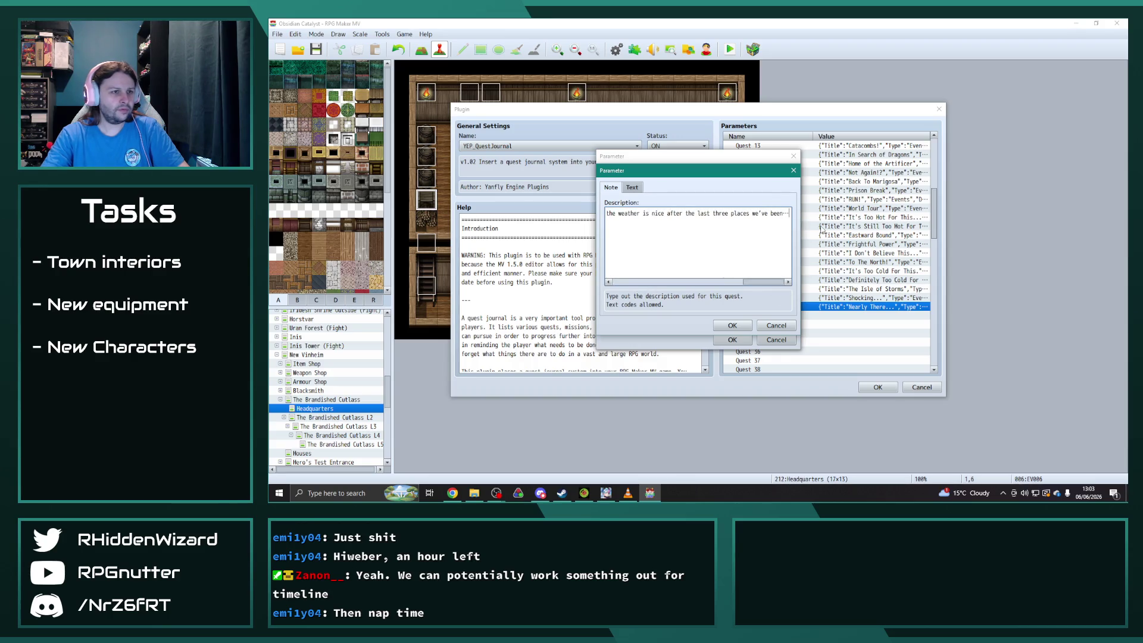
{"action": "type", "text": "way hopefully we can find a way to get to Terrignan Island!"}
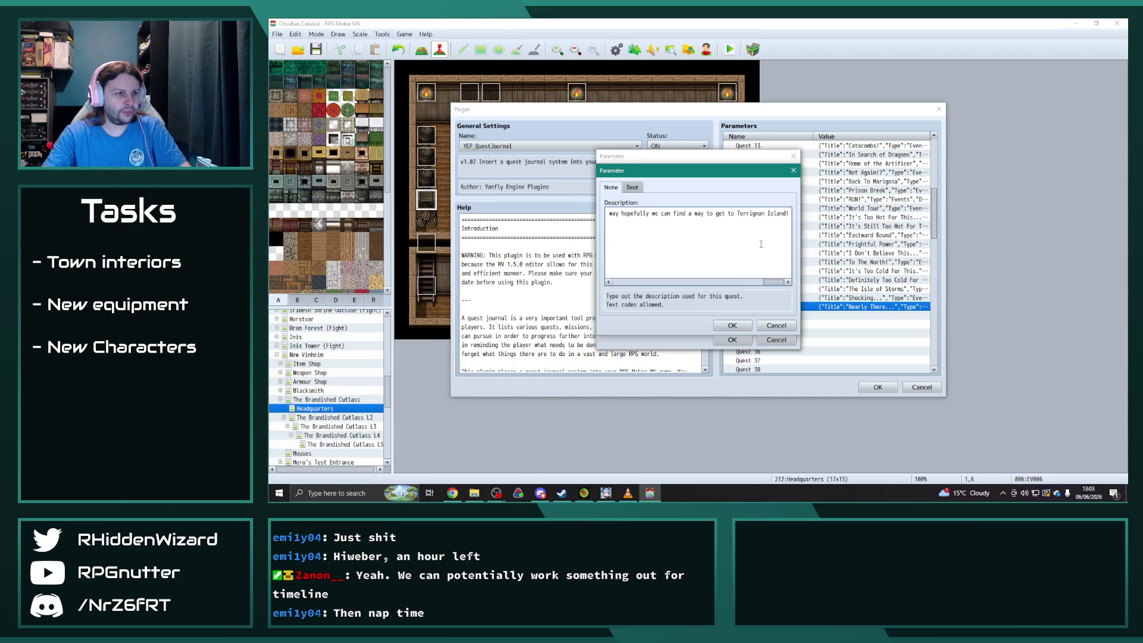
{"action": "left_click_drag", "start_coordinate": [774, 282], "coordinate": [623, 283]}
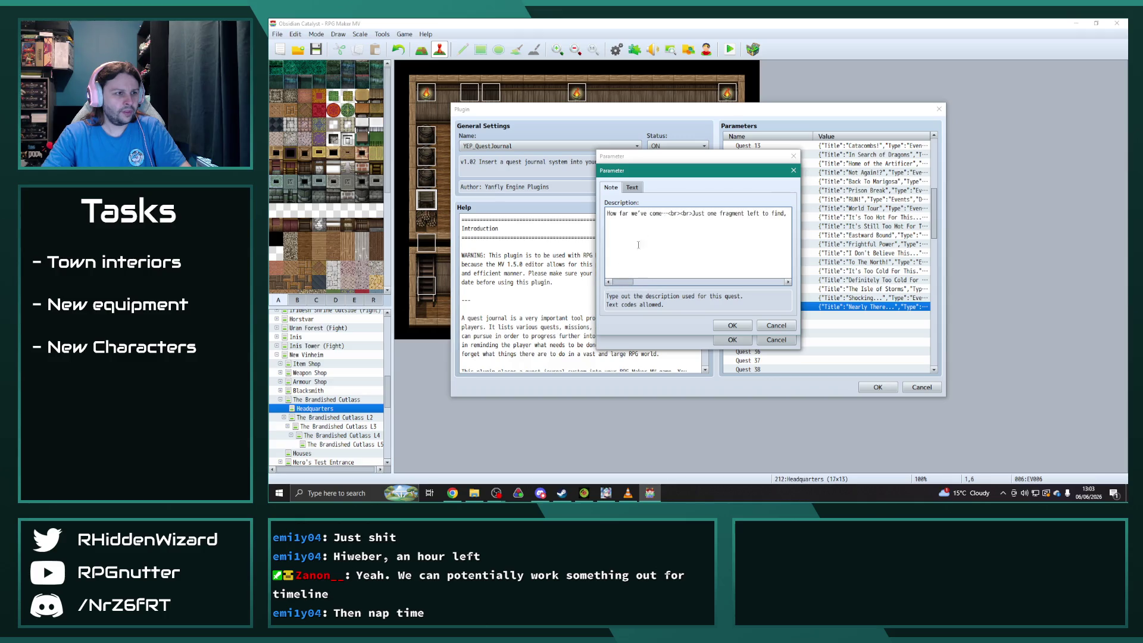
{"action": "left_click", "coordinate": [671, 212]}
{"action": "key", "text": "BackSpace"}
{"action": "key", "text": "BackSpace"}
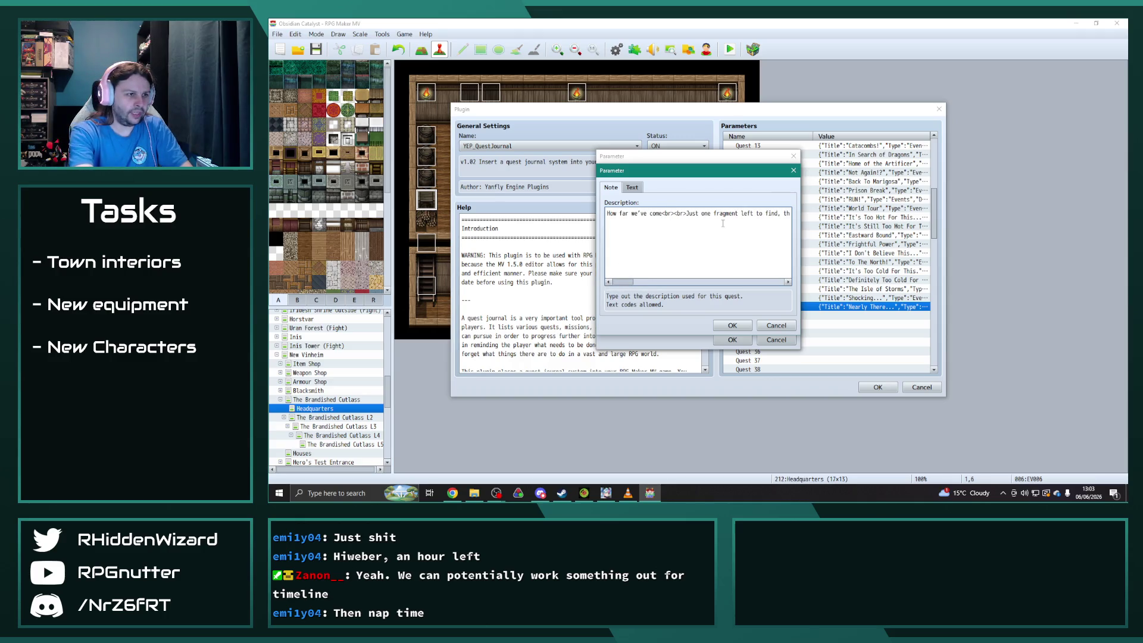
{"action": "type", "text": "..."}
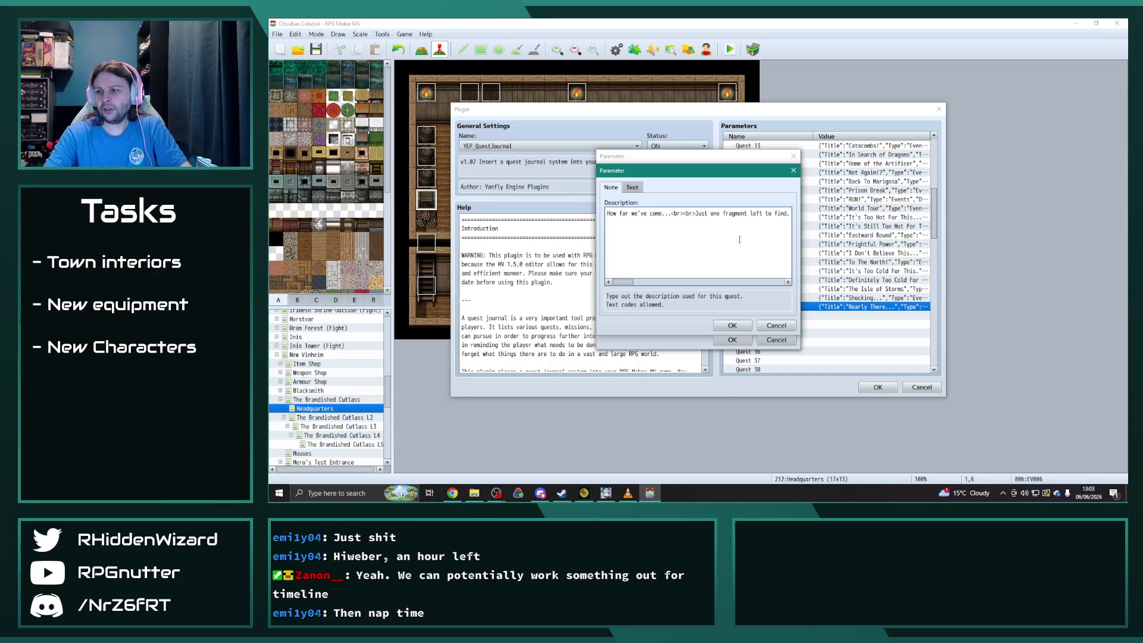
{"action": "left_click", "coordinate": [737, 328]}
Append '...' to the description so it ends 'we've been...'.
{"action": "double_click", "coordinate": [711, 219]}
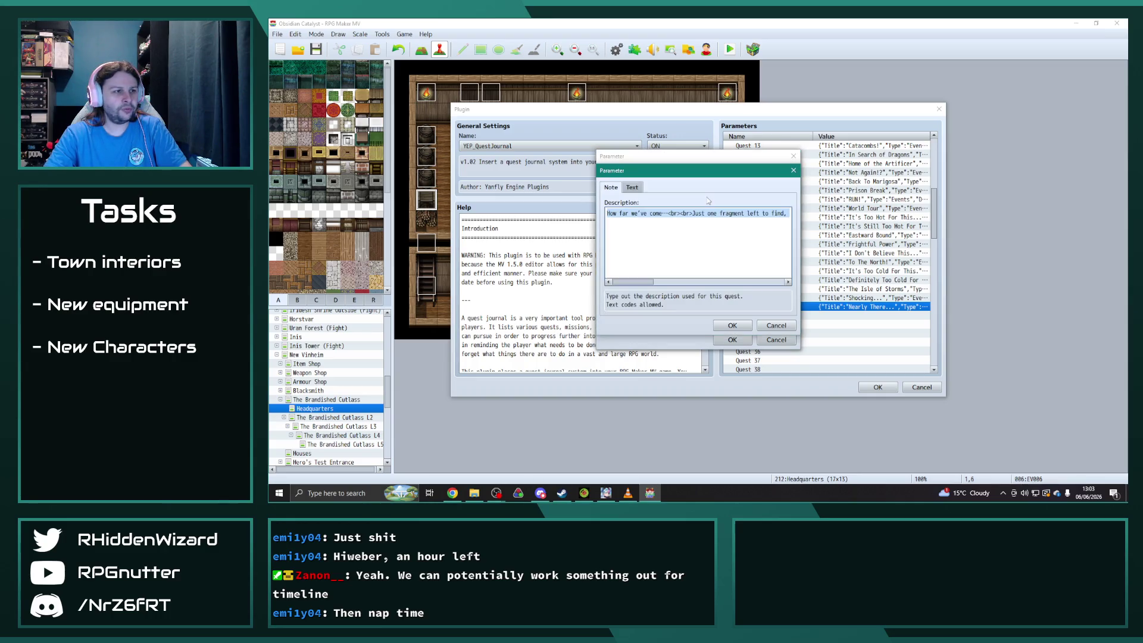
{"action": "left_click", "coordinate": [671, 214]}
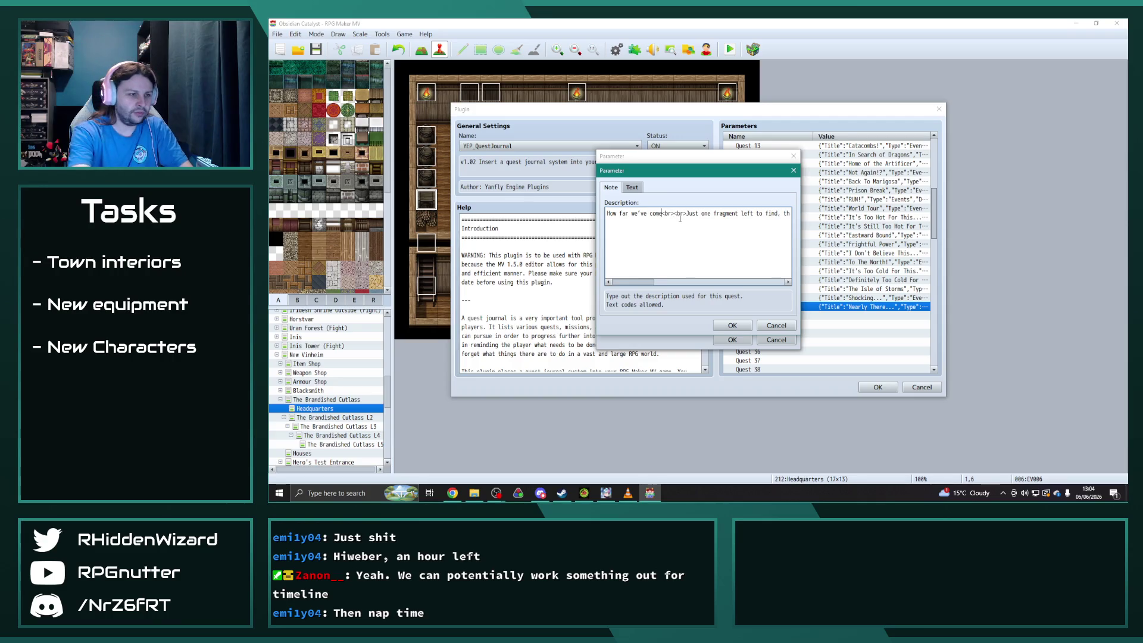
{"action": "key", "text": "End"}
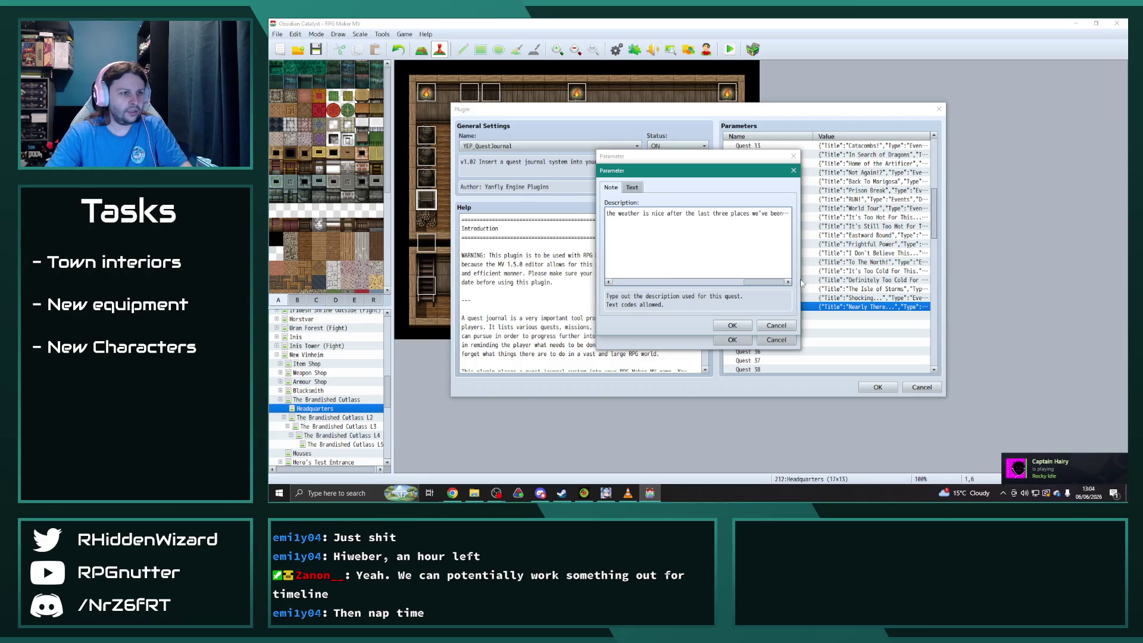
{"action": "type", "text": "..."}
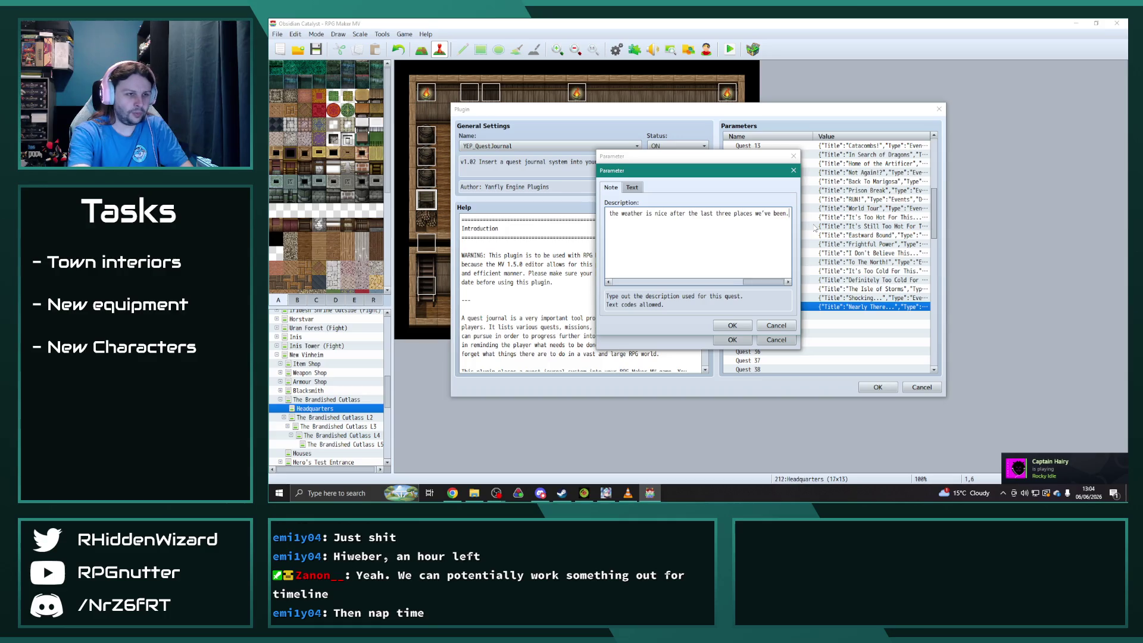
{"action": "left_click", "coordinate": [733, 325]}
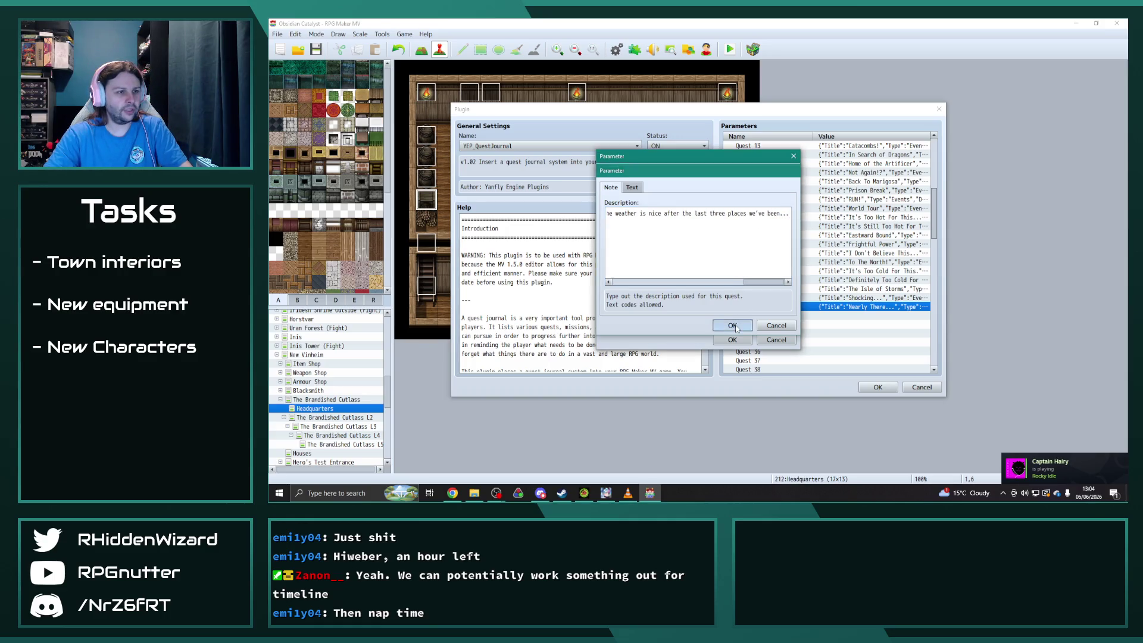
{"action": "double_click", "coordinate": [774, 206]}
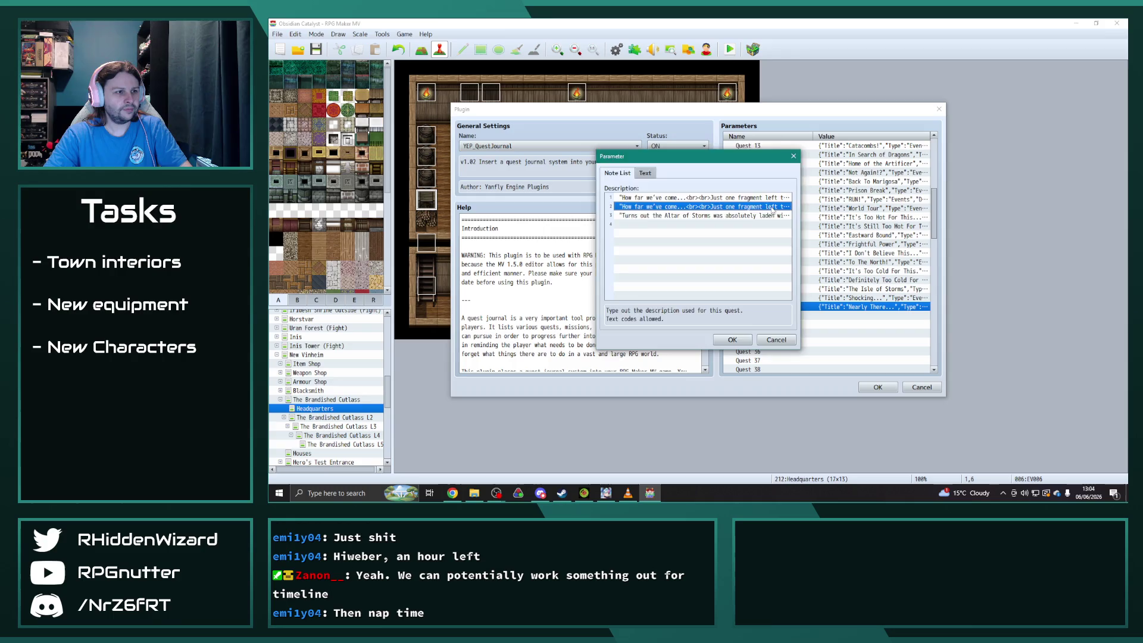
Replace the third note's text so it ends 'attempt the journey to Terrignan Island.'.
{"action": "left_click", "coordinate": [732, 325]}
{"action": "double_click", "coordinate": [734, 234]}
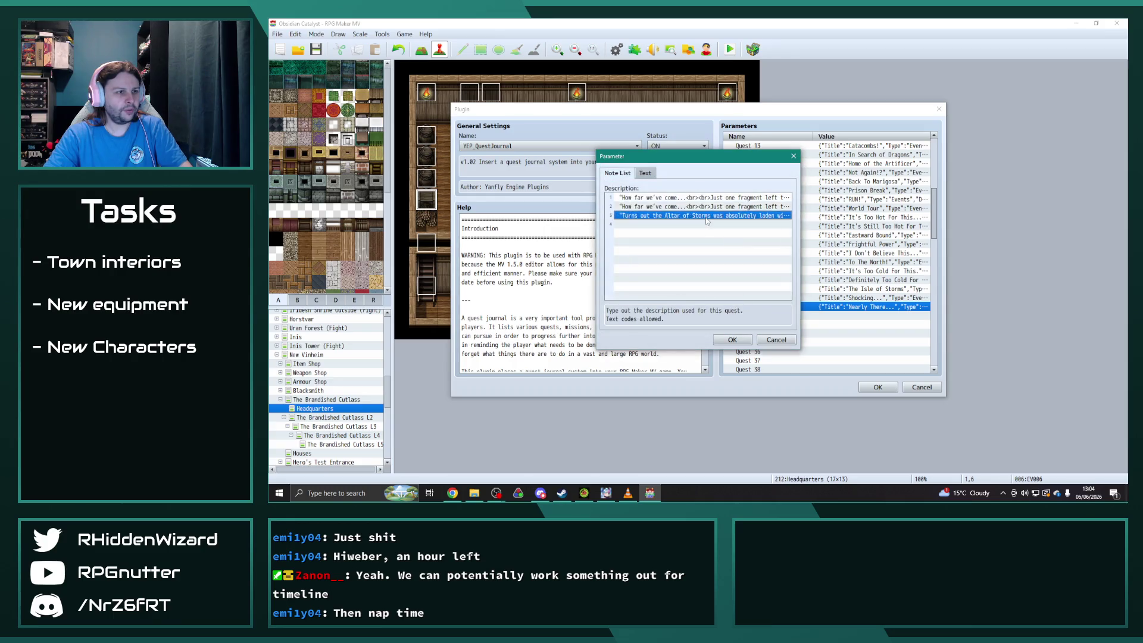
{"action": "key", "text": "End"}
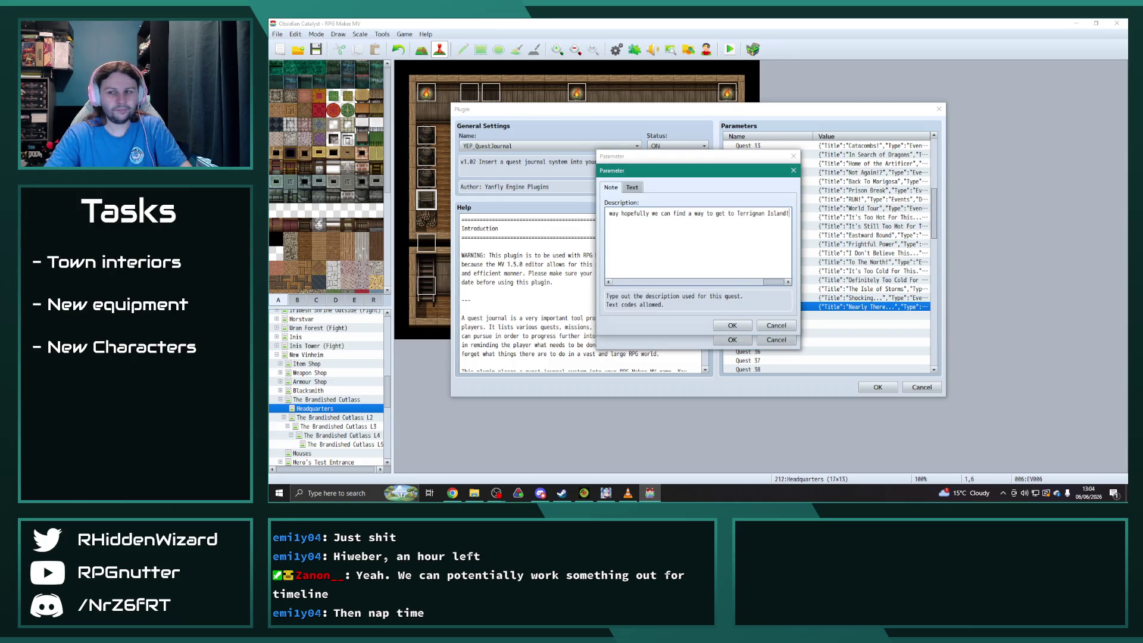
{"action": "key", "text": "alt+Tab"}
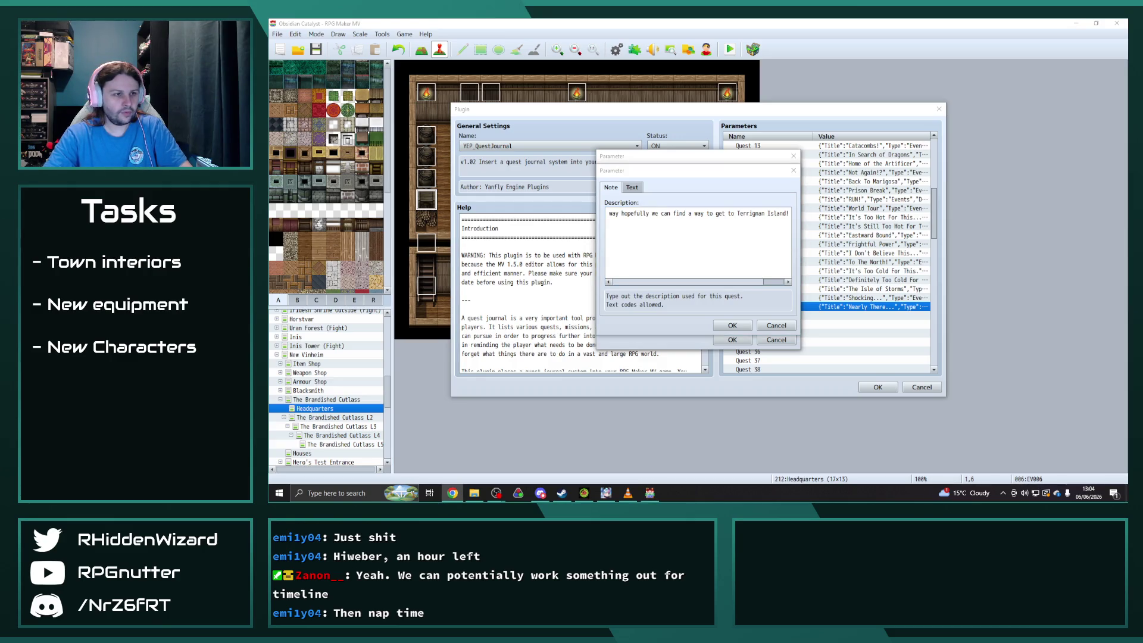
{"action": "left_click", "coordinate": [790, 215]}
{"action": "key", "text": "ctrl+a"}
{"action": "key", "text": "ctrl+v"}
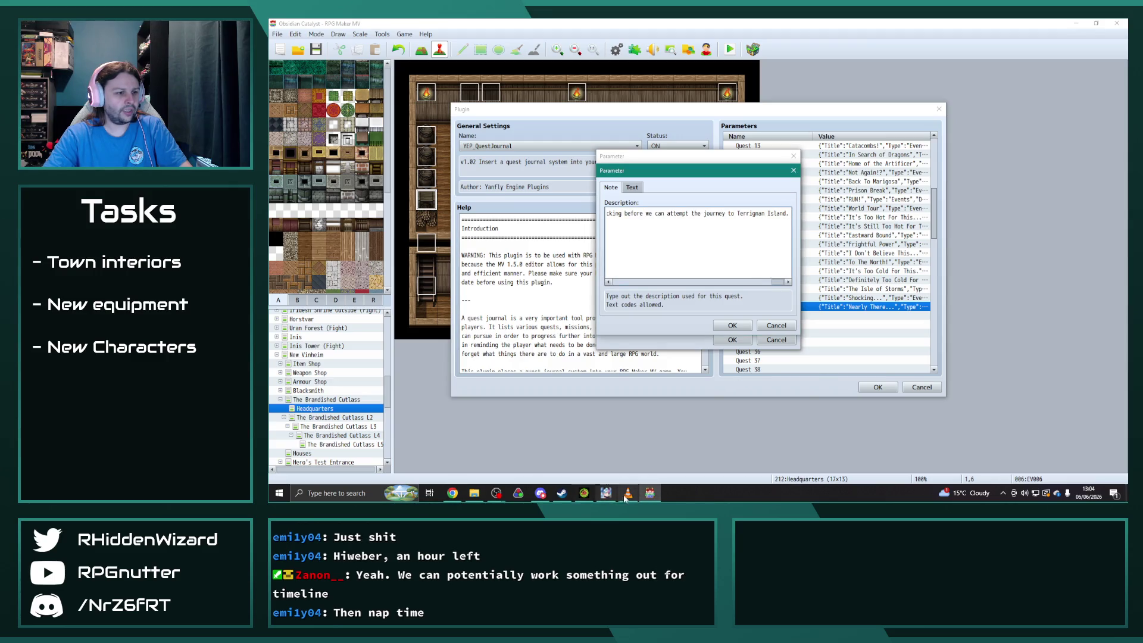
{"action": "left_click", "coordinate": [628, 494]}
{"action": "left_click", "coordinate": [738, 28]}
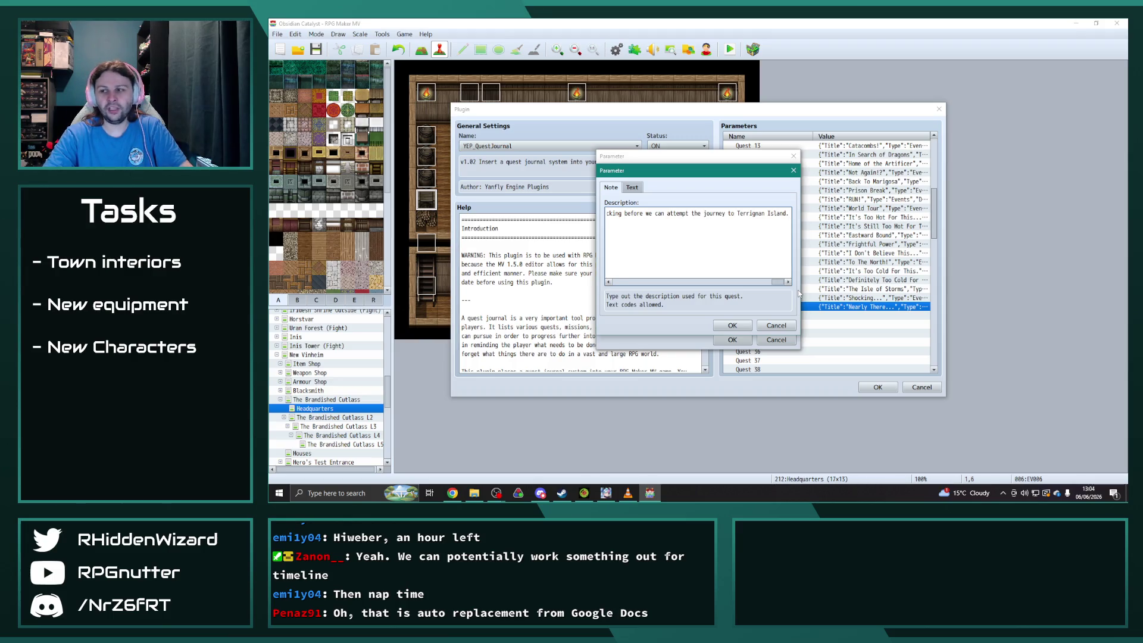
{"action": "left_click", "coordinate": [734, 326]}
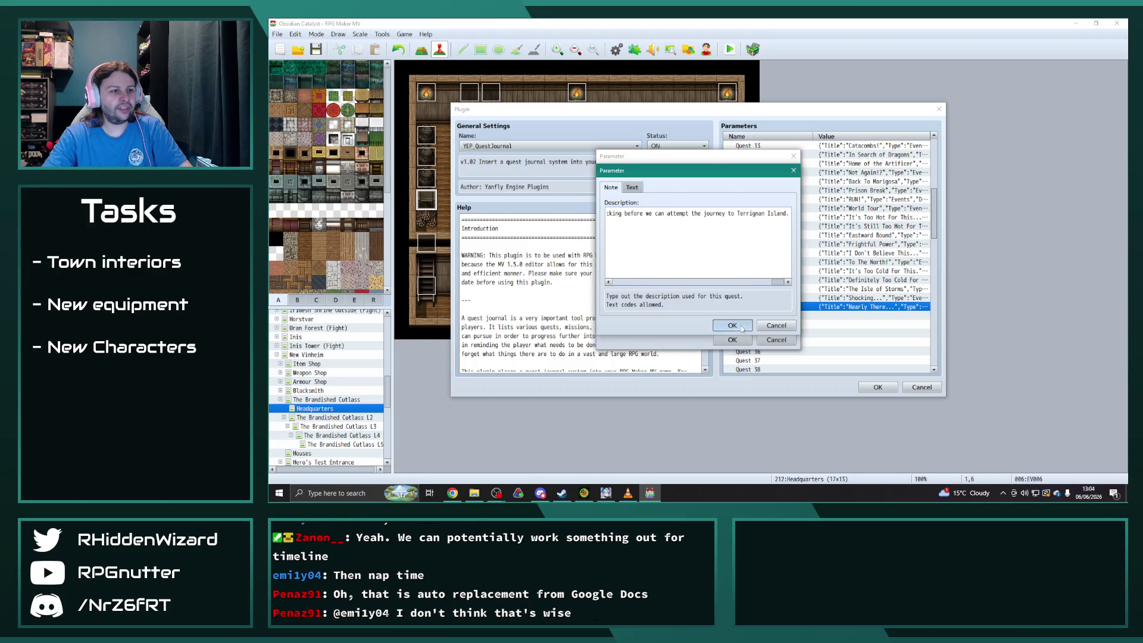
{"action": "double_click", "coordinate": [727, 217]}
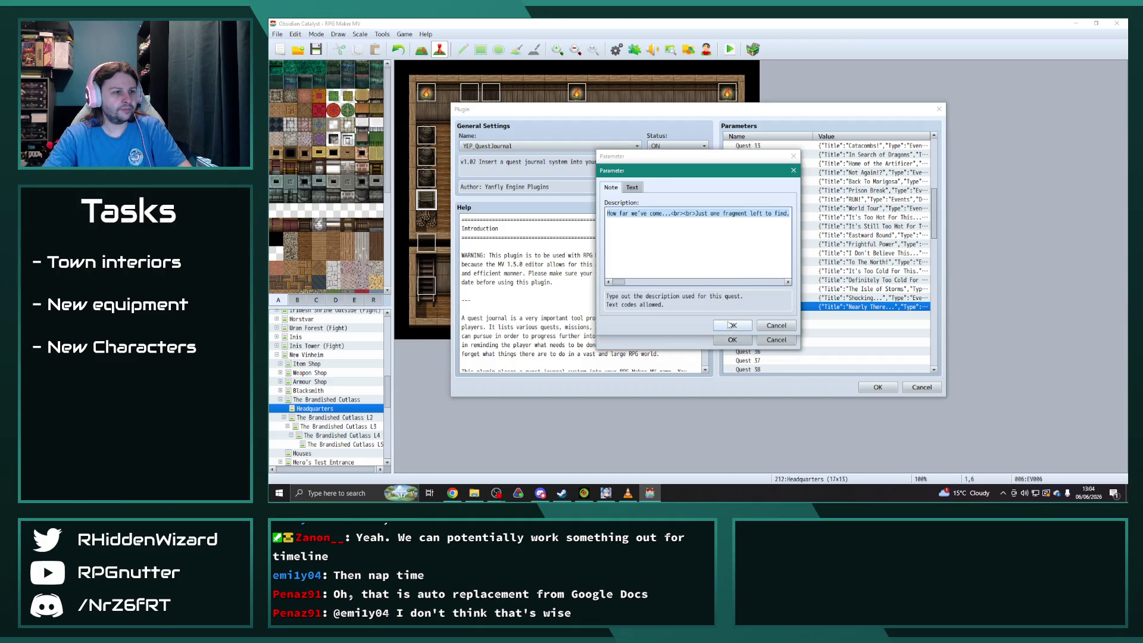
{"action": "key", "text": "Escape"}
Add a fourth description note with the 'How far we've come...' text and review it.
{"action": "double_click", "coordinate": [682, 224]}
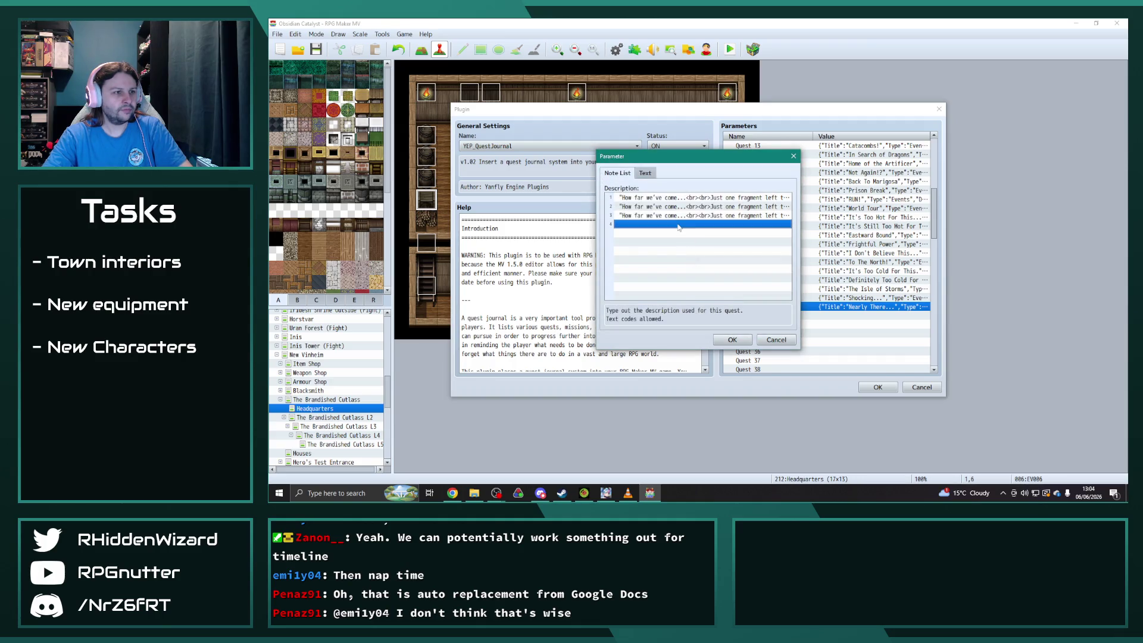
{"action": "key", "text": "ctrl+v"}
{"action": "left_click", "coordinate": [728, 325]}
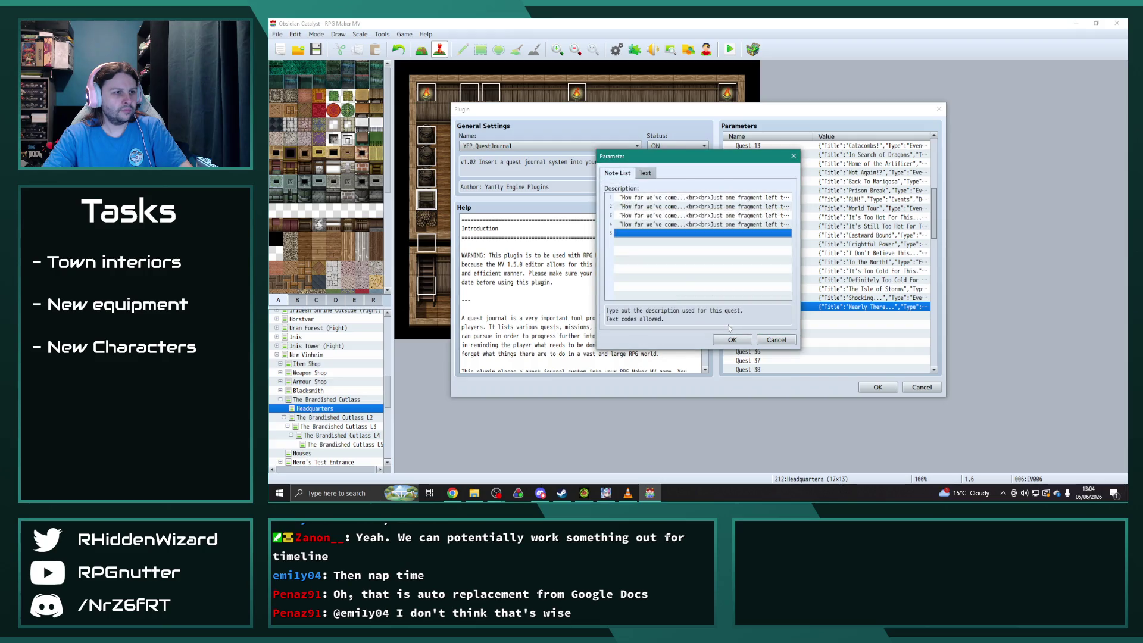
{"action": "key", "text": "alt+Tab"}
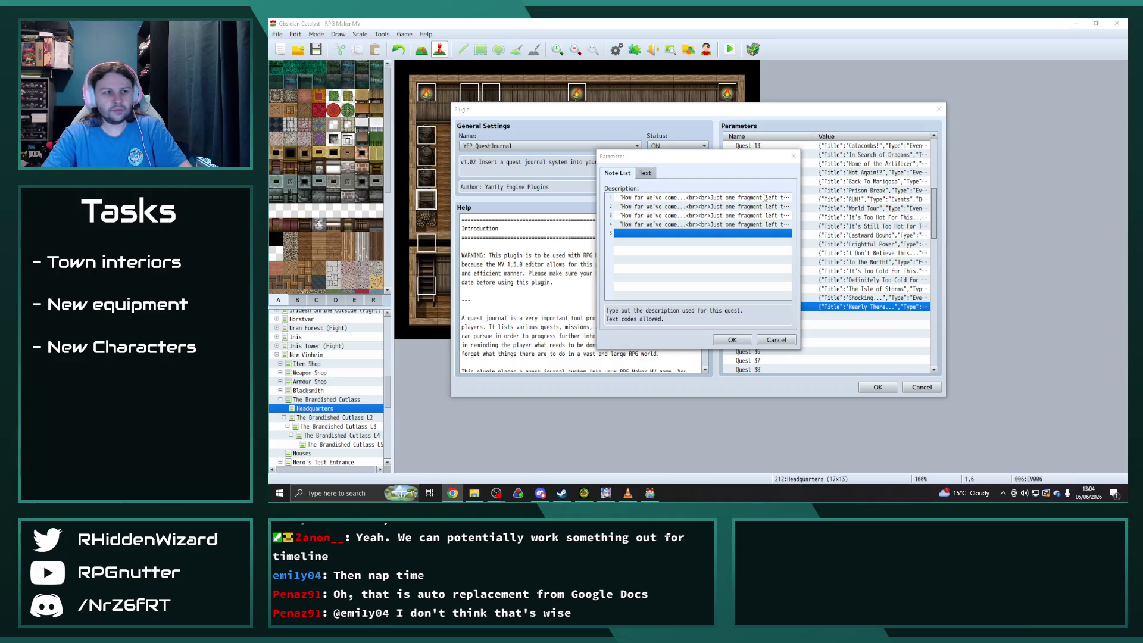
{"action": "double_click", "coordinate": [724, 227]}
{"action": "left_click", "coordinate": [745, 220]}
{"action": "mouse_move", "coordinate": [616, 284]}
{"action": "left_mouse_down"}
{"action": "mouse_move", "coordinate": [724, 284]}
{"action": "mouse_move", "coordinate": [605, 286]}
{"action": "left_mouse_up"}
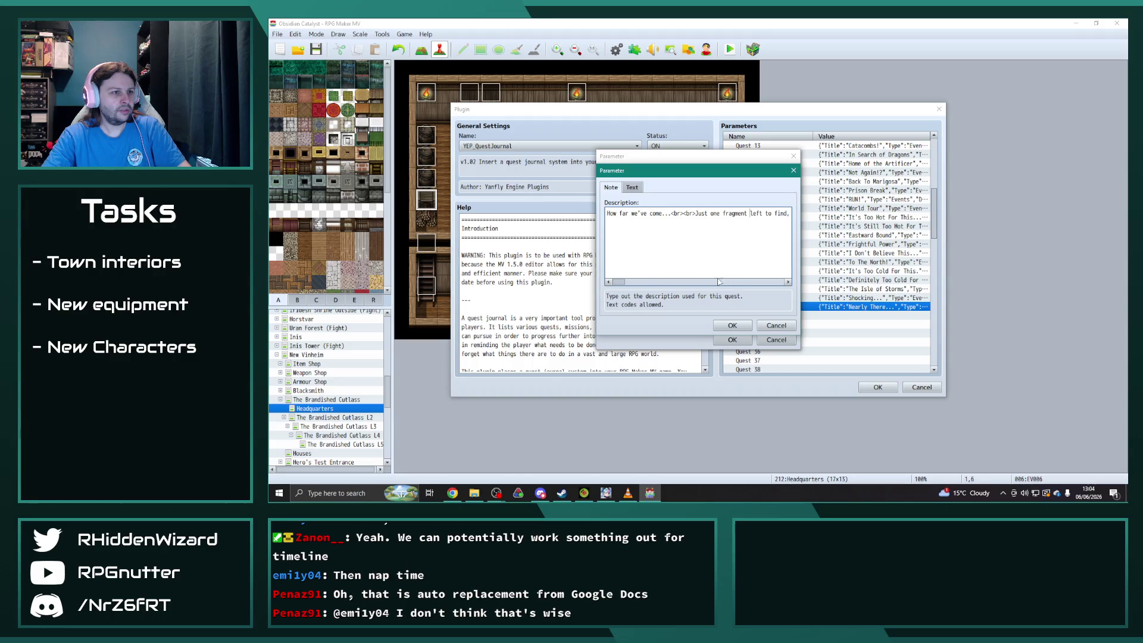
{"action": "mouse_move", "coordinate": [721, 283]}
{"action": "left_mouse_down"}
{"action": "mouse_move", "coordinate": [751, 284]}
{"action": "mouse_move", "coordinate": [614, 282]}
{"action": "mouse_move", "coordinate": [783, 285]}
{"action": "left_mouse_up"}
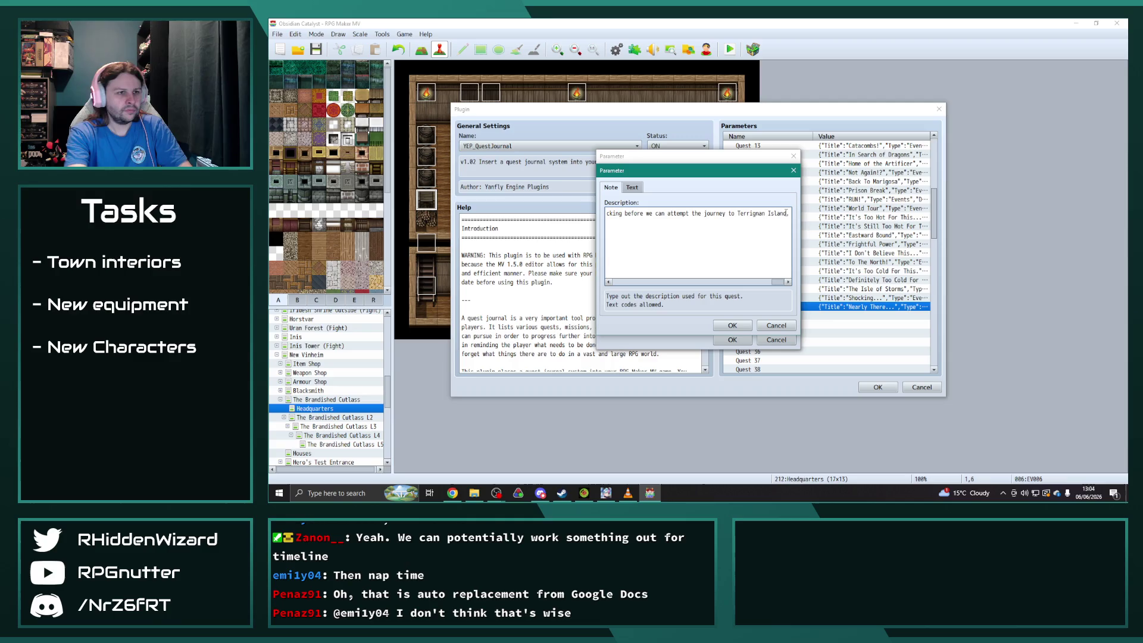
{"action": "left_click", "coordinate": [786, 212]}
Accept the fourth note, Quest 31 and YEP_QuestJournal changes and close Plugin Manager.
{"action": "left_click", "coordinate": [733, 326]}
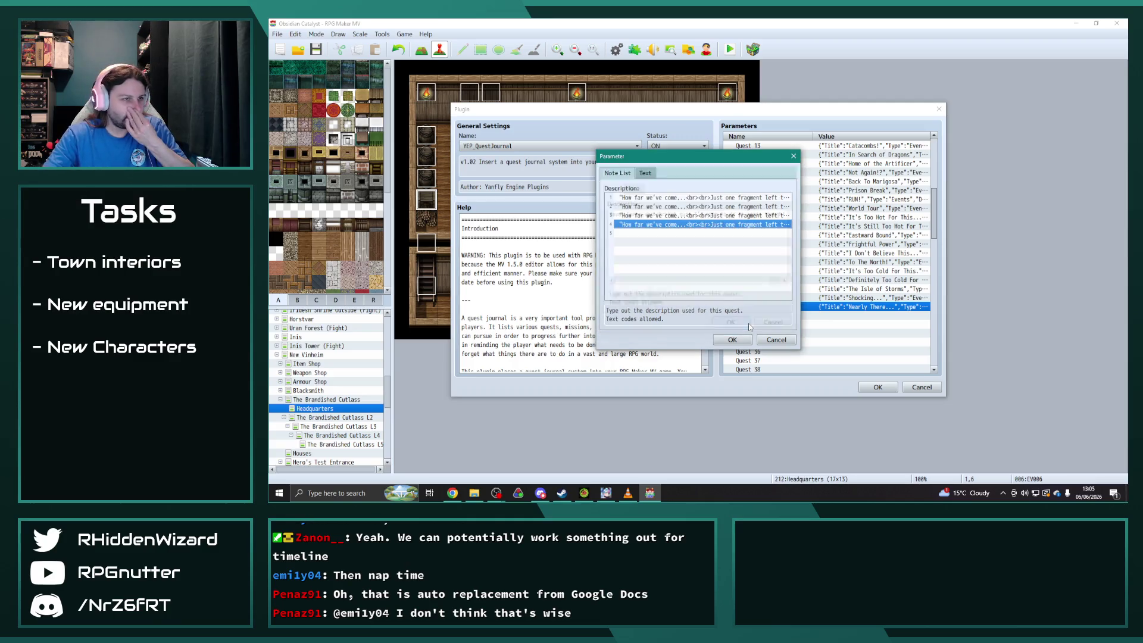
{"action": "left_click", "coordinate": [743, 342]}
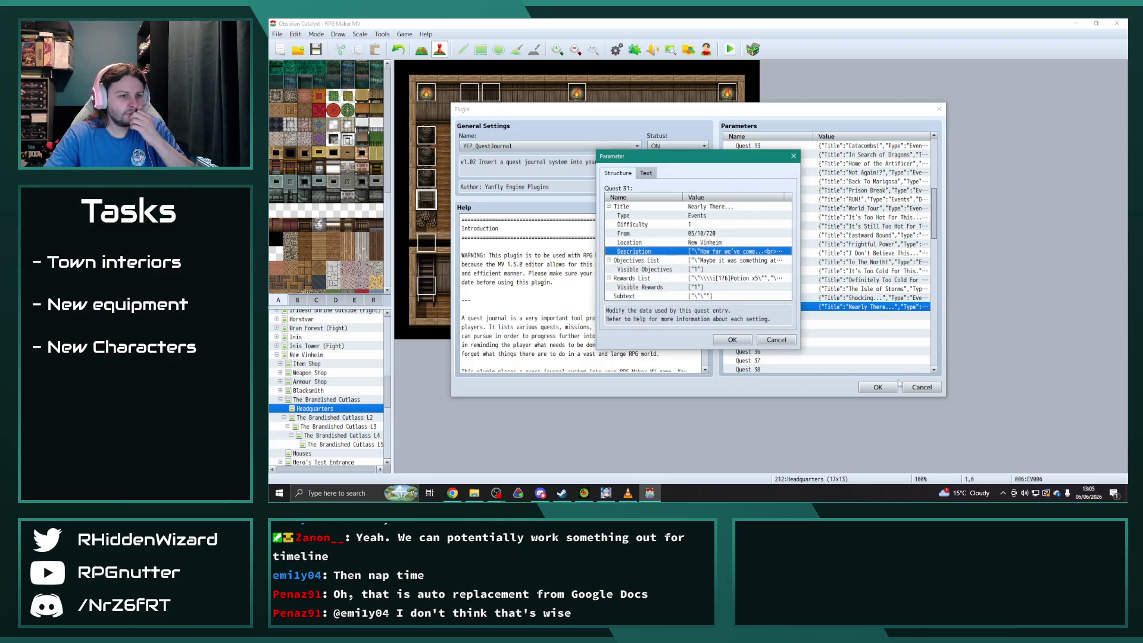
{"action": "left_click", "coordinate": [732, 339]}
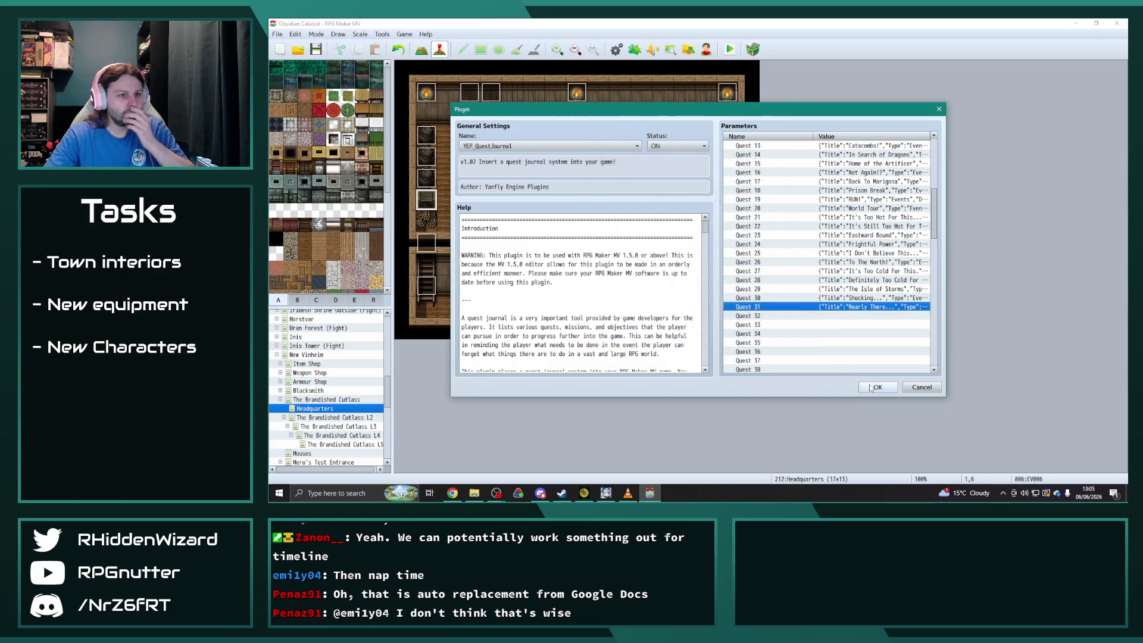
{"action": "left_click", "coordinate": [878, 387]}
{"action": "left_click", "coordinate": [845, 379]}
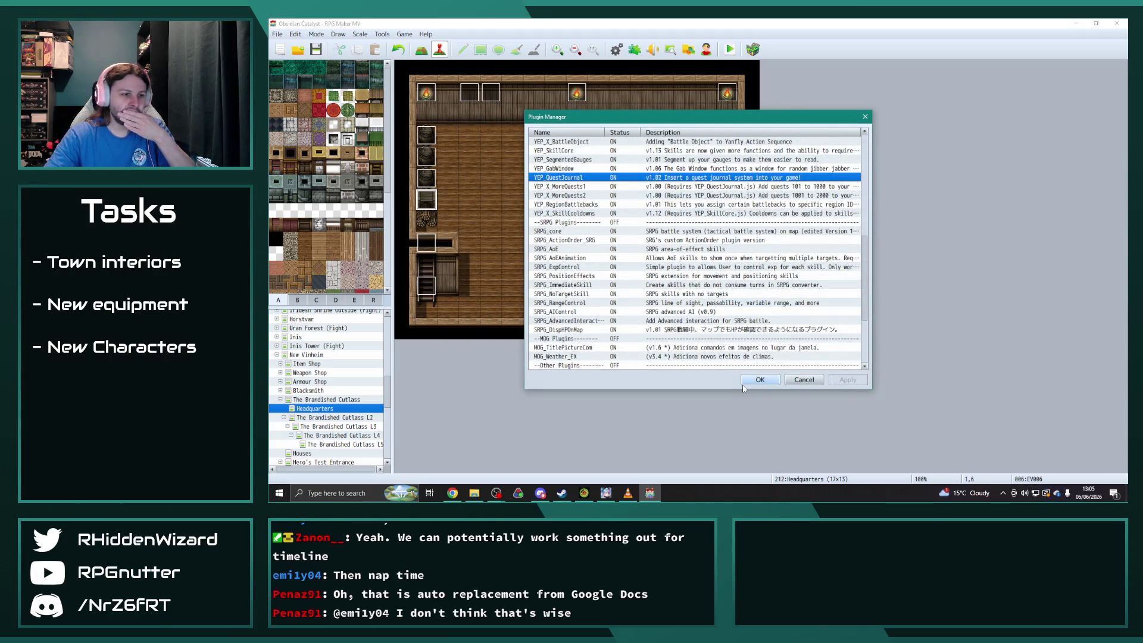
{"action": "left_click", "coordinate": [760, 380]}
Check page 12 of Headquarters event EV015 adds Quest 31, then save the project.
{"action": "double_click", "coordinate": [426, 242]}
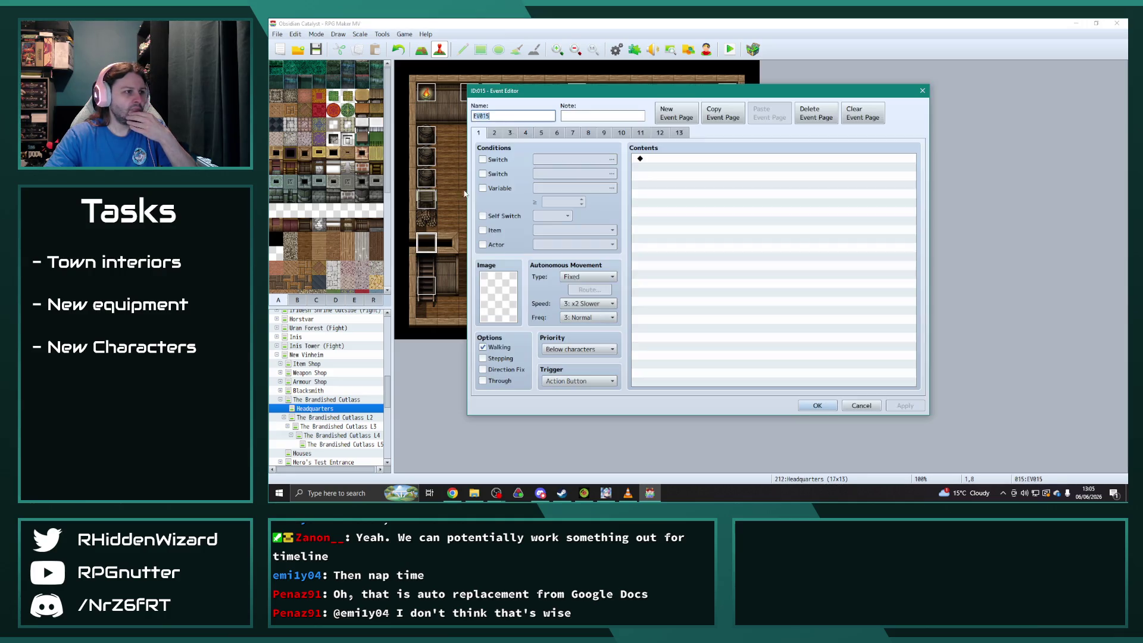
{"action": "left_click", "coordinate": [666, 135]}
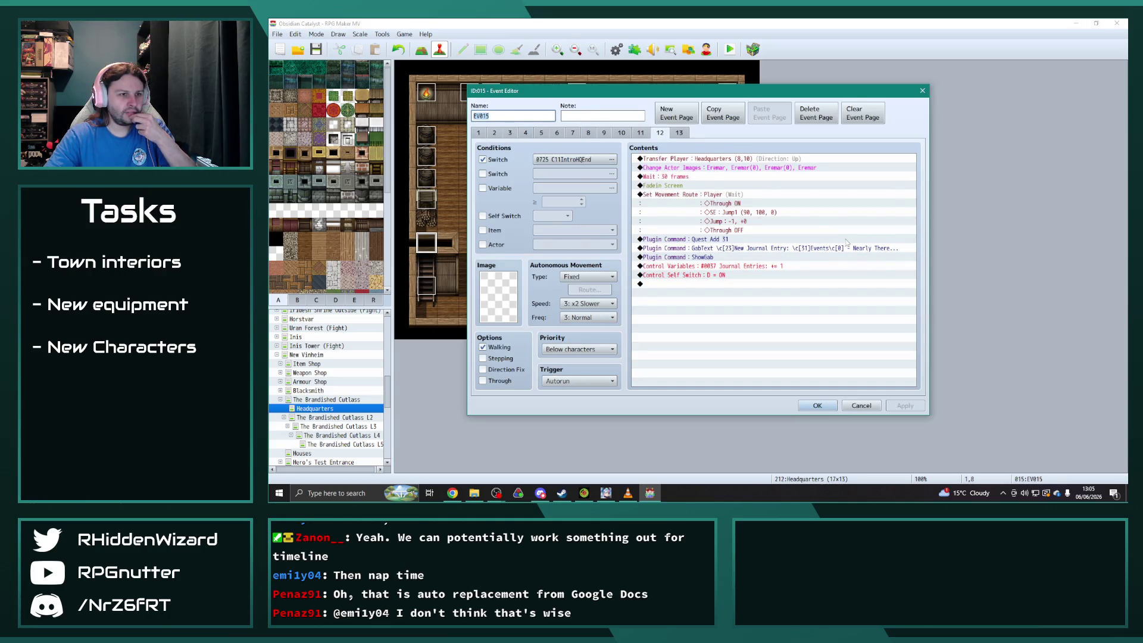
{"action": "left_click", "coordinate": [818, 405]}
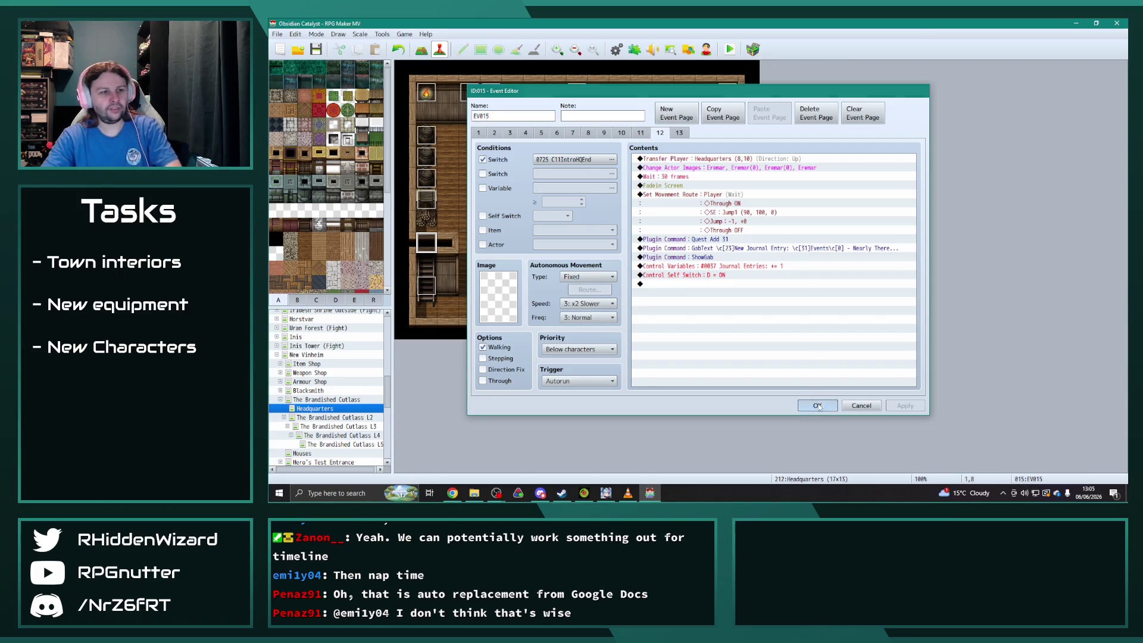
{"action": "key", "text": "ctrl+s"}
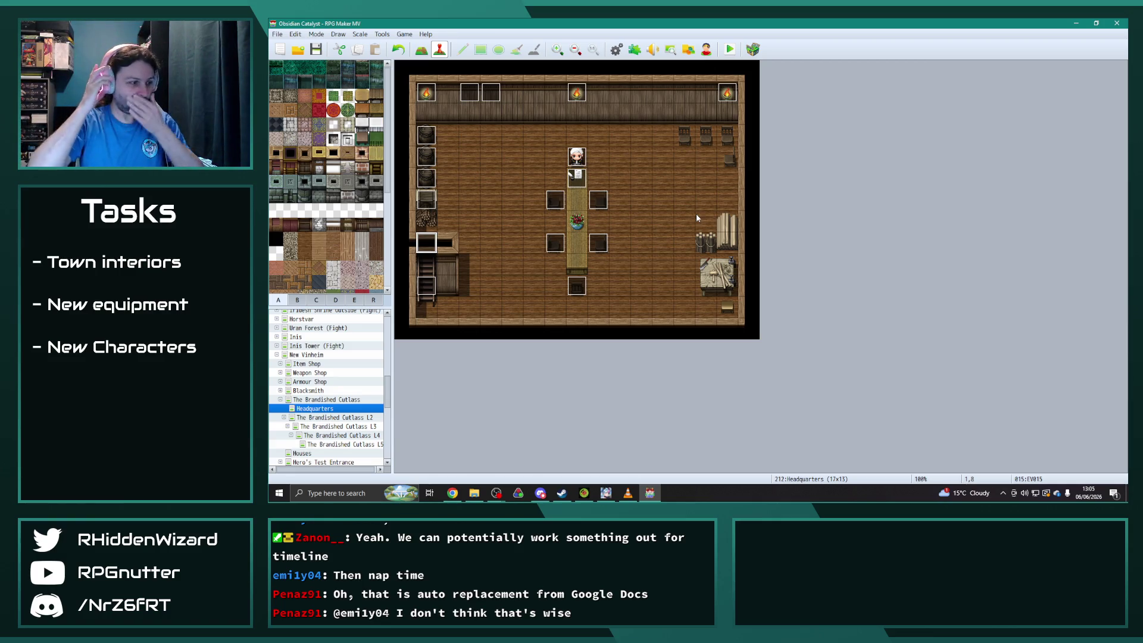
Flip between The Brandished Cutlass L5 and L4 maps to compare them, checking the Pirate event.
{"action": "left_click", "coordinate": [339, 445]}
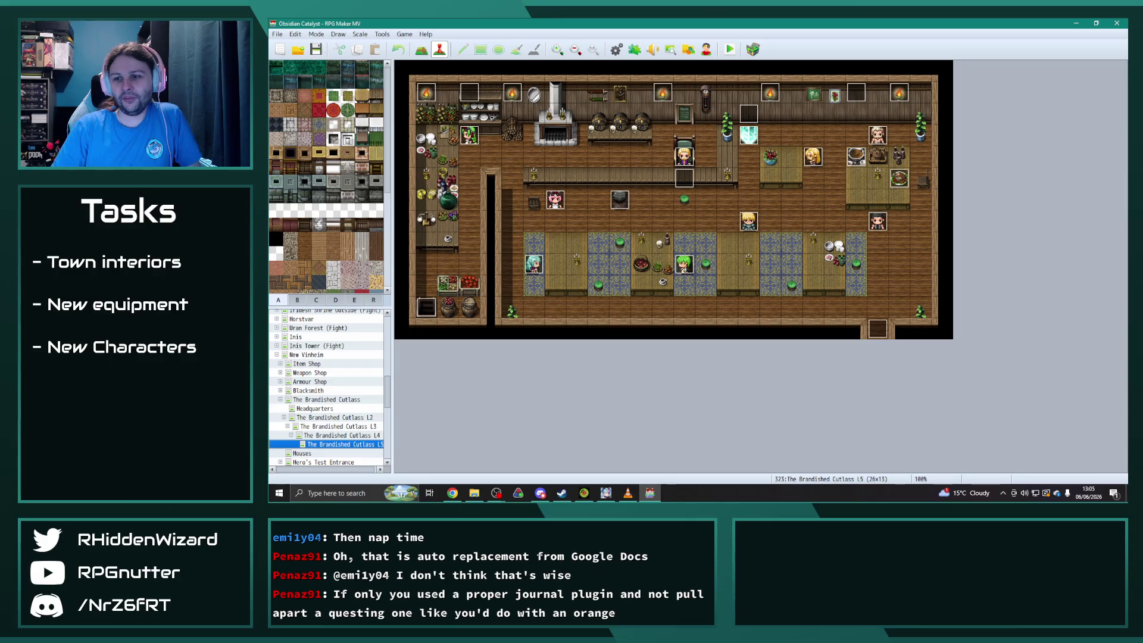
{"action": "key", "text": "alt+Tab"}
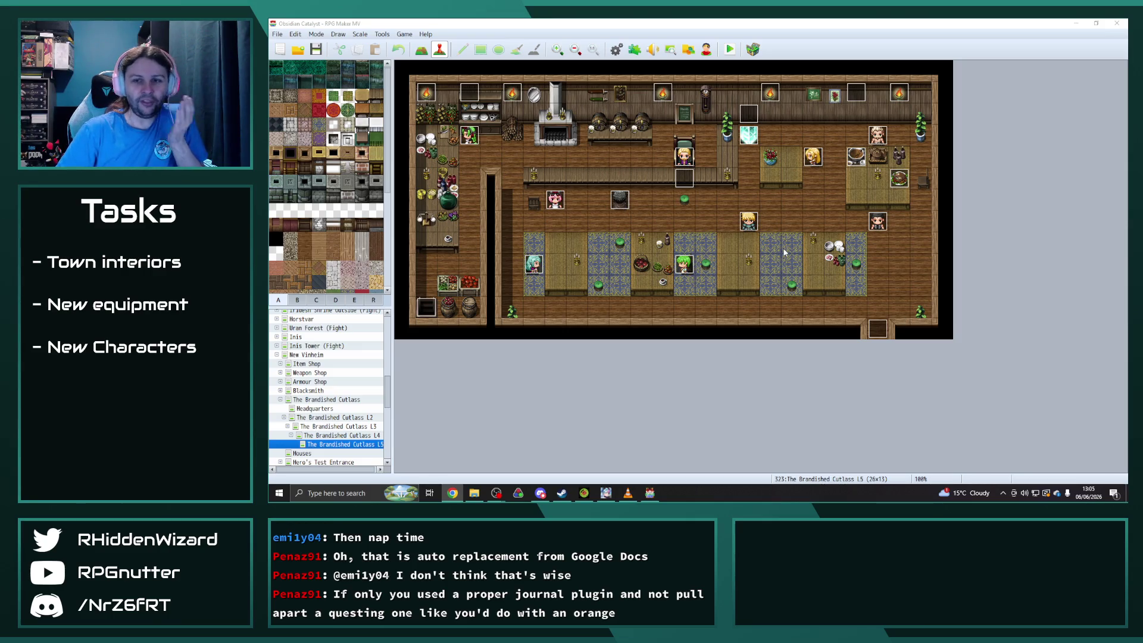
{"action": "left_click", "coordinate": [362, 435]}
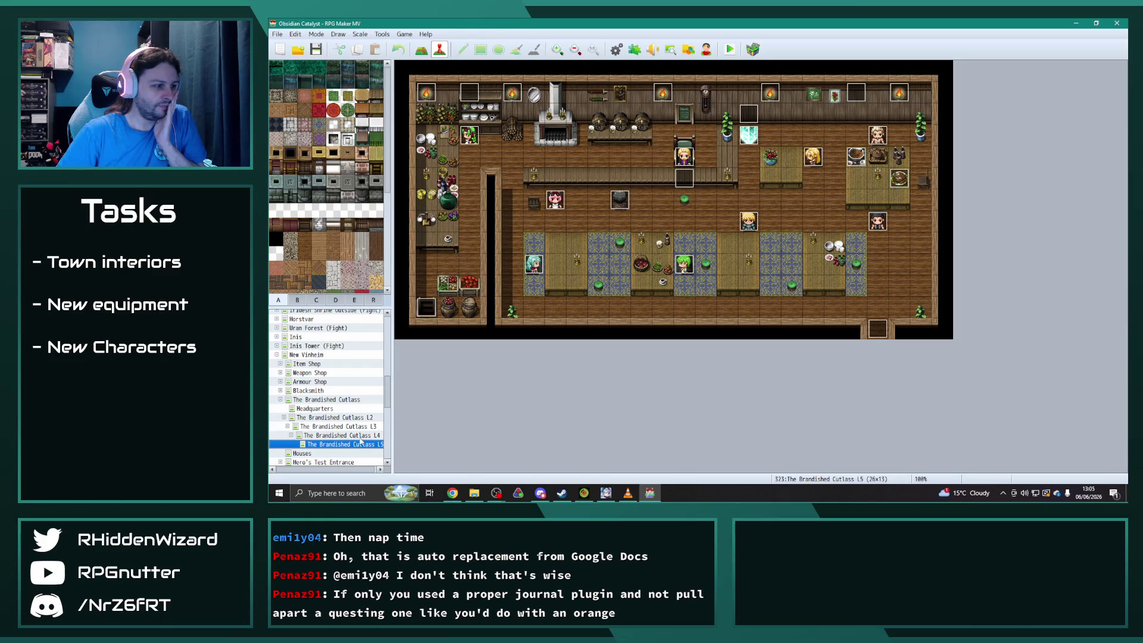
{"action": "left_click", "coordinate": [361, 444]}
{"action": "left_click", "coordinate": [361, 438]}
{"action": "left_click", "coordinate": [359, 445]}
{"action": "left_click", "coordinate": [361, 437]}
{"action": "left_click", "coordinate": [360, 446]}
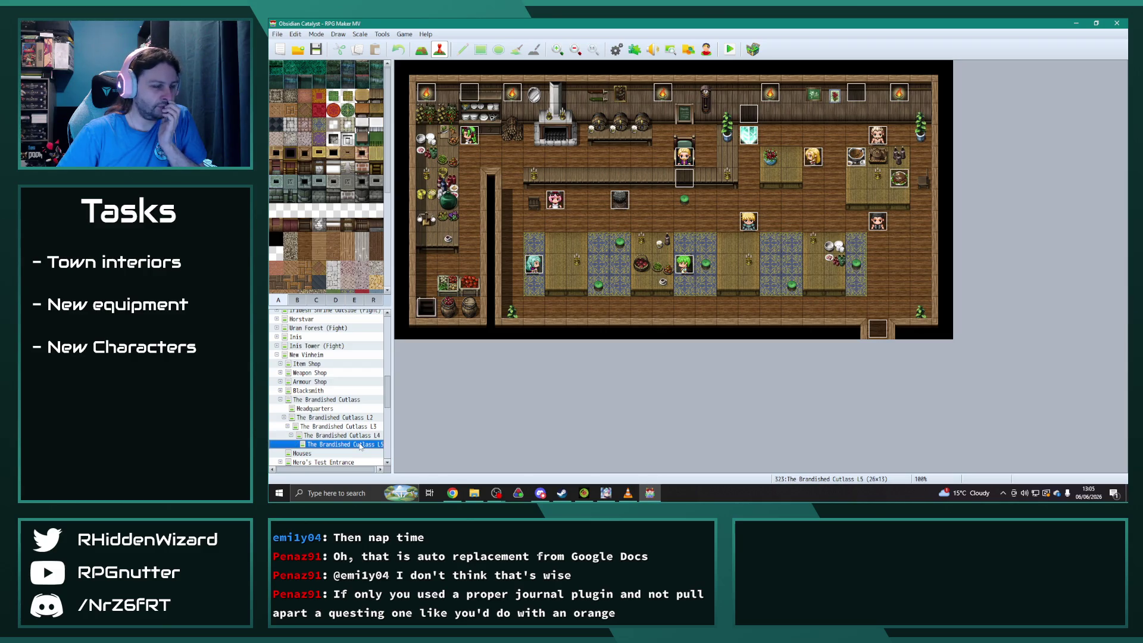
{"action": "left_click", "coordinate": [361, 436]}
{"action": "left_click", "coordinate": [360, 446]}
{"action": "left_click", "coordinate": [361, 436]}
{"action": "left_click", "coordinate": [363, 445]}
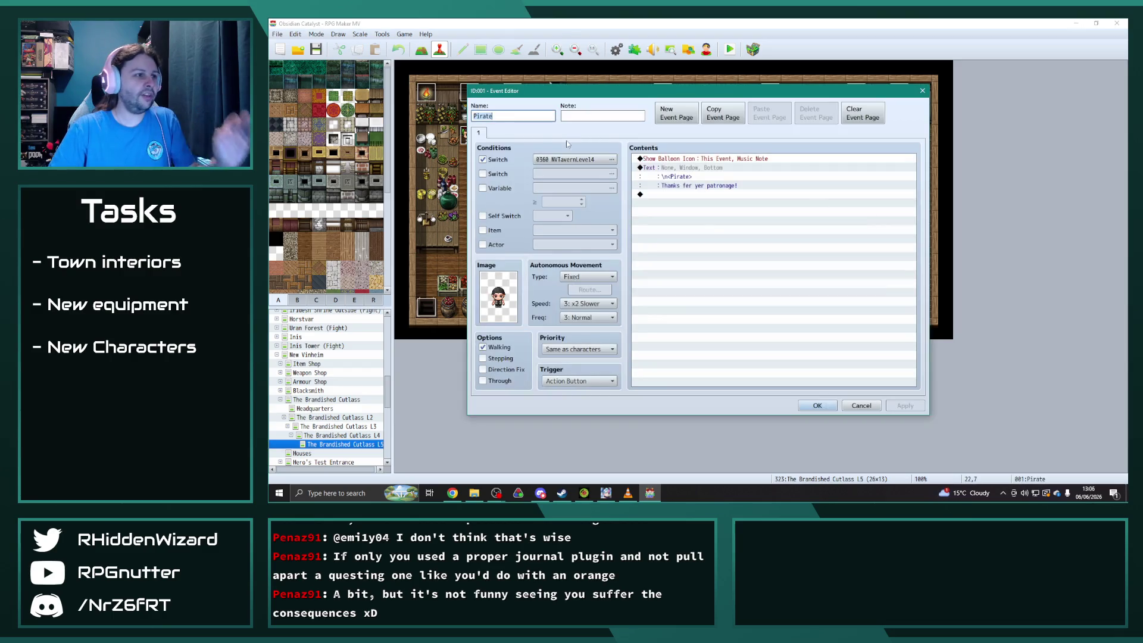
{"action": "left_click", "coordinate": [817, 406]}
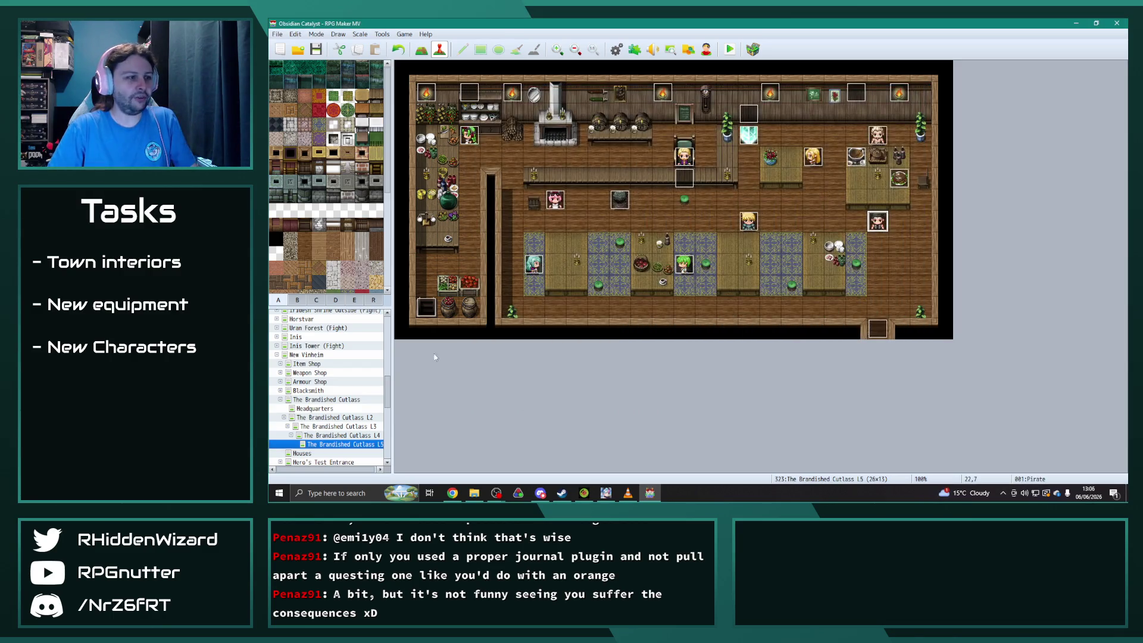
{"action": "left_click", "coordinate": [366, 436]}
Copy page 2 of the L4 Pirate event and paste it as page 2 of the L5 Pirate event.
{"action": "double_click", "coordinate": [878, 221]}
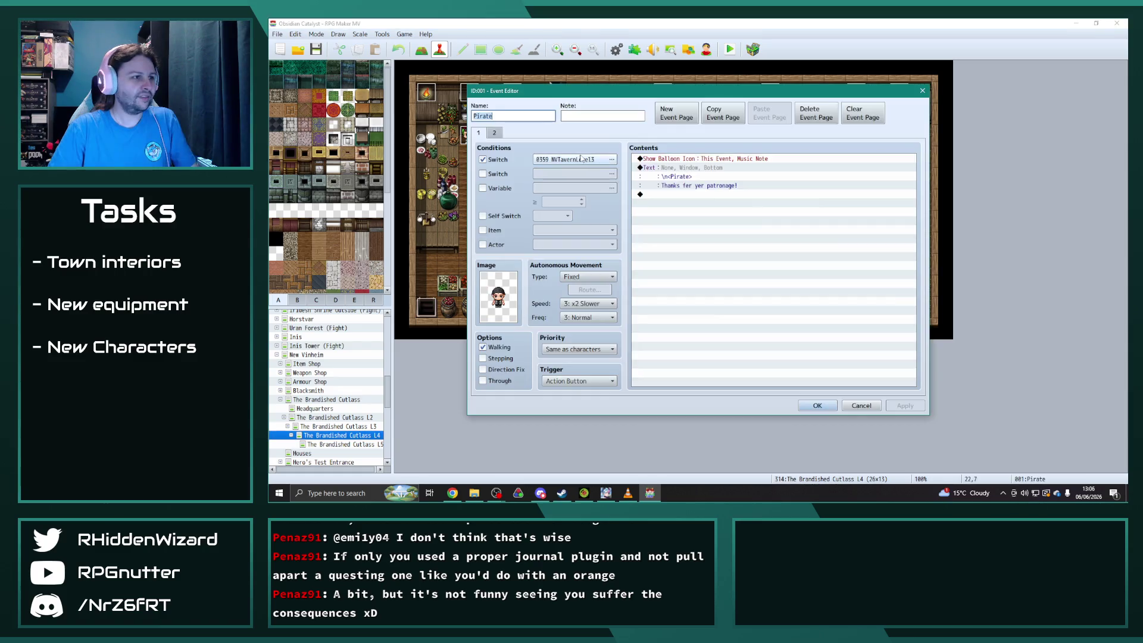
{"action": "left_click", "coordinate": [495, 133]}
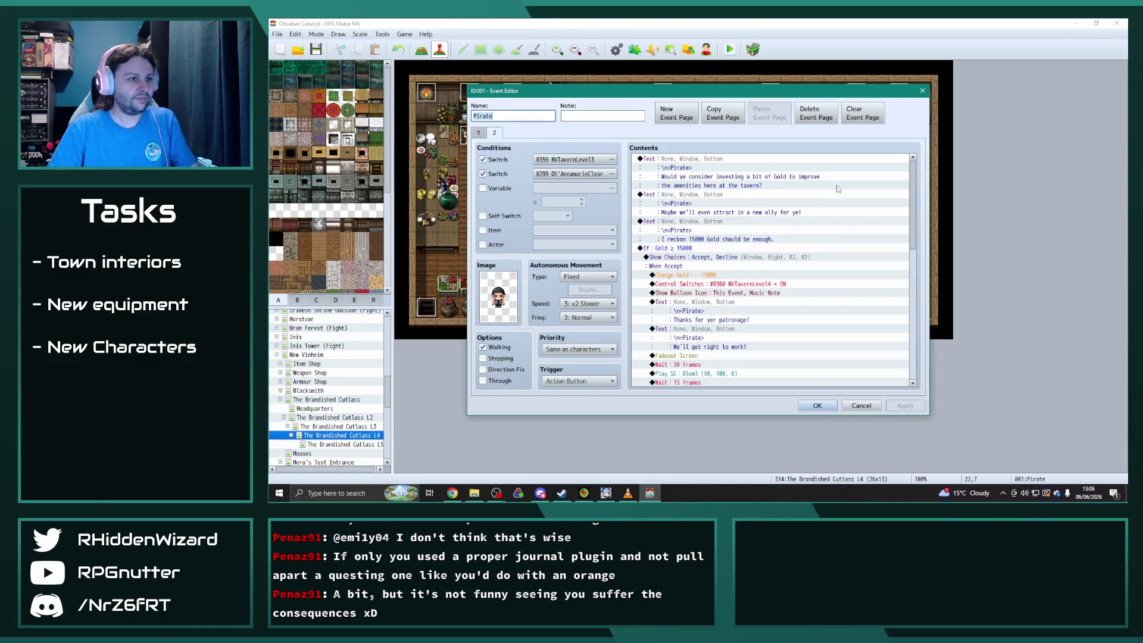
{"action": "mouse_move", "coordinate": [915, 198]}
{"action": "left_mouse_down"}
{"action": "mouse_move", "coordinate": [923, 342]}
{"action": "mouse_move", "coordinate": [920, 211]}
{"action": "left_mouse_up"}
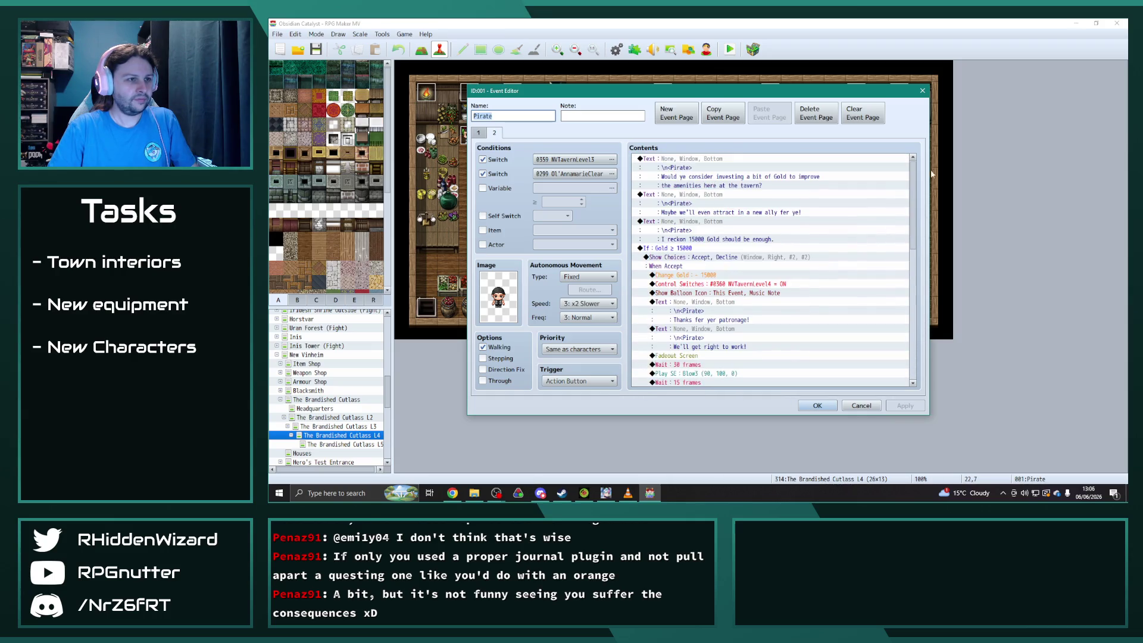
{"action": "left_click", "coordinate": [725, 116]}
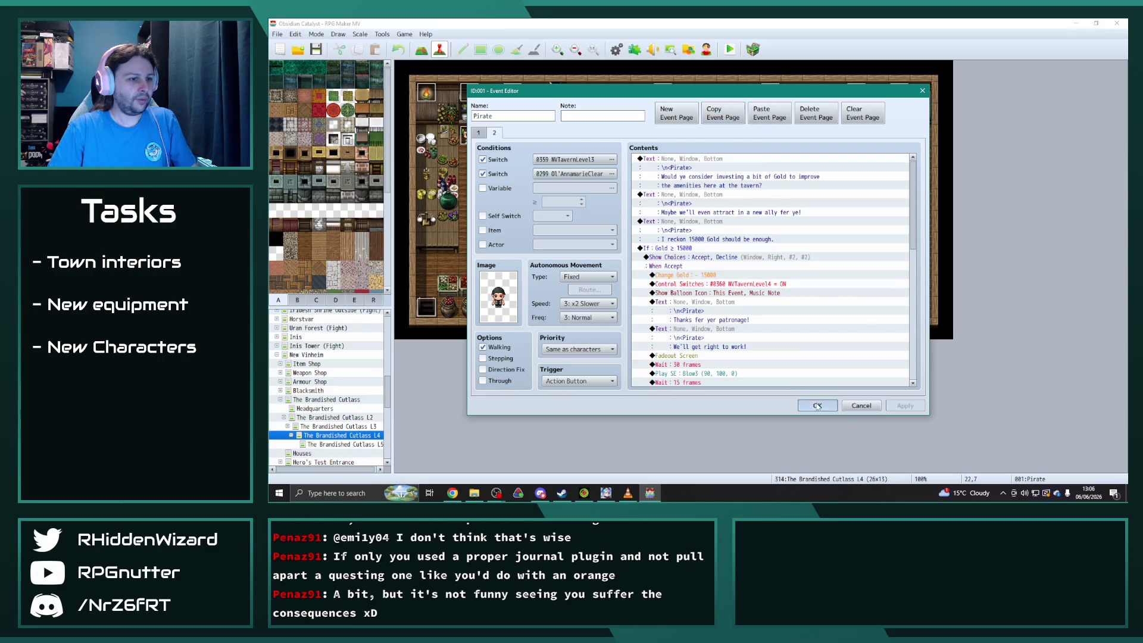
{"action": "left_click", "coordinate": [818, 405]}
{"action": "left_click", "coordinate": [336, 445]}
{"action": "double_click", "coordinate": [885, 227]}
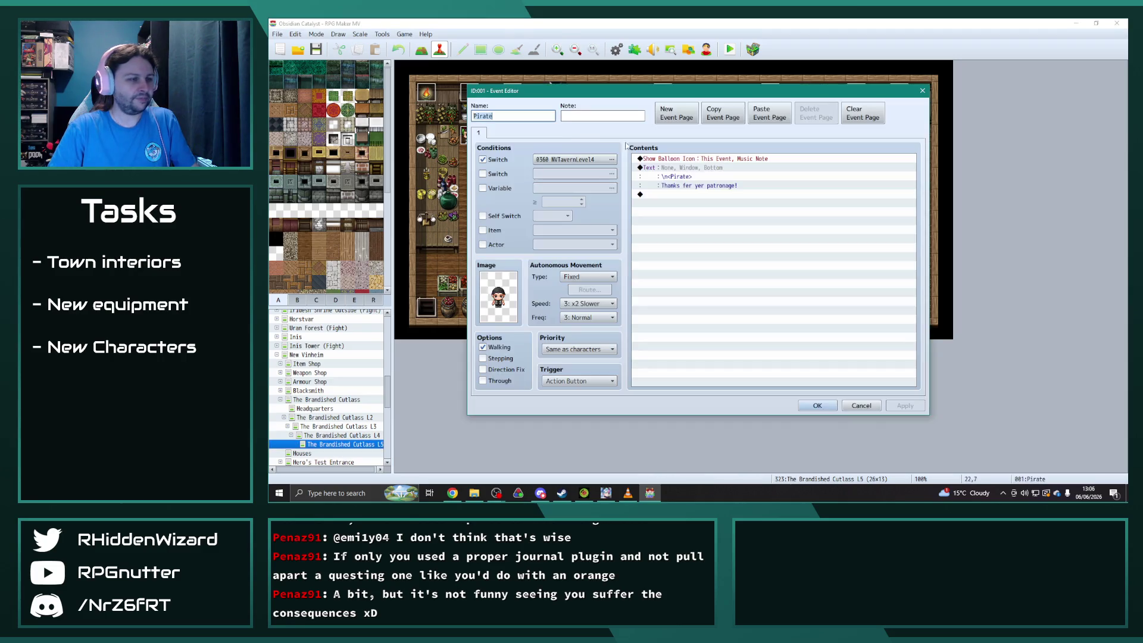
{"action": "left_click", "coordinate": [772, 113]}
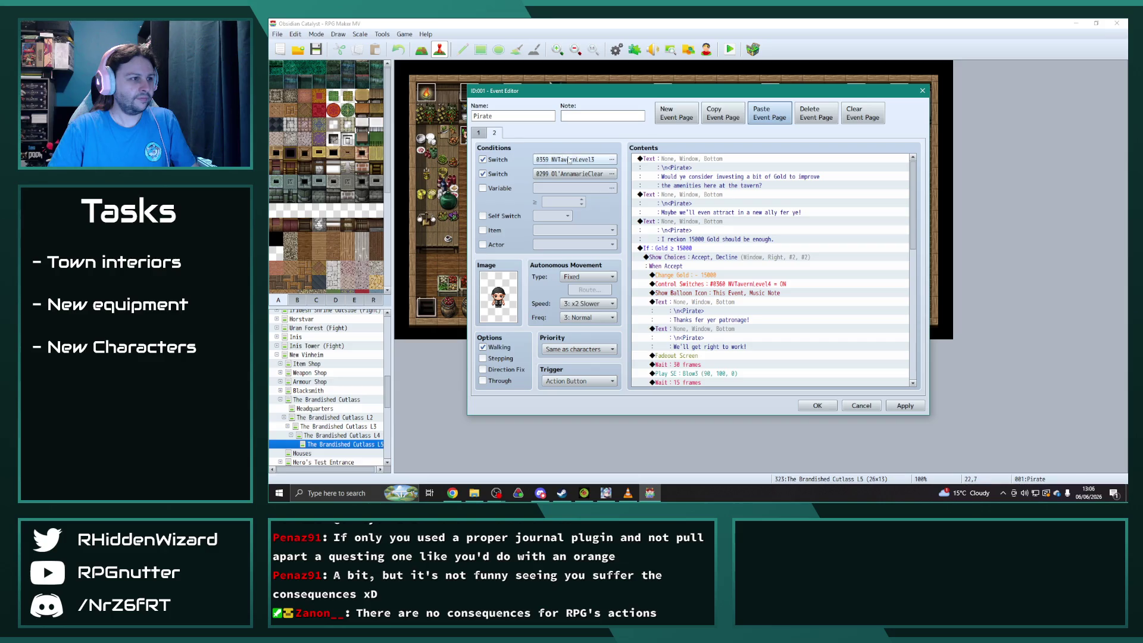
Set page 2's first switch condition to 0360 NVTavernLevel4.
{"action": "left_click", "coordinate": [597, 160]}
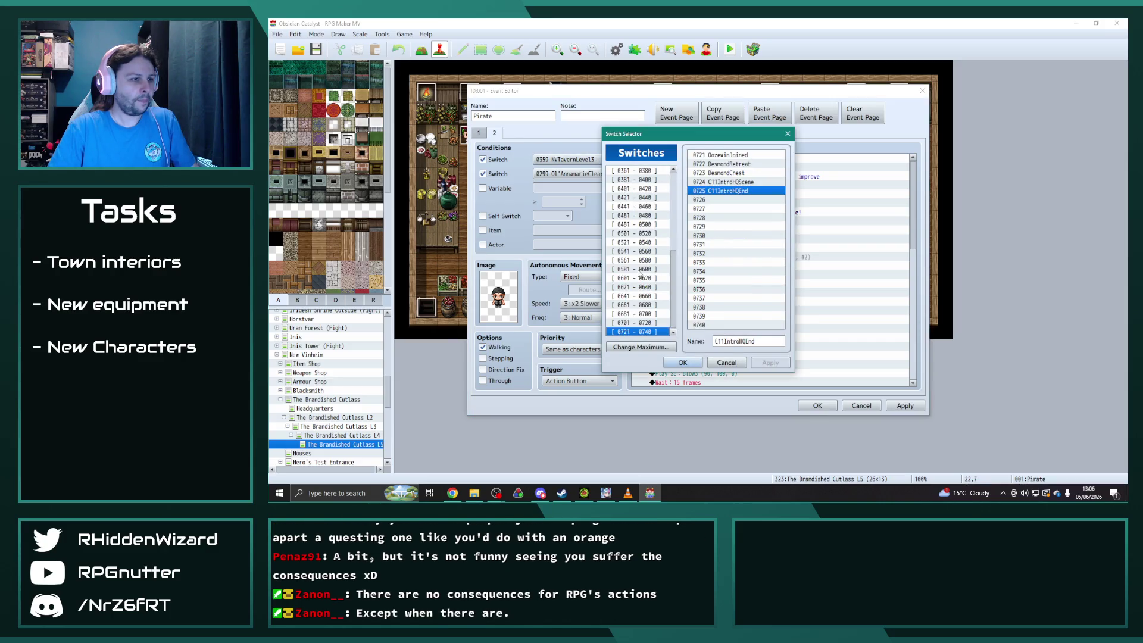
{"action": "scroll", "coordinate": [632, 206], "scroll_direction": "up", "scroll_amount": 1}
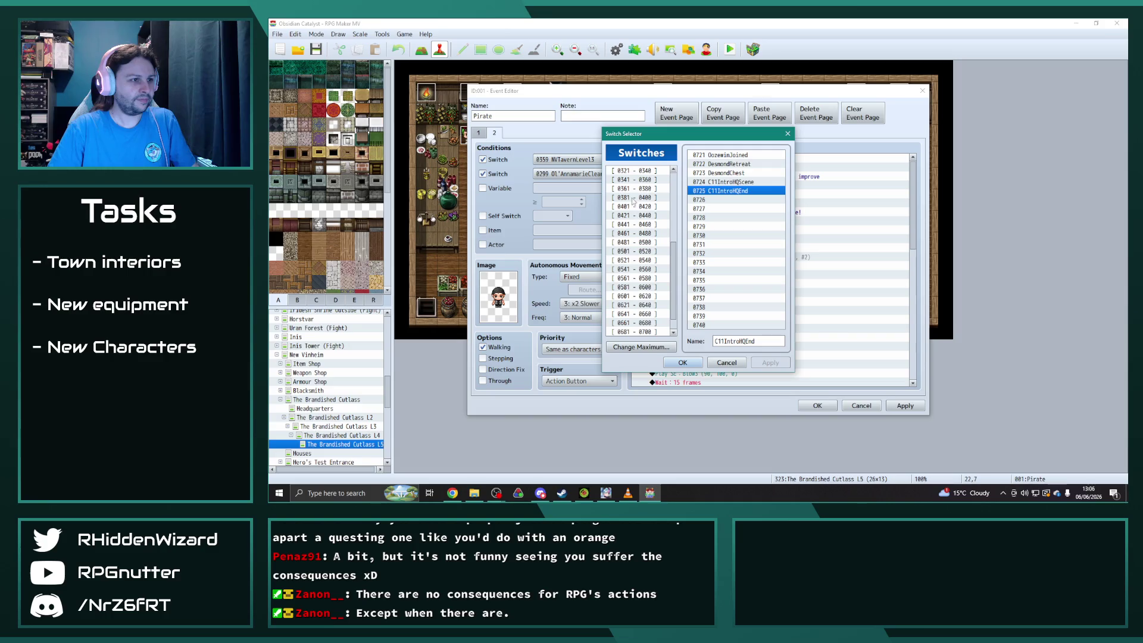
{"action": "left_click", "coordinate": [634, 179]}
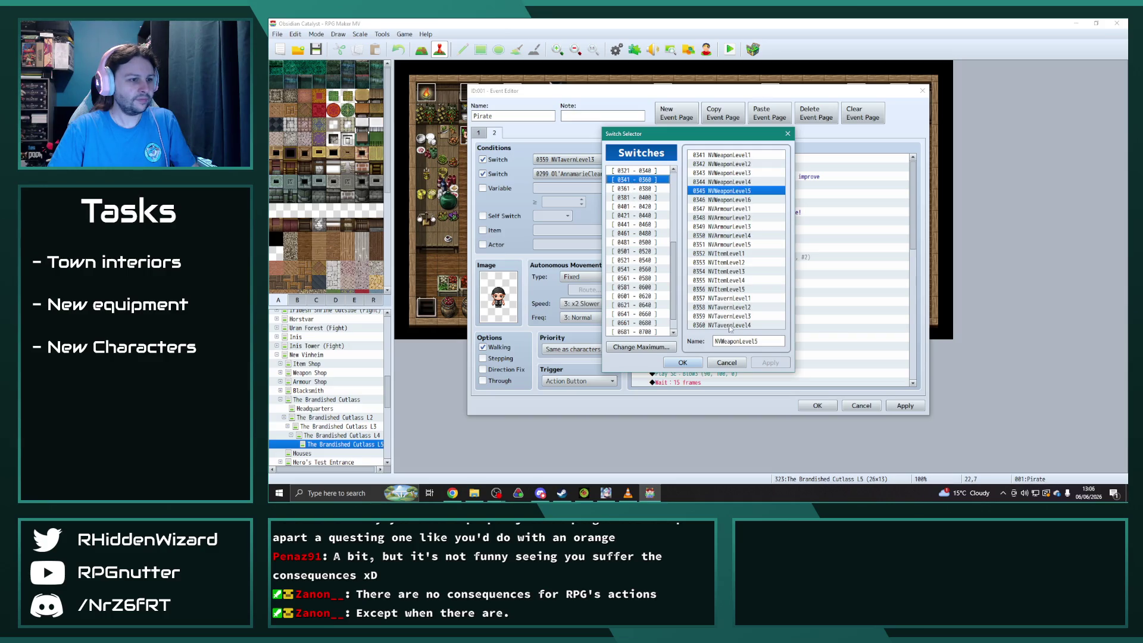
{"action": "left_click", "coordinate": [727, 316]}
{"action": "double_click", "coordinate": [726, 325]}
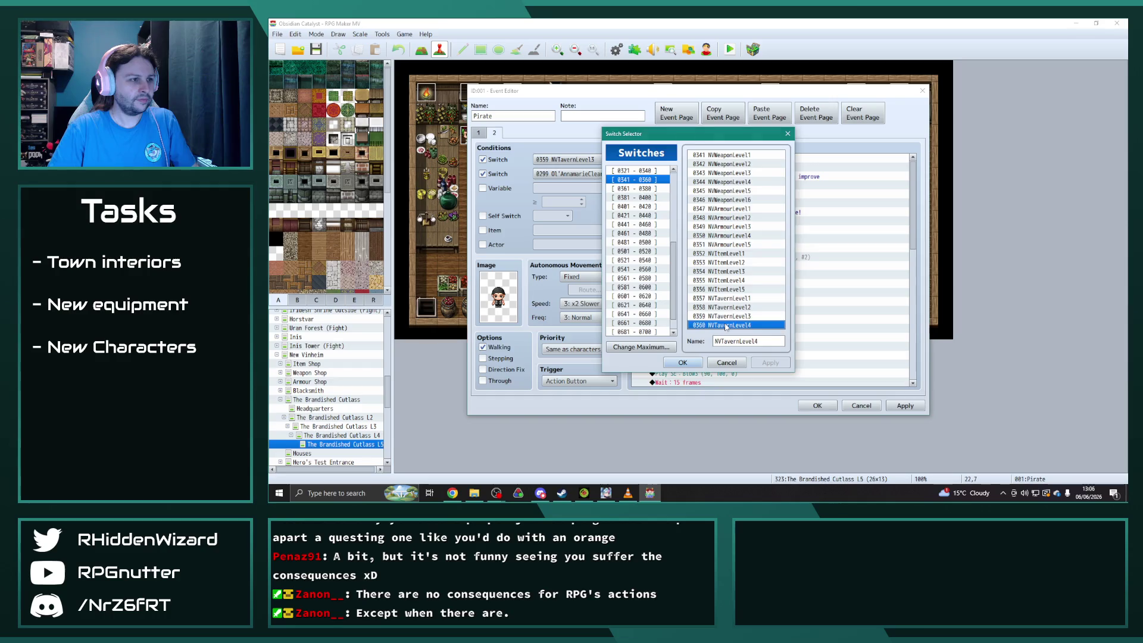
Set page 2's second switch condition to 0676 TempleStepsClear.
{"action": "left_click", "coordinate": [612, 174]}
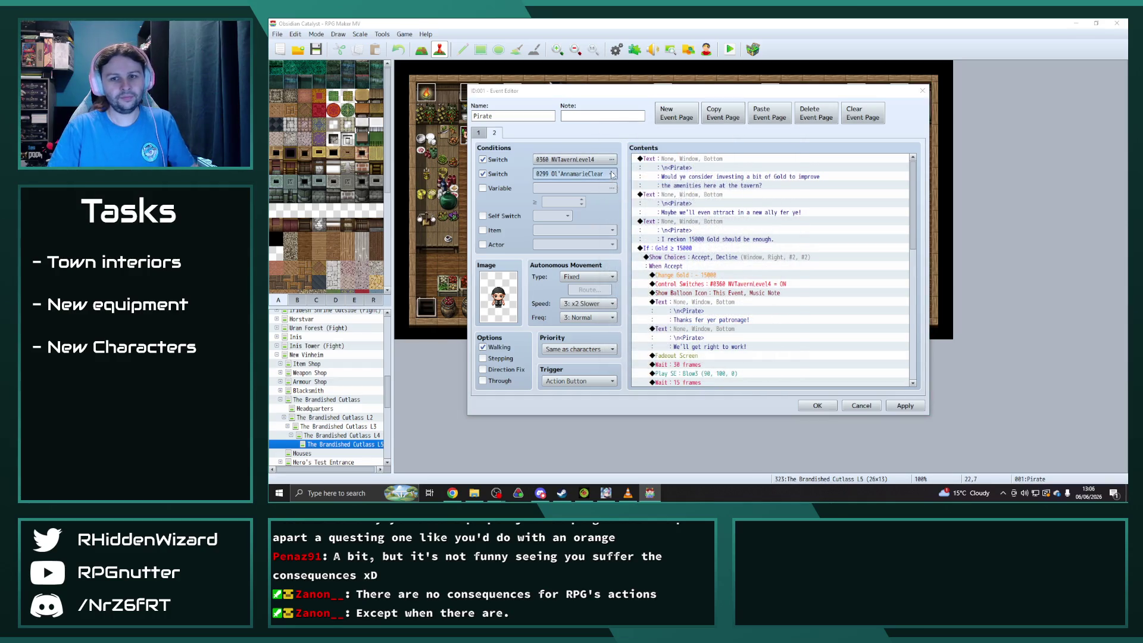
{"action": "left_click_drag", "start_coordinate": [709, 137], "coordinate": [826, 101]}
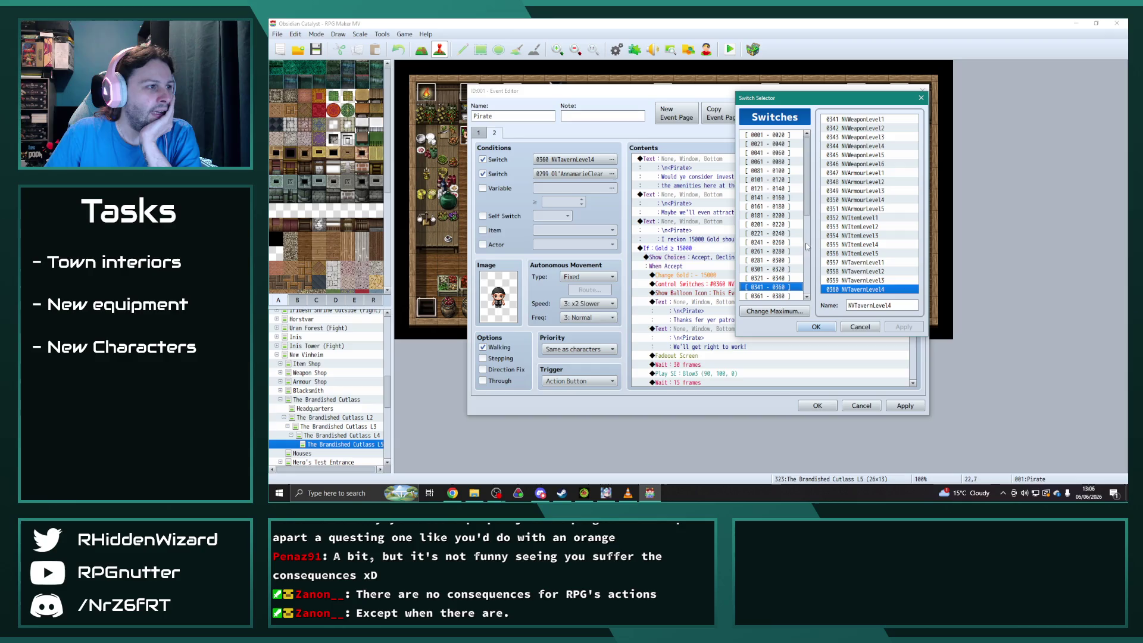
{"action": "scroll", "coordinate": [814, 290], "scroll_direction": "down", "scroll_amount": 6}
{"action": "left_click", "coordinate": [774, 295]}
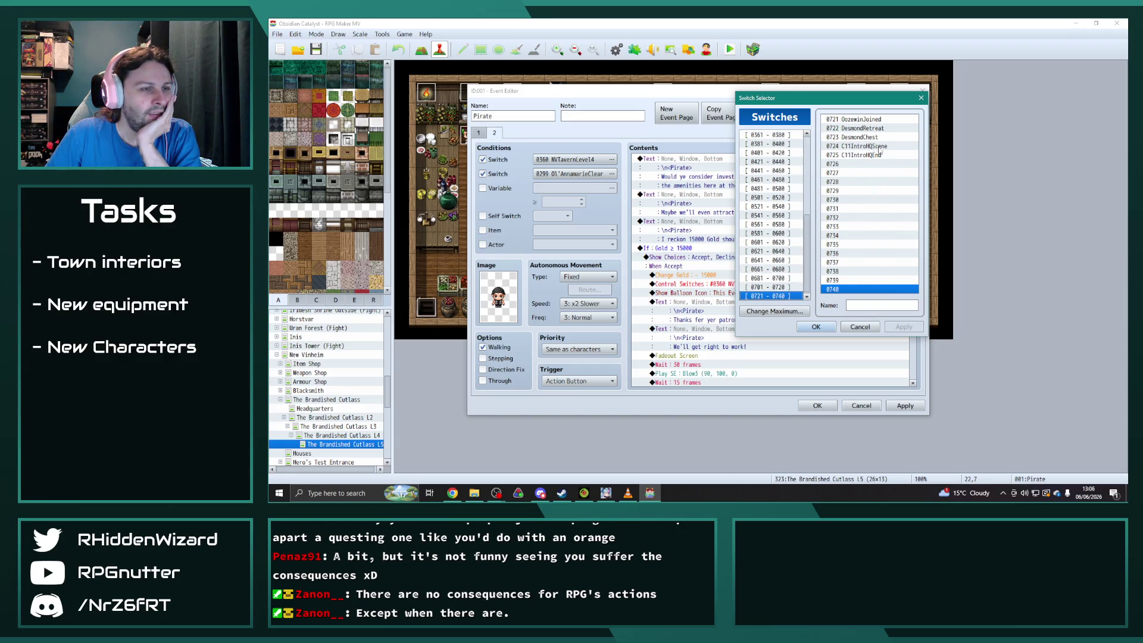
{"action": "left_click", "coordinate": [768, 287]}
{"action": "left_click", "coordinate": [773, 278]}
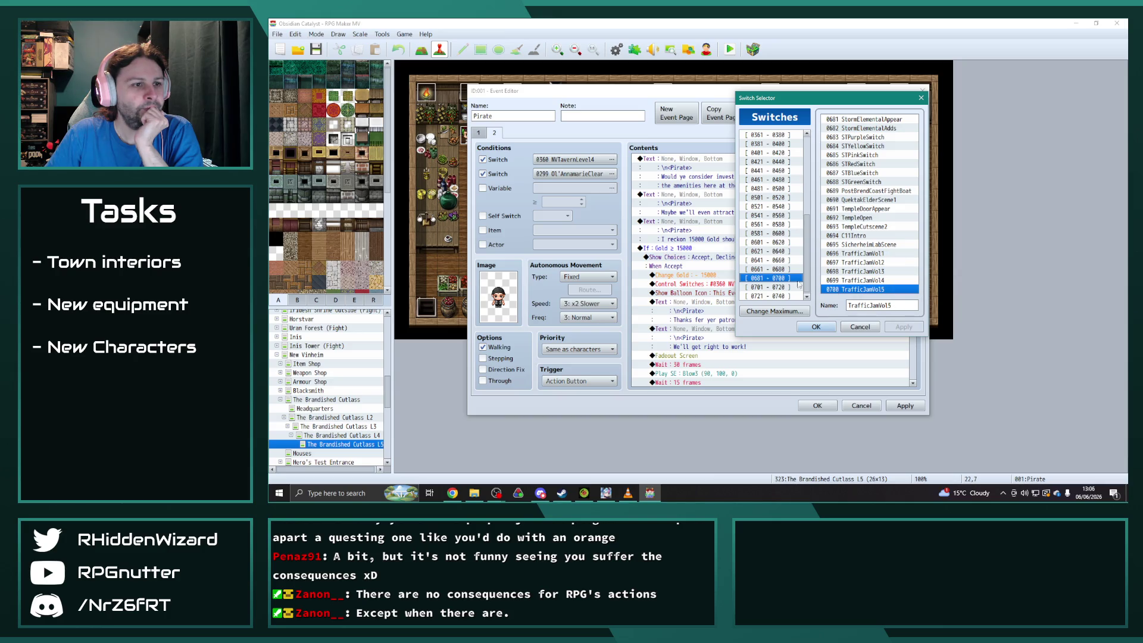
{"action": "left_click", "coordinate": [774, 270]}
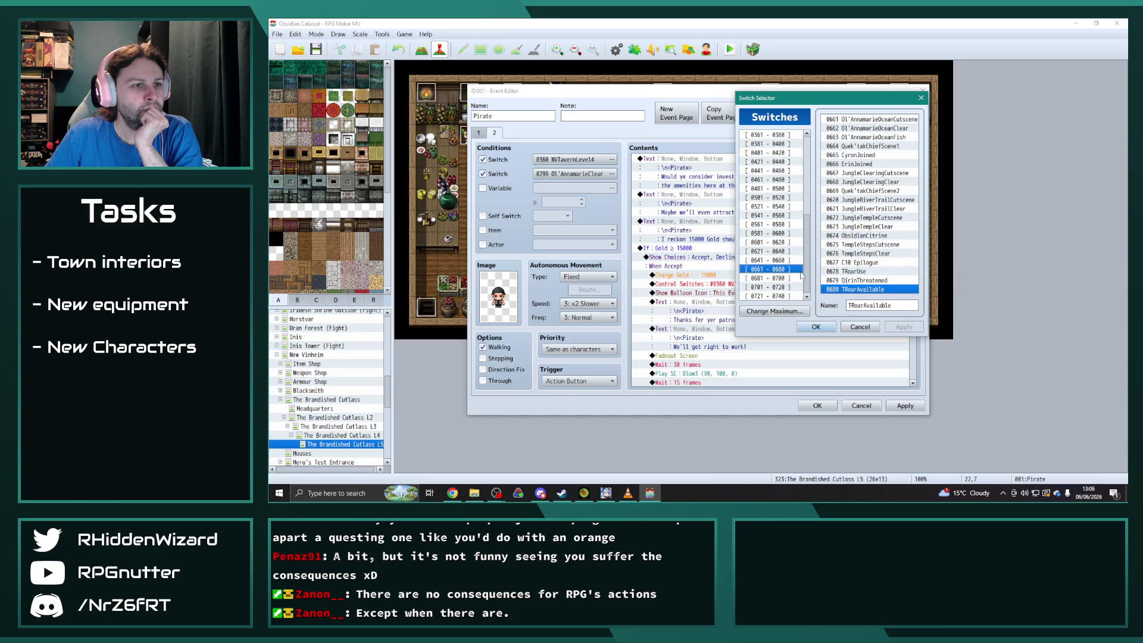
{"action": "double_click", "coordinate": [877, 255]}
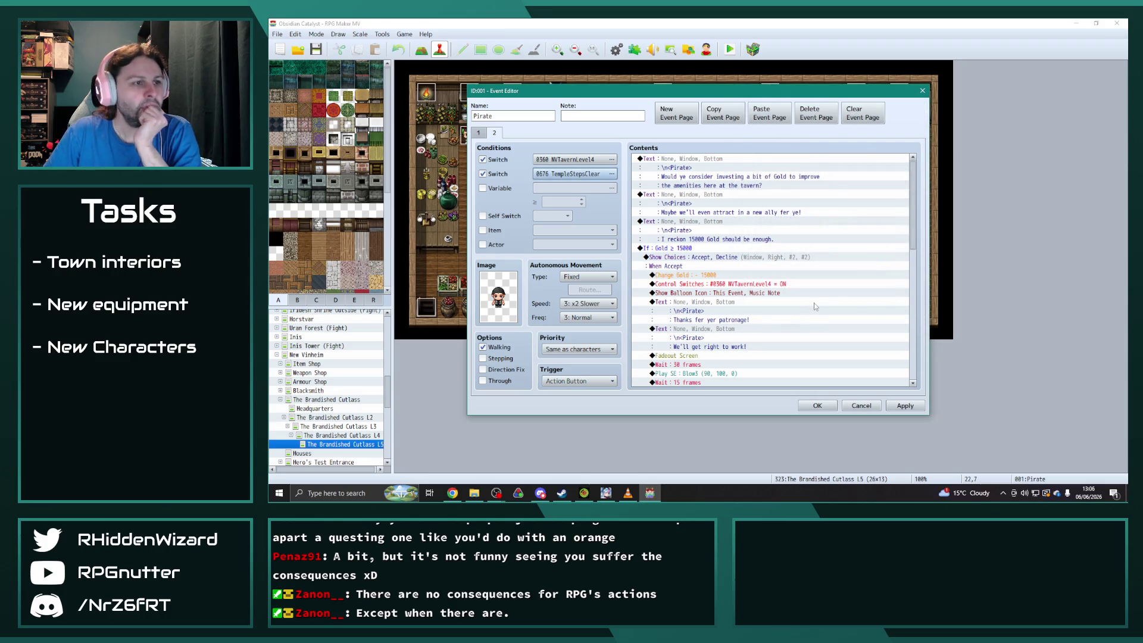
{"action": "key", "text": "alt+Tab"}
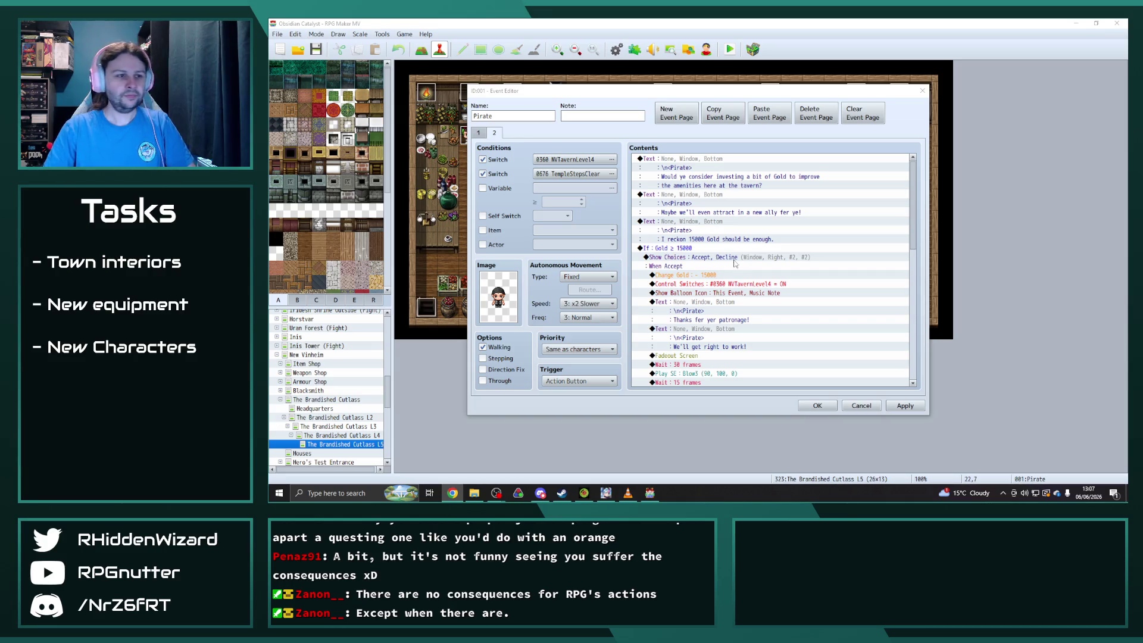
Raise the Pirate's price to 18000 Gold in his line, the Gold condition and the Change Gold command.
{"action": "double_click", "coordinate": [687, 225]}
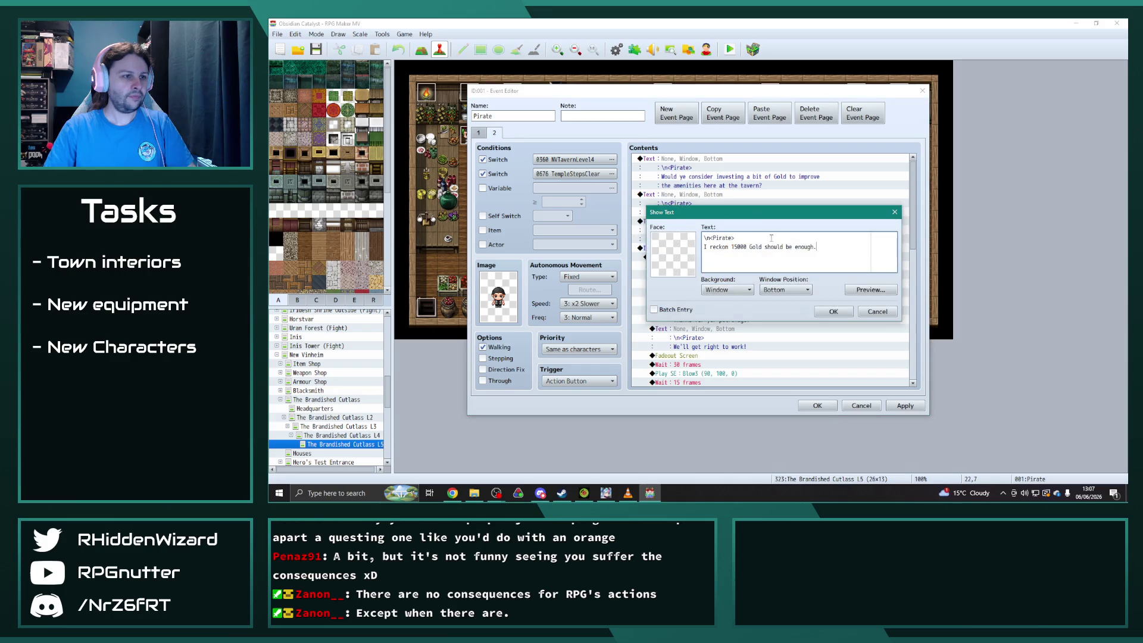
{"action": "left_click", "coordinate": [834, 311]}
{"action": "left_click", "coordinate": [675, 250]}
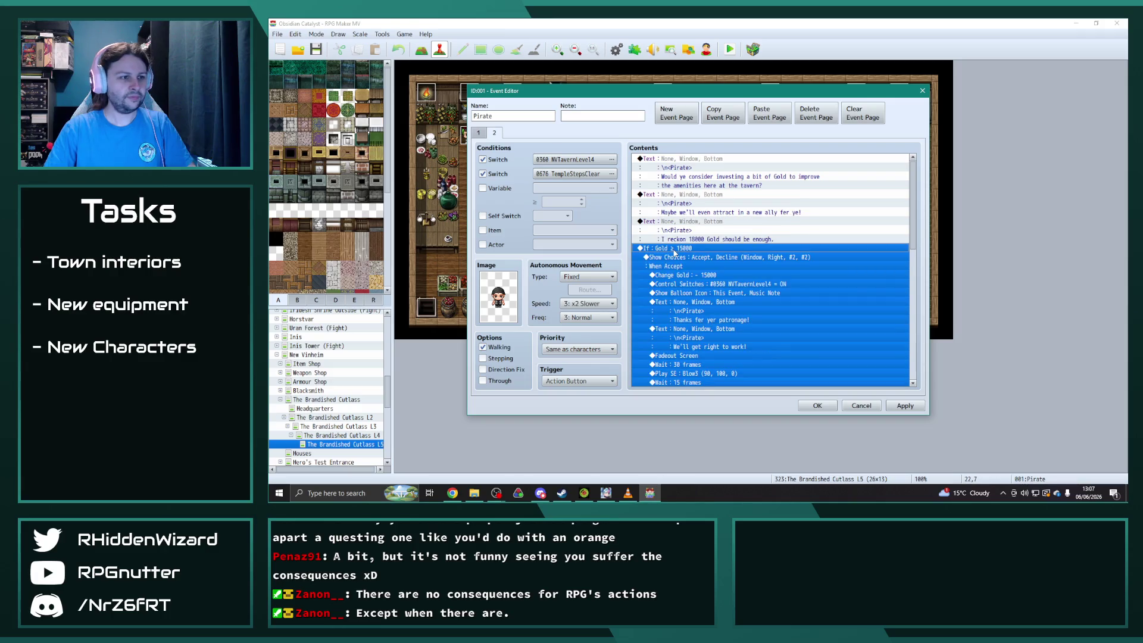
{"action": "double_click", "coordinate": [675, 249]}
{"action": "type", "text": "18000"}
{"action": "left_click", "coordinate": [812, 346]}
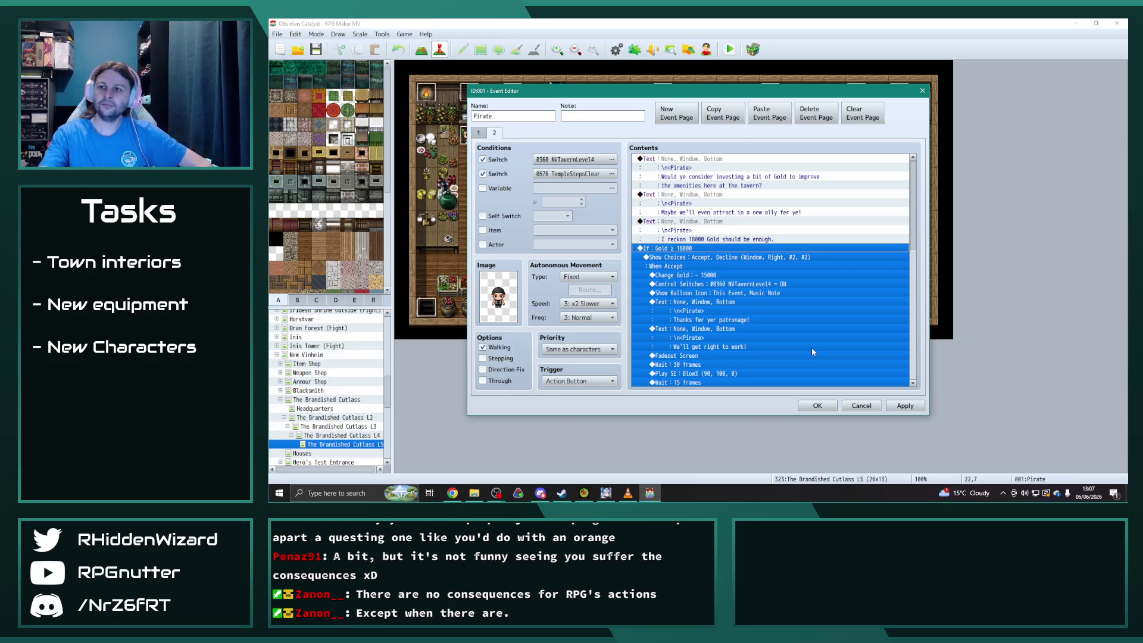
{"action": "scroll", "coordinate": [794, 310], "scroll_direction": "down", "scroll_amount": 2}
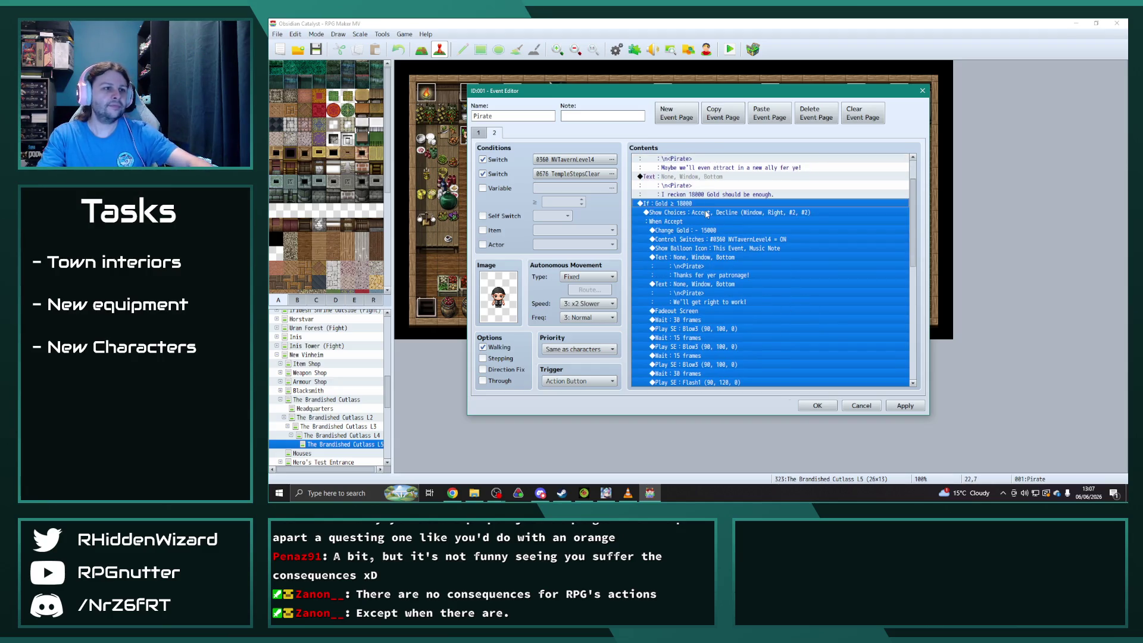
{"action": "double_click", "coordinate": [705, 231]}
{"action": "double_click", "coordinate": [769, 272]}
{"action": "type", "text": "18000"}
{"action": "left_click", "coordinate": [781, 306]}
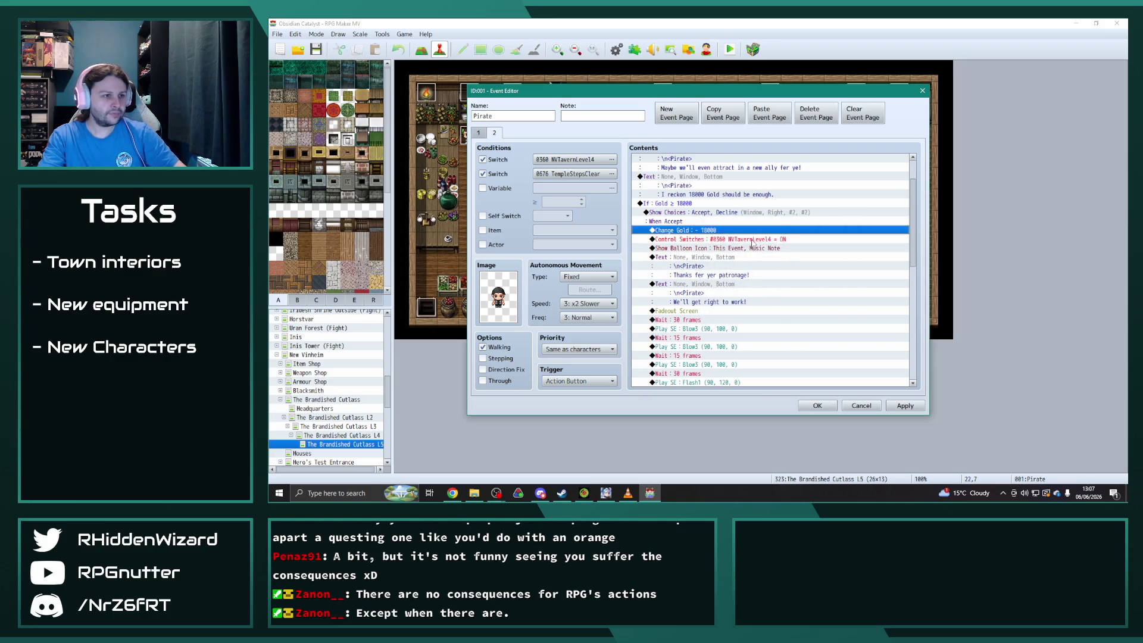
Make accepting turn switch 0361 NVTavernLevel5 ON, then save the Pirate event.
{"action": "double_click", "coordinate": [798, 240]}
{"action": "left_click", "coordinate": [814, 245]}
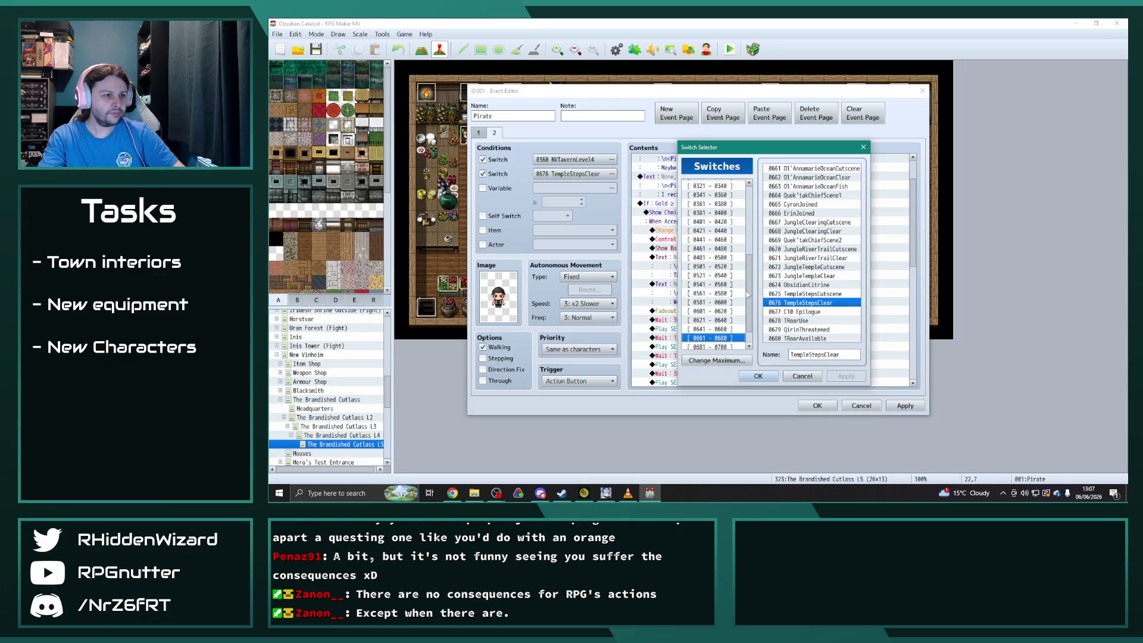
{"action": "left_click_drag", "start_coordinate": [741, 150], "coordinate": [905, 146]}
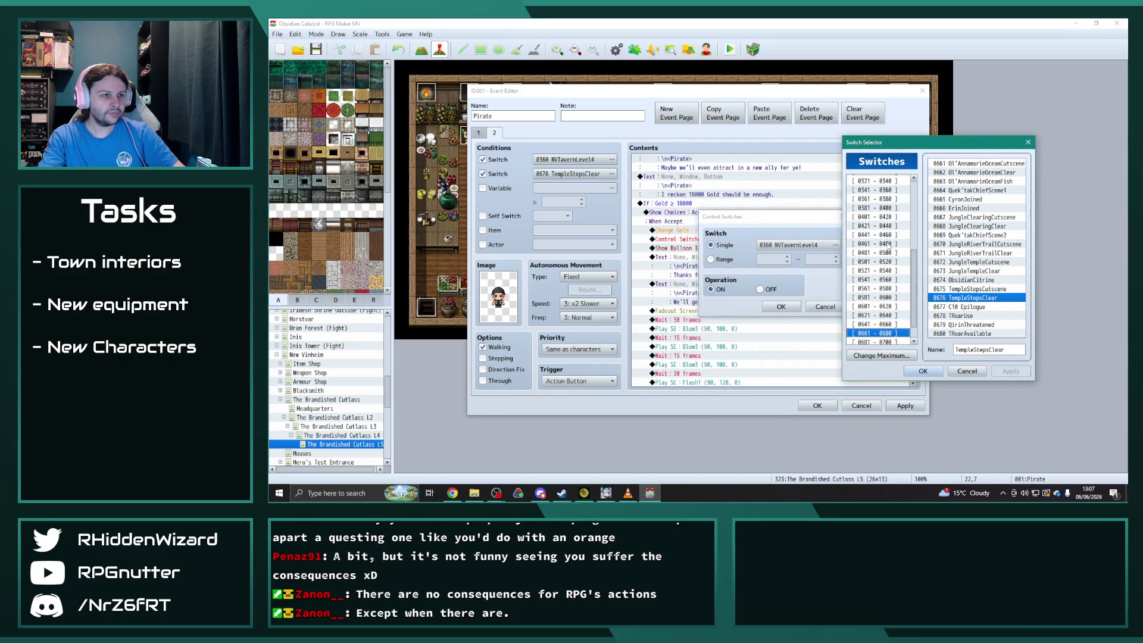
{"action": "left_click", "coordinate": [879, 199]}
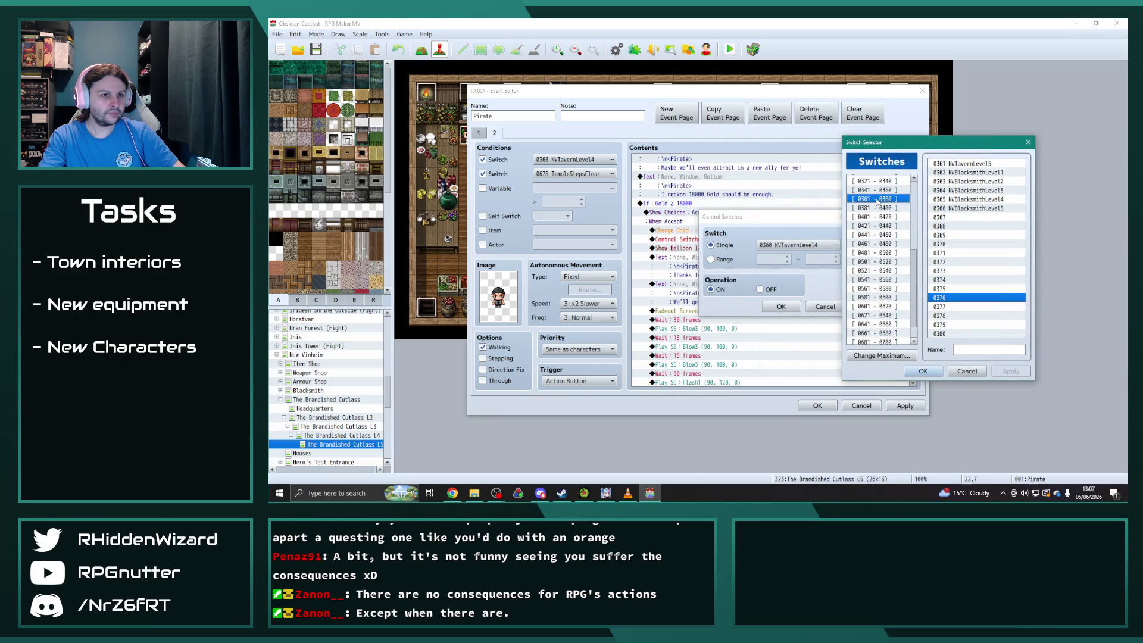
{"action": "left_click", "coordinate": [987, 164]}
{"action": "left_click", "coordinate": [935, 373]}
{"action": "left_click", "coordinate": [792, 308]}
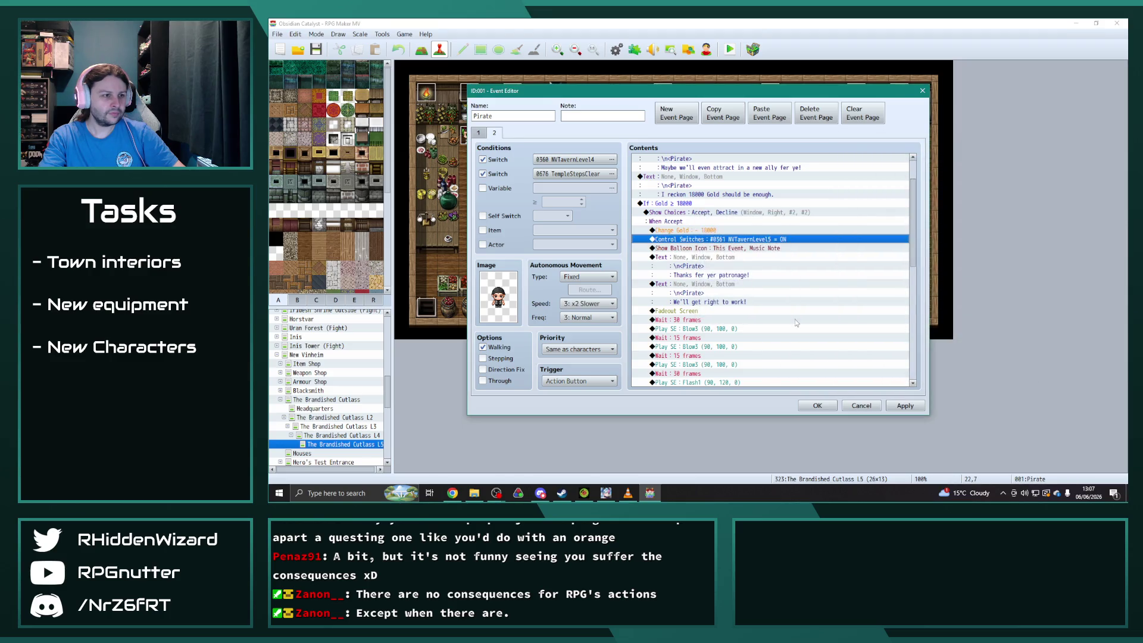
{"action": "scroll", "coordinate": [784, 322], "scroll_direction": "down", "scroll_amount": 8}
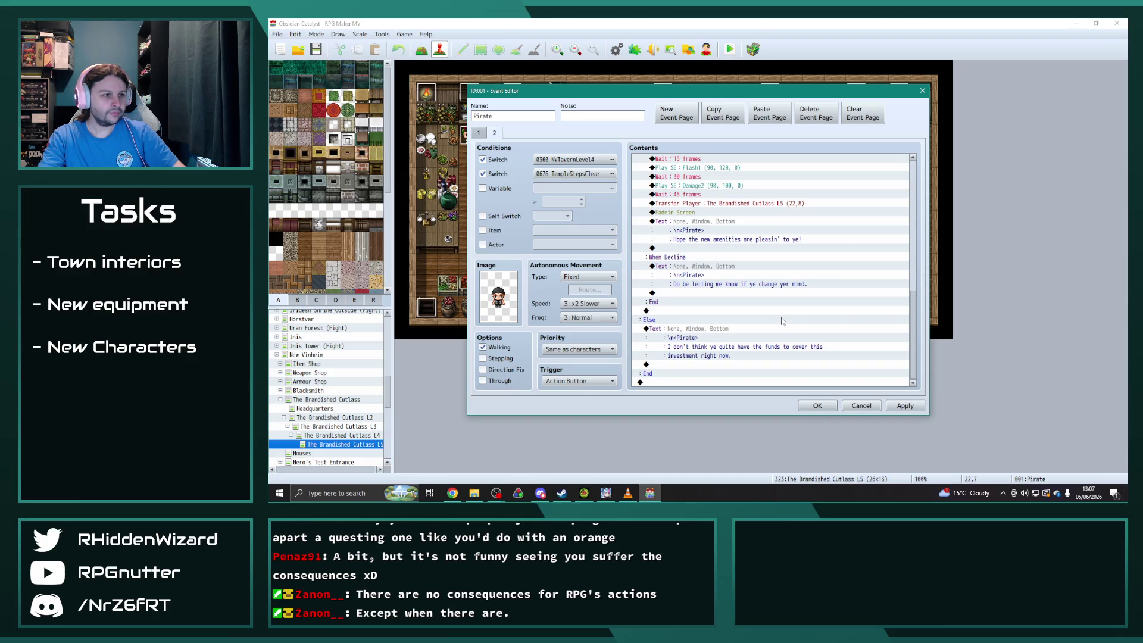
{"action": "left_click", "coordinate": [731, 204]}
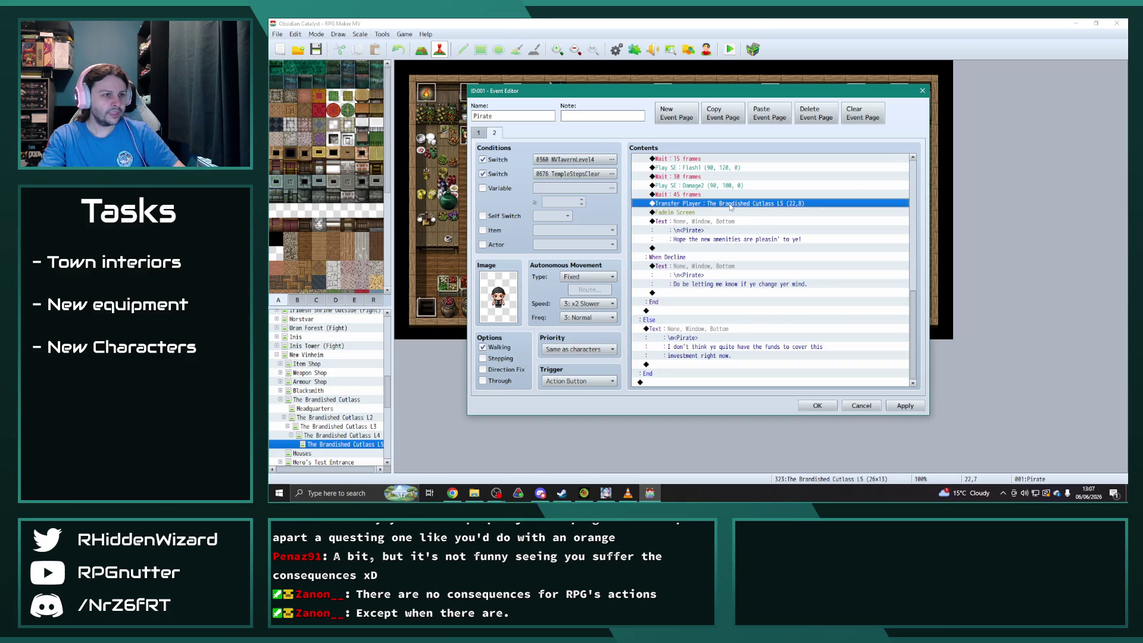
{"action": "left_click", "coordinate": [819, 407]}
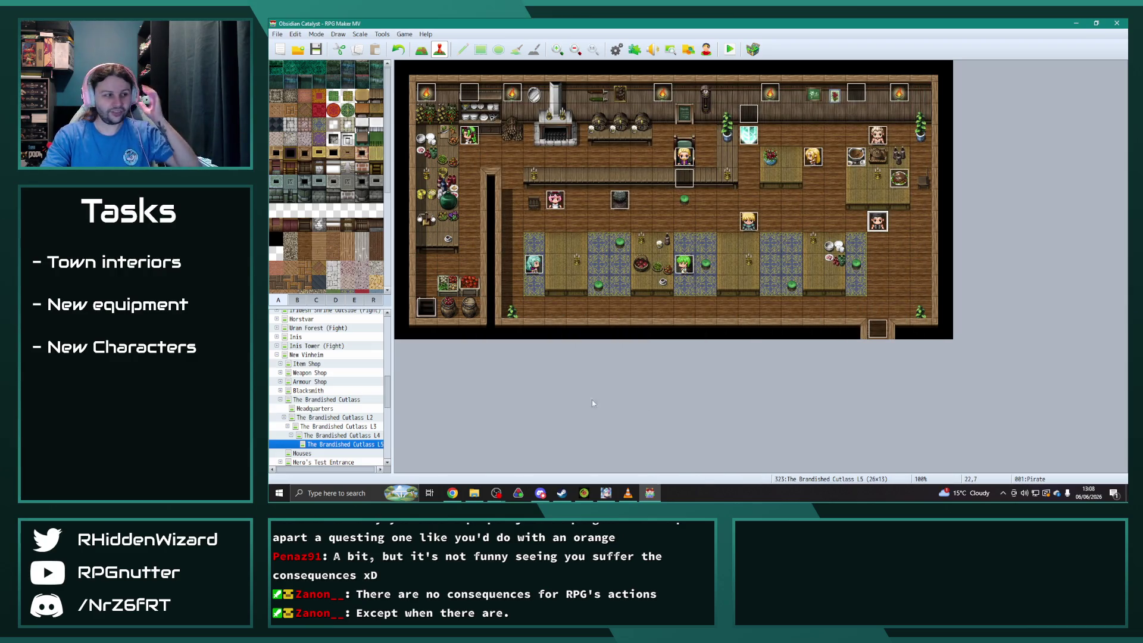
Create a new child map under The Brandished Cutlass L5.
{"action": "right_click", "coordinate": [348, 446]}
{"action": "key", "text": "Escape"}
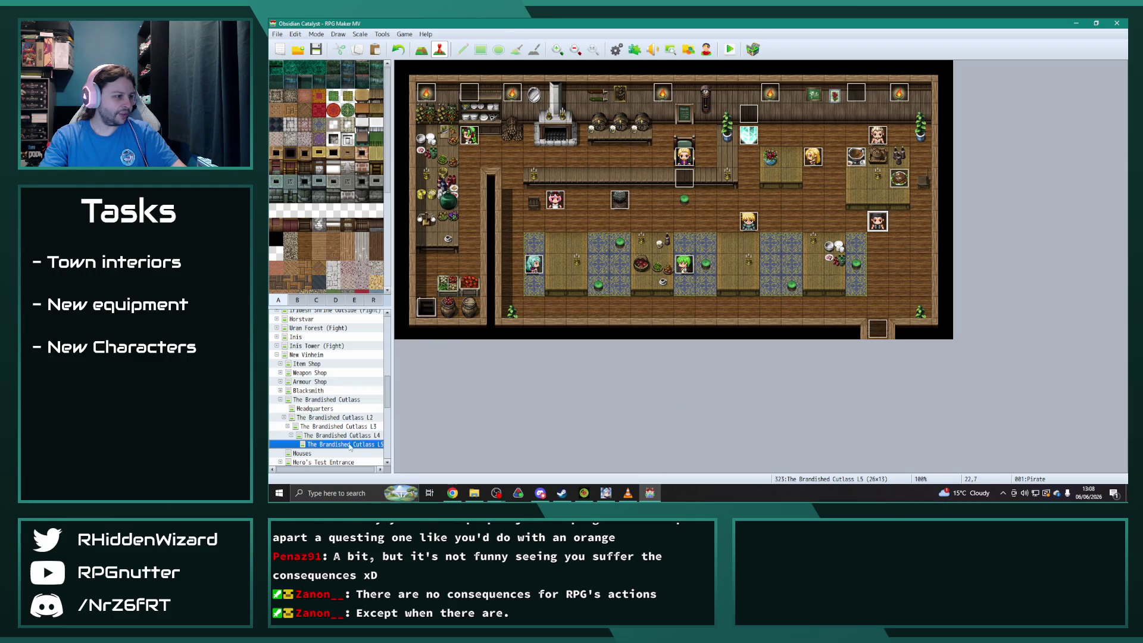
{"action": "right_click", "coordinate": [351, 451]}
{"action": "left_click", "coordinate": [382, 421]}
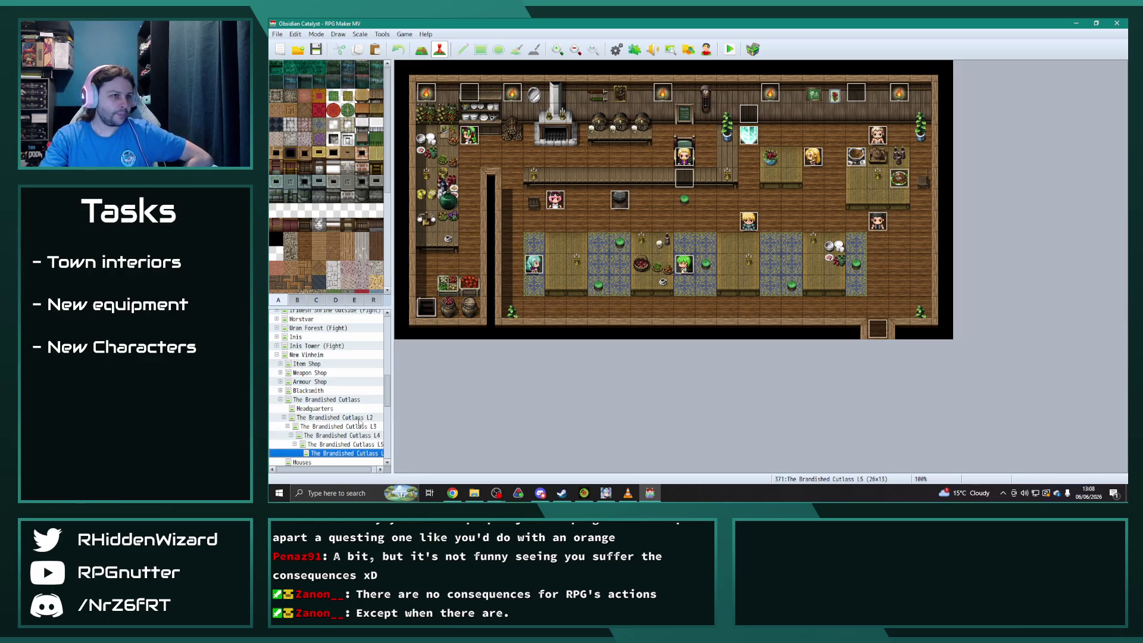
Retarget the L5 Pirate's second-page Transfer Player to the new child map, then return to the L4 map.
{"action": "left_click", "coordinate": [345, 444]}
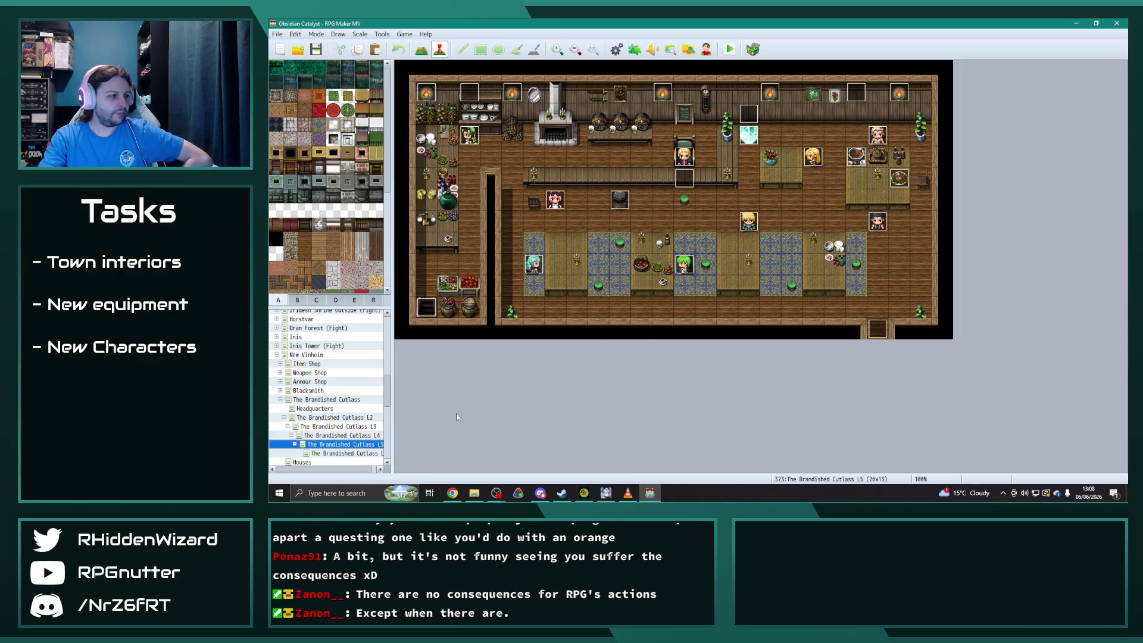
{"action": "double_click", "coordinate": [877, 222]}
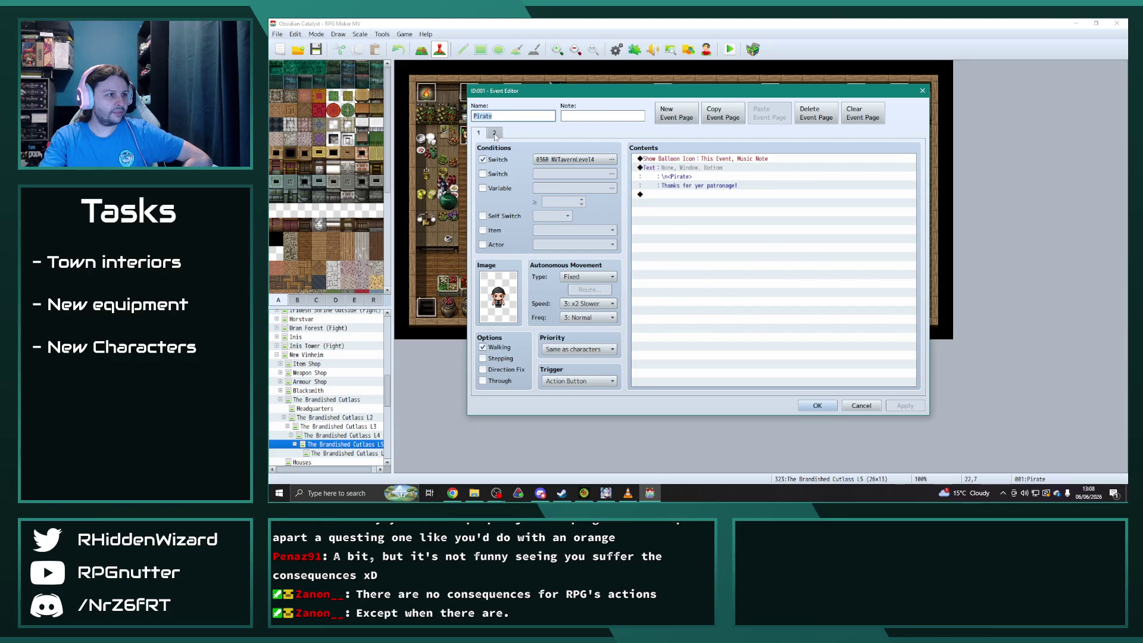
{"action": "left_click", "coordinate": [494, 133]}
{"action": "left_click_drag", "start_coordinate": [913, 192], "coordinate": [920, 352]}
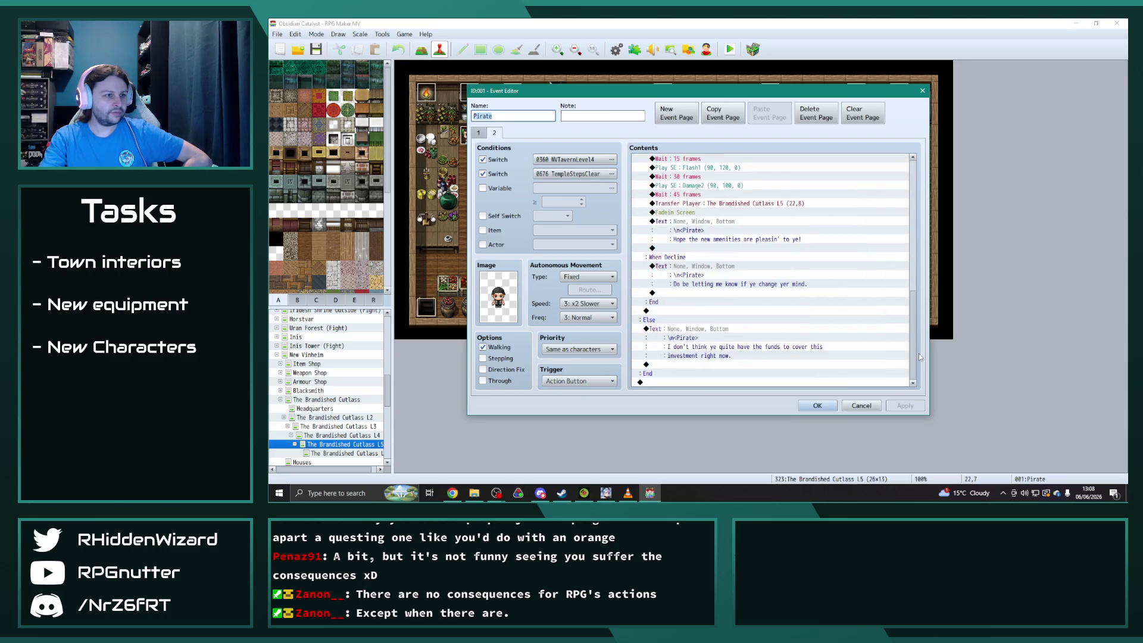
{"action": "left_click", "coordinate": [747, 204]}
{"action": "double_click", "coordinate": [747, 204]}
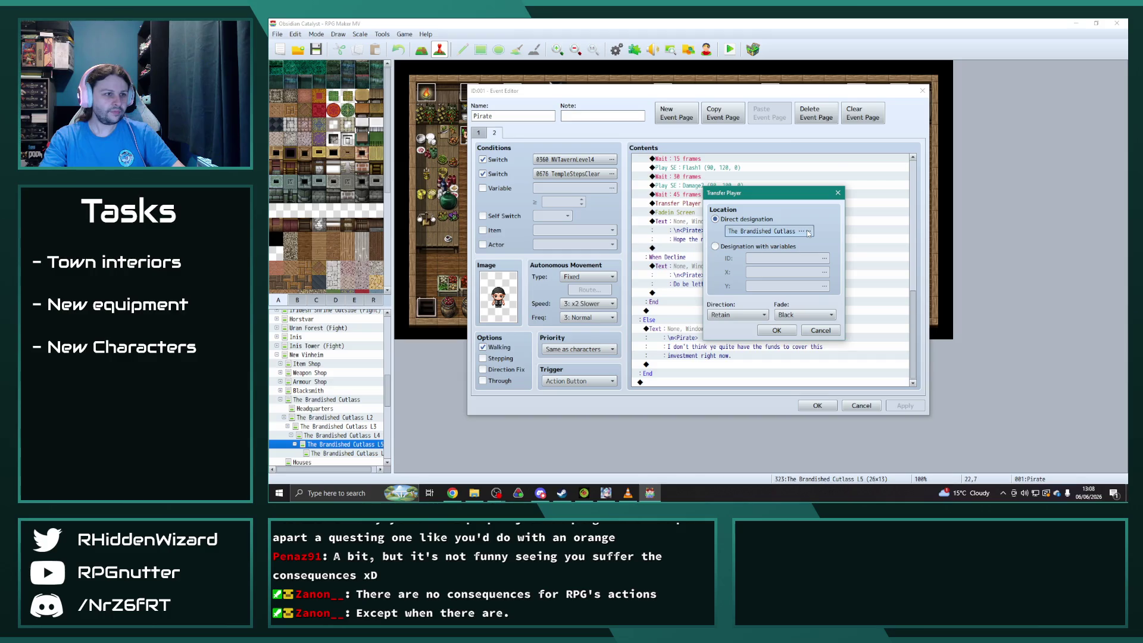
{"action": "left_click", "coordinate": [808, 234]}
{"action": "scroll", "coordinate": [629, 369], "scroll_direction": "down", "scroll_amount": 1}
{"action": "left_click", "coordinate": [598, 385]}
{"action": "left_click", "coordinate": [899, 207]}
{"action": "left_click", "coordinate": [960, 415]}
{"action": "left_click", "coordinate": [780, 333]}
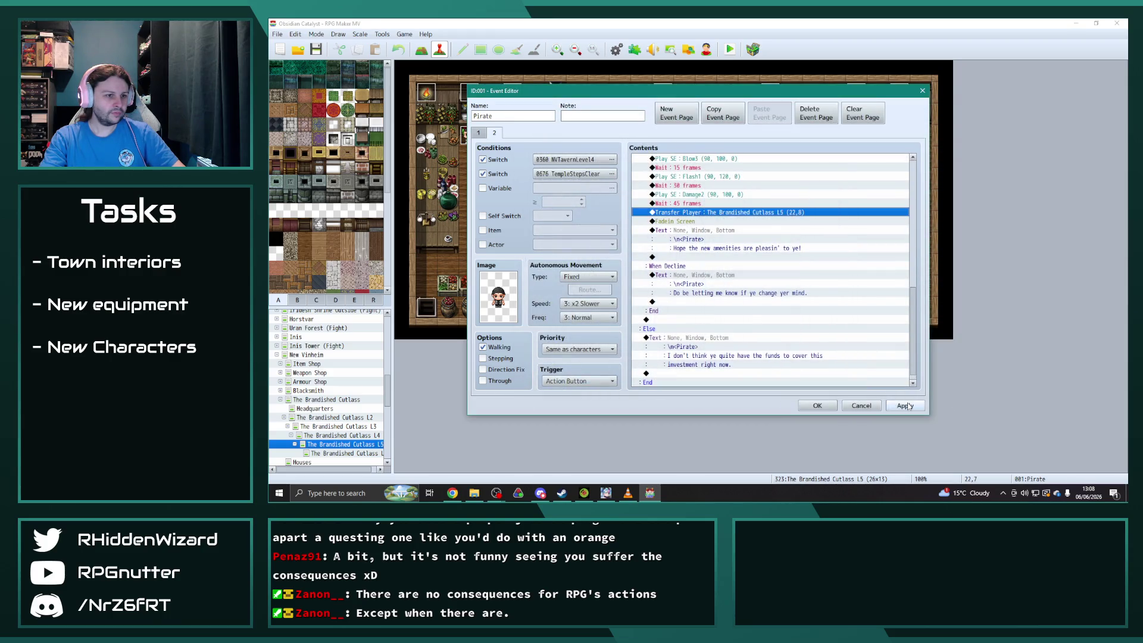
{"action": "left_click", "coordinate": [817, 406]}
{"action": "left_click", "coordinate": [341, 435]}
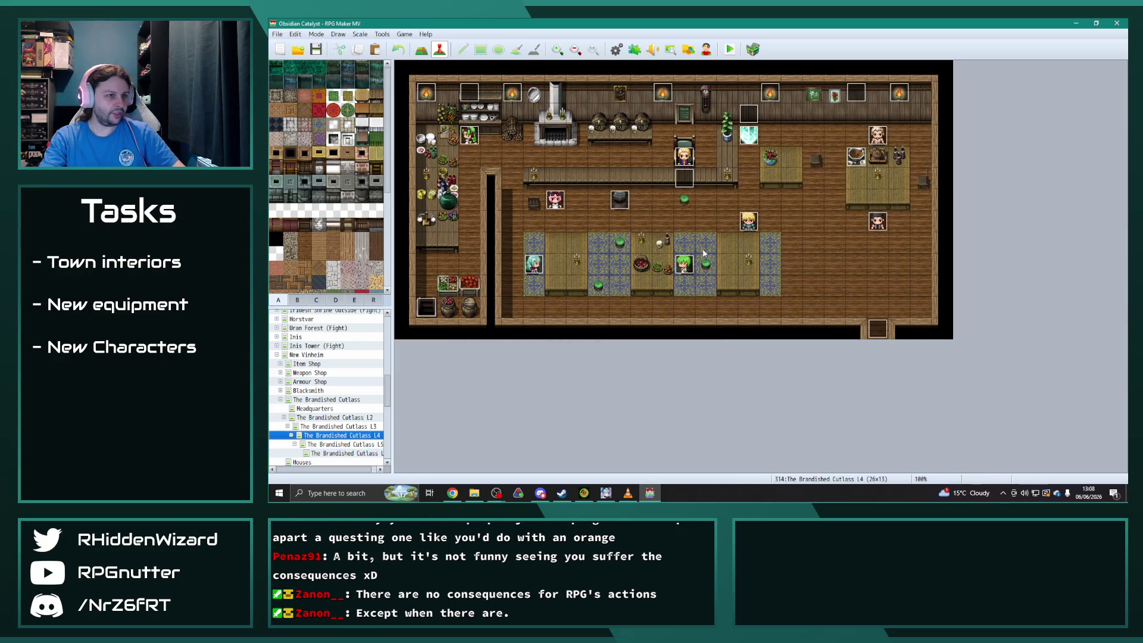
Review both pages of the L4 map's Pirate event, copying its first page.
{"action": "double_click", "coordinate": [874, 228]}
{"action": "left_click", "coordinate": [494, 133]}
{"action": "left_click", "coordinate": [479, 132]}
{"action": "left_click", "coordinate": [721, 114]}
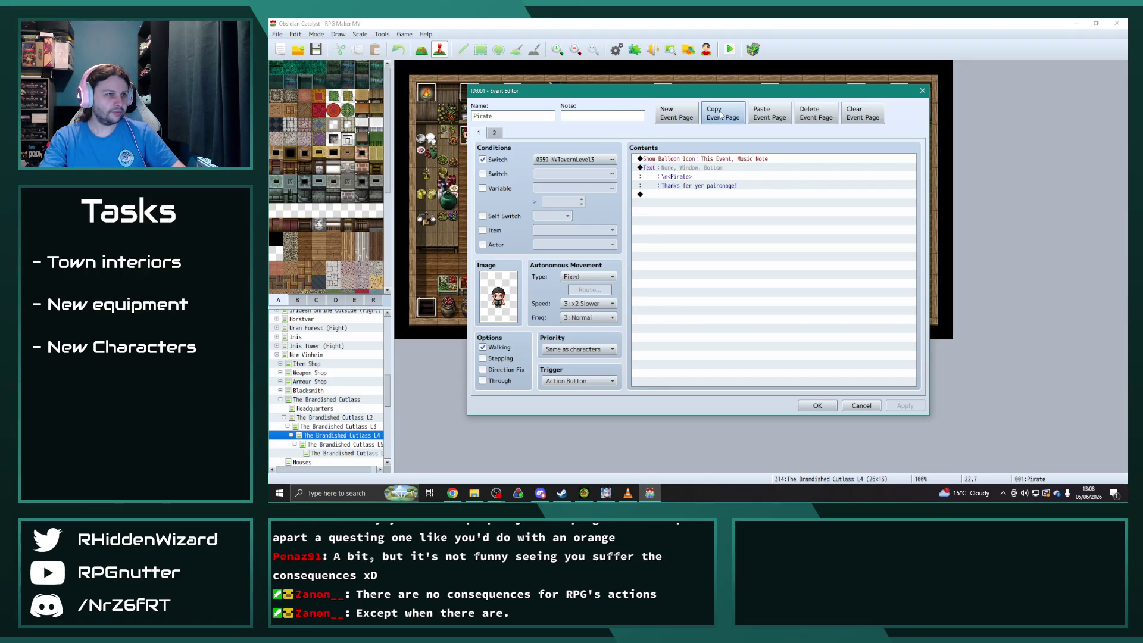
{"action": "left_click", "coordinate": [817, 405]}
{"action": "left_click", "coordinate": [356, 447]}
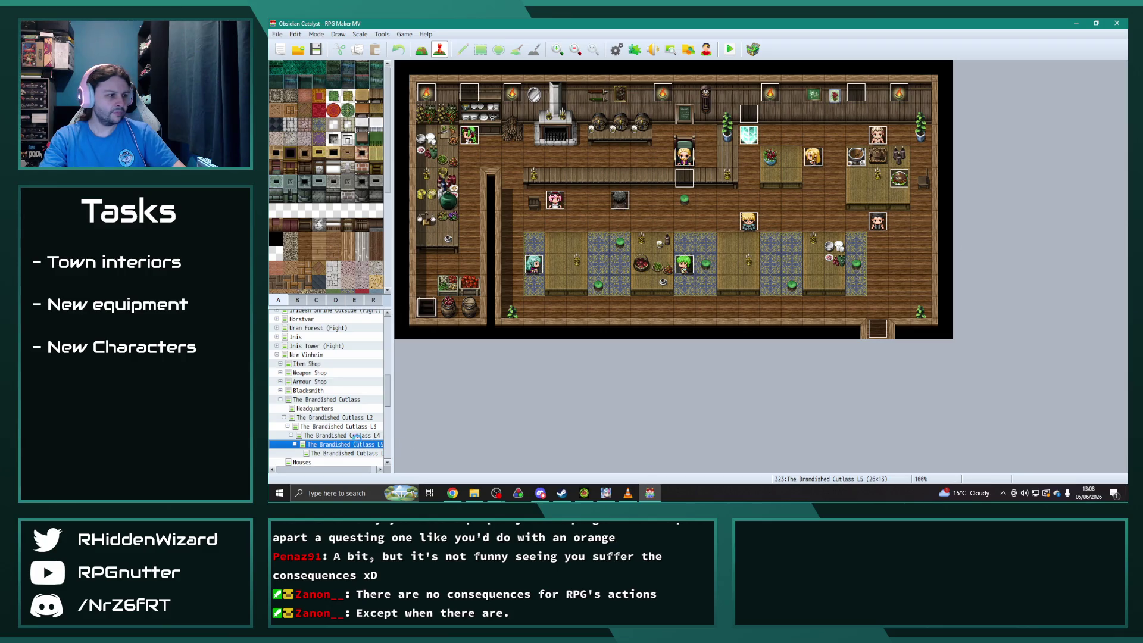
{"action": "left_click", "coordinate": [355, 435]}
{"action": "double_click", "coordinate": [878, 220]}
{"action": "left_click", "coordinate": [494, 134]}
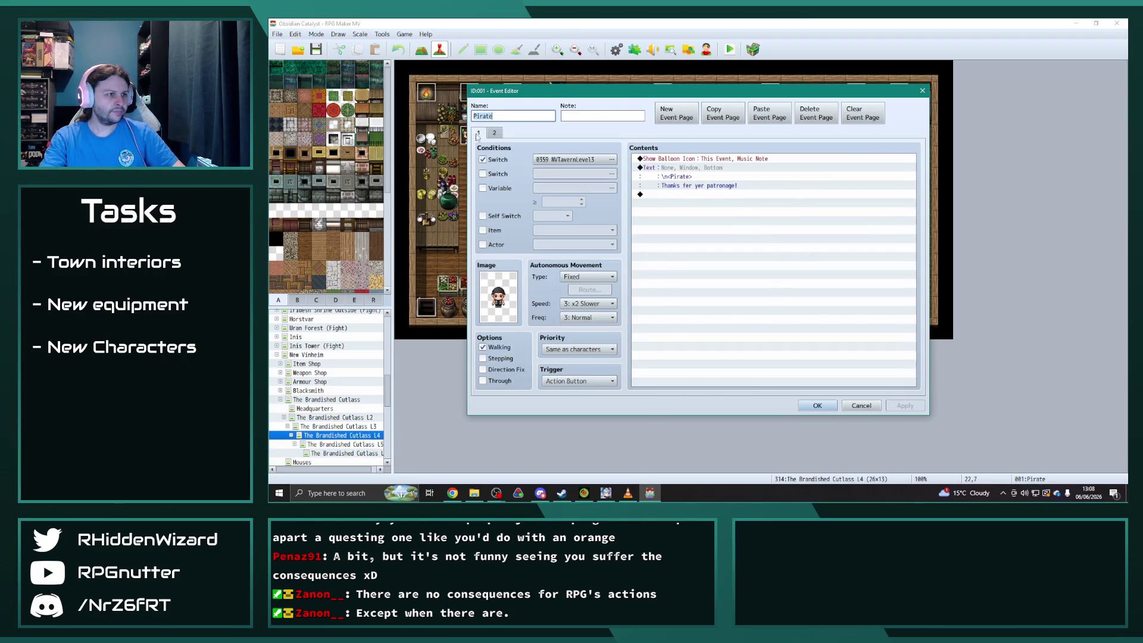
{"action": "left_click", "coordinate": [818, 406]}
Compare with both pages of the Pirate event on the L2 map.
{"action": "left_click", "coordinate": [336, 418]}
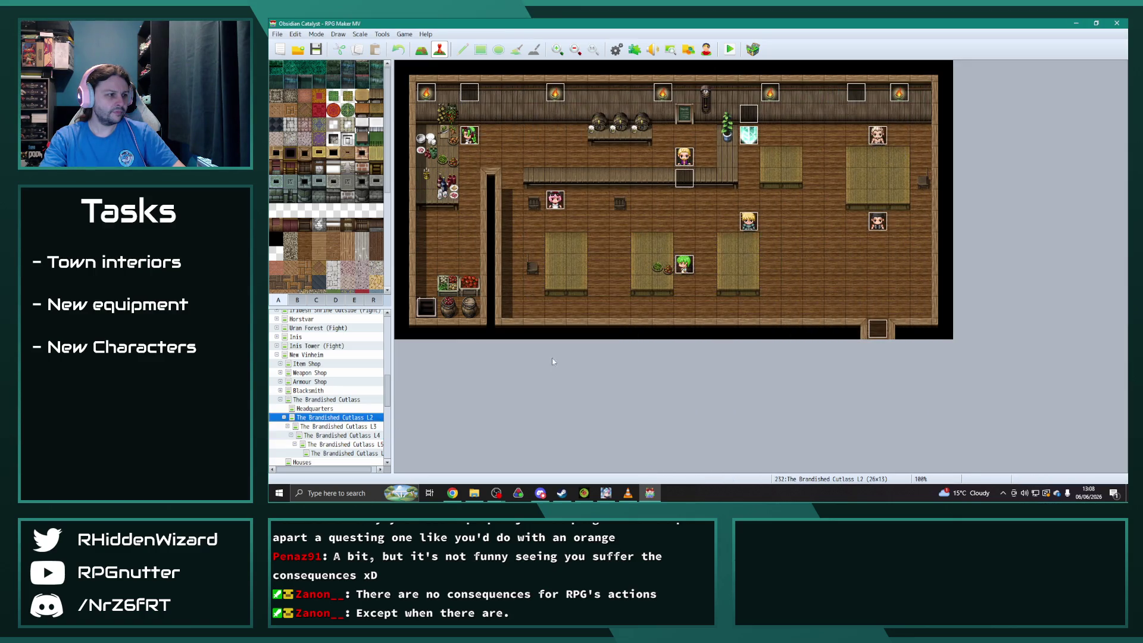
{"action": "double_click", "coordinate": [877, 220]}
{"action": "left_click", "coordinate": [495, 134]}
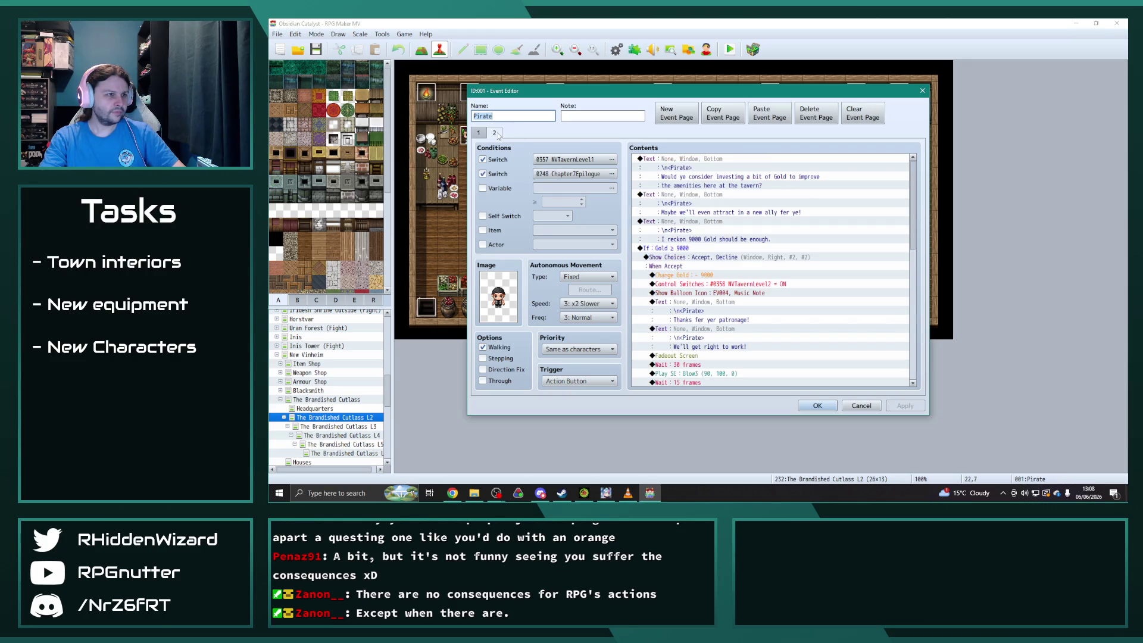
{"action": "left_click", "coordinate": [479, 133]}
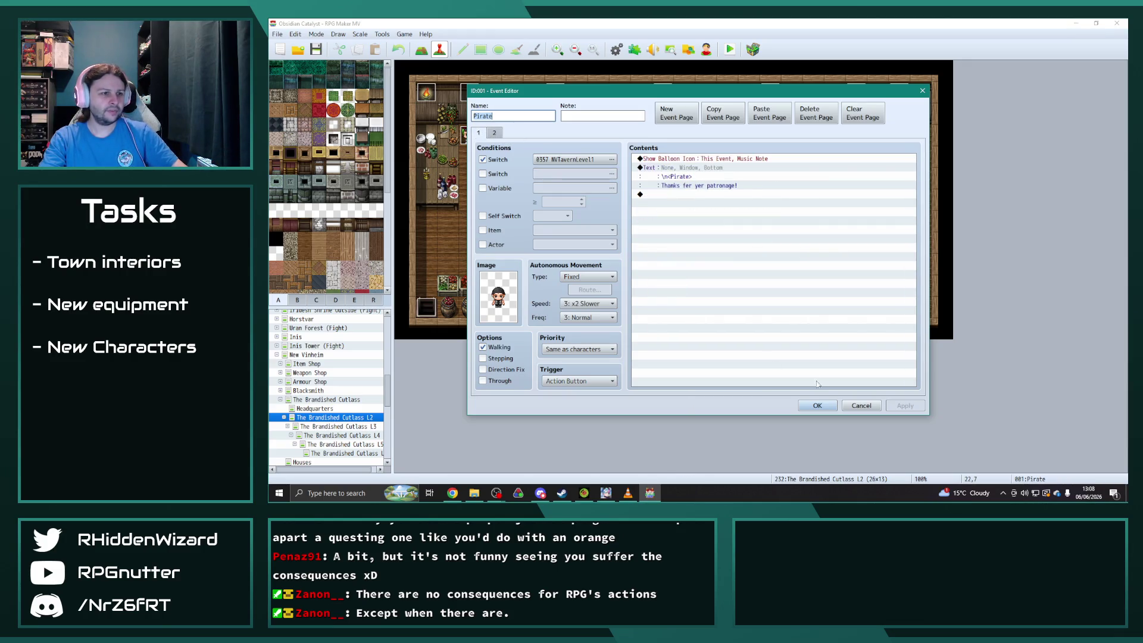
{"action": "left_click", "coordinate": [818, 405]}
On the new L5 map, delete the Pirate's page 2 and condition it on switch 0361 NVTavernLevel5.
{"action": "left_click", "coordinate": [343, 453]}
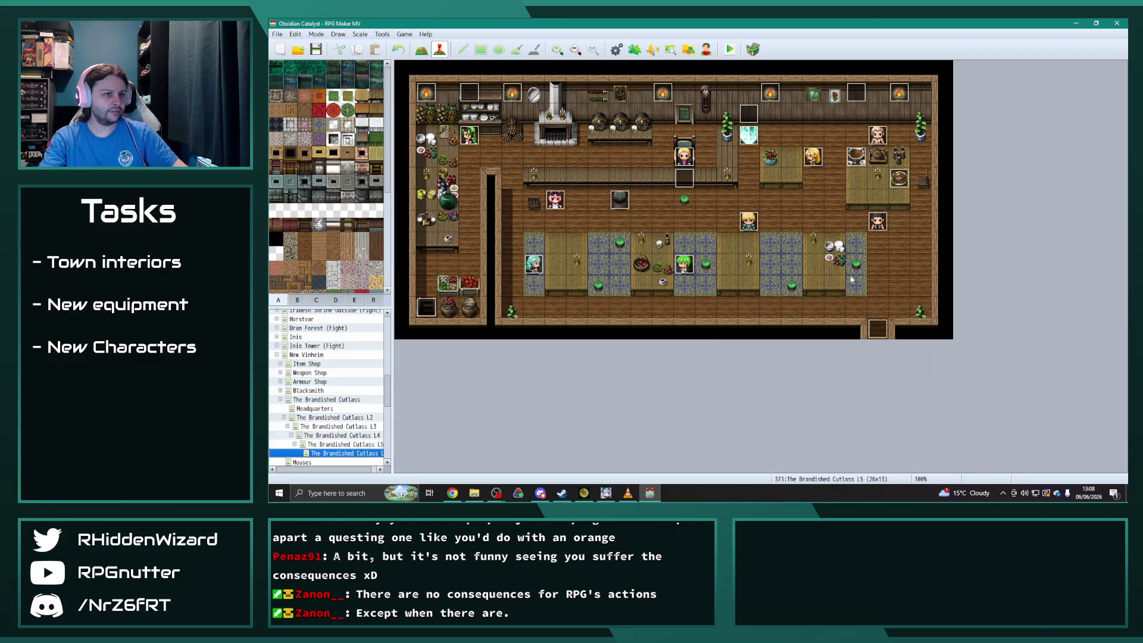
{"action": "double_click", "coordinate": [875, 230]}
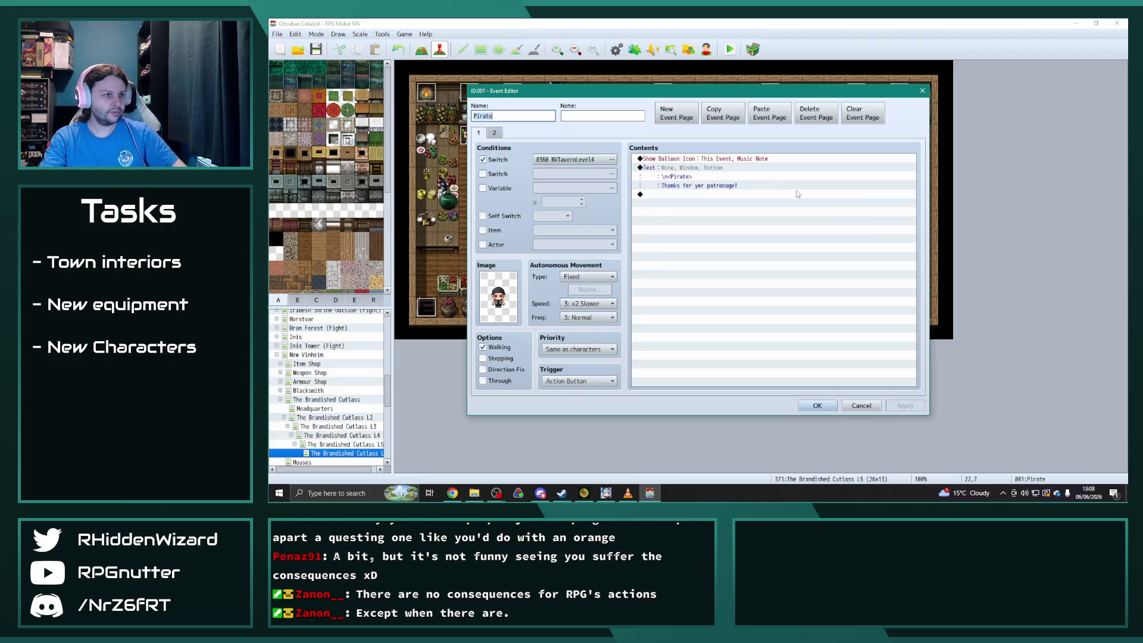
{"action": "left_click", "coordinate": [495, 133]}
{"action": "left_click", "coordinate": [815, 114]}
{"action": "left_click", "coordinate": [612, 159]}
{"action": "left_click", "coordinate": [740, 161]}
{"action": "left_click", "coordinate": [775, 362]}
{"action": "left_click", "coordinate": [905, 406]}
{"action": "left_click", "coordinate": [818, 406]}
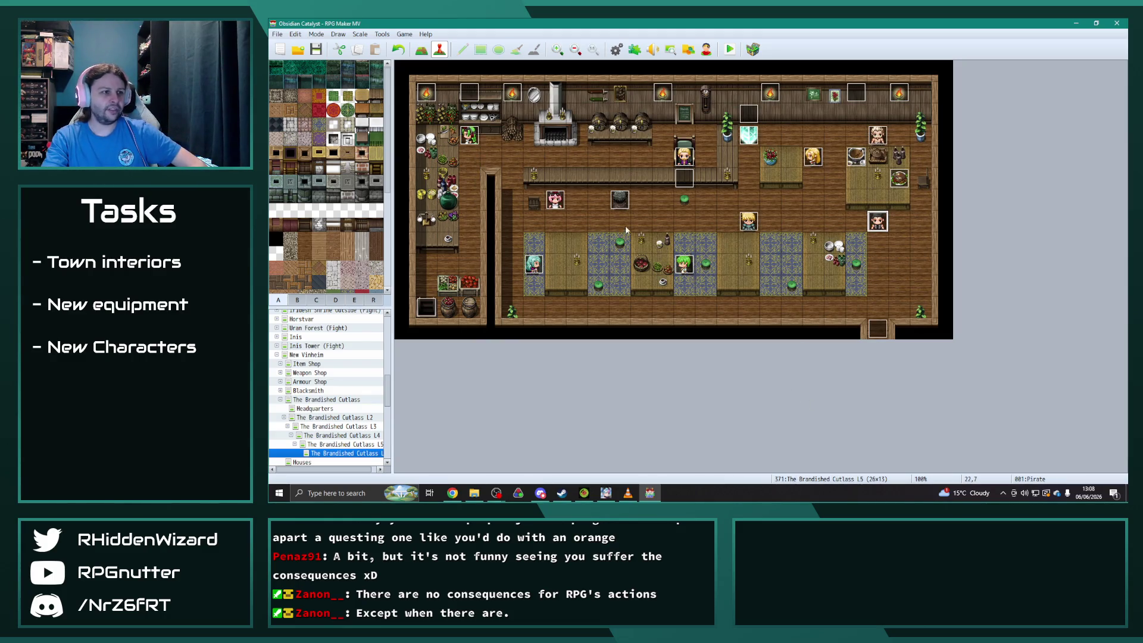
Place bottles on the tavern's back wall using a tab C tile.
{"action": "double_click", "coordinate": [856, 93]}
{"action": "left_click", "coordinate": [812, 407]}
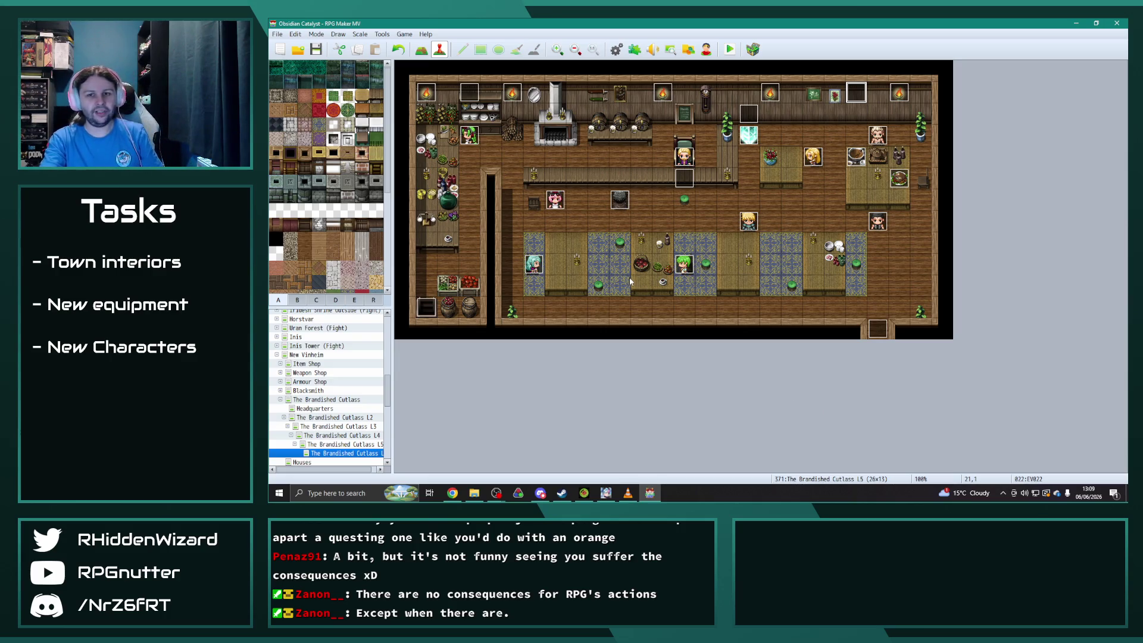
{"action": "left_click", "coordinate": [298, 300]}
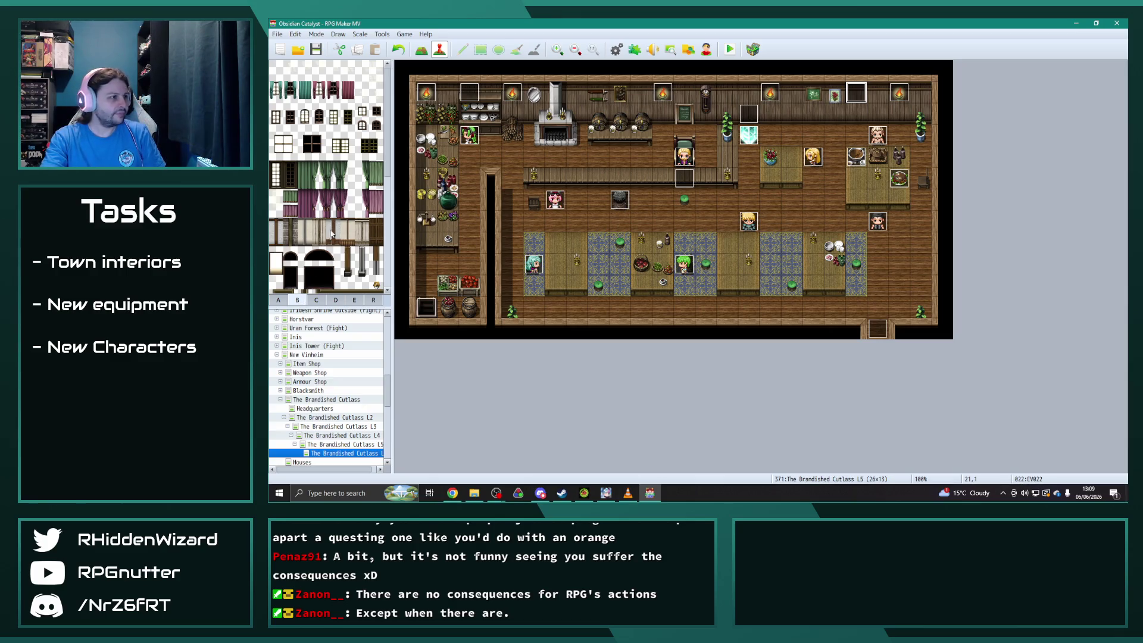
{"action": "left_click", "coordinate": [322, 303]}
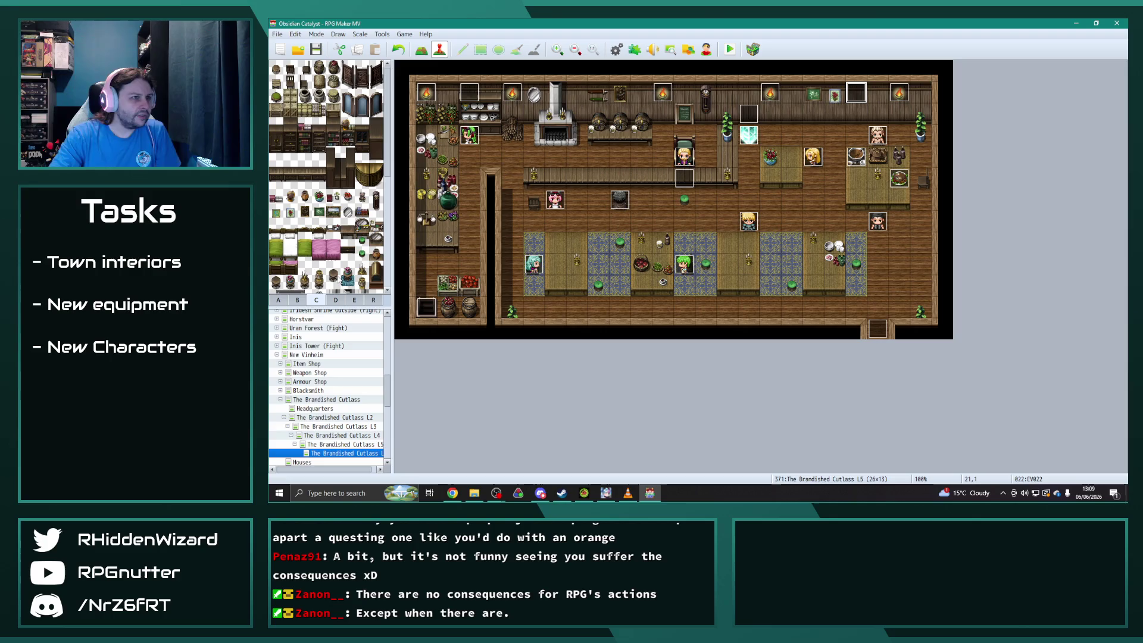
{"action": "left_click", "coordinate": [363, 211]}
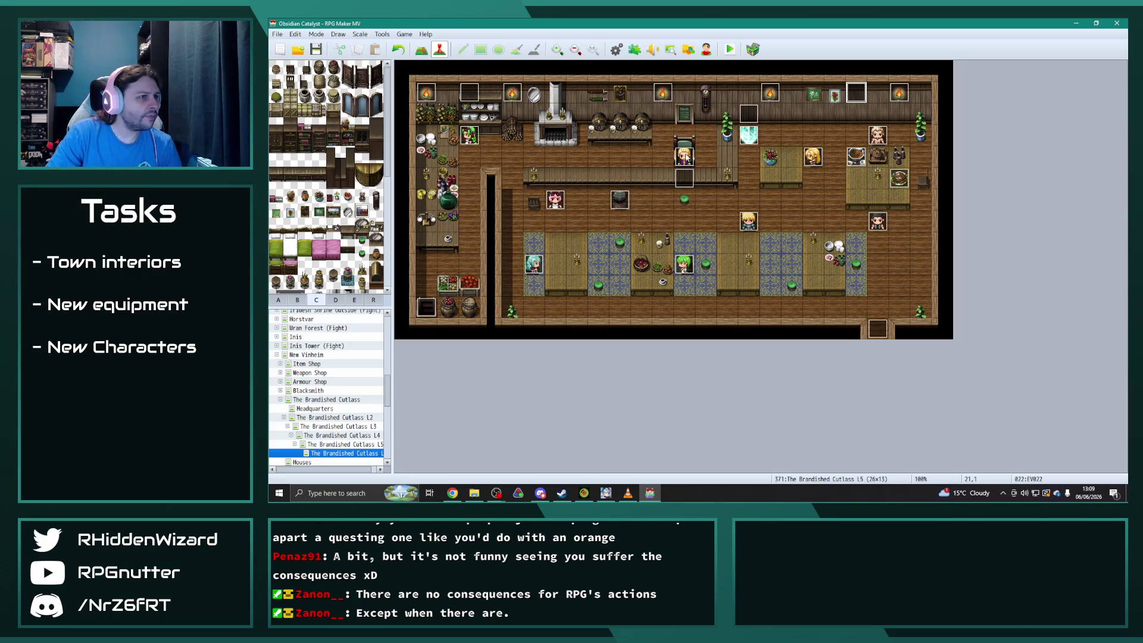
{"action": "left_click", "coordinate": [421, 49]}
{"action": "left_click", "coordinate": [662, 113]}
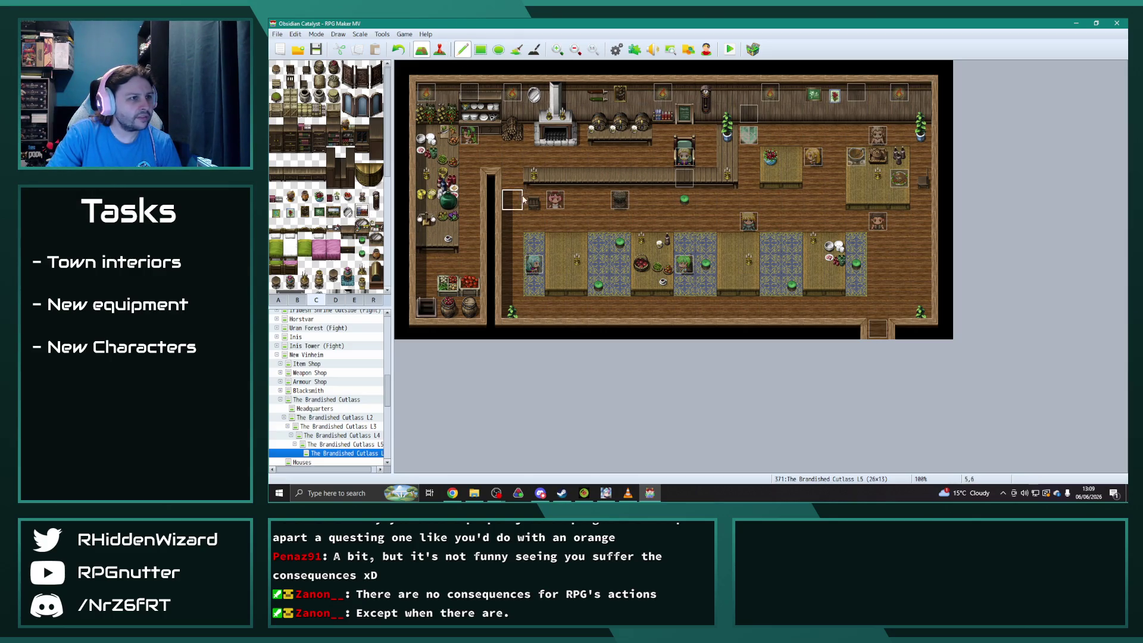
Put a red dish on the table at 19,9 and brown pots at 10,5 and 15,4.
{"action": "left_click", "coordinate": [348, 197]}
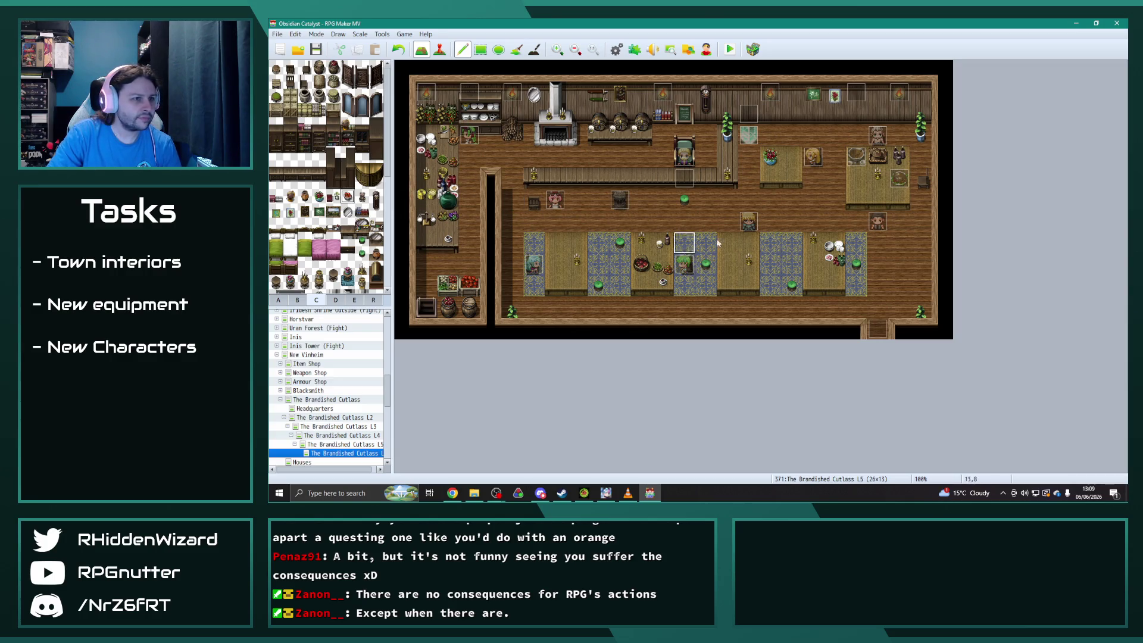
{"action": "left_click", "coordinate": [824, 269]}
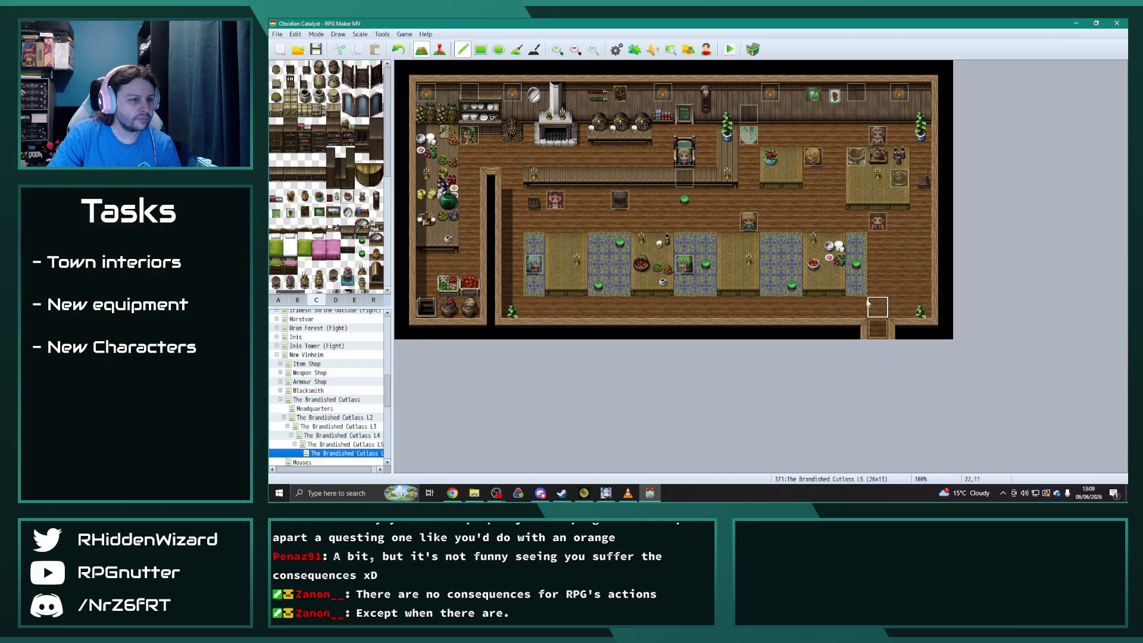
{"action": "left_click", "coordinate": [290, 197]}
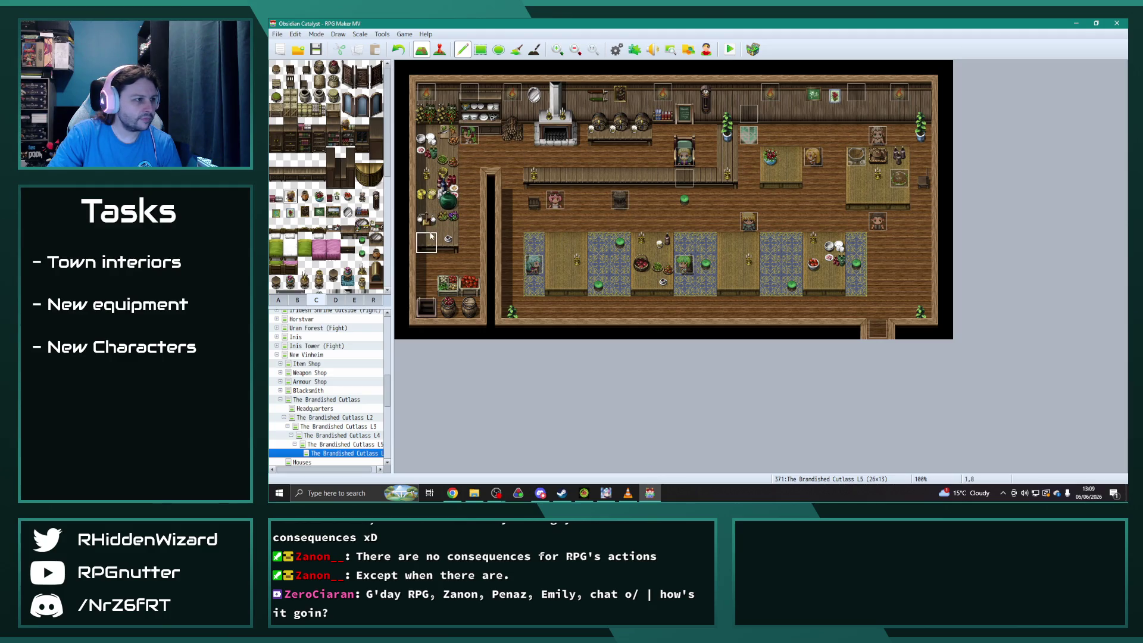
{"action": "left_click", "coordinate": [630, 177]}
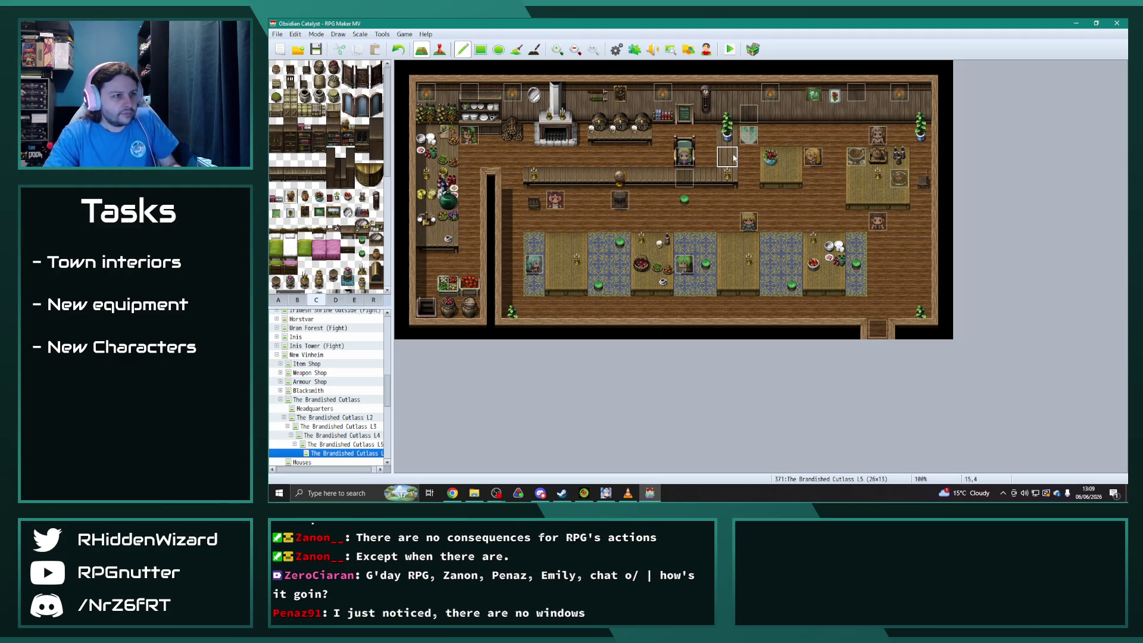
{"action": "left_click", "coordinate": [734, 157]}
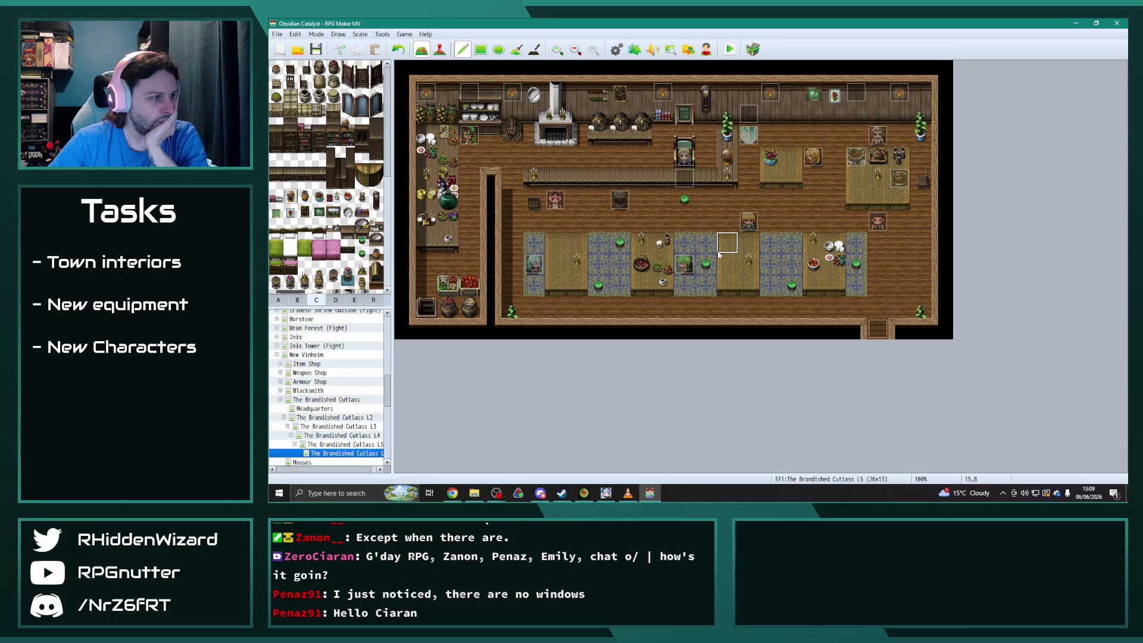
Try a row of stools and a blue carpet along row 7, undoing both.
{"action": "left_click_drag", "start_coordinate": [534, 220], "coordinate": [620, 221]}
{"action": "key", "text": "ctrl+z"}
{"action": "left_click_drag", "start_coordinate": [544, 227], "coordinate": [857, 223]}
{"action": "key", "text": "ctrl+z"}
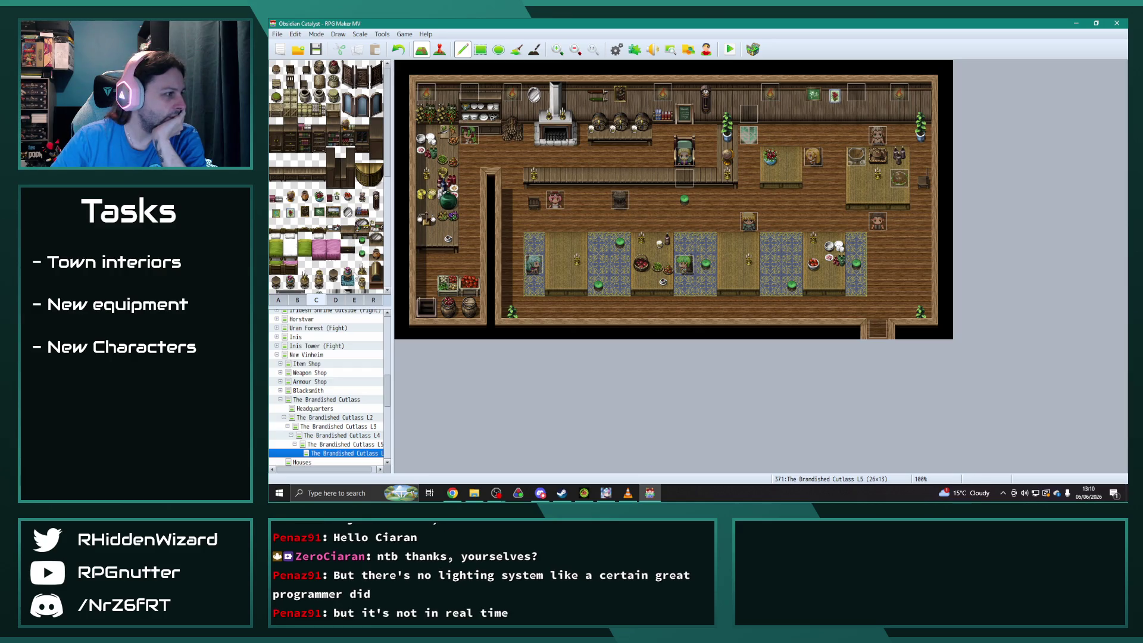
Add a candle and an object on the counter; a trial bottle near the right tables is undone.
{"action": "scroll", "coordinate": [349, 261], "scroll_direction": "down", "scroll_amount": 5}
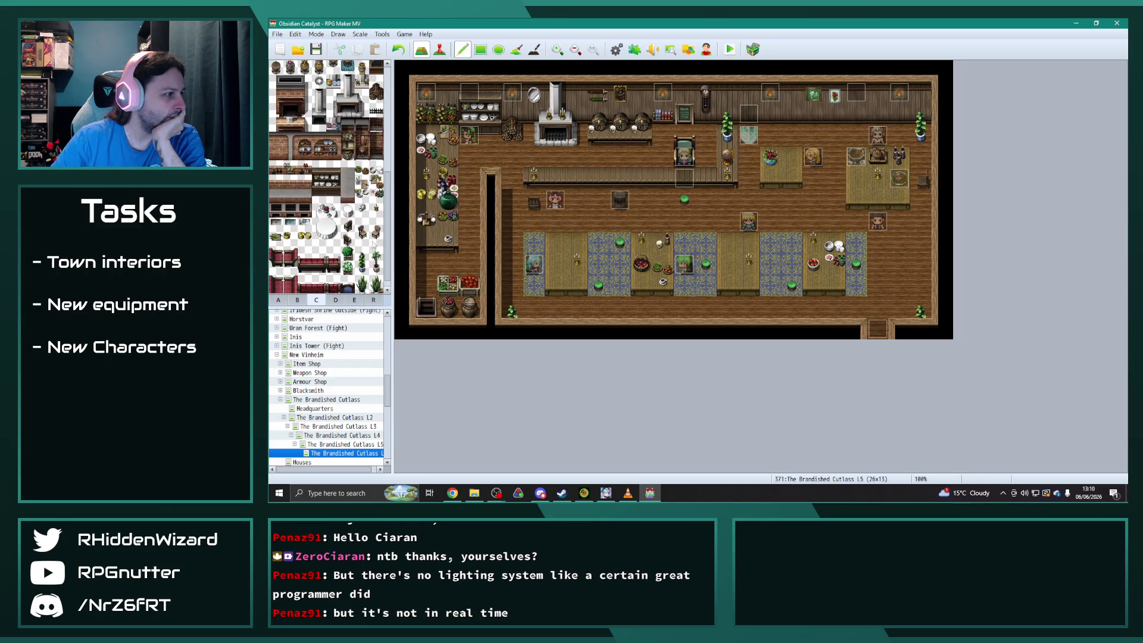
{"action": "left_click", "coordinate": [427, 239]}
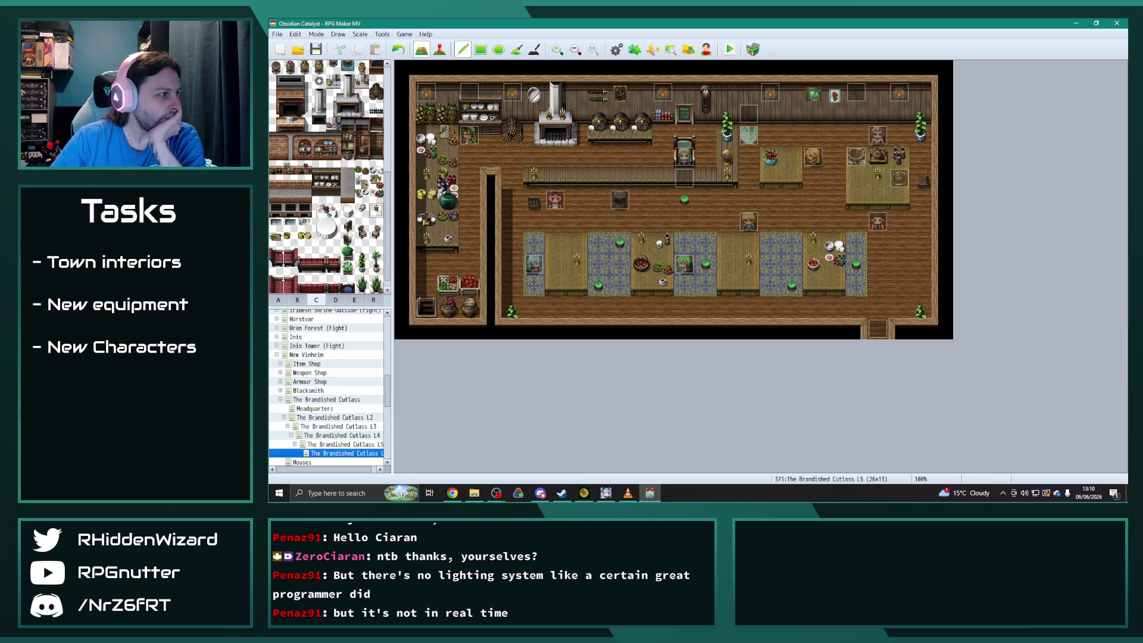
{"action": "left_click", "coordinate": [362, 210]}
{"action": "left_click", "coordinate": [598, 176]}
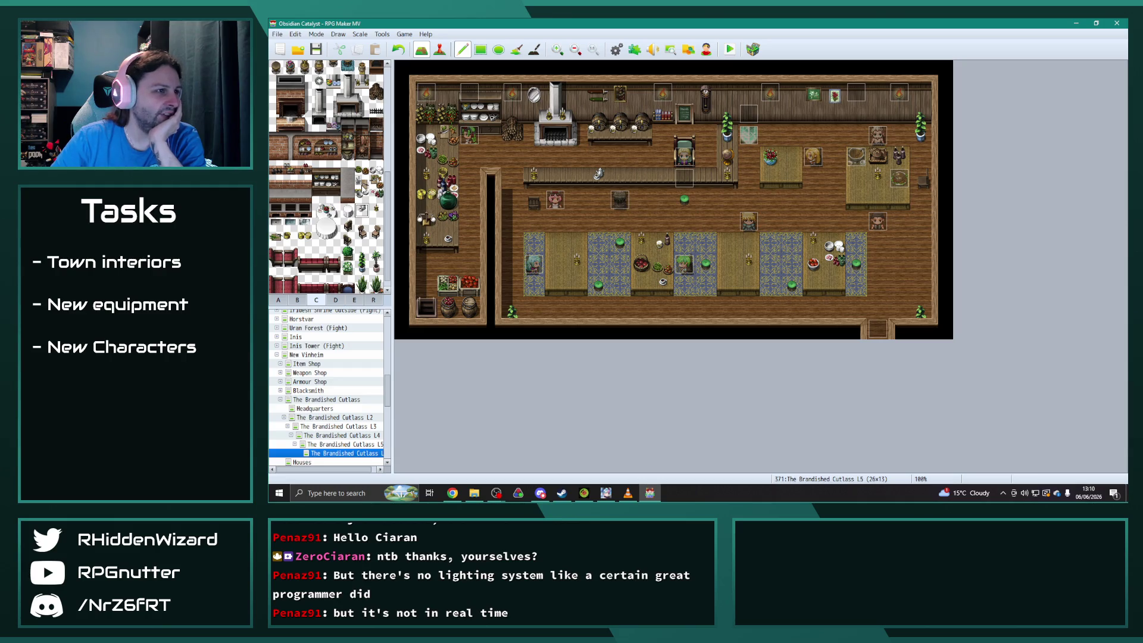
{"action": "left_click", "coordinate": [362, 181]}
{"action": "left_click", "coordinate": [792, 157]}
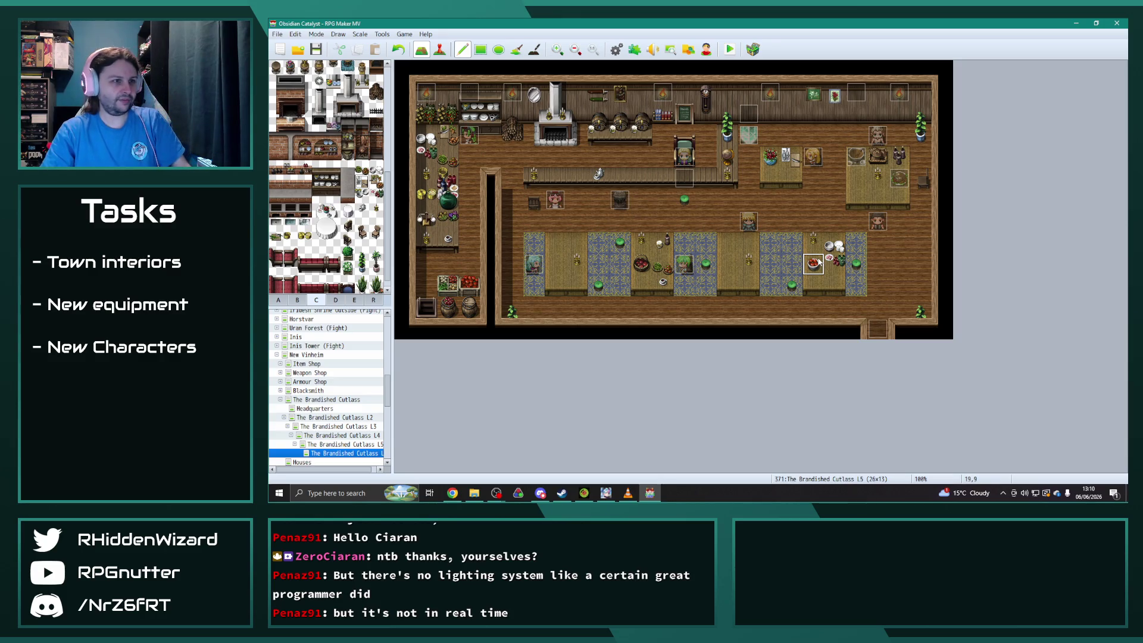
{"action": "key", "text": "ctrl+z"}
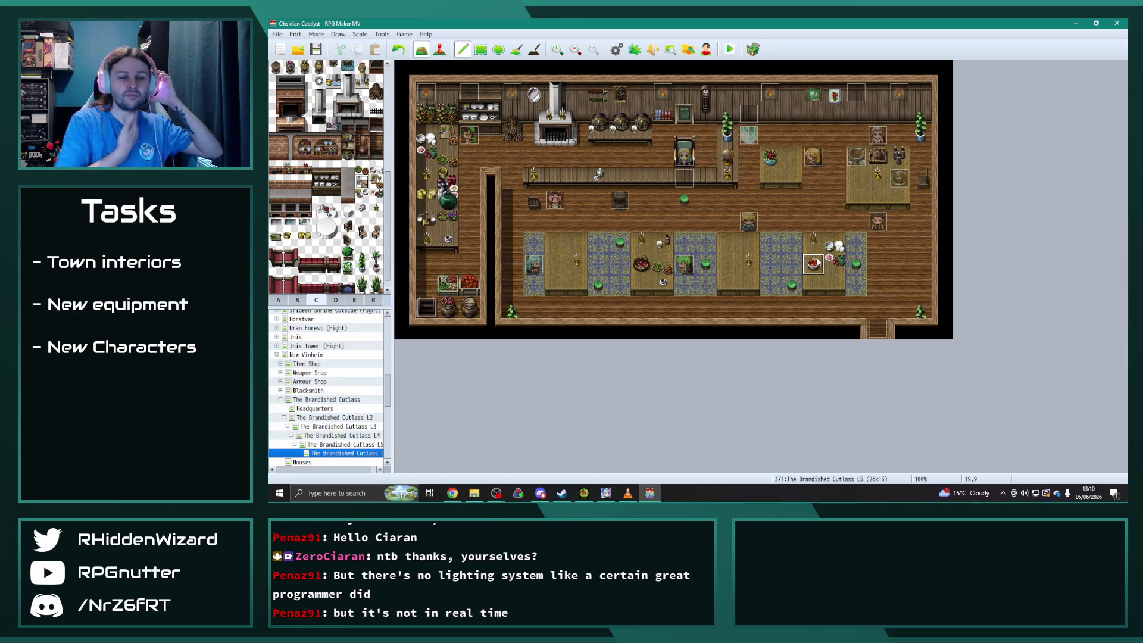
Set a small white item on the counter after trying an alternative.
{"action": "left_click", "coordinate": [745, 225]}
{"action": "left_click", "coordinate": [521, 159]}
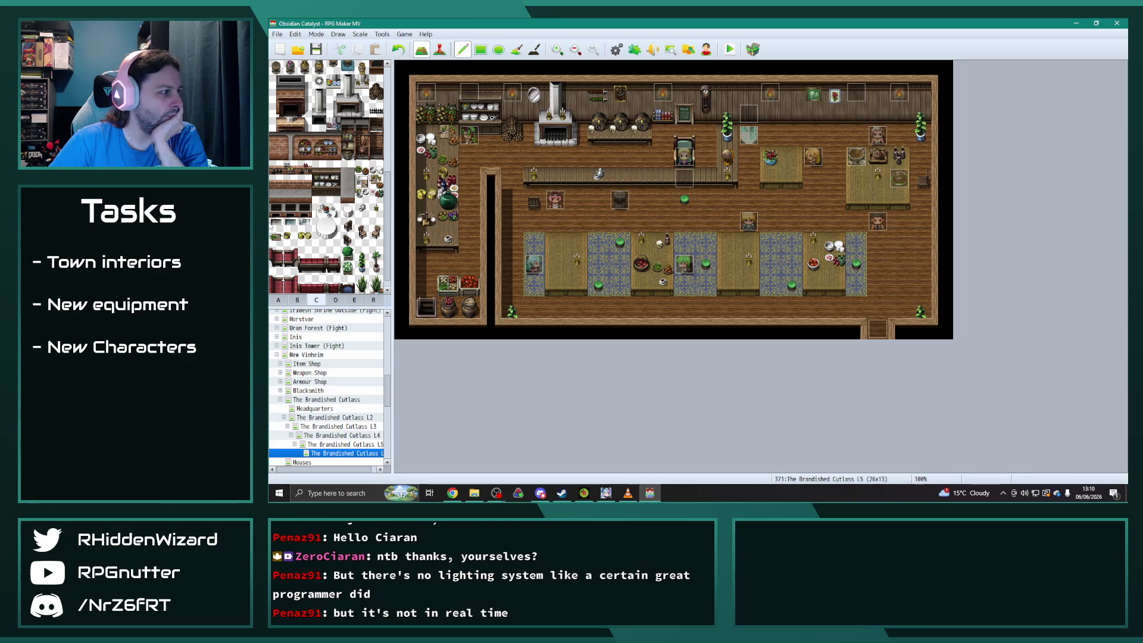
{"action": "left_click", "coordinate": [276, 225]}
{"action": "left_click", "coordinate": [662, 131]}
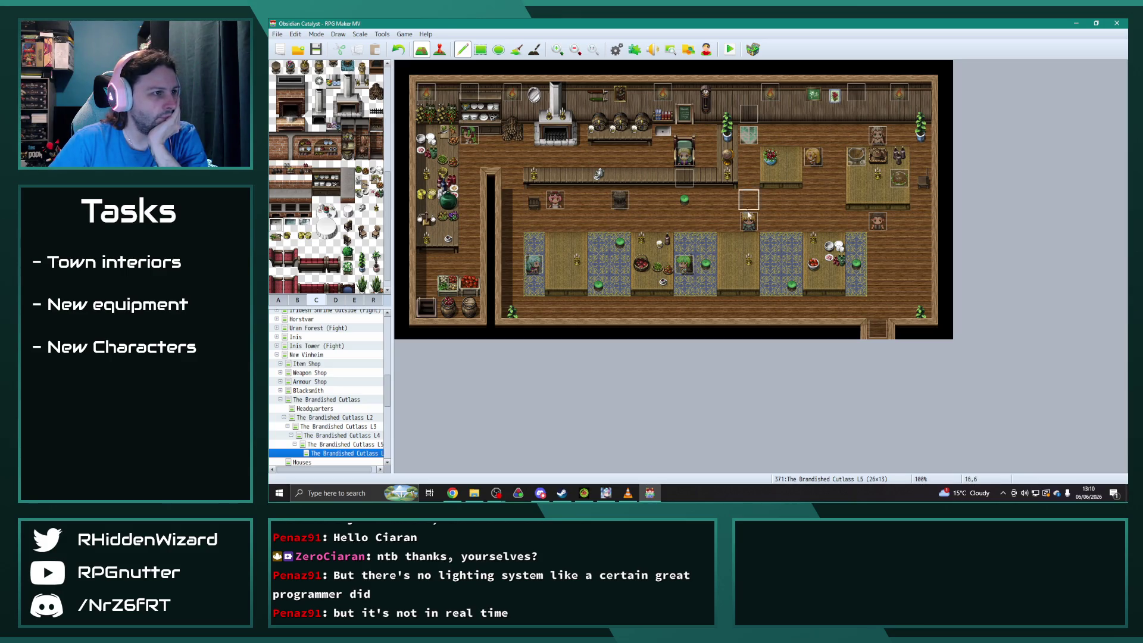
{"action": "left_click", "coordinate": [290, 196]}
{"action": "left_click", "coordinate": [663, 136]}
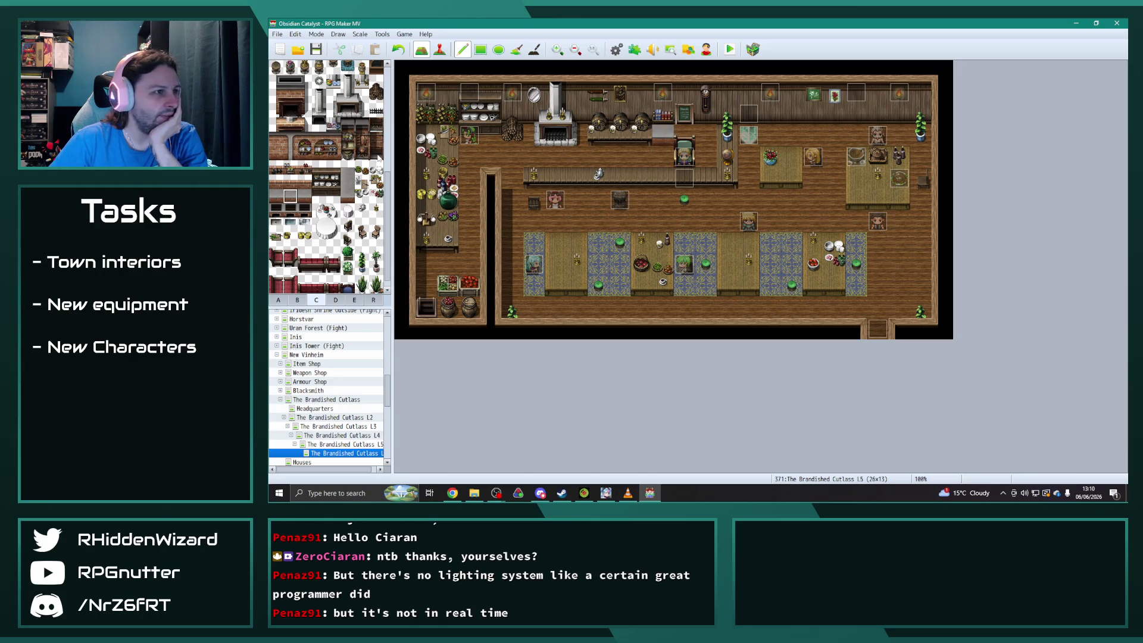
{"action": "left_click", "coordinate": [276, 224]}
{"action": "left_click", "coordinate": [663, 131]}
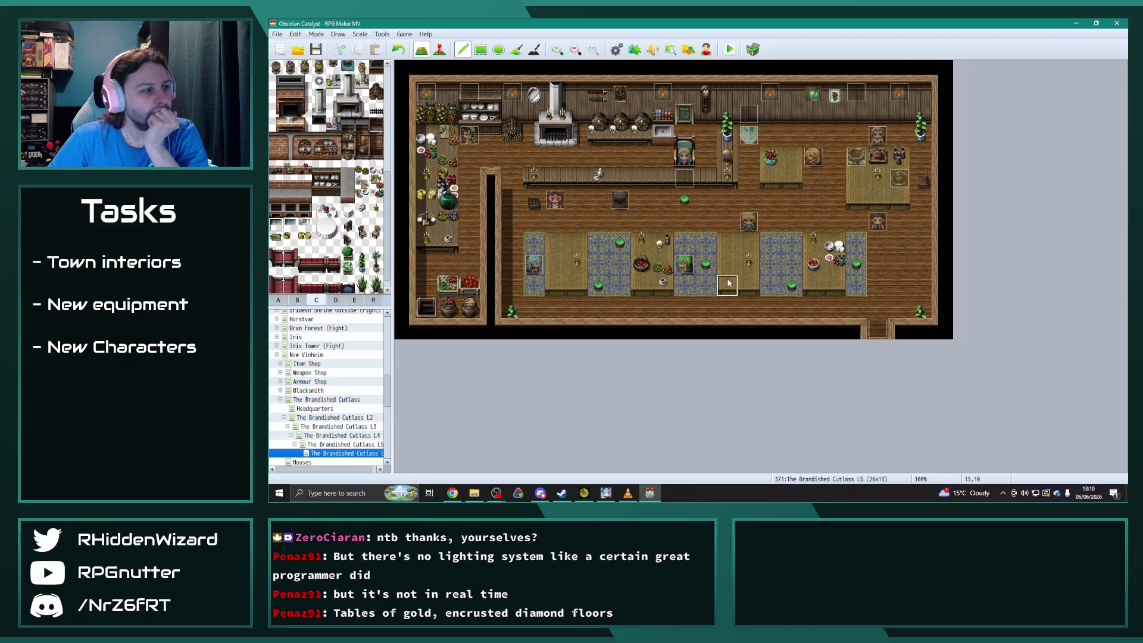
Put white flowers on the right-hand and lower middle tables, after undoing a trial plant.
{"action": "scroll", "coordinate": [365, 237], "scroll_direction": "down", "scroll_amount": 1}
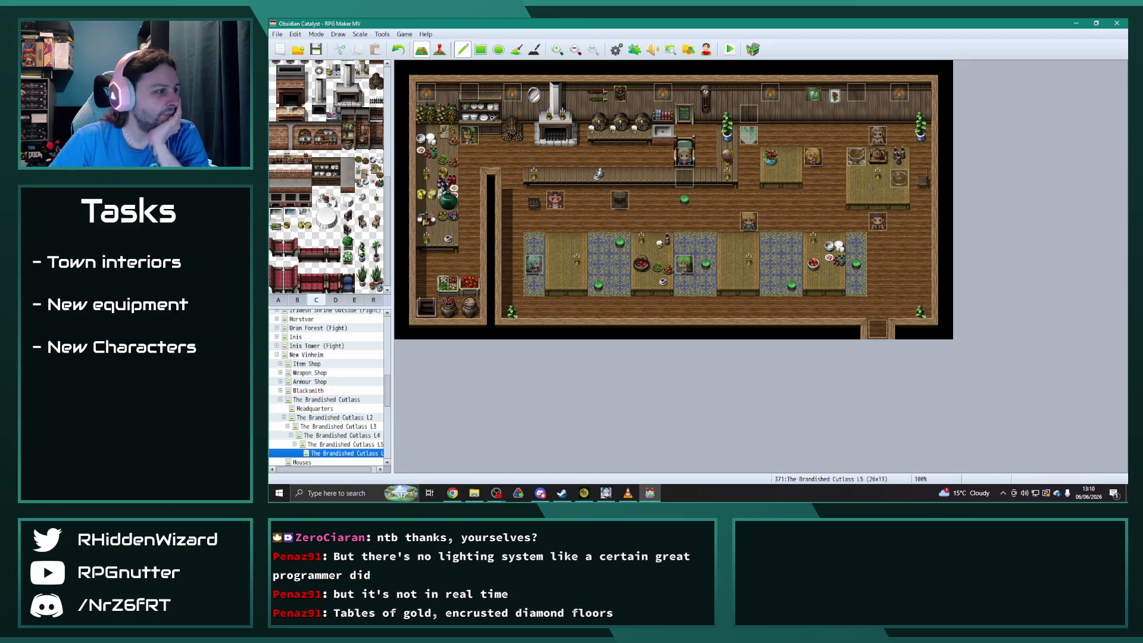
{"action": "left_click", "coordinate": [347, 257]}
{"action": "left_click", "coordinate": [577, 178]}
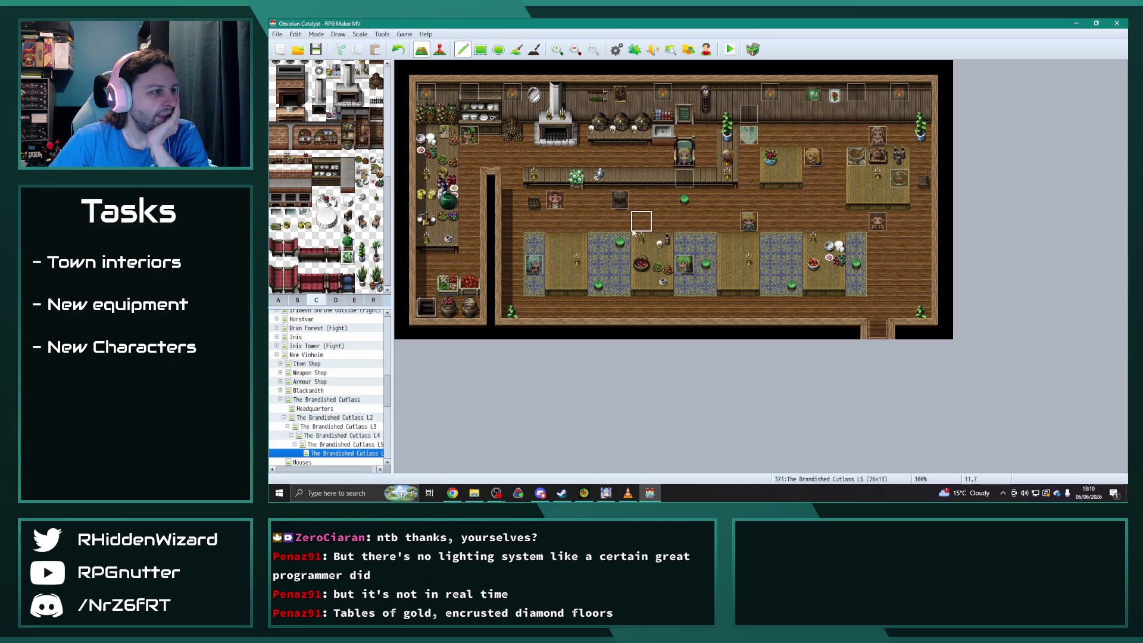
{"action": "key", "text": "ctrl+z"}
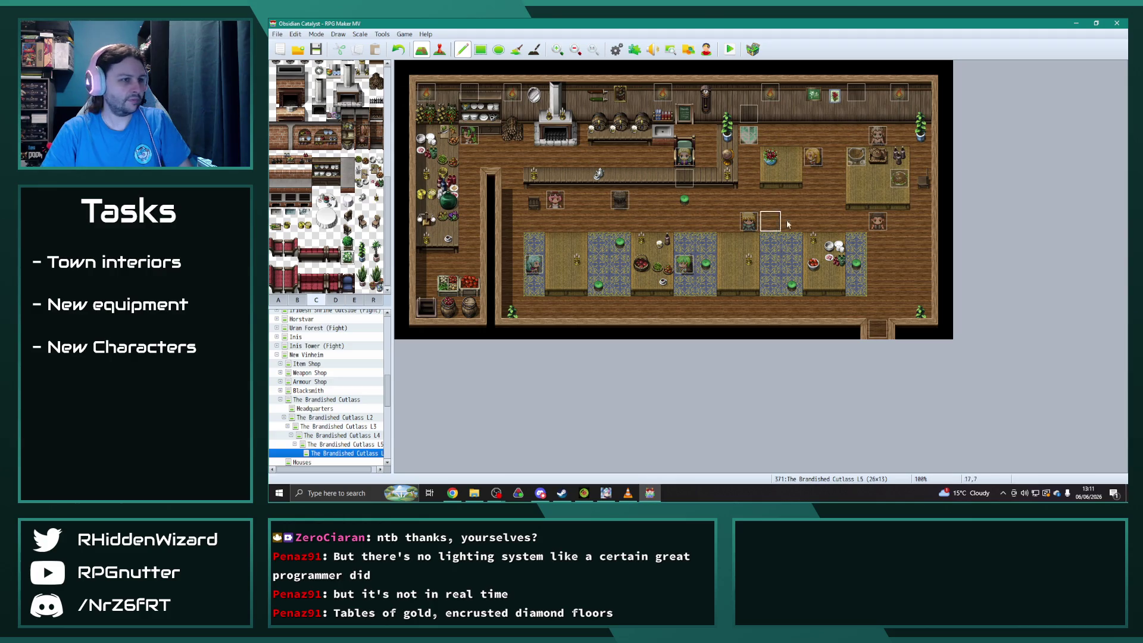
{"action": "left_click", "coordinate": [878, 178]}
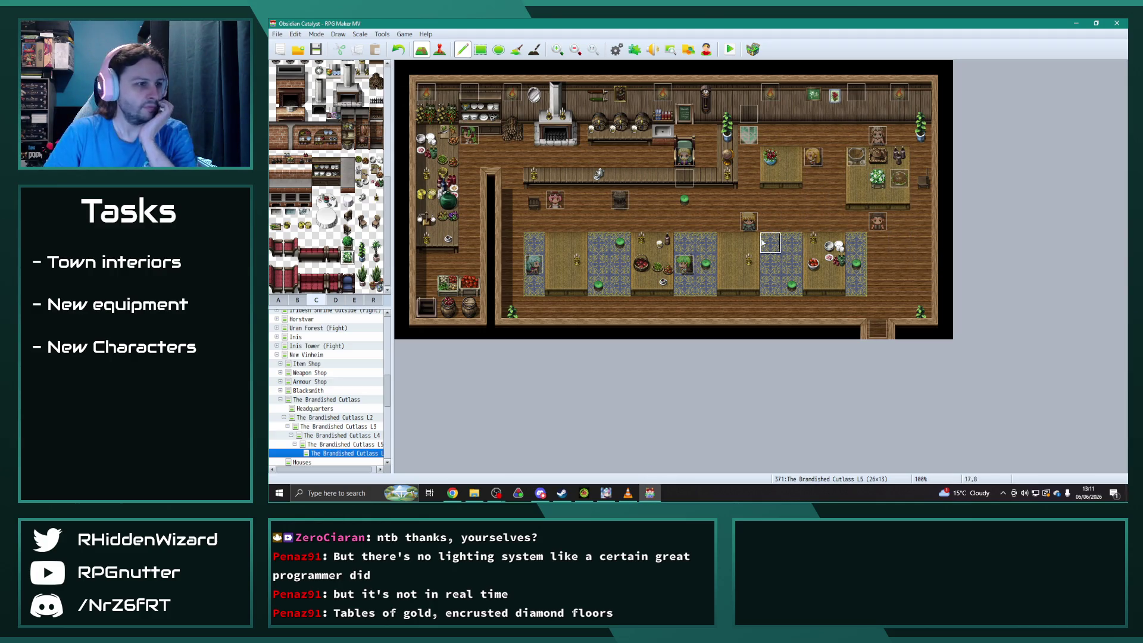
{"action": "left_click", "coordinate": [727, 243]}
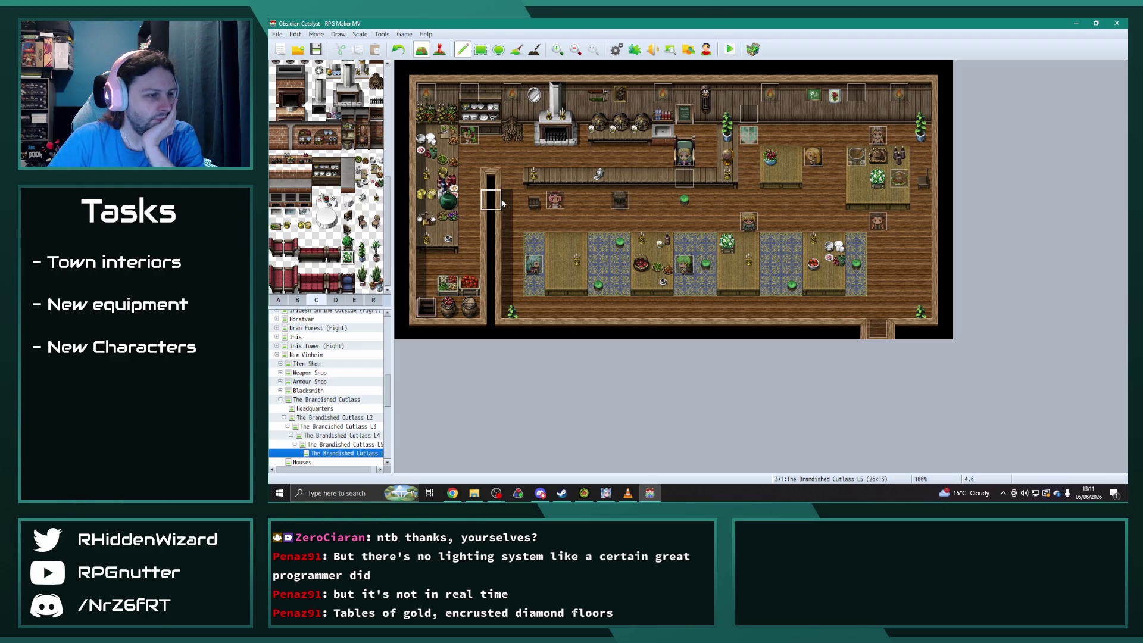
Place the tall potted plant on the lower-left table at 8,7.
{"action": "left_click", "coordinate": [376, 275]}
{"action": "left_click", "coordinate": [576, 224]}
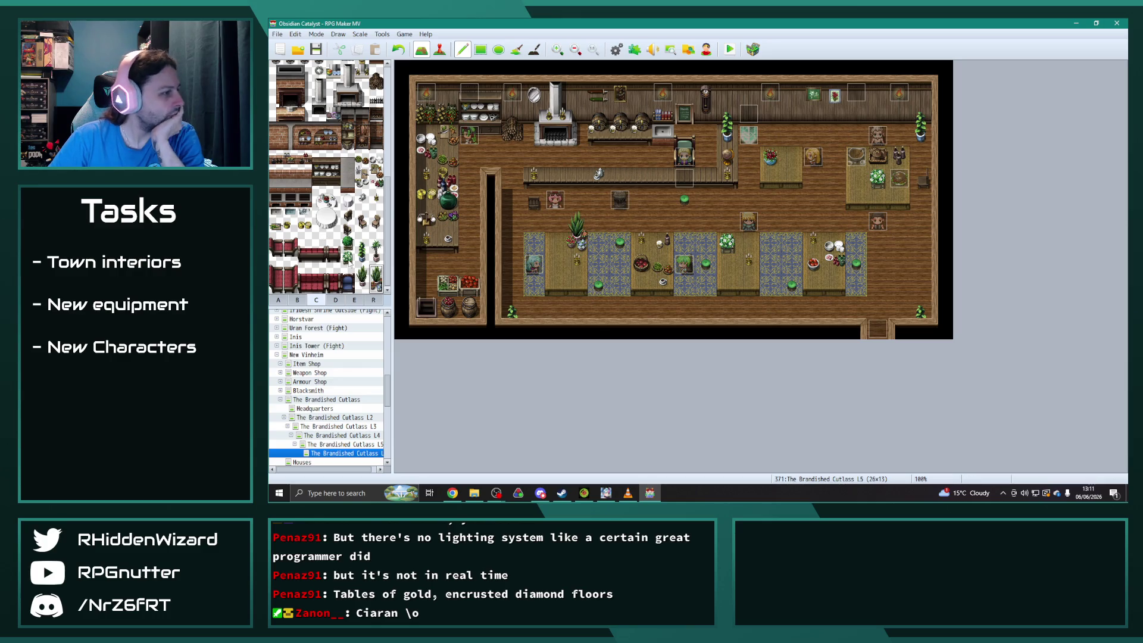
{"action": "left_click", "coordinate": [337, 300]}
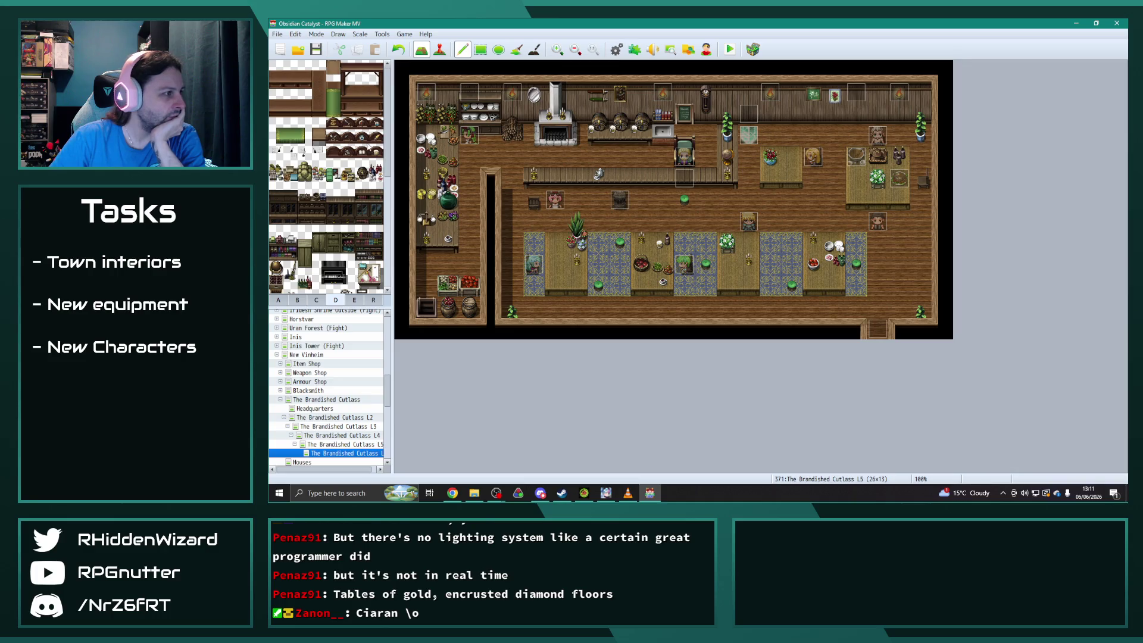
Add a two-tile item by the back counter and bottles-and-plates on the lower-left and upper-right tables.
{"action": "left_click_drag", "start_coordinate": [347, 168], "coordinate": [347, 182]}
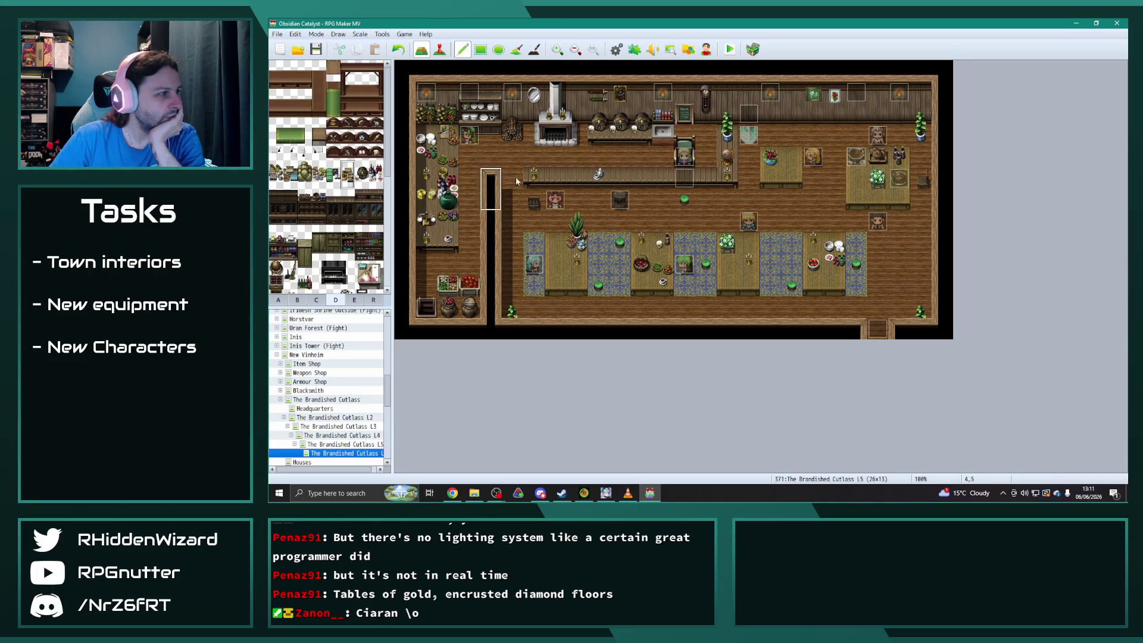
{"action": "left_click", "coordinate": [708, 131]}
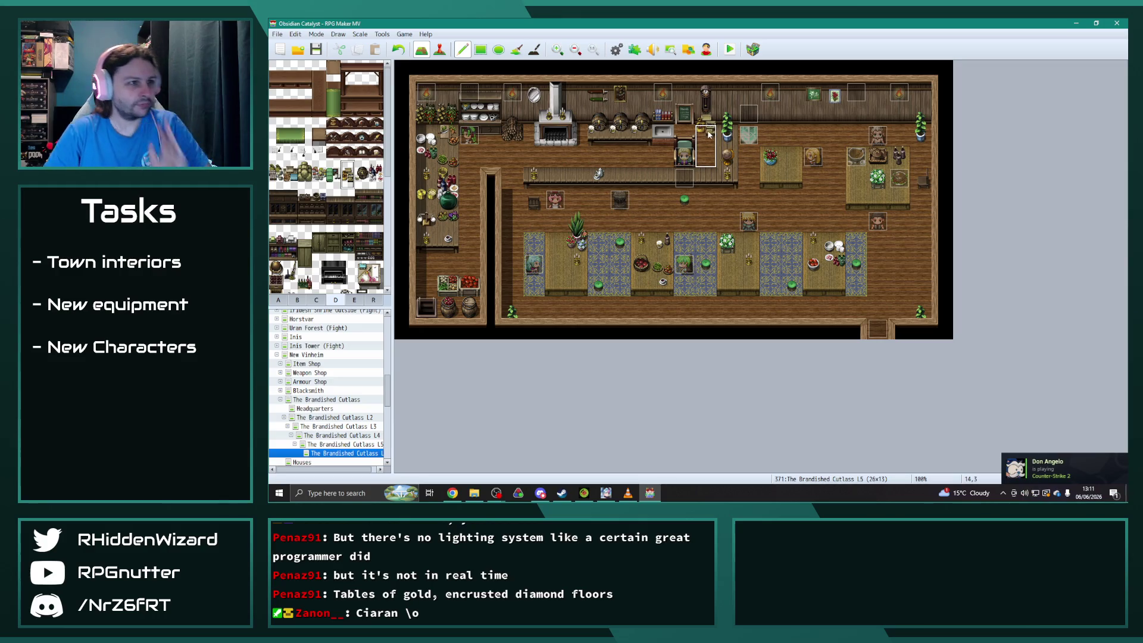
{"action": "right_click", "coordinate": [789, 201]}
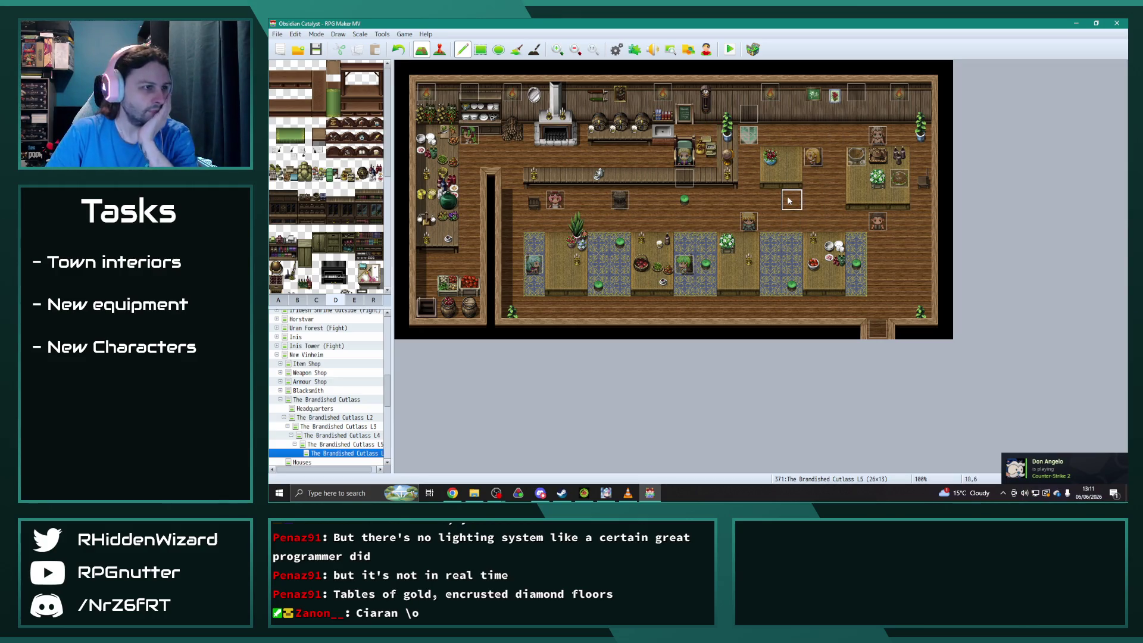
{"action": "right_click", "coordinate": [469, 232]}
{"action": "left_click", "coordinate": [554, 242]}
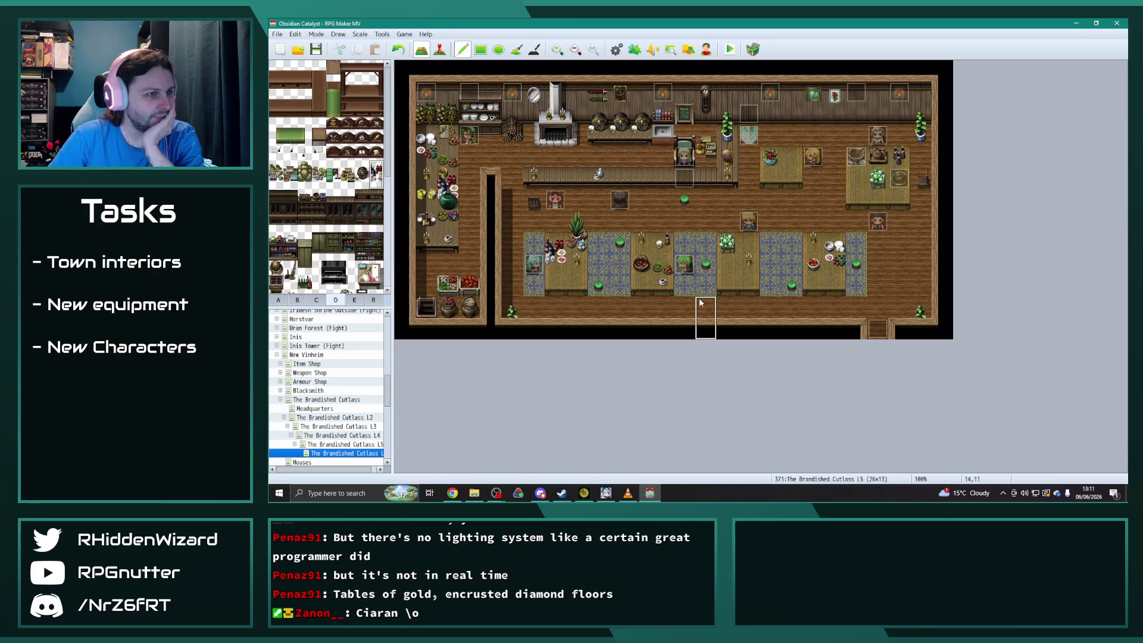
{"action": "left_click", "coordinate": [792, 159]}
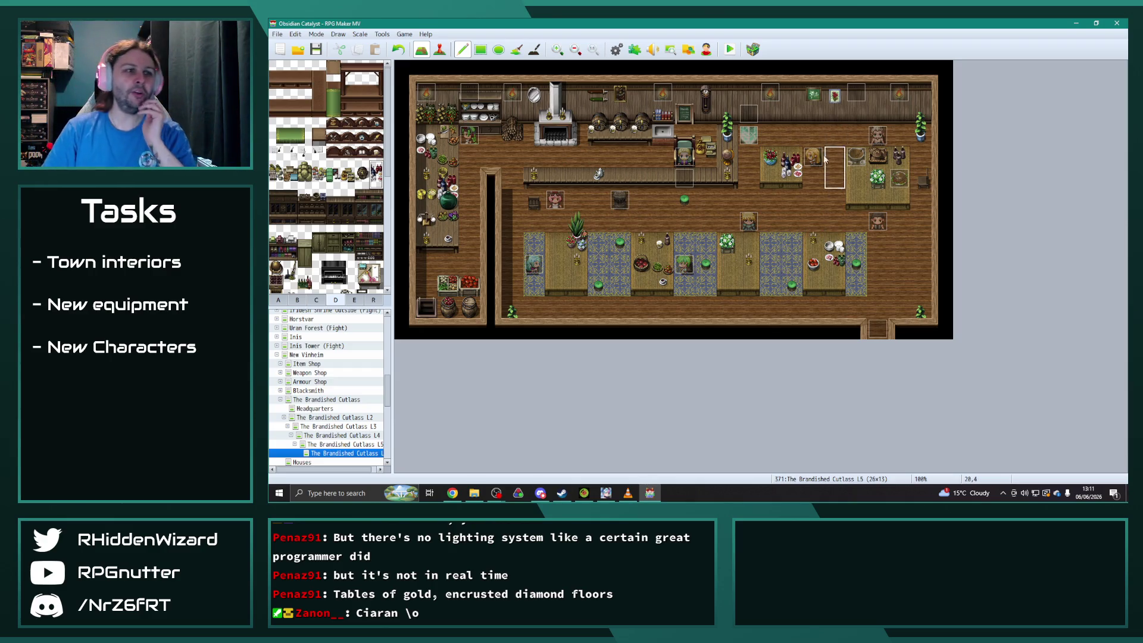
{"action": "scroll", "coordinate": [335, 221], "scroll_direction": "down", "scroll_amount": 2}
Set a fruit basket on the lower middle table; the counter flower basket is undone.
{"action": "scroll", "coordinate": [335, 220], "scroll_direction": "down", "scroll_amount": 6}
{"action": "left_click", "coordinate": [355, 299]}
{"action": "scroll", "coordinate": [377, 67], "scroll_direction": "up", "scroll_amount": 1}
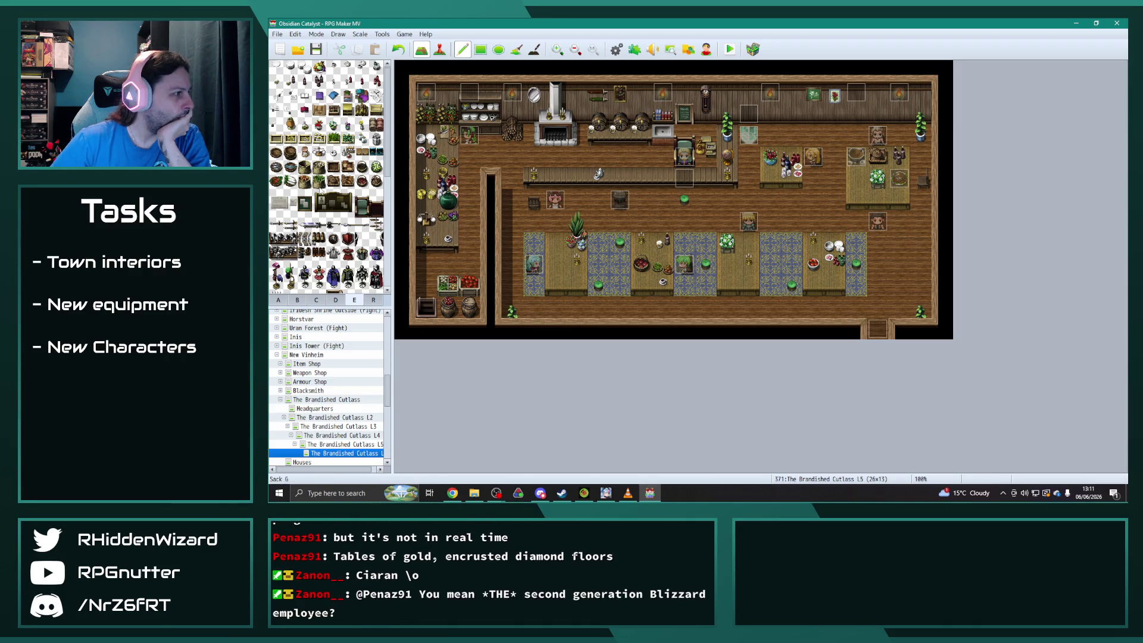
{"action": "left_click", "coordinate": [362, 183]}
{"action": "left_click", "coordinate": [749, 242]}
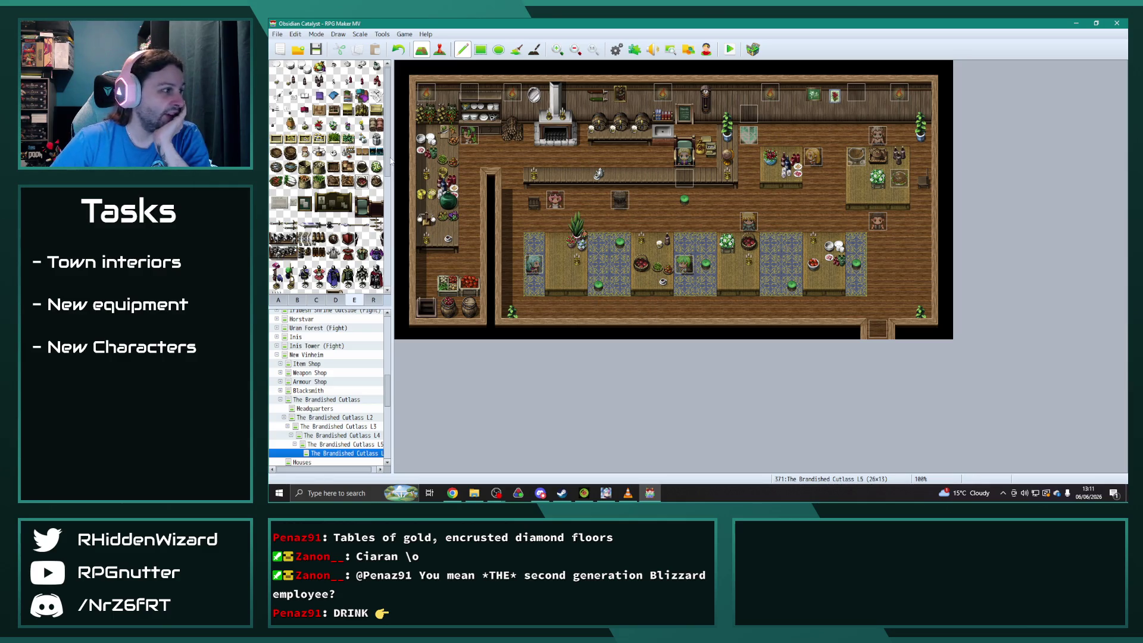
{"action": "left_click", "coordinate": [377, 167]}
{"action": "left_click", "coordinate": [555, 176]}
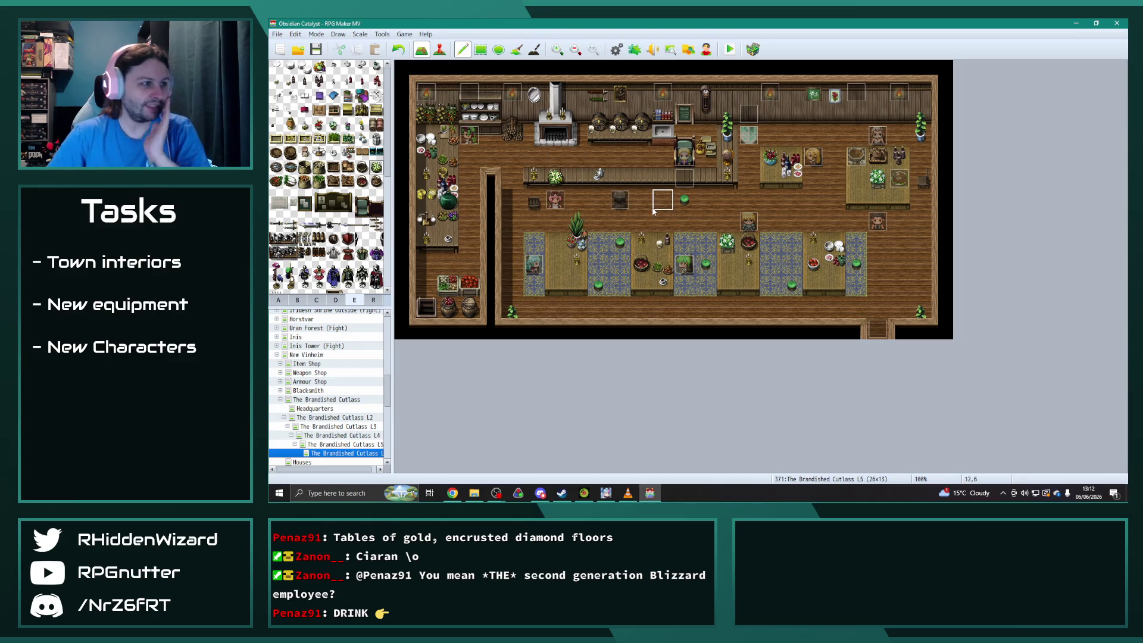
{"action": "key", "text": "ctrl+z"}
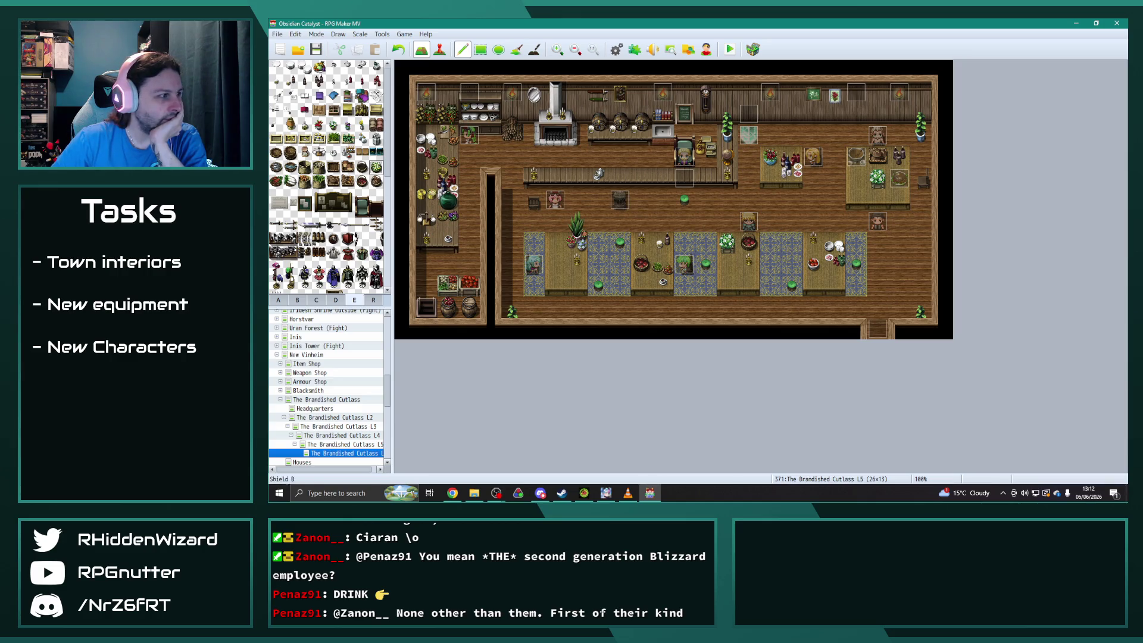
Hang knives on the tavern's back wall.
{"action": "left_click", "coordinate": [376, 225]}
{"action": "left_click", "coordinate": [792, 89]}
{"action": "scroll", "coordinate": [666, 199], "scroll_direction": "down", "scroll_amount": 3}
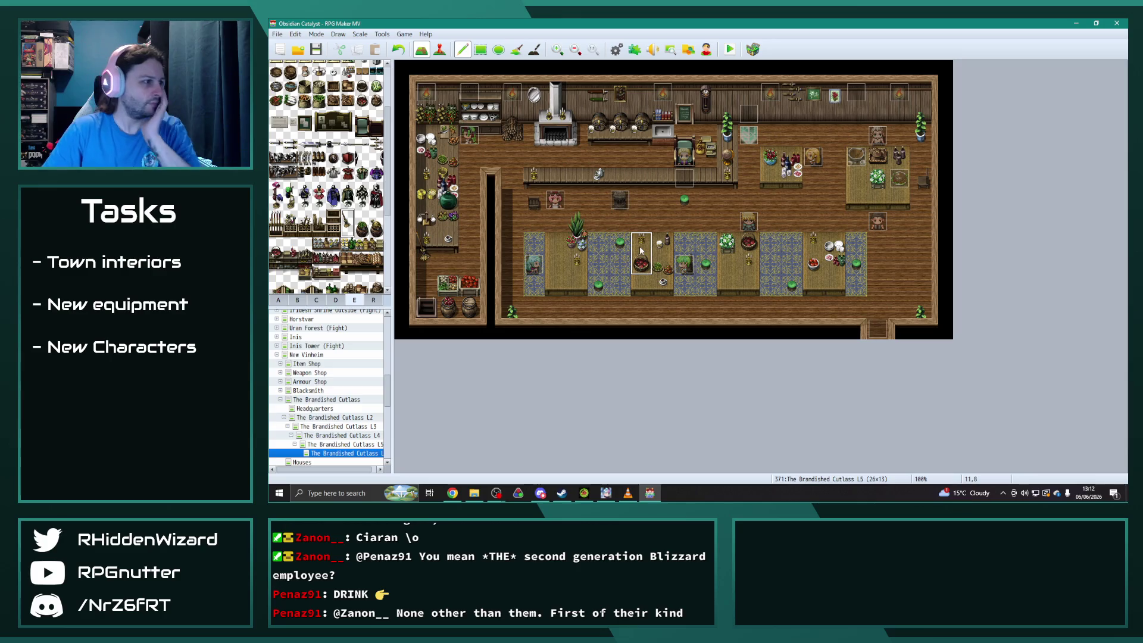
{"action": "scroll", "coordinate": [331, 237], "scroll_direction": "down", "scroll_amount": 2}
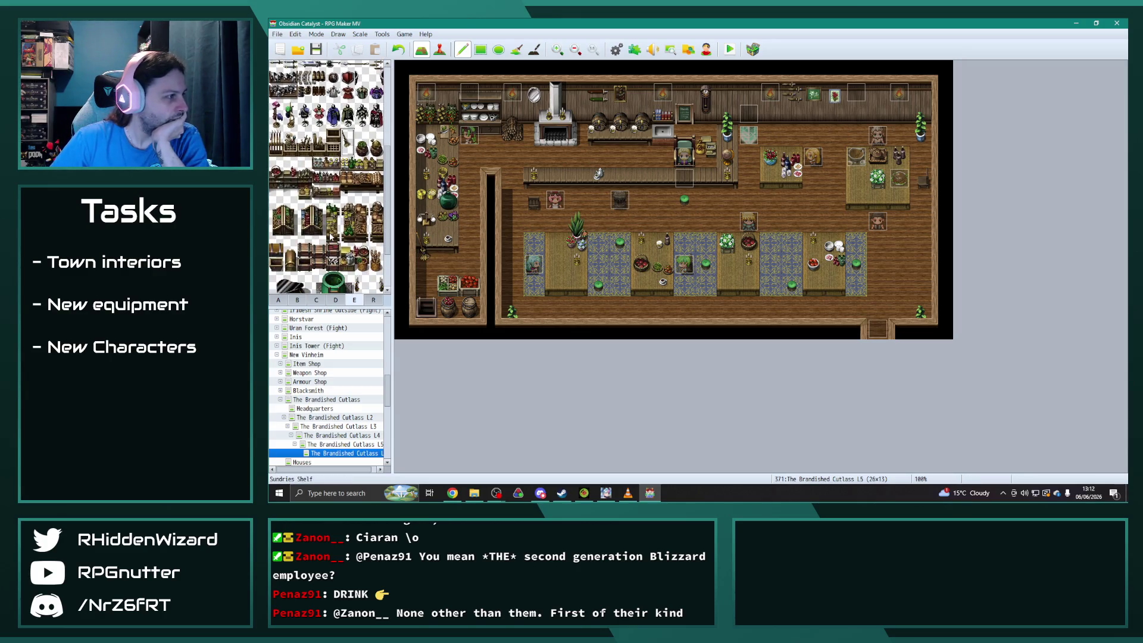
{"action": "scroll", "coordinate": [331, 237], "scroll_direction": "down", "scroll_amount": 2}
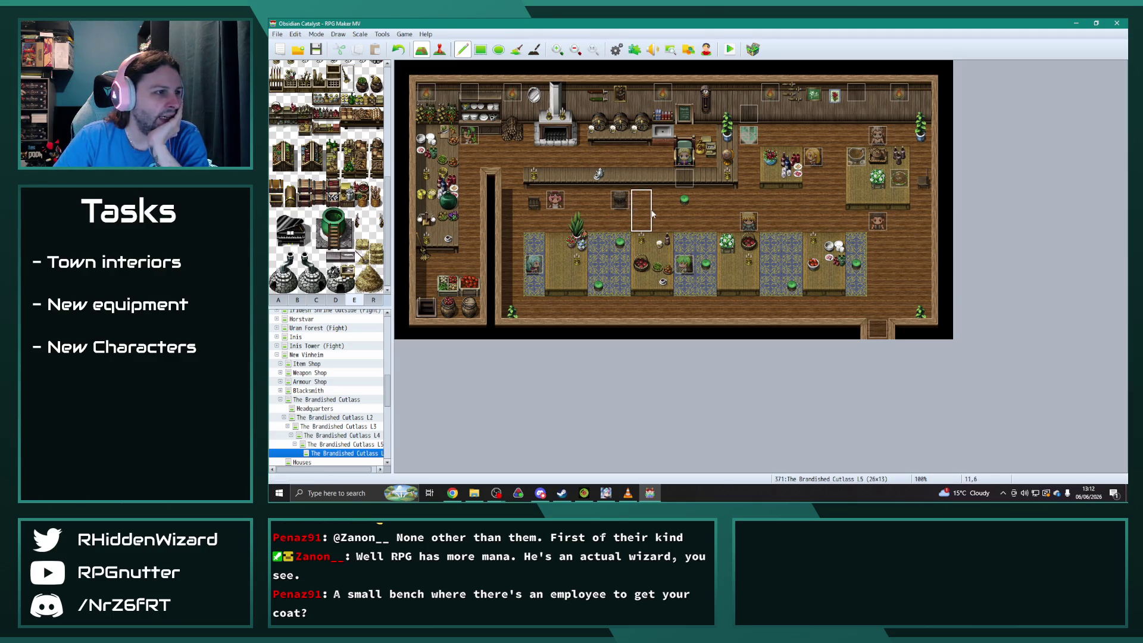
Lay bench tiles down the right-hand column.
{"action": "left_click_drag", "start_coordinate": [921, 244], "coordinate": [922, 279]}
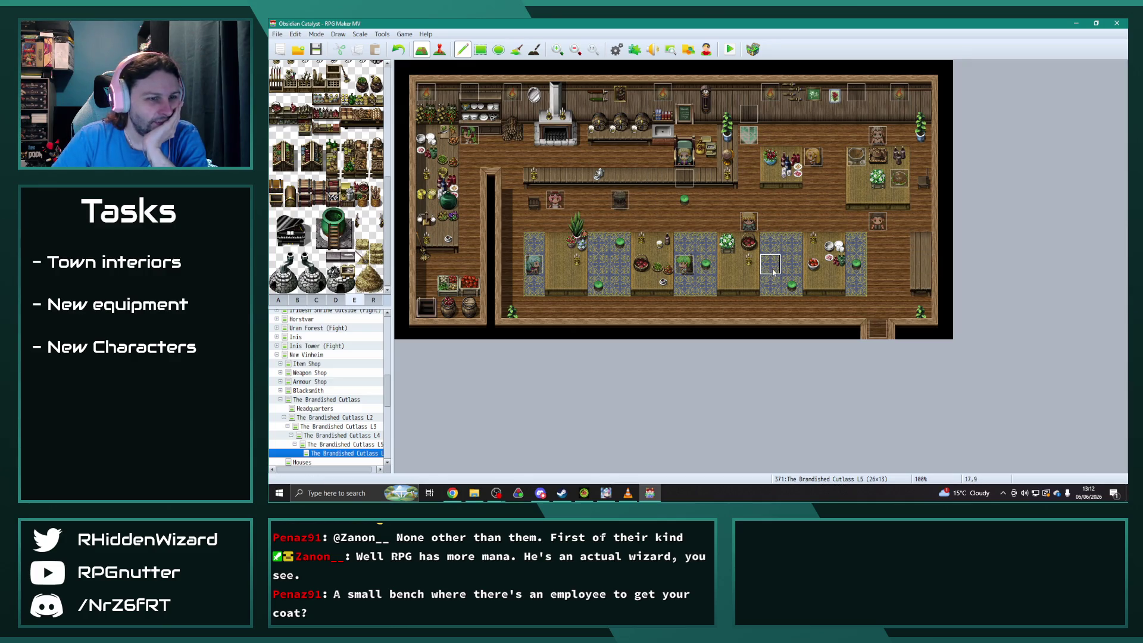
{"action": "left_click", "coordinate": [278, 300]}
{"action": "left_click", "coordinate": [318, 301]}
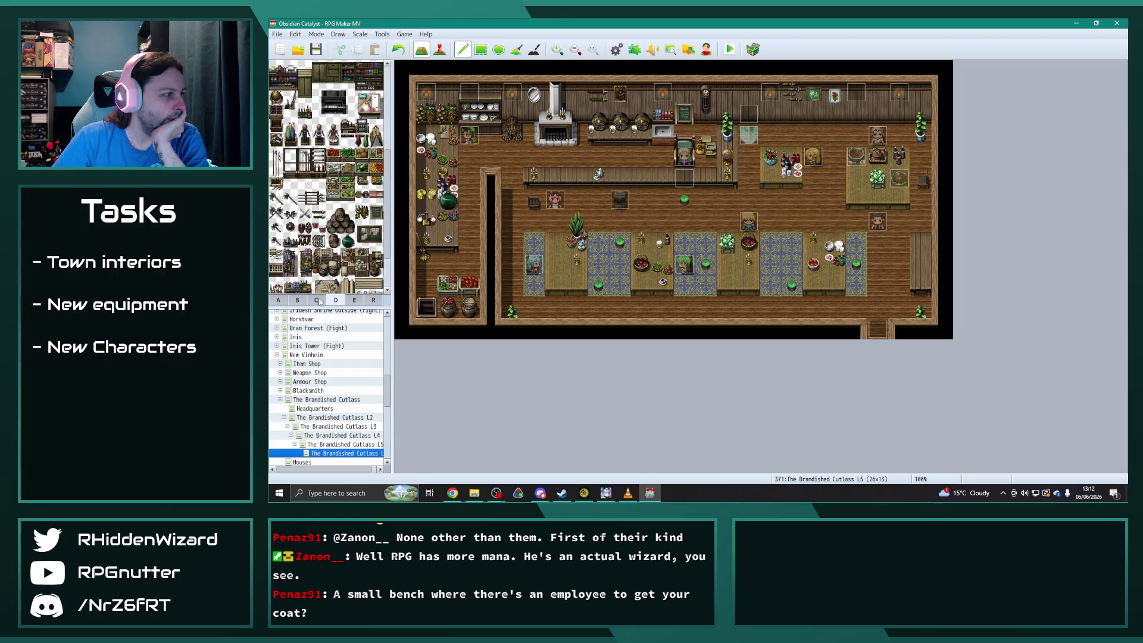
{"action": "left_click", "coordinate": [318, 300]}
{"action": "left_click", "coordinate": [354, 300]}
{"action": "scroll", "coordinate": [350, 255], "scroll_direction": "down", "scroll_amount": 5}
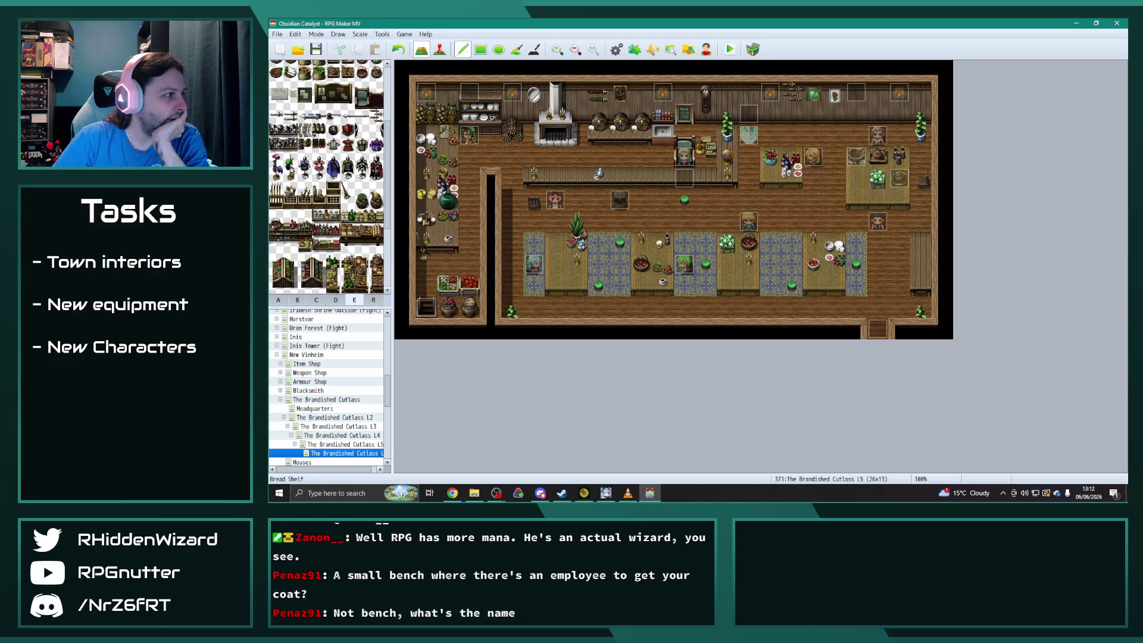
Stand the purple coat rack and Hatrack B by the back wall, removing the right-wall trials.
{"action": "left_click", "coordinate": [291, 169]}
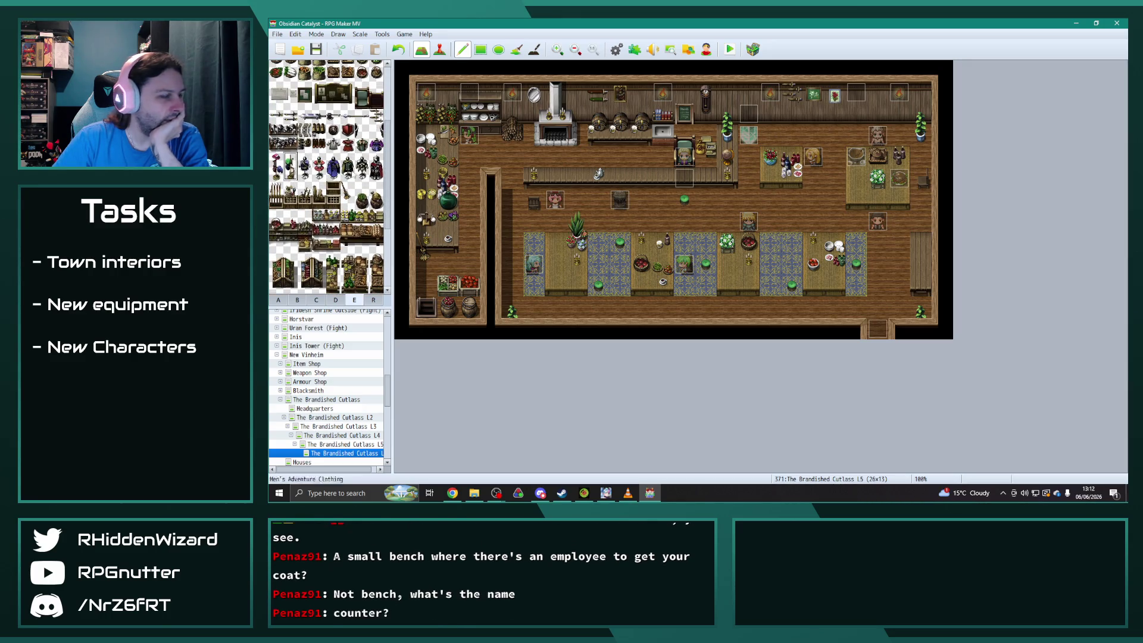
{"action": "left_click", "coordinate": [920, 232]}
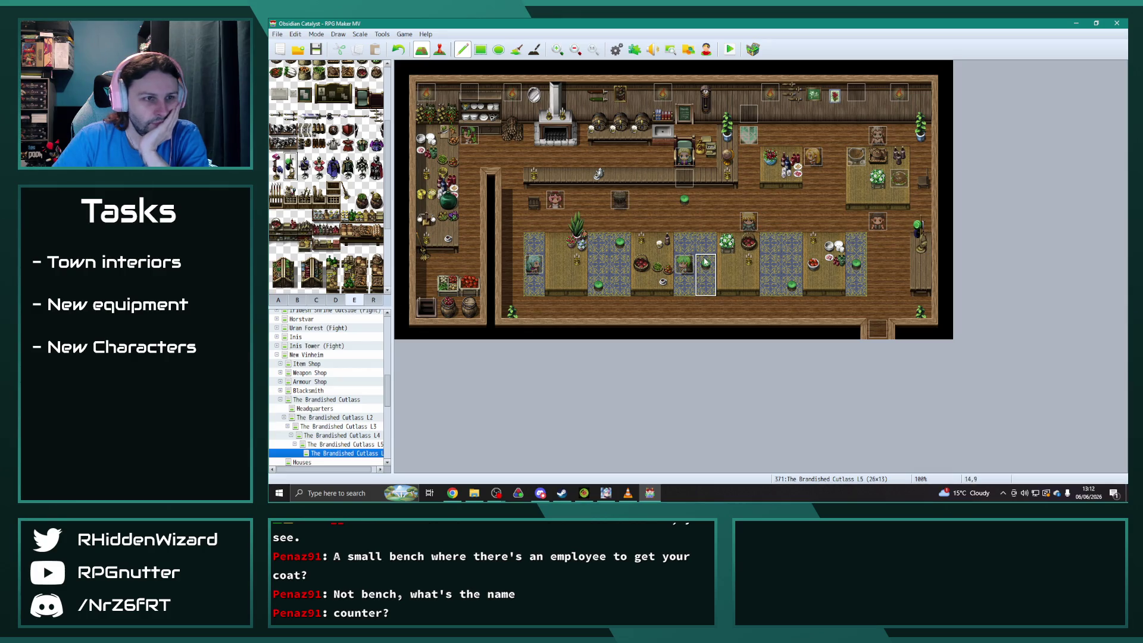
{"action": "left_click", "coordinate": [276, 173]}
{"action": "left_click", "coordinate": [921, 247]}
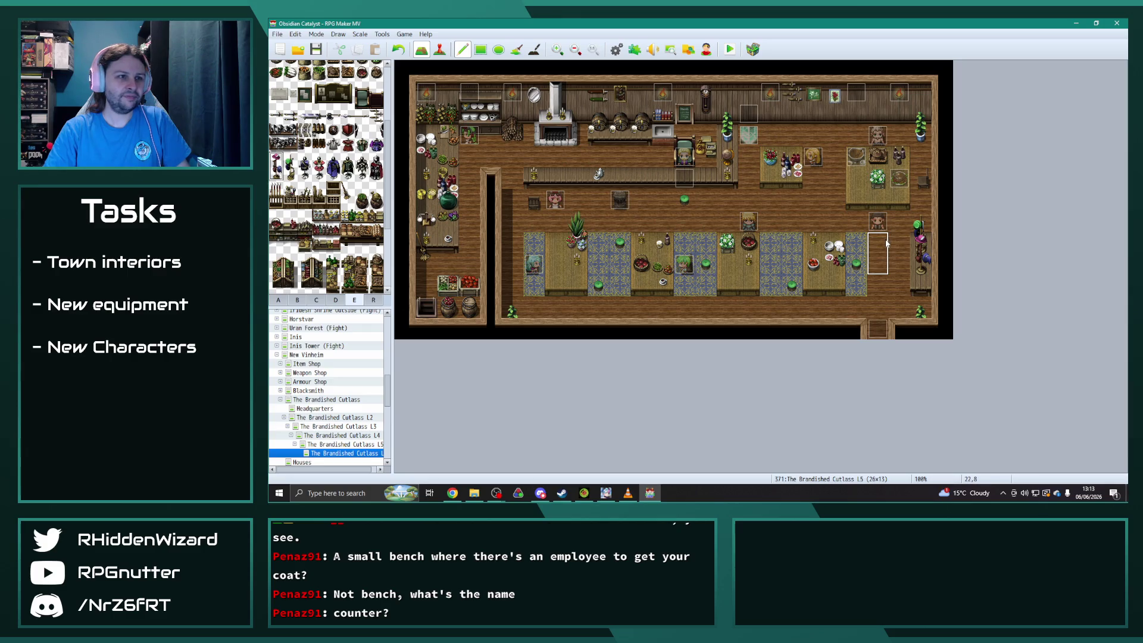
{"action": "left_click", "coordinate": [920, 253]}
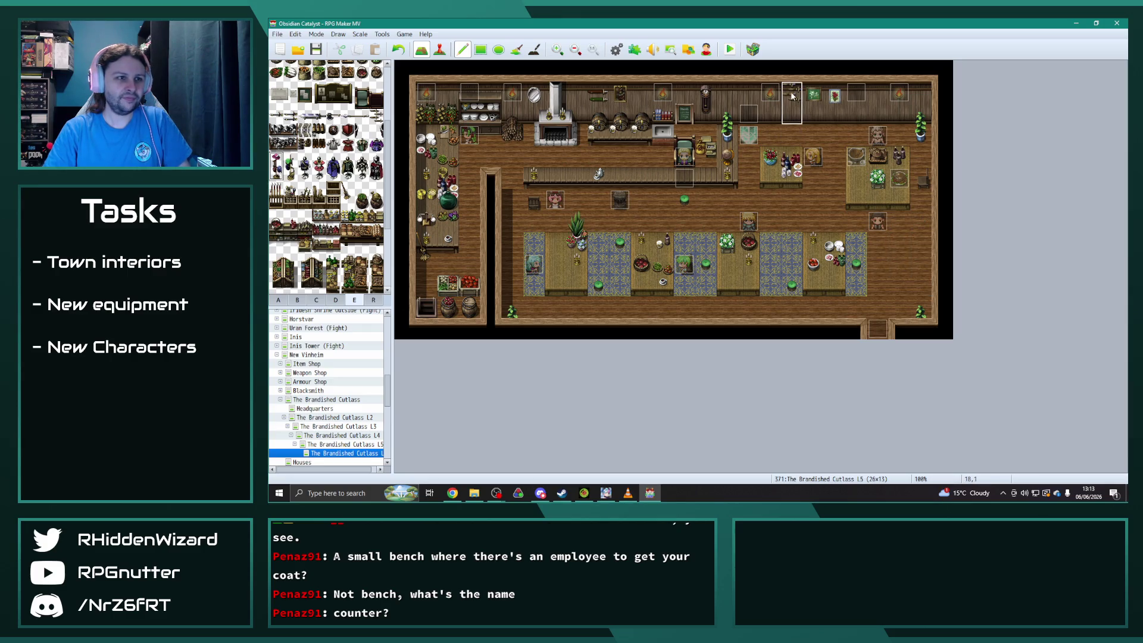
{"action": "left_click", "coordinate": [771, 115]}
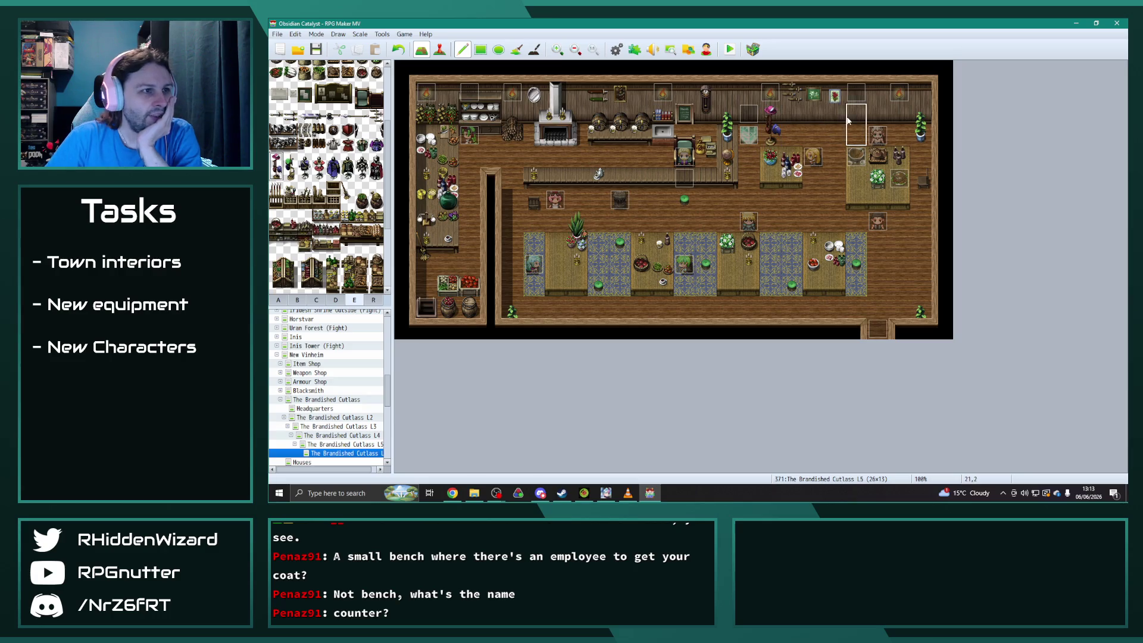
{"action": "left_click", "coordinate": [290, 173]}
{"action": "left_click", "coordinate": [791, 134]}
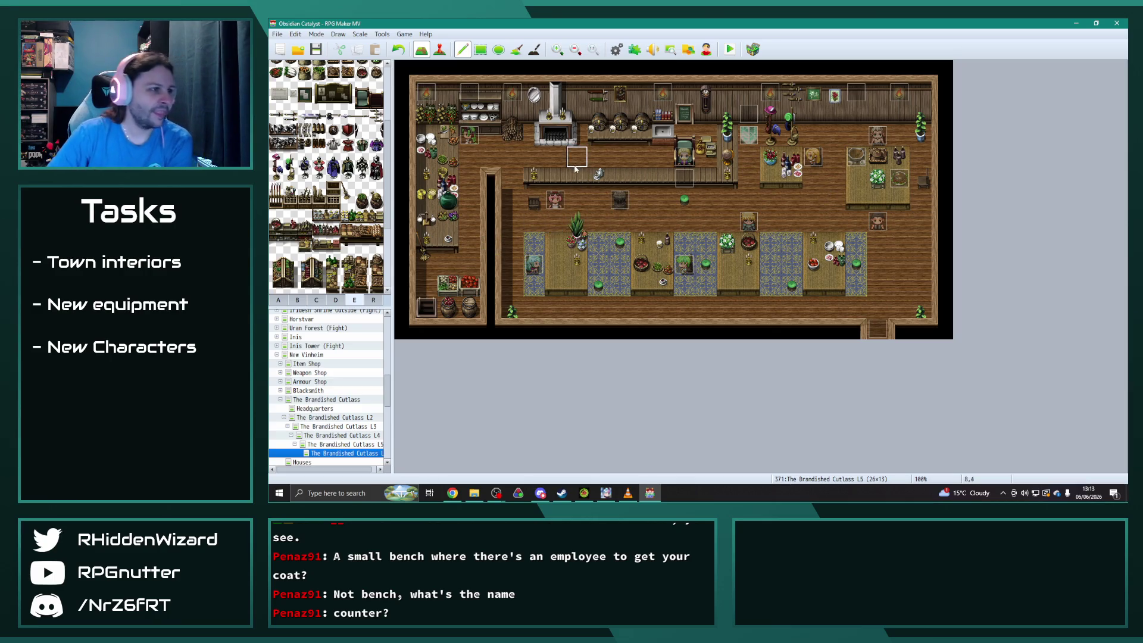
Extend the right-side bench to three tiles.
{"action": "left_click", "coordinate": [922, 265]}
{"action": "left_click", "coordinate": [354, 302]}
{"action": "left_click", "coordinate": [335, 300]}
Place a white dish and another tile on the right-side table.
{"action": "scroll", "coordinate": [357, 260], "scroll_direction": "down", "scroll_amount": 2}
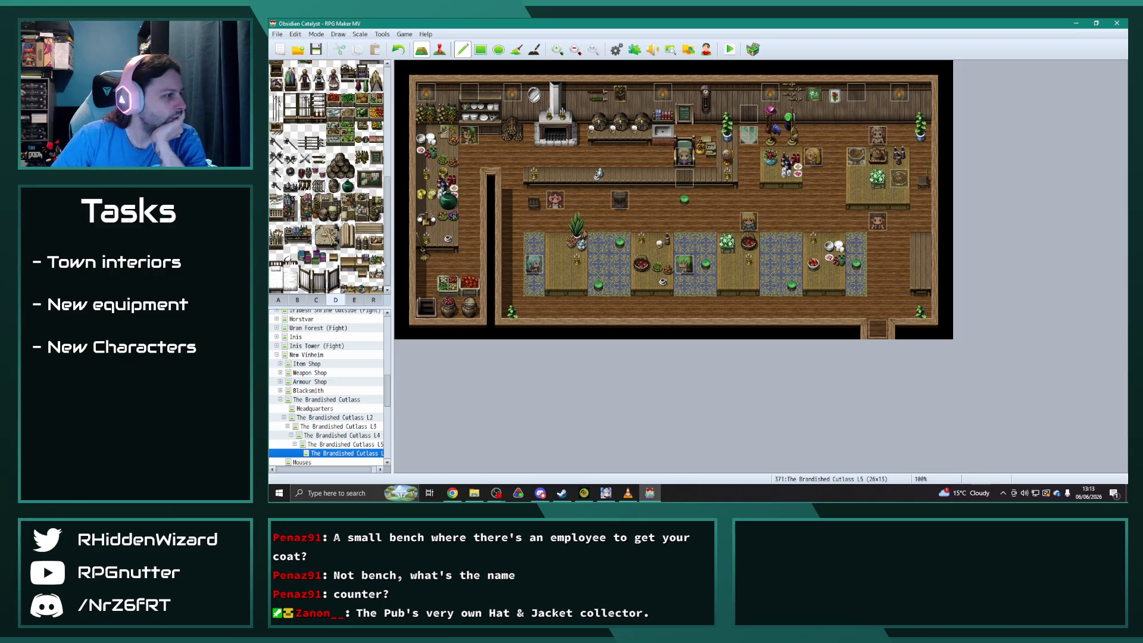
{"action": "scroll", "coordinate": [344, 260], "scroll_direction": "down", "scroll_amount": 5}
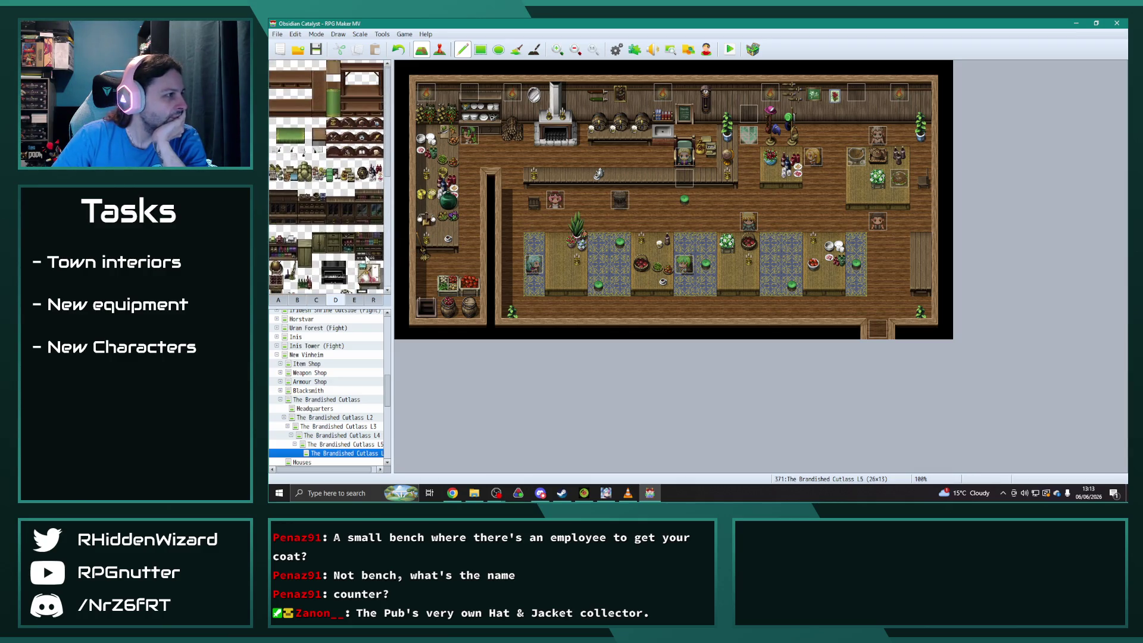
{"action": "left_click", "coordinate": [315, 301]}
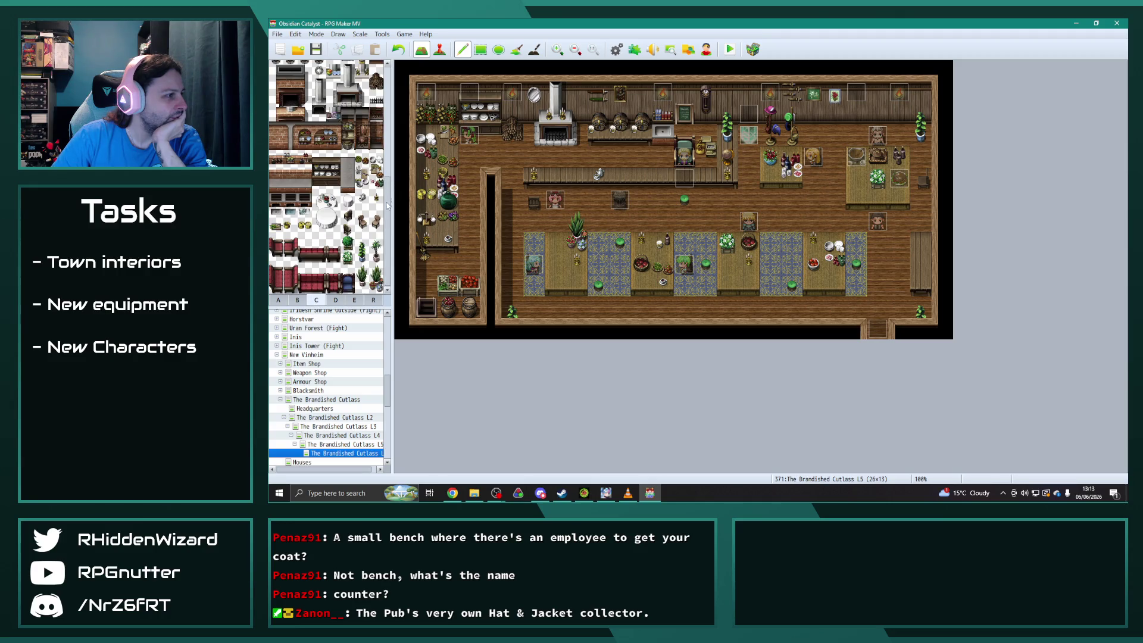
{"action": "scroll", "coordinate": [386, 259], "scroll_direction": "up", "scroll_amount": 3}
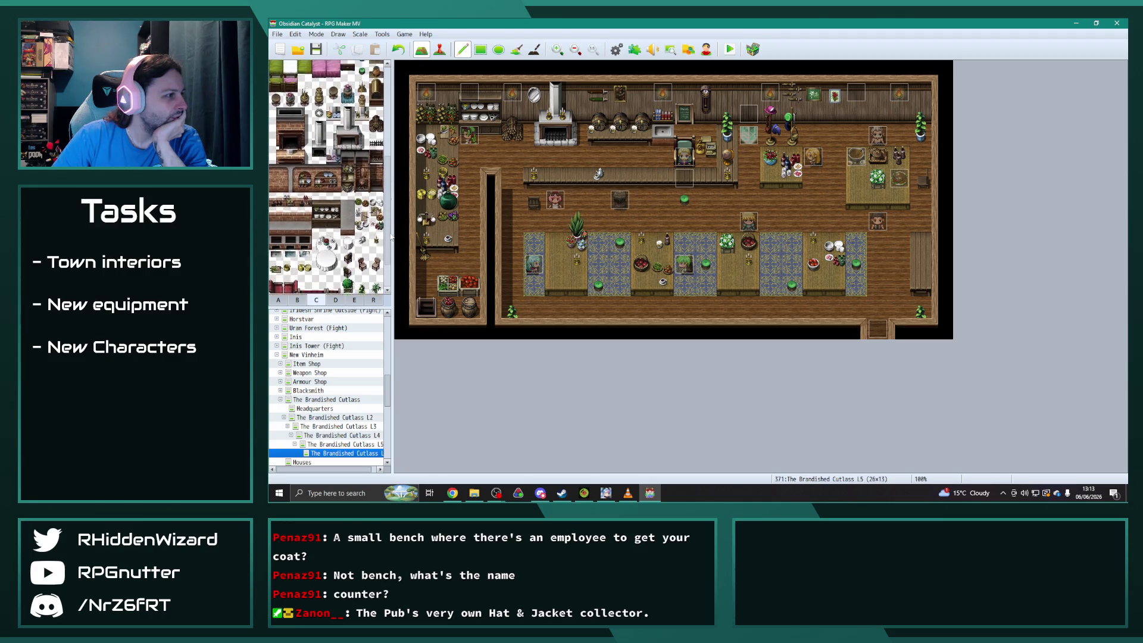
{"action": "left_click", "coordinate": [921, 244]}
{"action": "left_click", "coordinate": [362, 221]}
{"action": "left_click", "coordinate": [921, 265]}
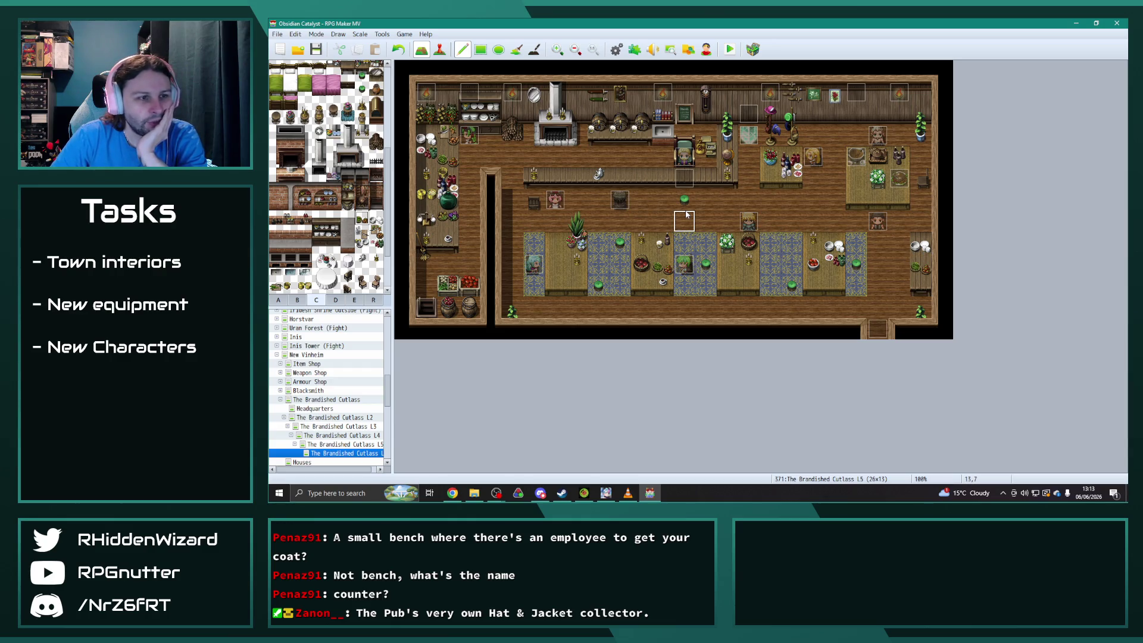
Place green bottles on the shelf beside the fireplace.
{"action": "scroll", "coordinate": [328, 179], "scroll_direction": "up", "scroll_amount": 5}
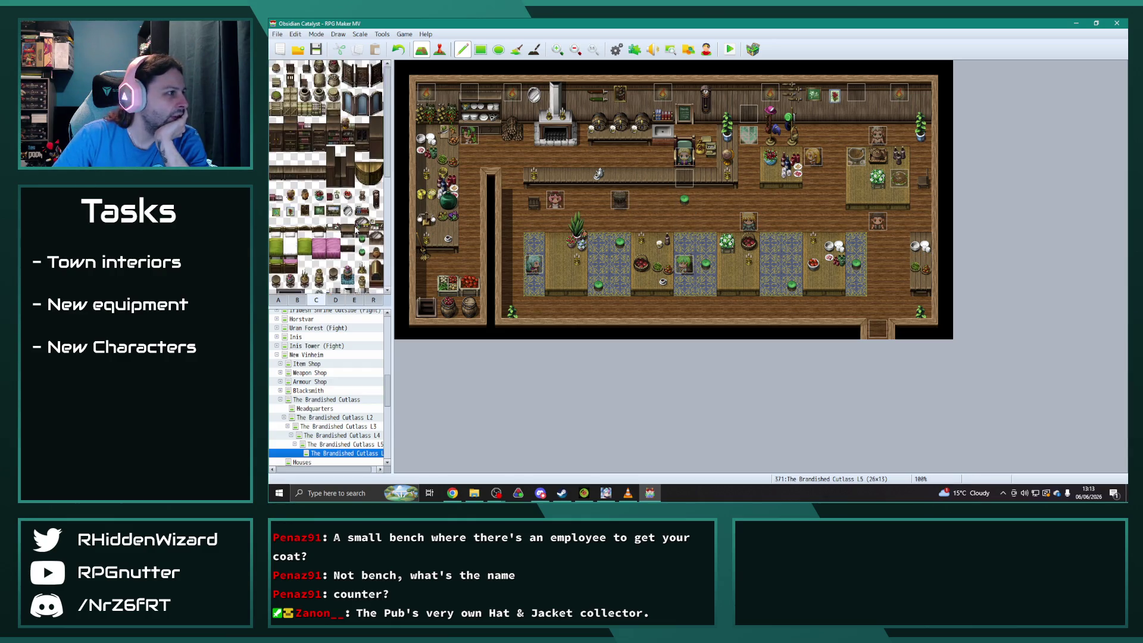
{"action": "left_click", "coordinate": [317, 301]}
{"action": "scroll", "coordinate": [359, 232], "scroll_direction": "up", "scroll_amount": 5}
{"action": "left_click", "coordinate": [285, 301]}
{"action": "left_click", "coordinate": [316, 300]}
{"action": "scroll", "coordinate": [357, 241], "scroll_direction": "down", "scroll_amount": 5}
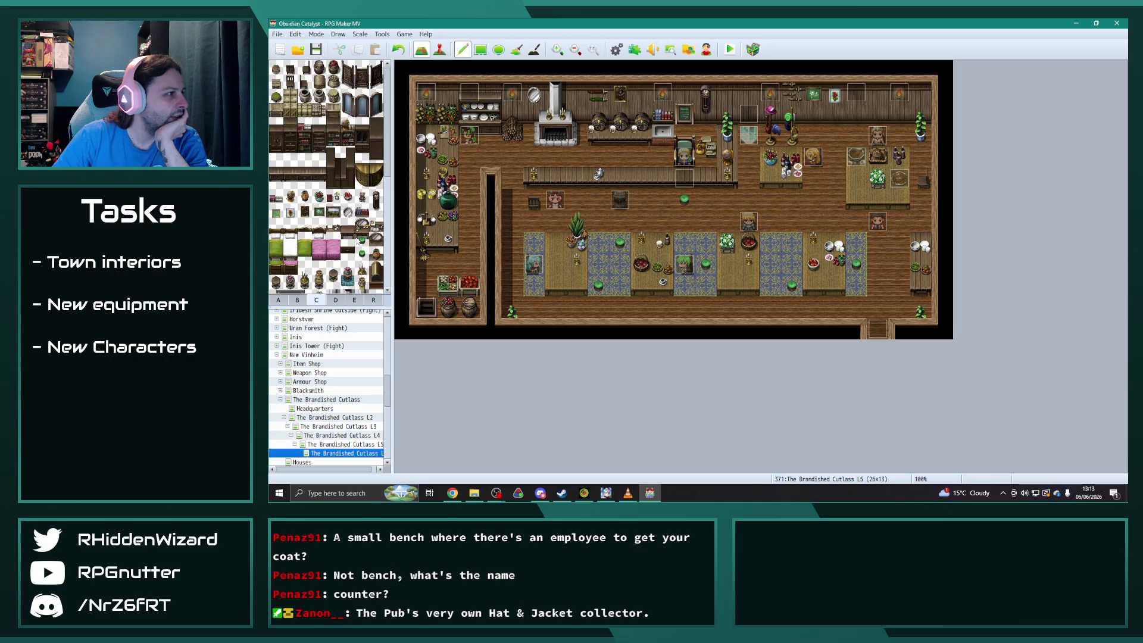
{"action": "left_click", "coordinate": [338, 301]}
{"action": "scroll", "coordinate": [377, 178], "scroll_direction": "down", "scroll_amount": 3}
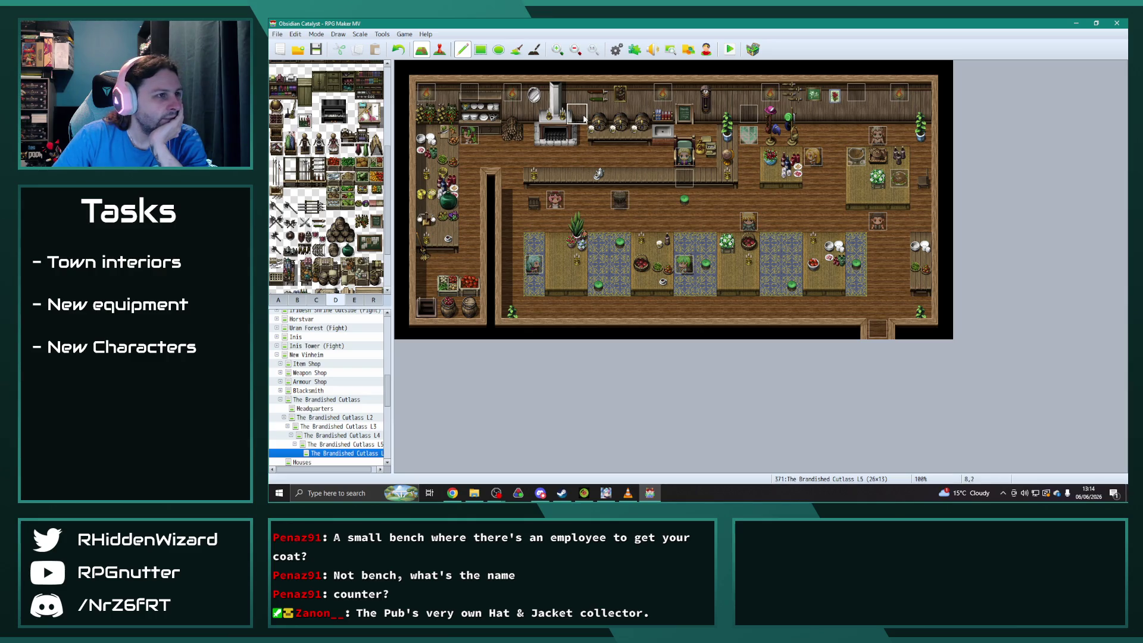
{"action": "left_click", "coordinate": [534, 113]}
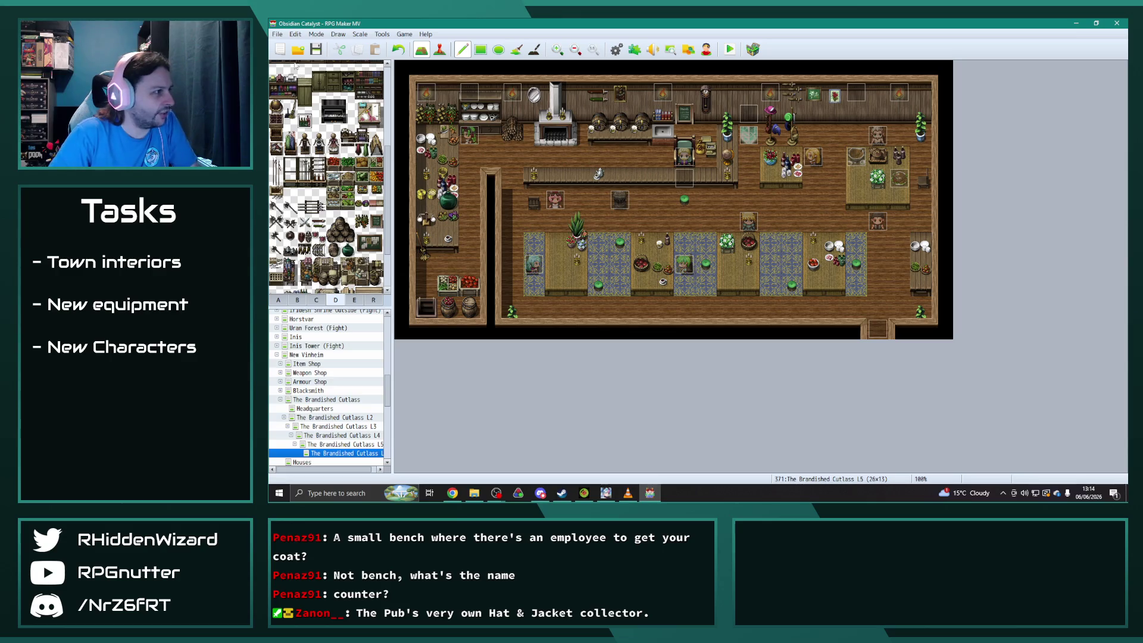
Put red bottles on the right-hand table and the upper-right table.
{"action": "scroll", "coordinate": [360, 189], "scroll_direction": "down", "scroll_amount": 3}
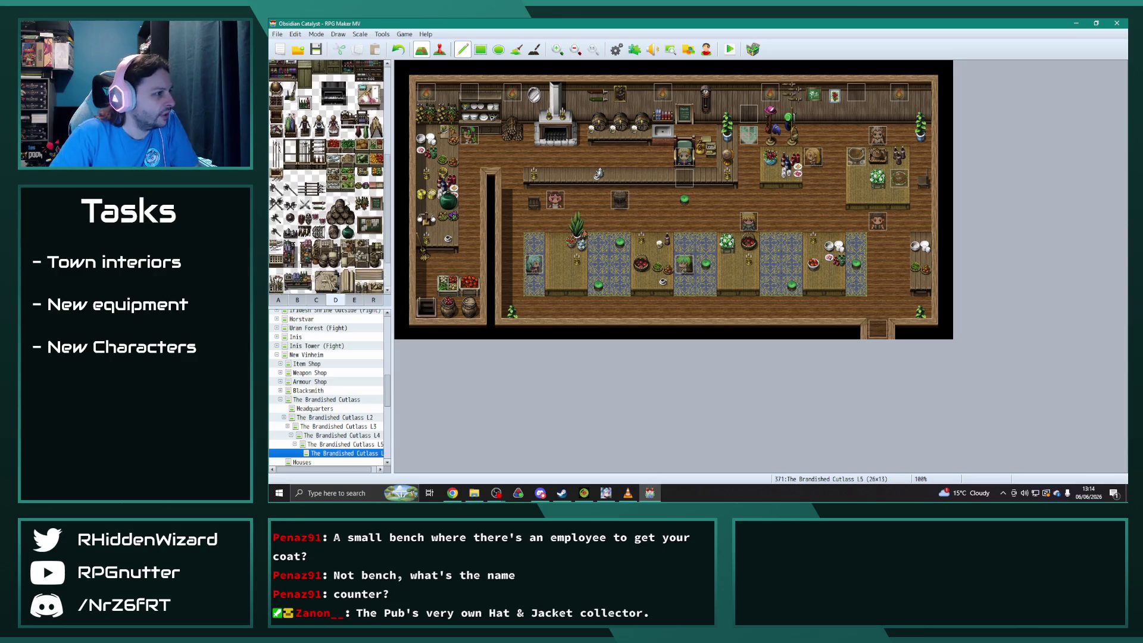
{"action": "left_click", "coordinate": [355, 299]}
{"action": "scroll", "coordinate": [375, 178], "scroll_direction": "up", "scroll_amount": 5}
{"action": "left_click", "coordinate": [376, 81]}
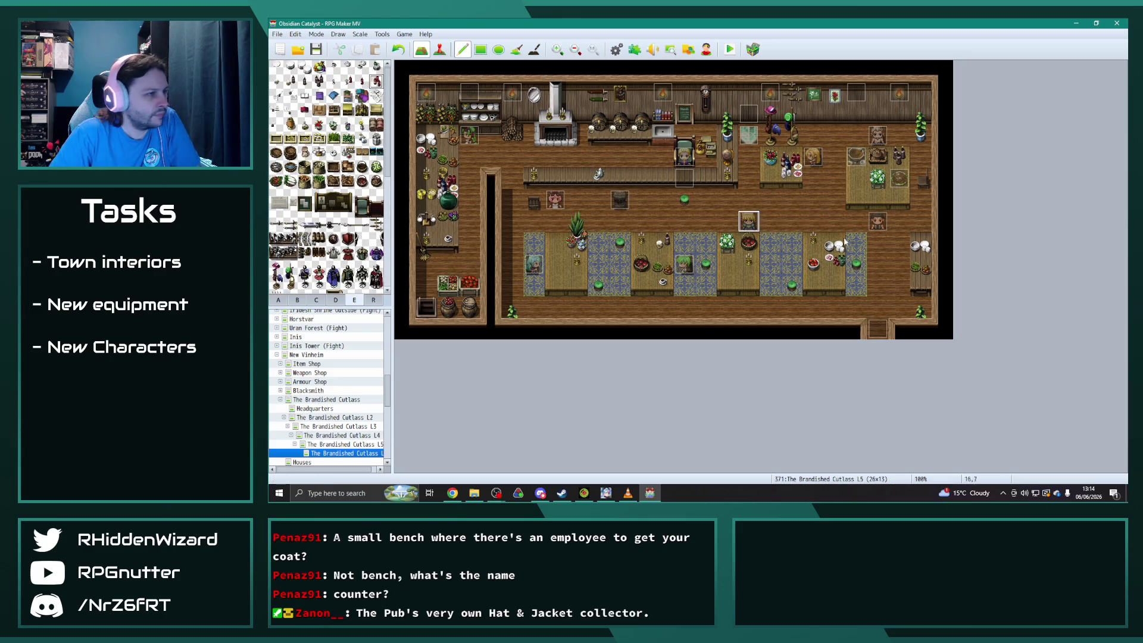
{"action": "left_click", "coordinate": [921, 285]}
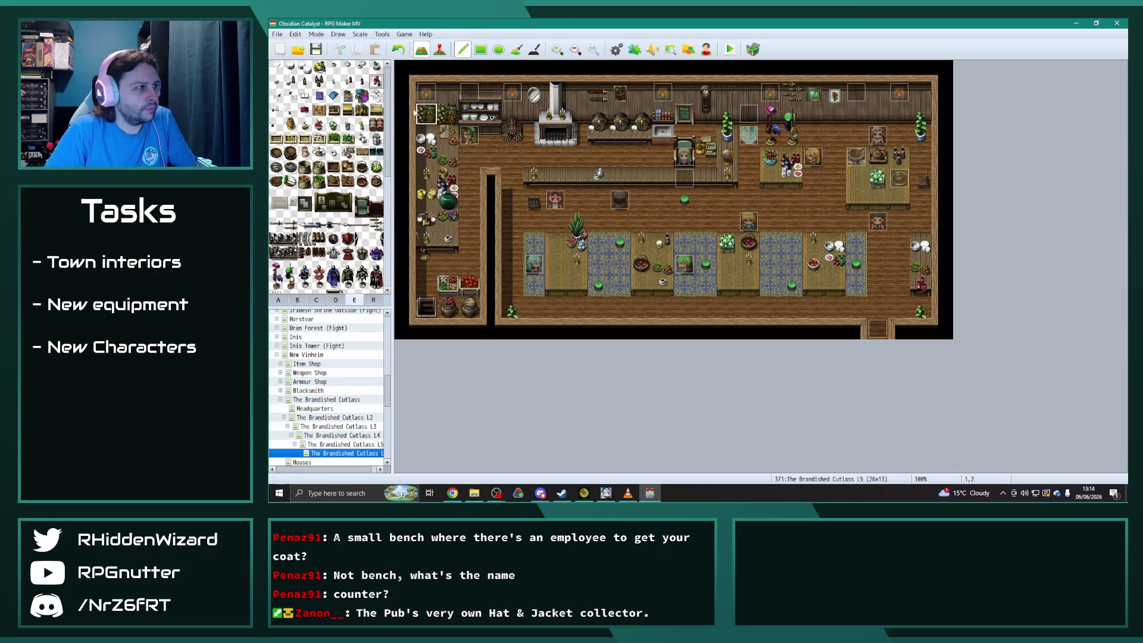
{"action": "right_click", "coordinate": [921, 284]}
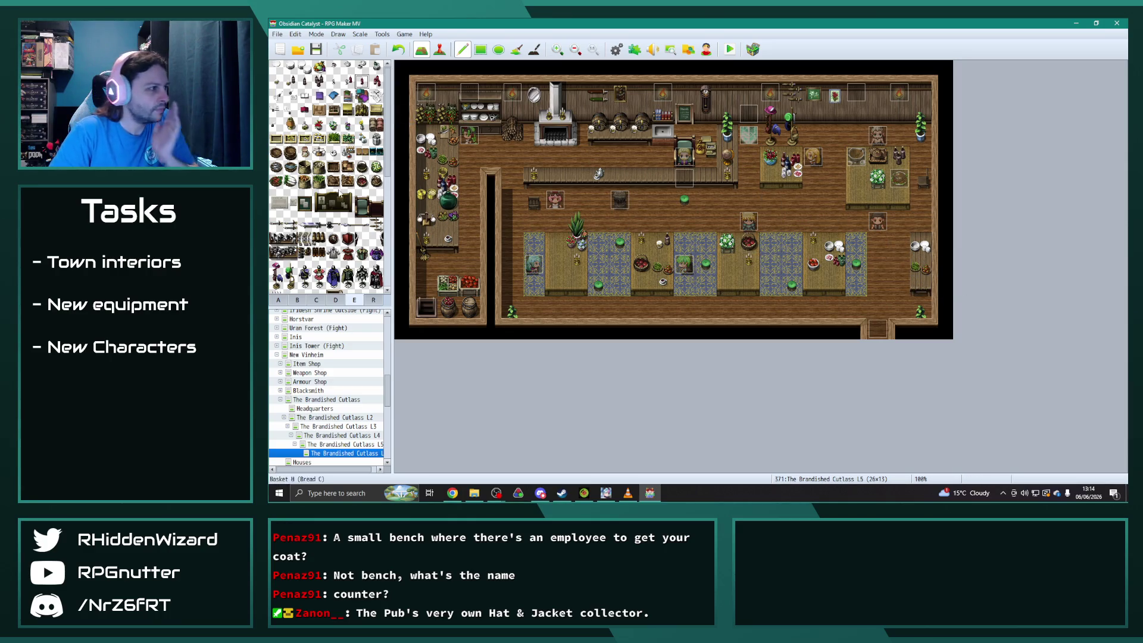
{"action": "left_click", "coordinate": [857, 178]}
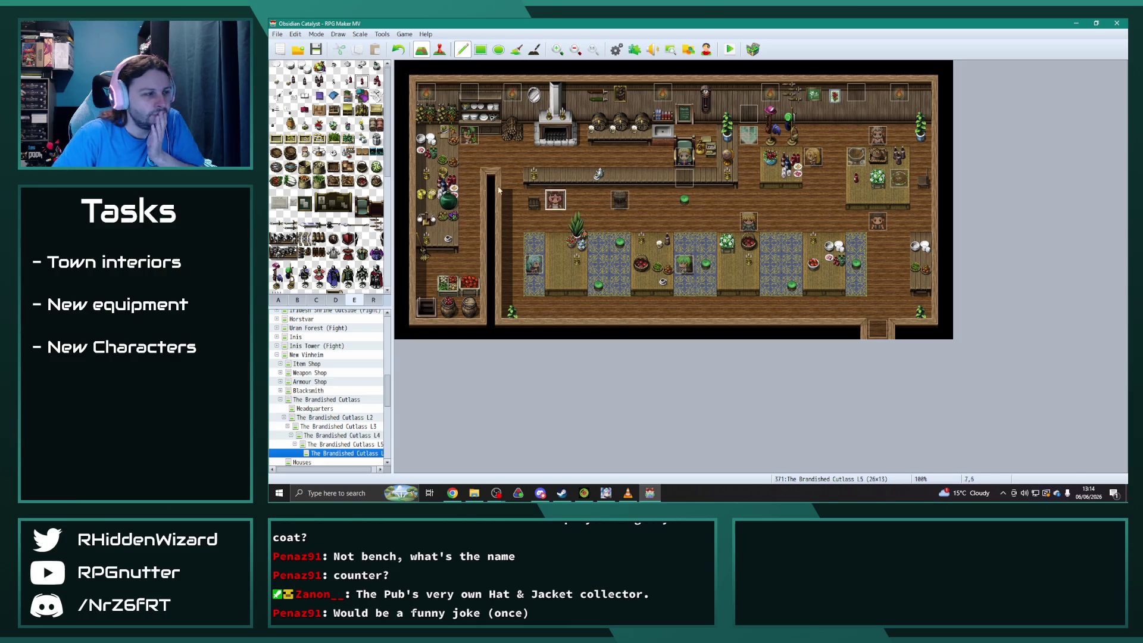
Choose a furniture tile from the kitchen and furniture tile set.
{"action": "scroll", "coordinate": [333, 265], "scroll_direction": "down", "scroll_amount": 5}
{"action": "left_click", "coordinate": [297, 300]}
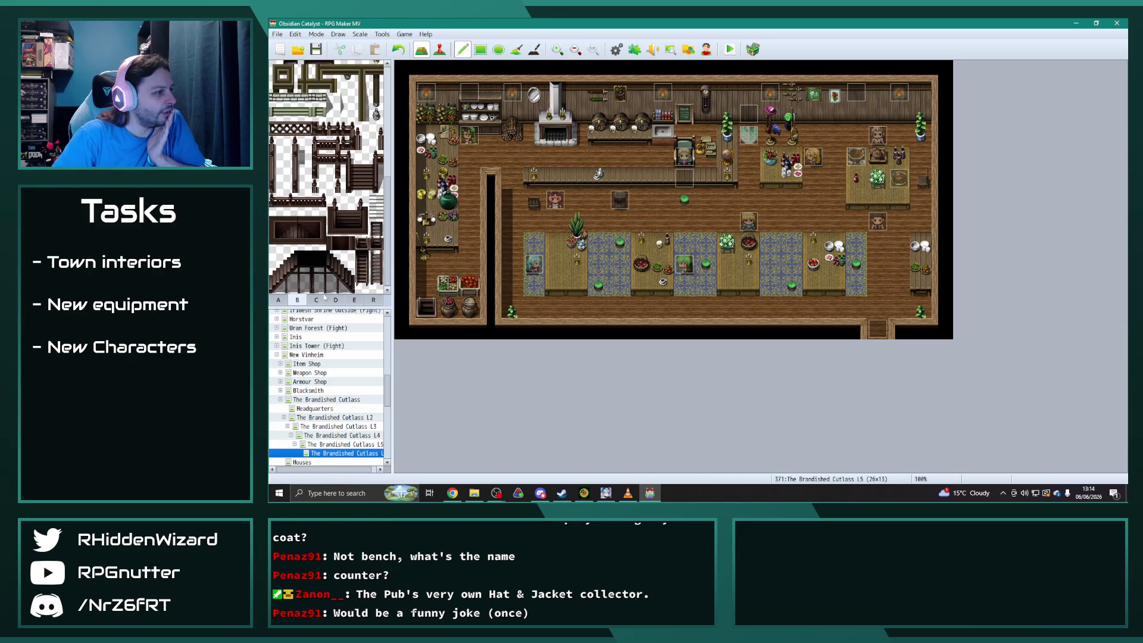
{"action": "left_click", "coordinate": [322, 299]}
{"action": "scroll", "coordinate": [331, 250], "scroll_direction": "down", "scroll_amount": 2}
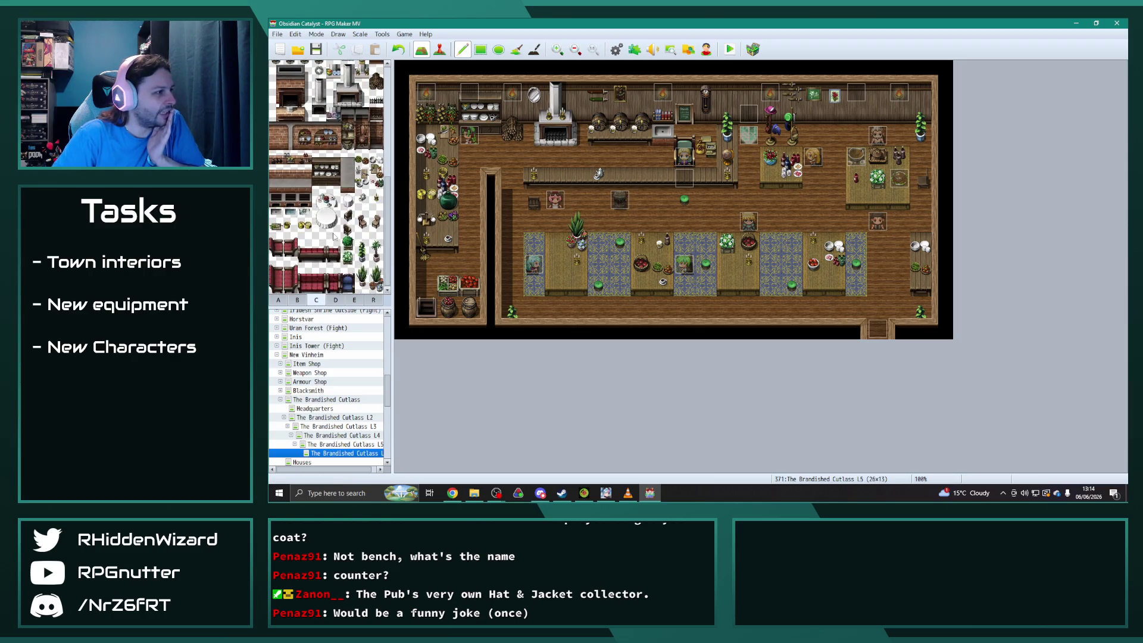
{"action": "left_click", "coordinate": [375, 200]}
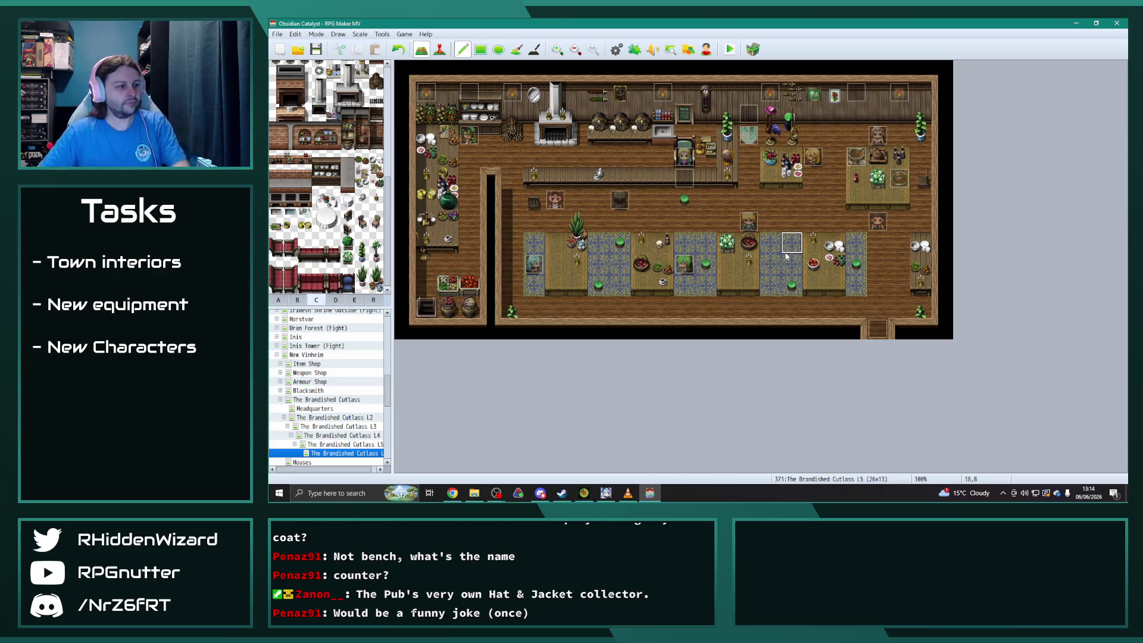
Open the Riangar event on The Brandished Cutlass L2 in Event mode.
{"action": "left_click", "coordinate": [439, 51]}
{"action": "left_click", "coordinate": [348, 410]}
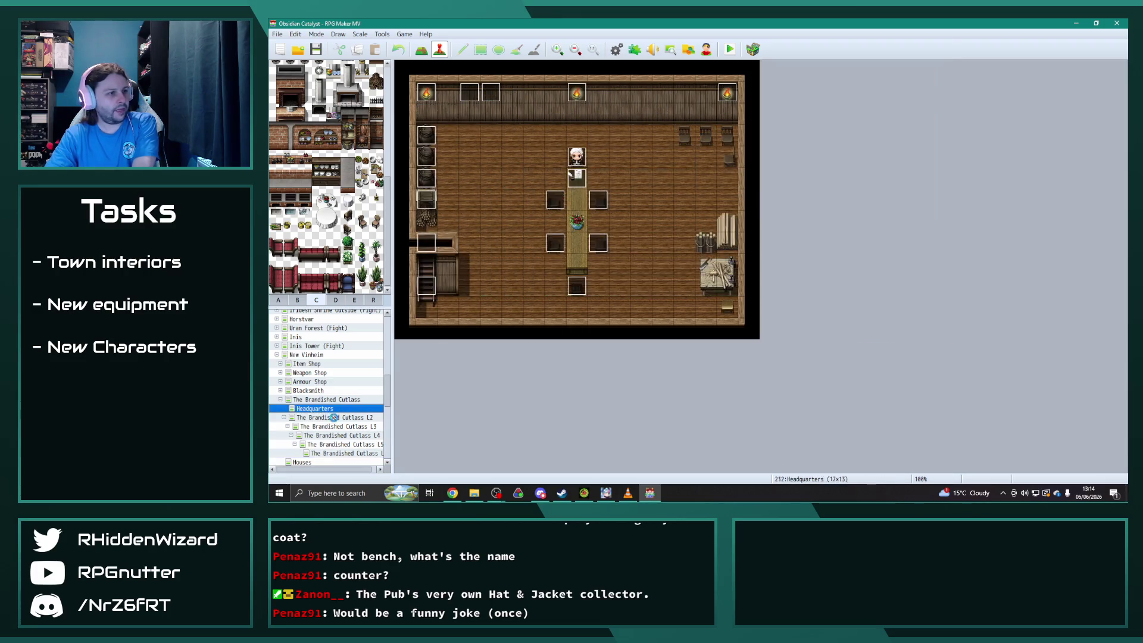
{"action": "left_click", "coordinate": [333, 418]}
{"action": "double_click", "coordinate": [754, 228]}
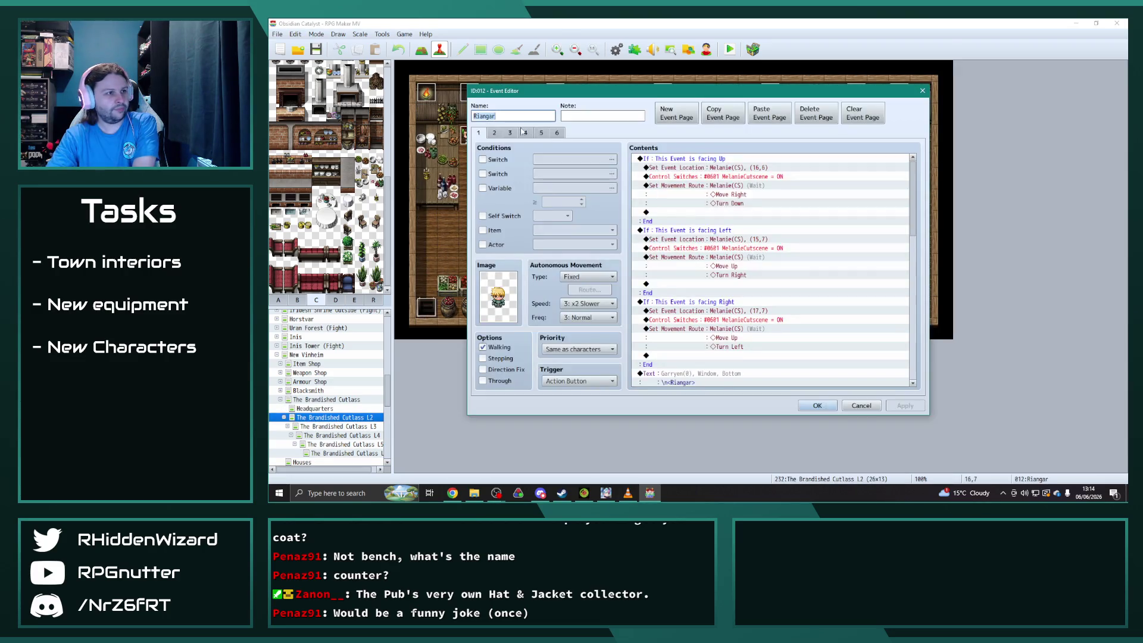
Step through the Riangar event's pages 1 to 5, scrolling the command list.
{"action": "left_click", "coordinate": [495, 133]}
{"action": "left_click", "coordinate": [510, 133]}
{"action": "left_click", "coordinate": [525, 133]}
{"action": "left_click", "coordinate": [541, 133]}
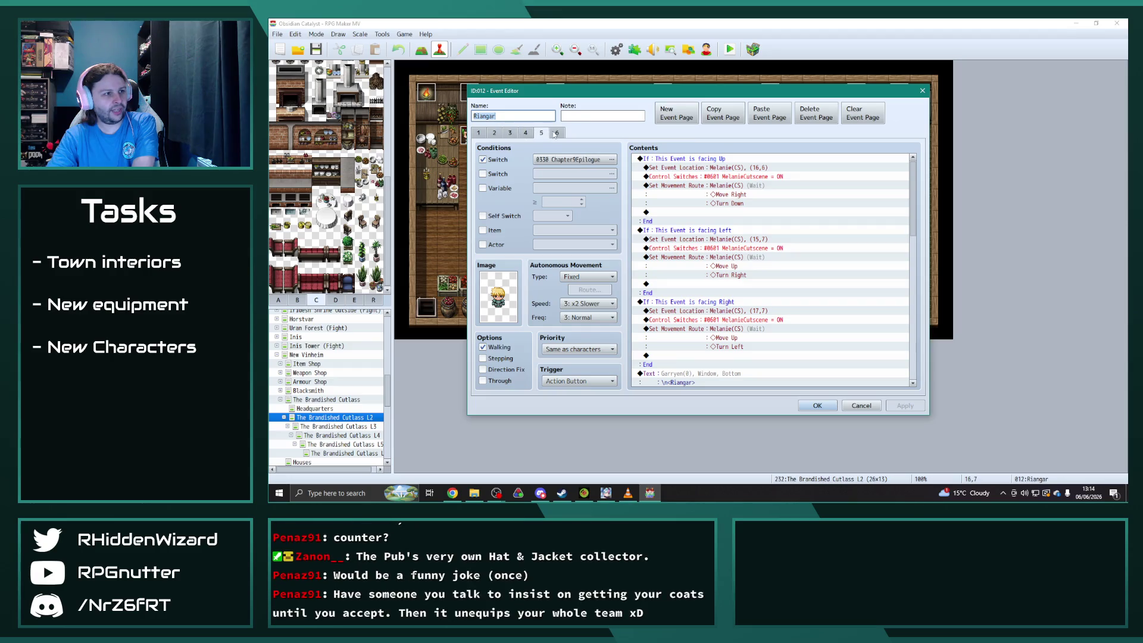
{"action": "left_click", "coordinate": [557, 133]}
{"action": "mouse_move", "coordinate": [914, 199]}
{"action": "left_mouse_down"}
{"action": "mouse_move", "coordinate": [936, 363]}
{"action": "mouse_move", "coordinate": [939, 334]}
{"action": "mouse_move", "coordinate": [941, 348]}
{"action": "left_mouse_up"}
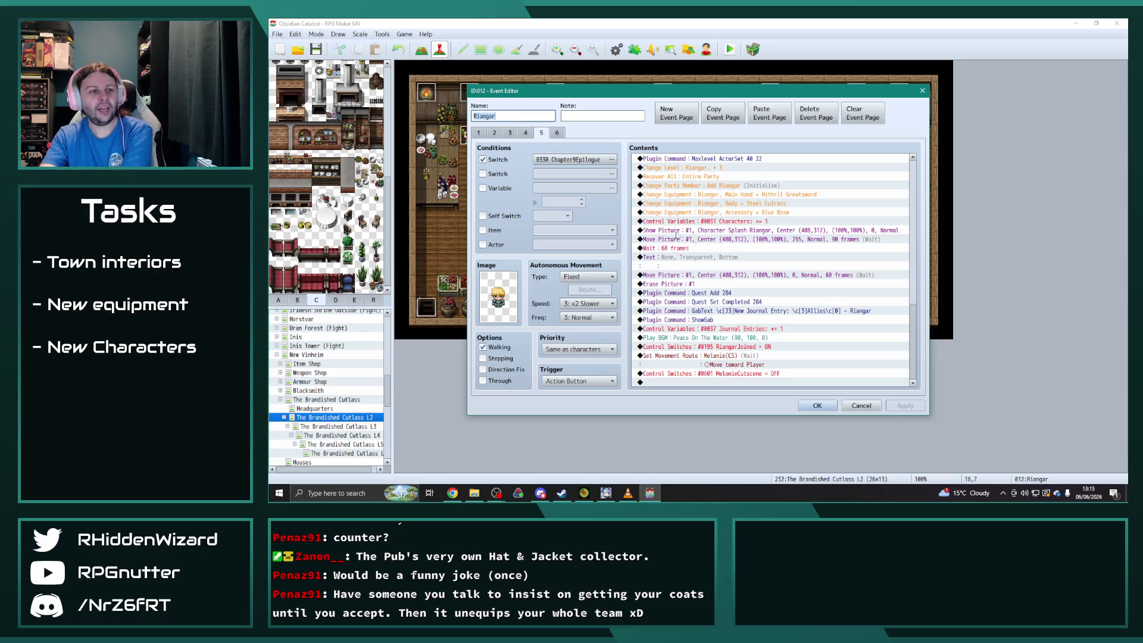
Review pages 4 and 3 of the Riangar event, then close it.
{"action": "left_click", "coordinate": [526, 133]}
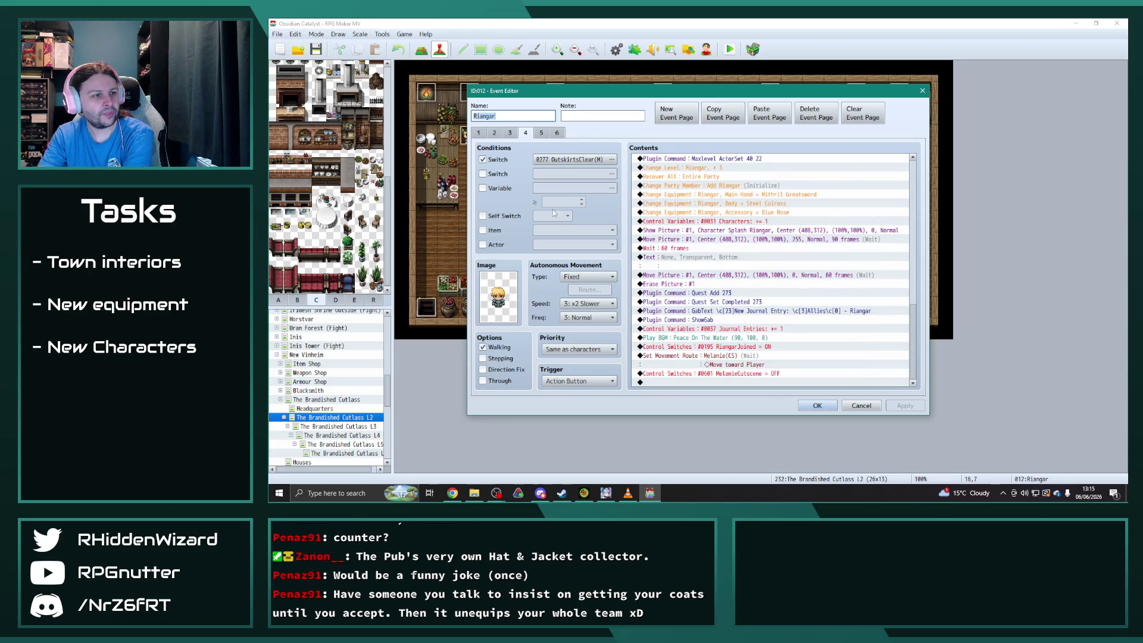
{"action": "left_click", "coordinate": [509, 133]}
{"action": "left_click_drag", "start_coordinate": [914, 184], "coordinate": [929, 368]}
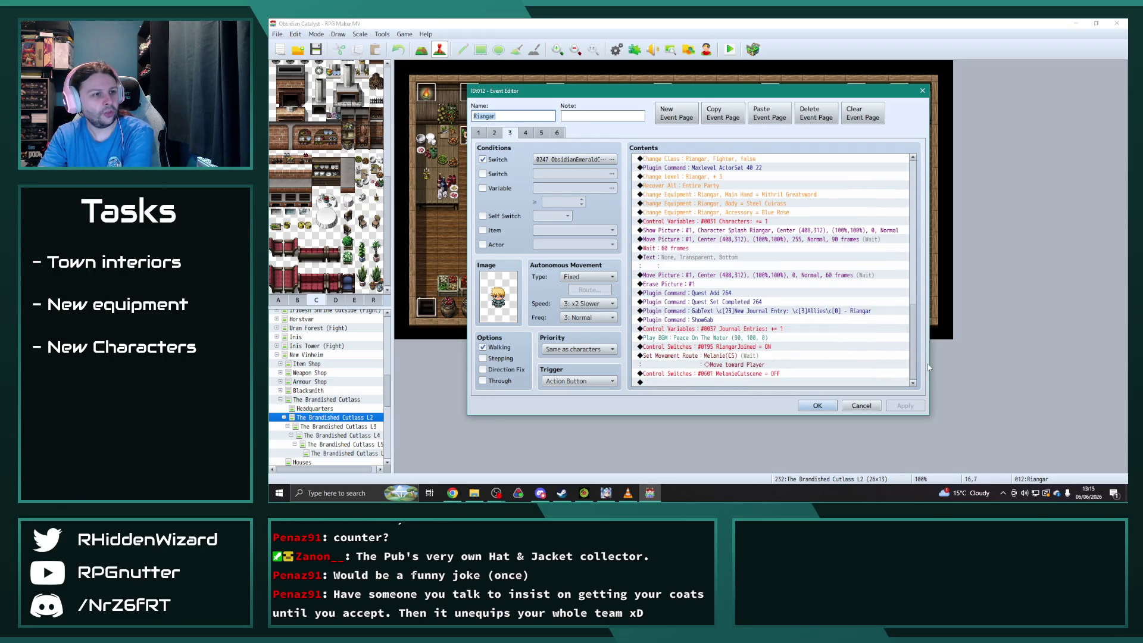
{"action": "left_click", "coordinate": [818, 408]}
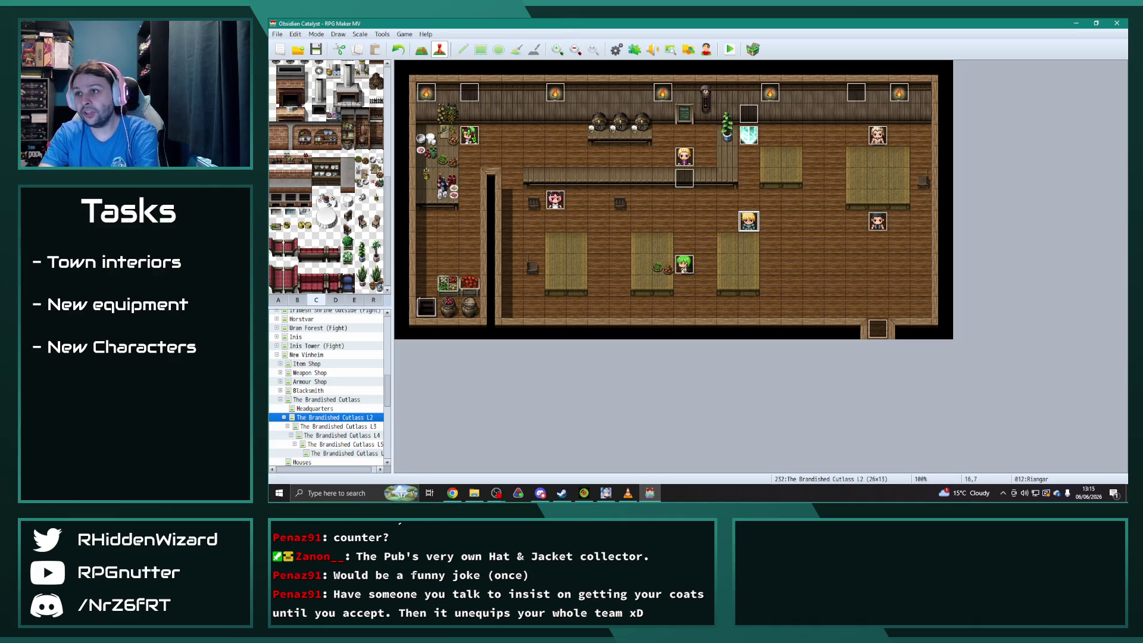
After checking the browser, reopen the Riangar event to review page 5's commands.
{"action": "key", "text": "alt+Tab"}
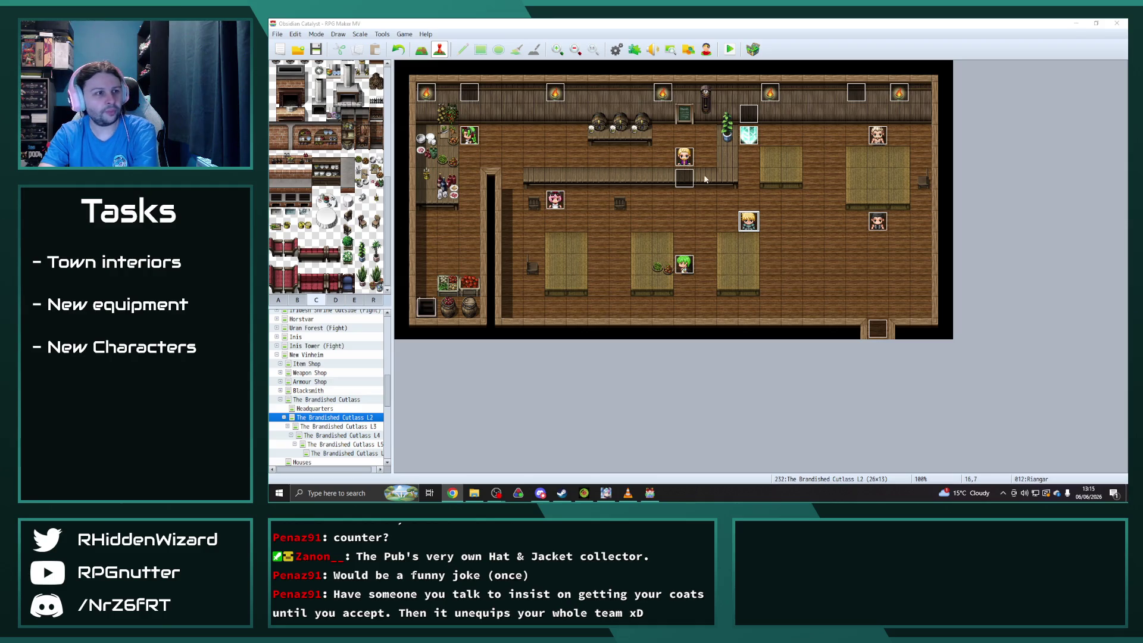
{"action": "double_click", "coordinate": [749, 221]}
{"action": "left_click", "coordinate": [549, 132]}
{"action": "left_click_drag", "start_coordinate": [913, 196], "coordinate": [918, 357]}
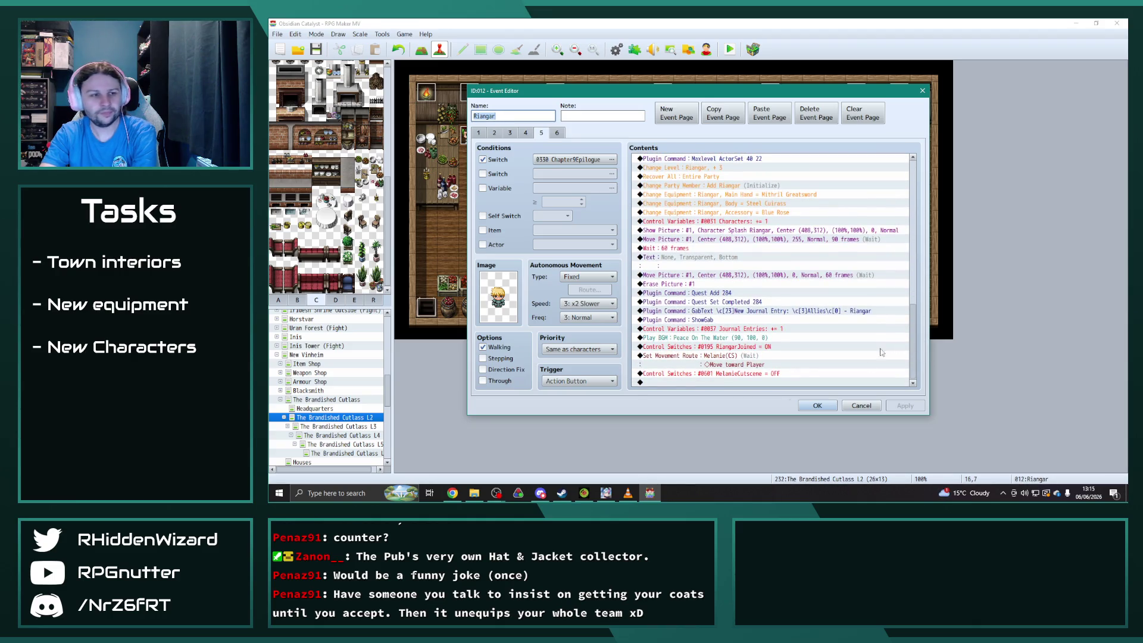
{"action": "left_click", "coordinate": [818, 409]}
Open YEP_X_MoreQuests1 in the Plugin Manager and inspect the Quest 284 Riangar entry.
{"action": "left_click", "coordinate": [635, 49]}
{"action": "scroll", "coordinate": [686, 293], "scroll_direction": "down", "scroll_amount": 2}
{"action": "scroll", "coordinate": [685, 291], "scroll_direction": "down", "scroll_amount": 7}
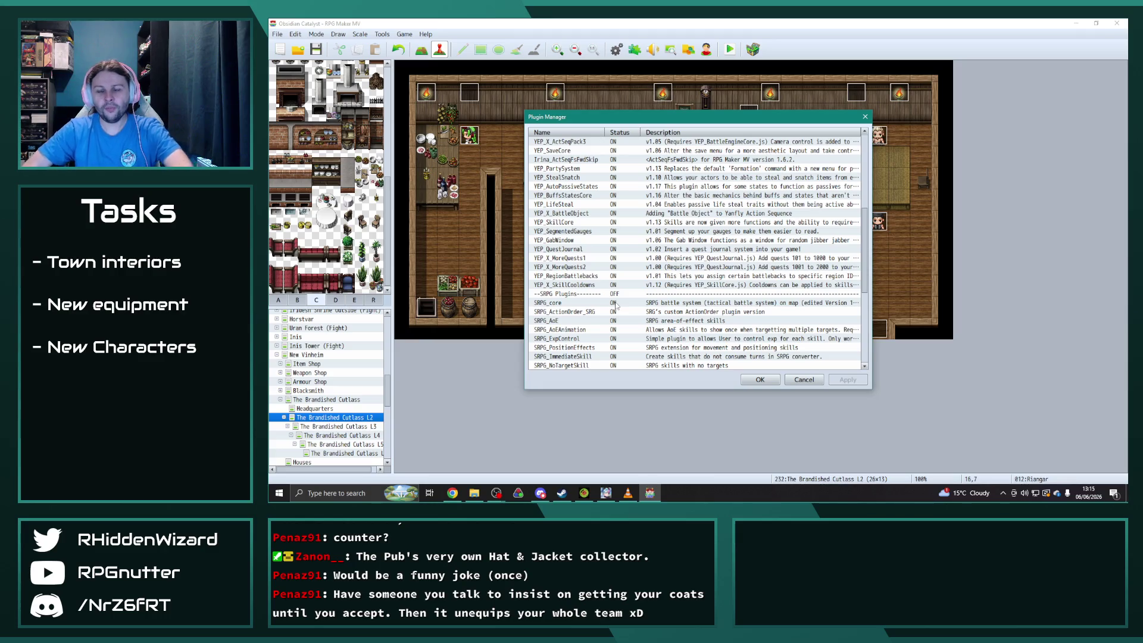
{"action": "double_click", "coordinate": [586, 258]}
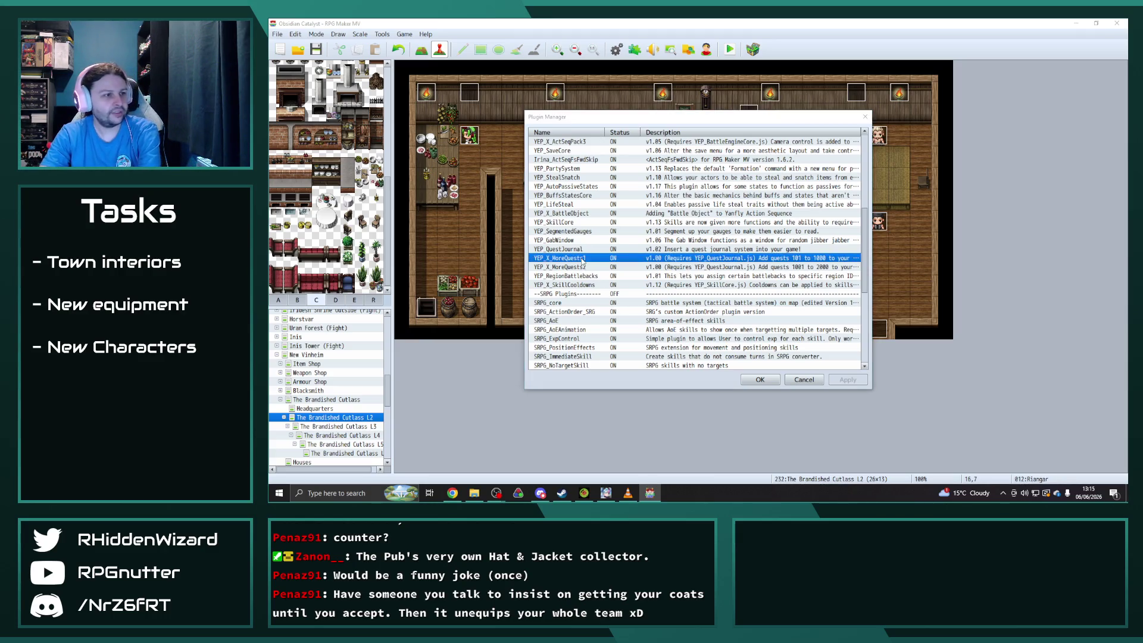
{"action": "scroll", "coordinate": [917, 238], "scroll_direction": "down", "scroll_amount": 2}
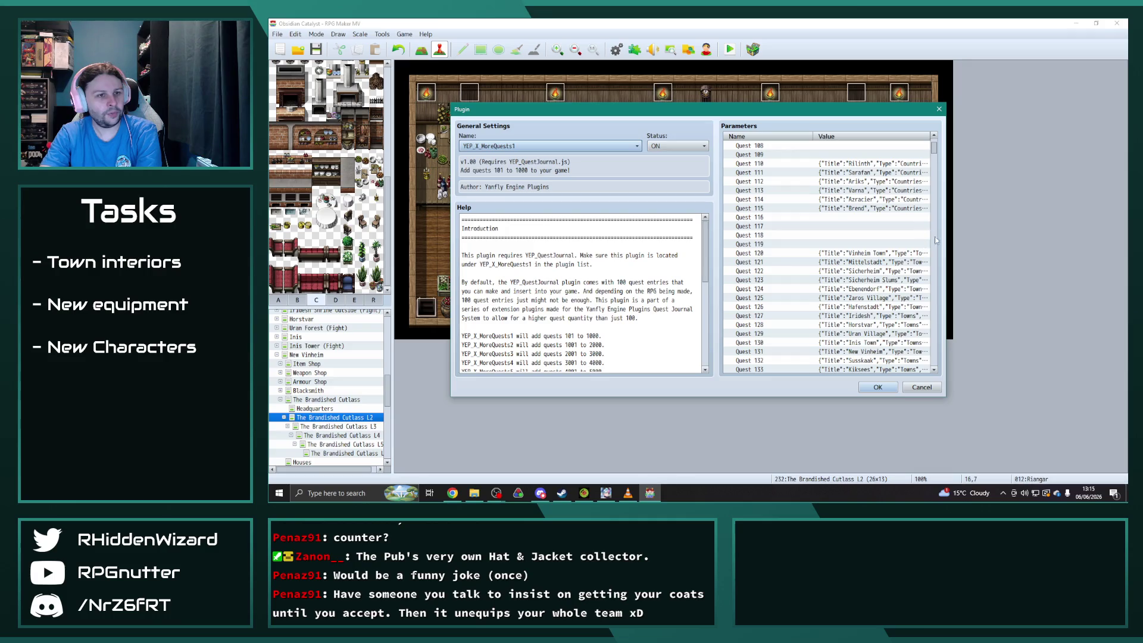
{"action": "left_click_drag", "start_coordinate": [933, 150], "coordinate": [938, 190]}
{"action": "left_click", "coordinate": [858, 259]}
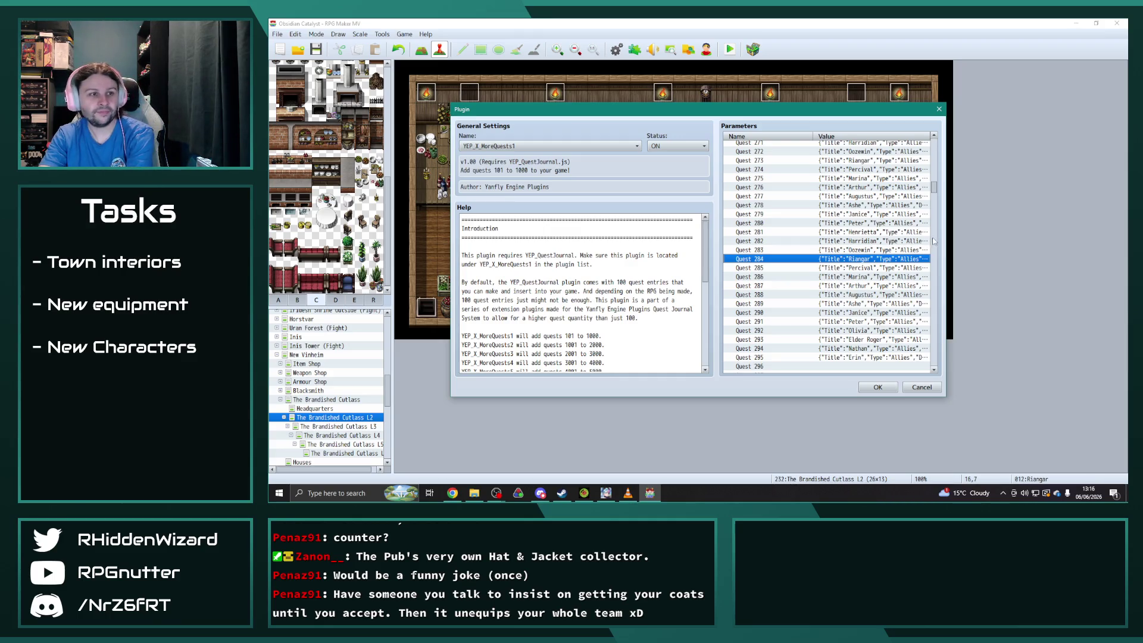
Inspect the Quest 255 entry, comparing it against the browser.
{"action": "scroll", "coordinate": [864, 267], "scroll_direction": "up", "scroll_amount": 9}
{"action": "scroll", "coordinate": [863, 267], "scroll_direction": "up", "scroll_amount": 3}
{"action": "scroll", "coordinate": [855, 238], "scroll_direction": "down", "scroll_amount": 1}
{"action": "left_click", "coordinate": [858, 294]}
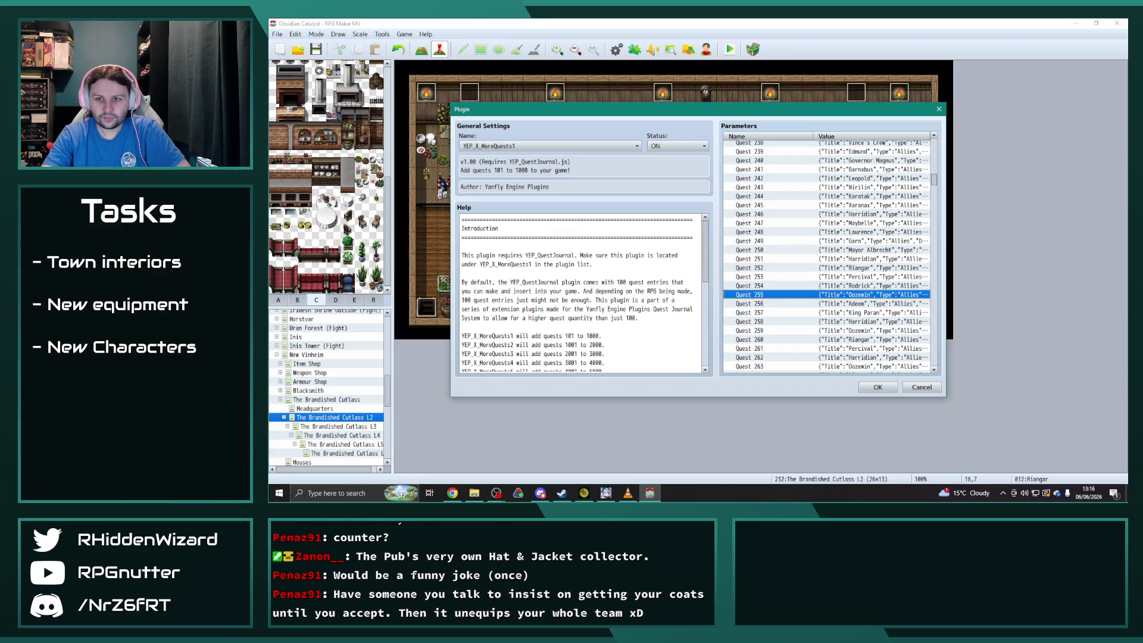
{"action": "left_click", "coordinate": [453, 493]}
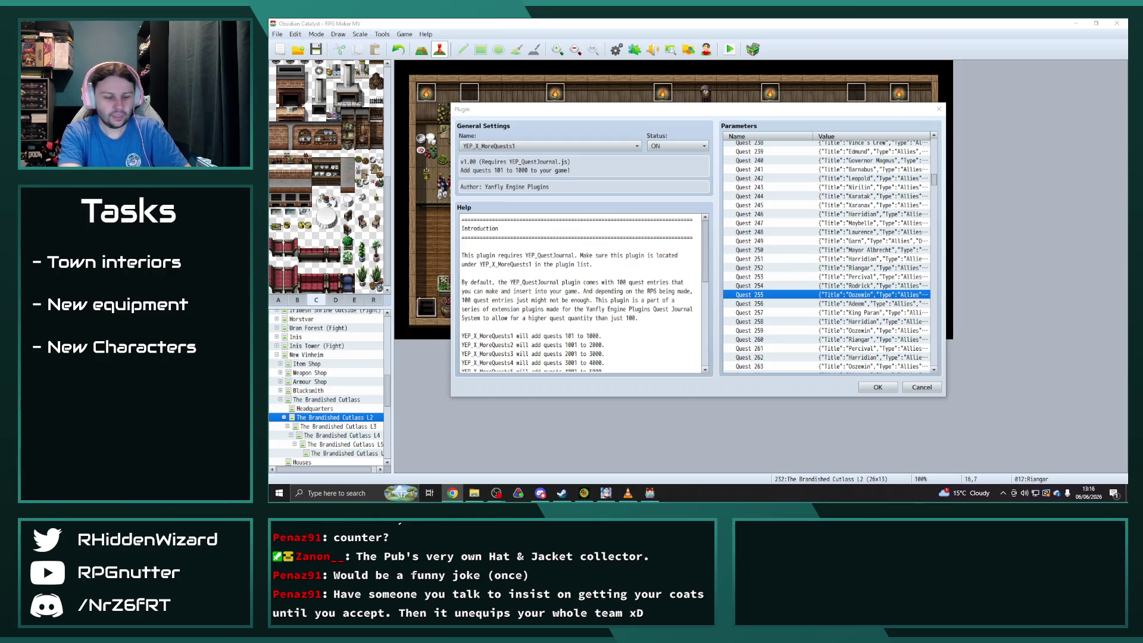
{"action": "left_click", "coordinate": [868, 332]}
{"action": "key", "text": "alt+Tab"}
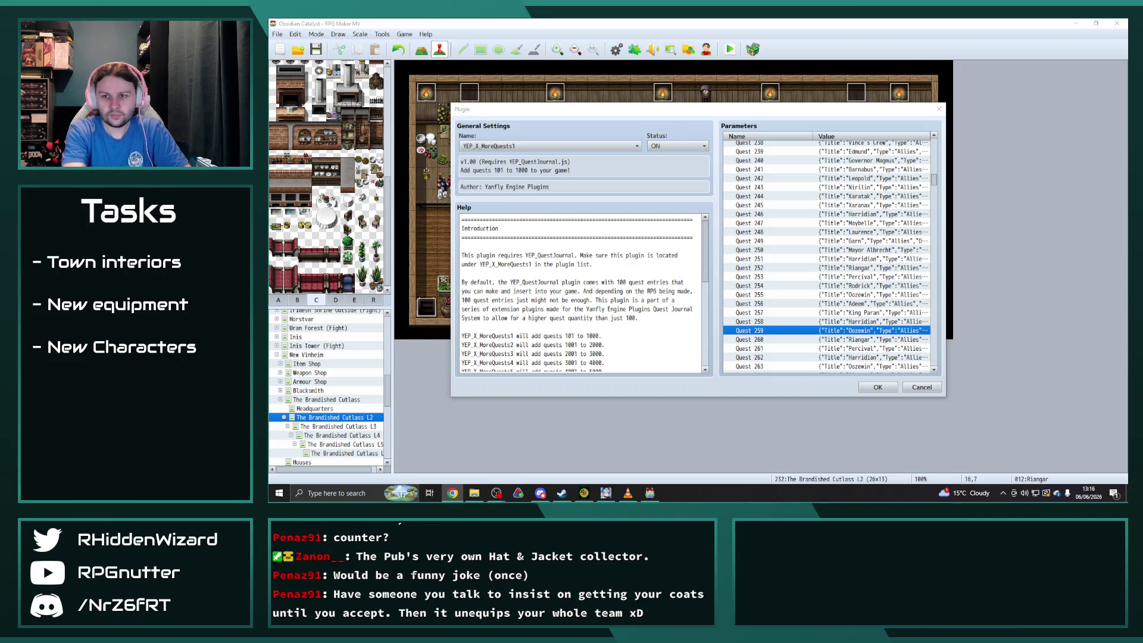
{"action": "scroll", "coordinate": [850, 292], "scroll_direction": "down", "scroll_amount": 1}
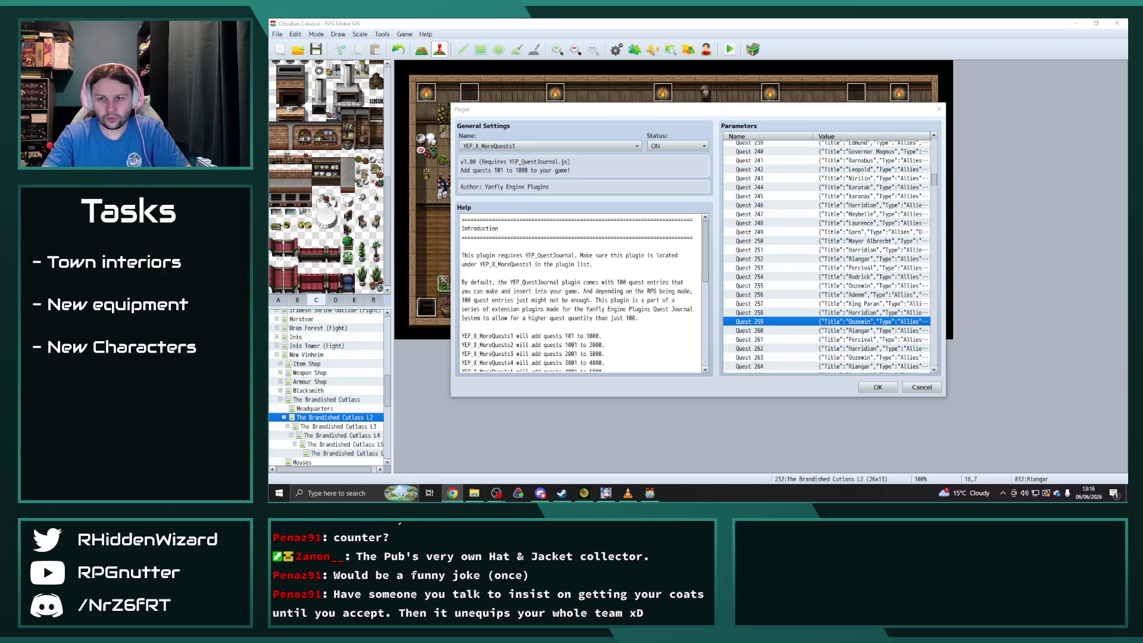
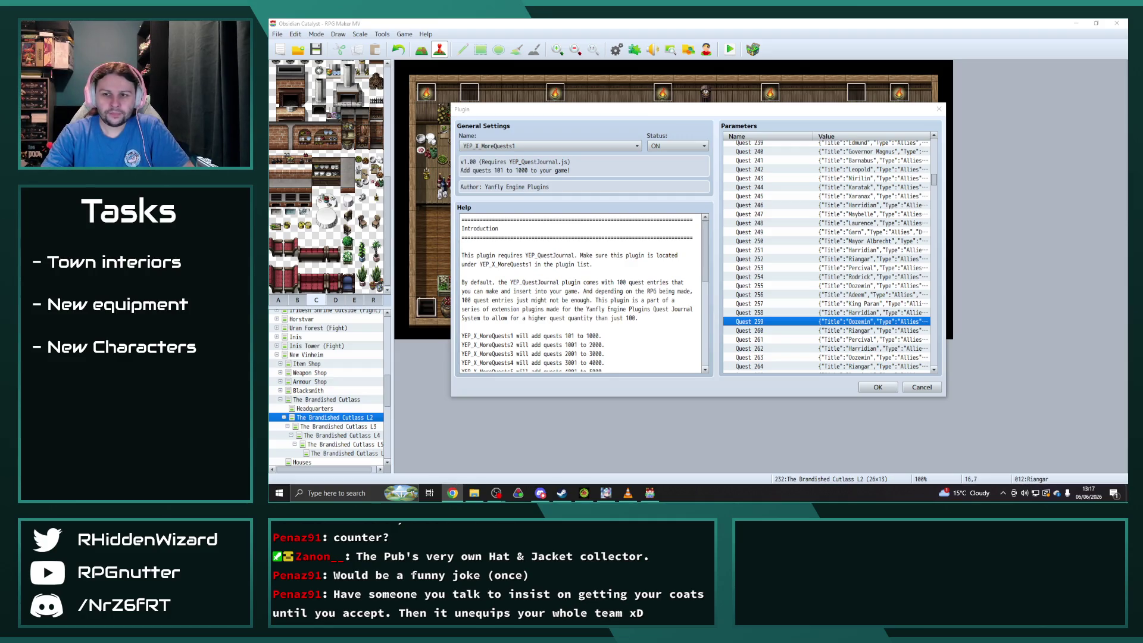
Review the Quest 263 and Quest 271 entries in the MoreQuests1 parameters.
{"action": "left_click", "coordinate": [837, 358]}
{"action": "key", "text": "alt+Tab"}
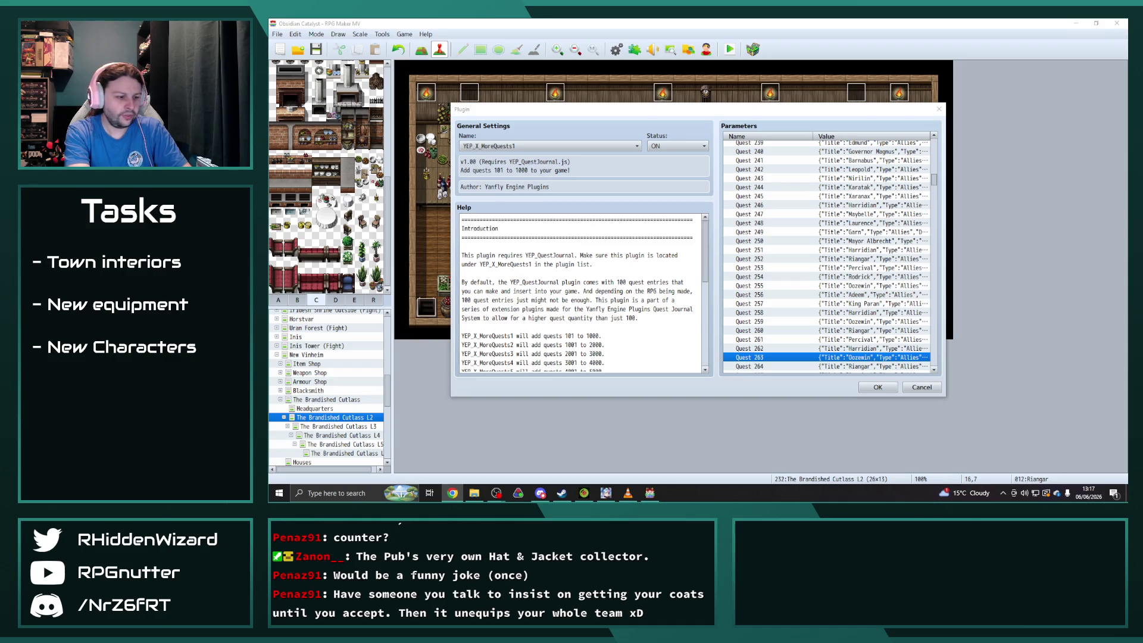
{"action": "scroll", "coordinate": [880, 312], "scroll_direction": "down", "scroll_amount": 2}
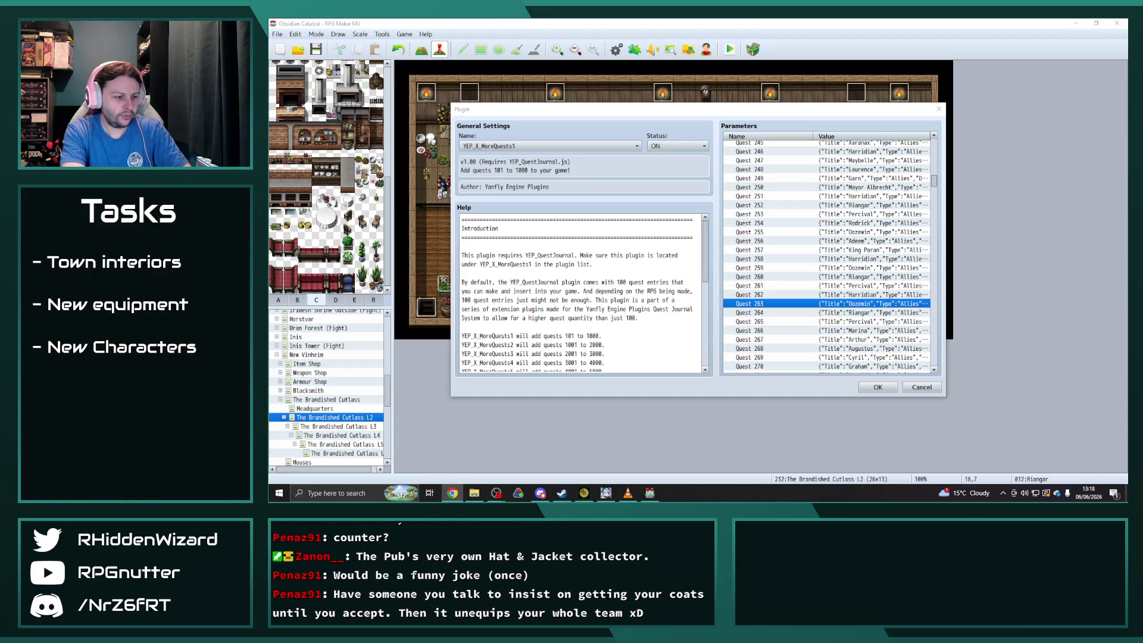
{"action": "scroll", "coordinate": [781, 276], "scroll_direction": "down", "scroll_amount": 2}
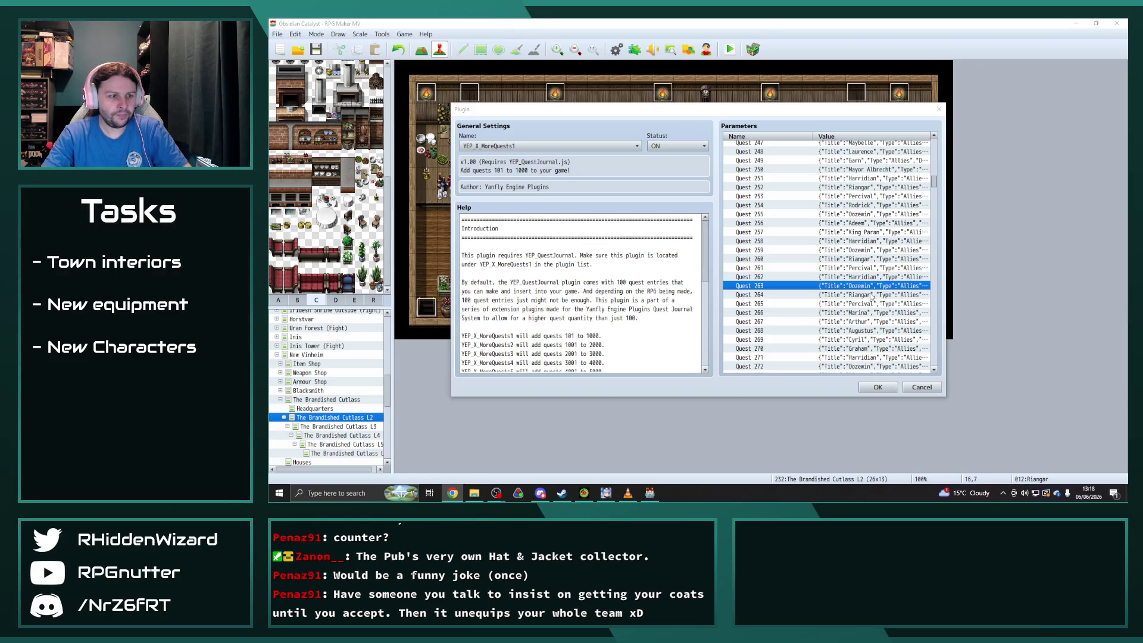
{"action": "scroll", "coordinate": [868, 345], "scroll_direction": "down", "scroll_amount": 1}
{"action": "left_click", "coordinate": [868, 348]}
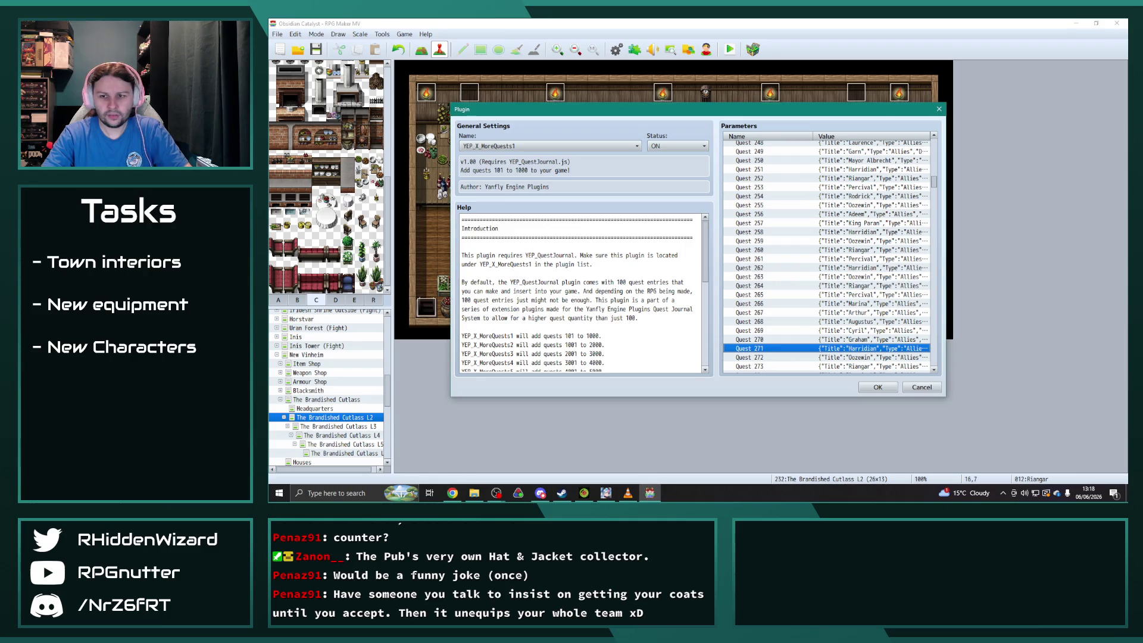
{"action": "key", "text": "alt+Tab"}
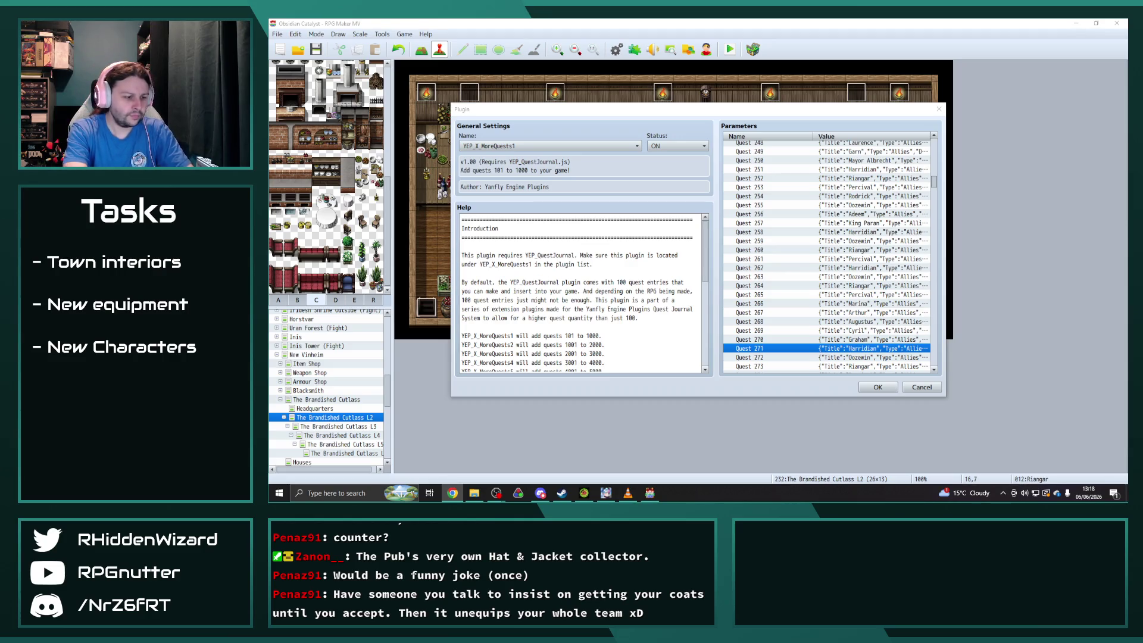
Check Quest 283 and the remaining quests, then confirm the plugin settings.
{"action": "scroll", "coordinate": [853, 297], "scroll_direction": "down", "scroll_amount": 2}
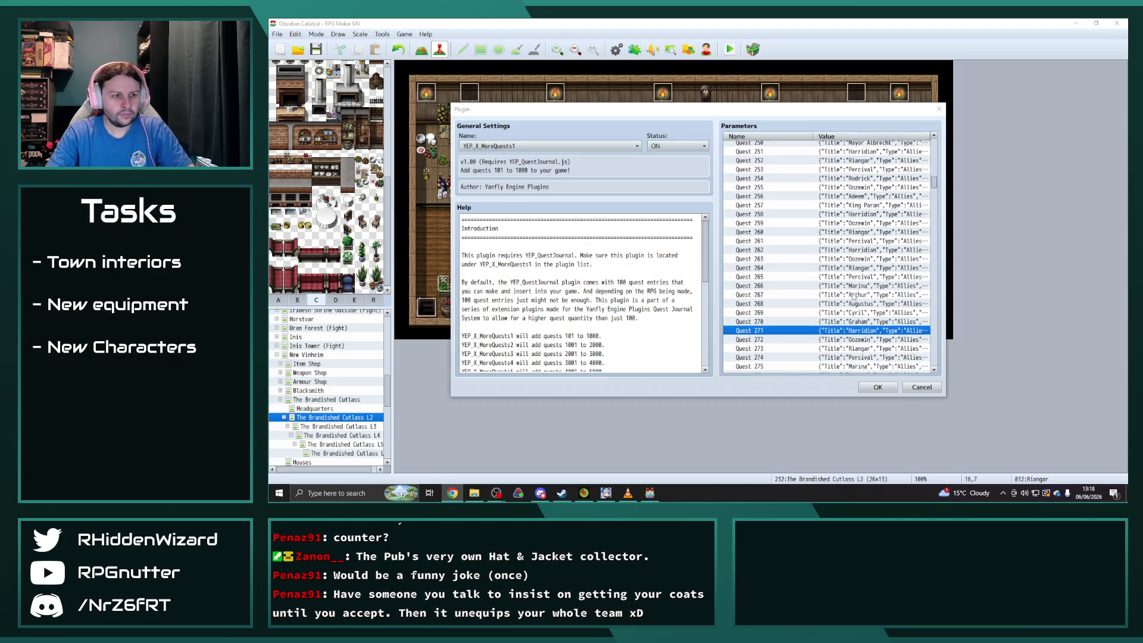
{"action": "scroll", "coordinate": [853, 297], "scroll_direction": "down", "scroll_amount": 3}
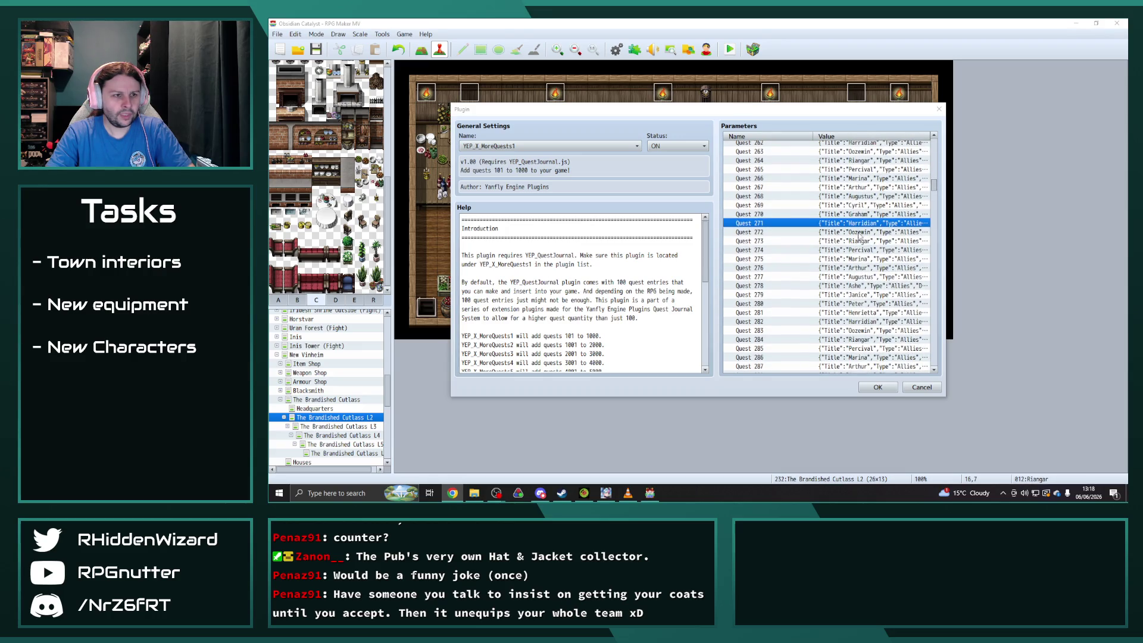
{"action": "left_click", "coordinate": [863, 331]}
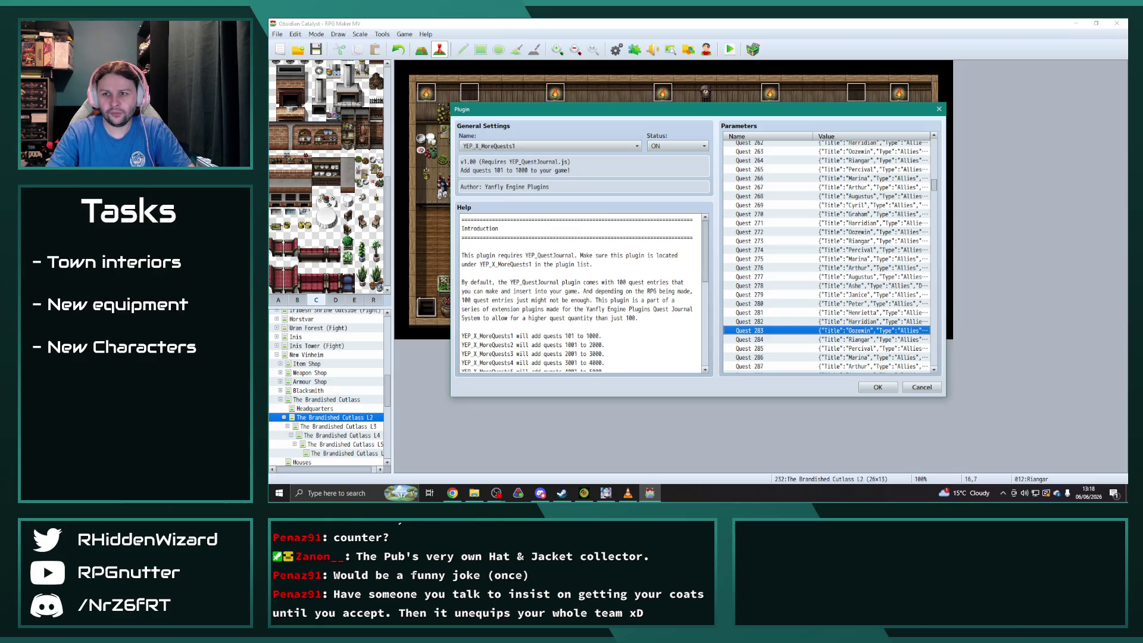
{"action": "key", "text": "alt+Tab"}
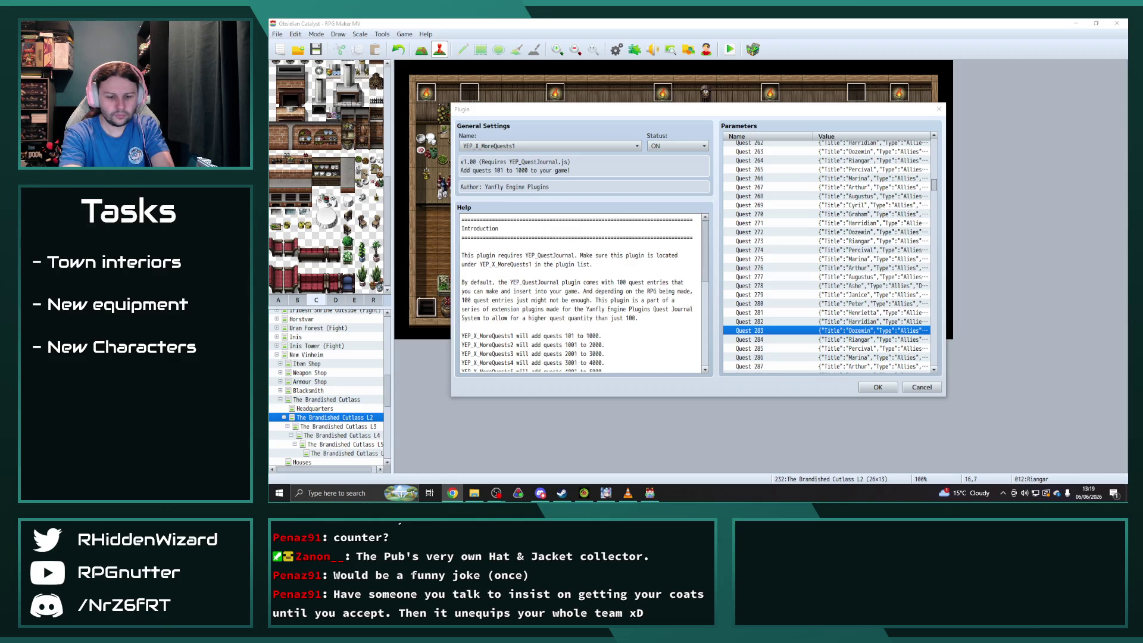
{"action": "scroll", "coordinate": [807, 293], "scroll_direction": "down", "scroll_amount": 2}
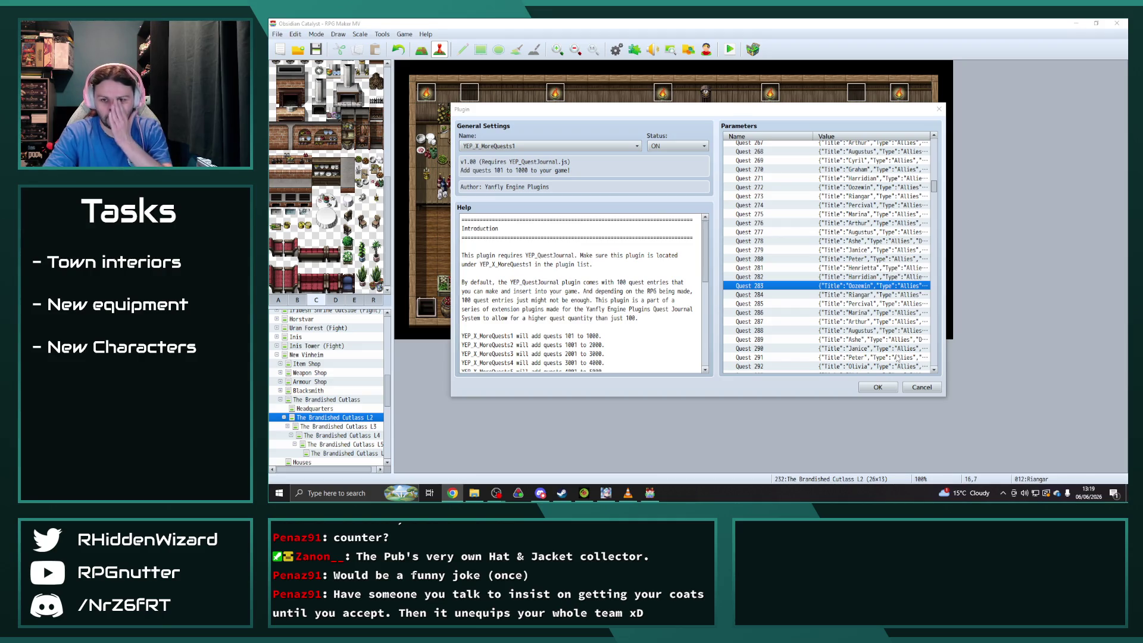
{"action": "scroll", "coordinate": [898, 356], "scroll_direction": "down", "scroll_amount": 2}
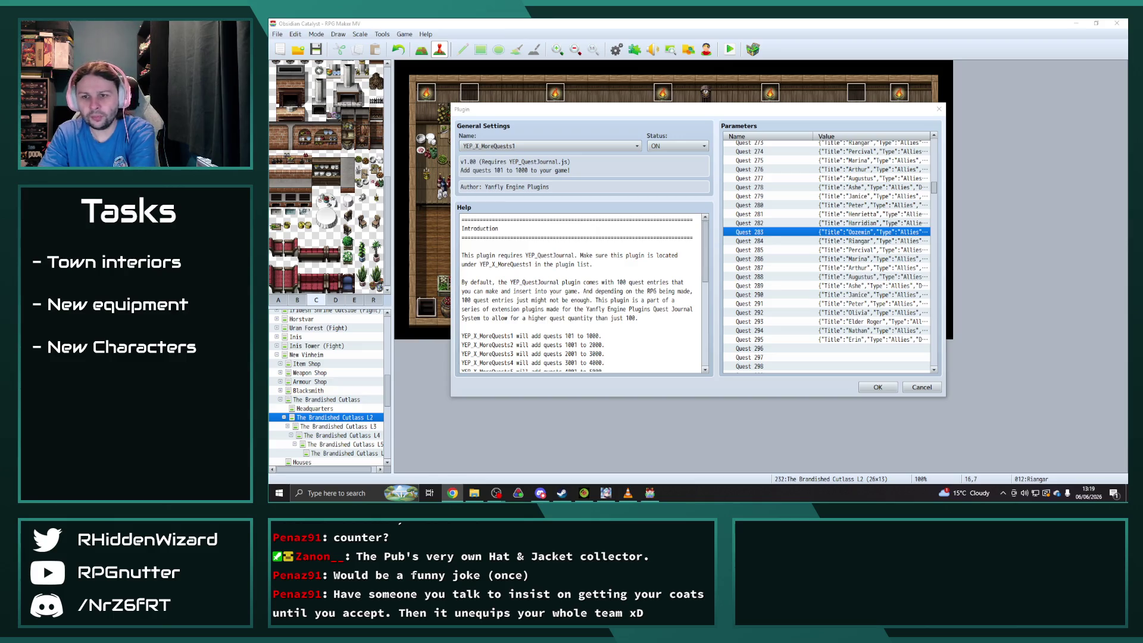
{"action": "left_click", "coordinate": [877, 387]}
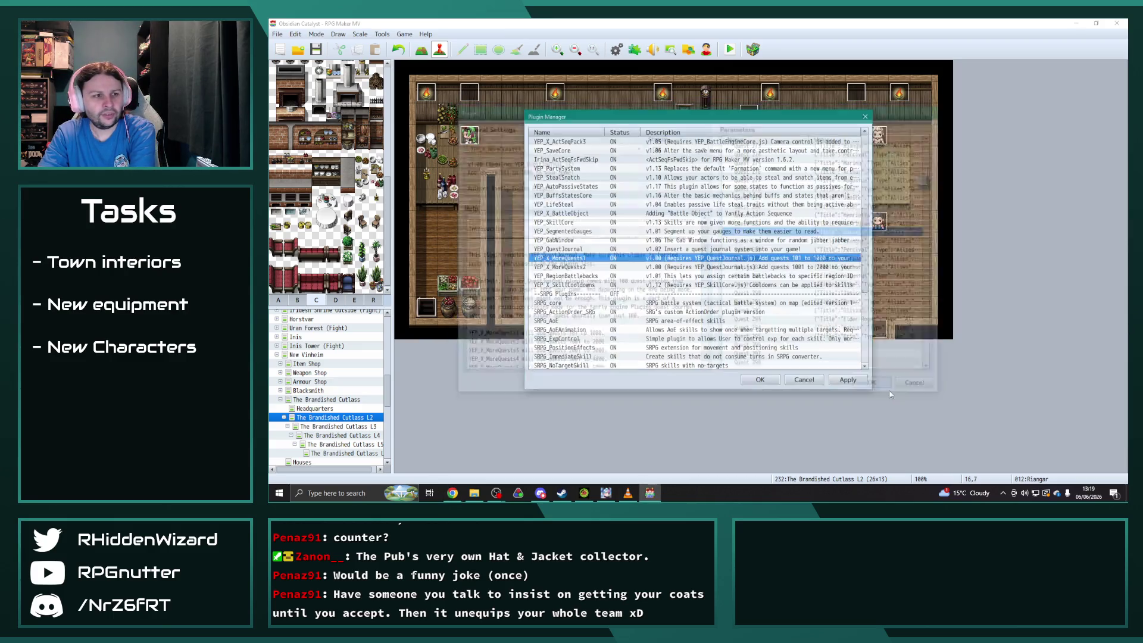
Apply and close the Plugin Manager, then inspect the Chieftain event in Chief's House.
{"action": "left_click", "coordinate": [832, 384]}
{"action": "left_click", "coordinate": [760, 379]}
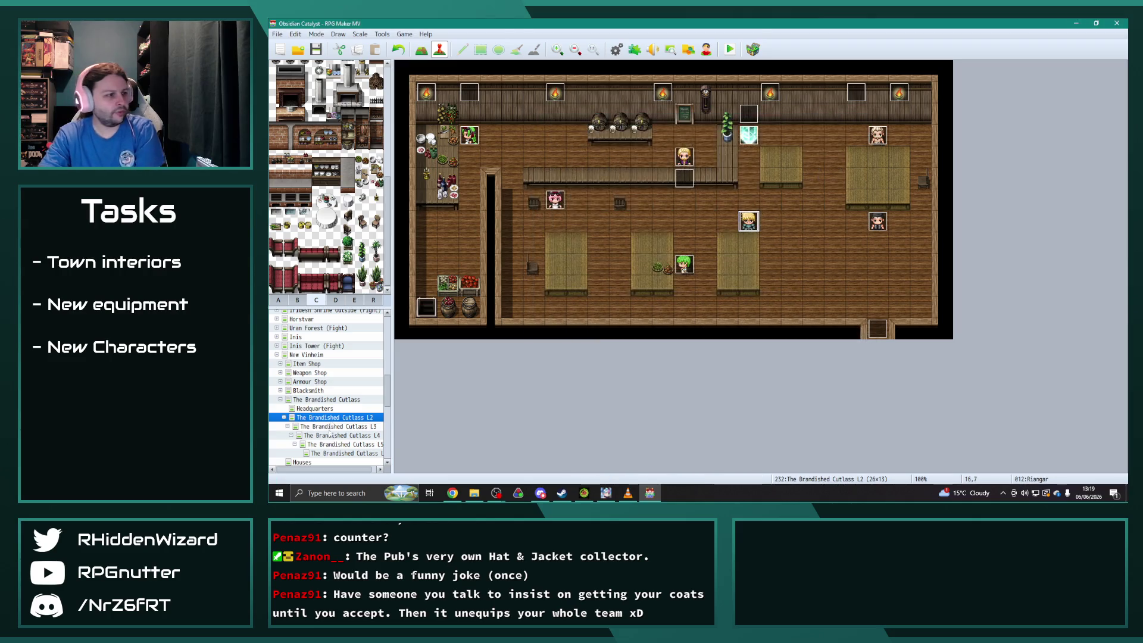
{"action": "left_click_drag", "start_coordinate": [388, 393], "coordinate": [388, 456]}
{"action": "left_click", "coordinate": [327, 434]}
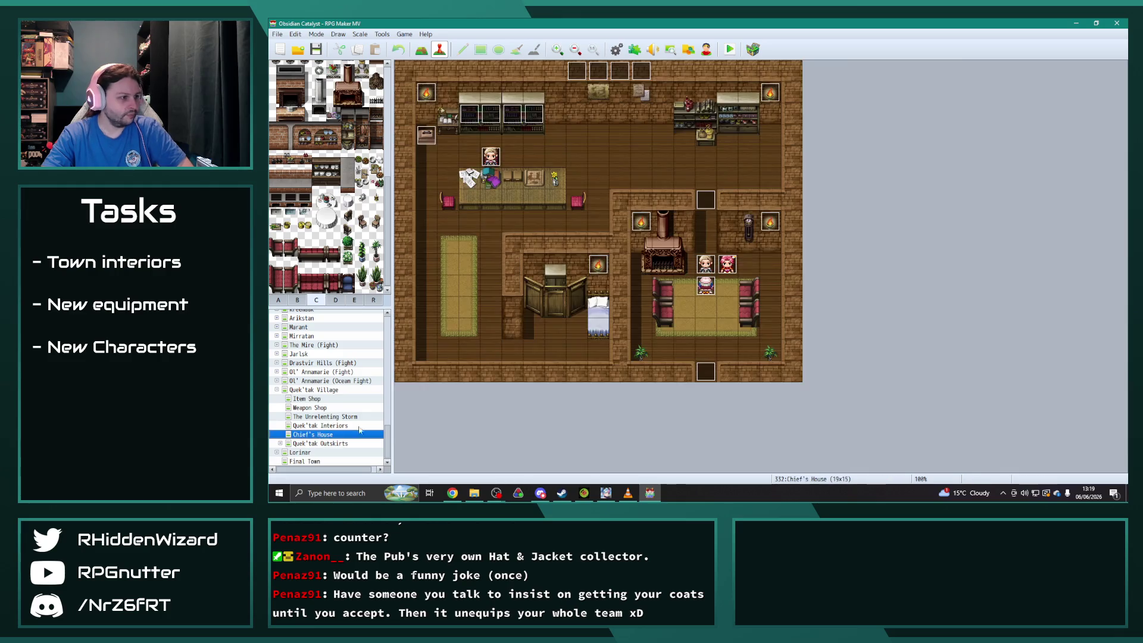
{"action": "double_click", "coordinate": [708, 266]}
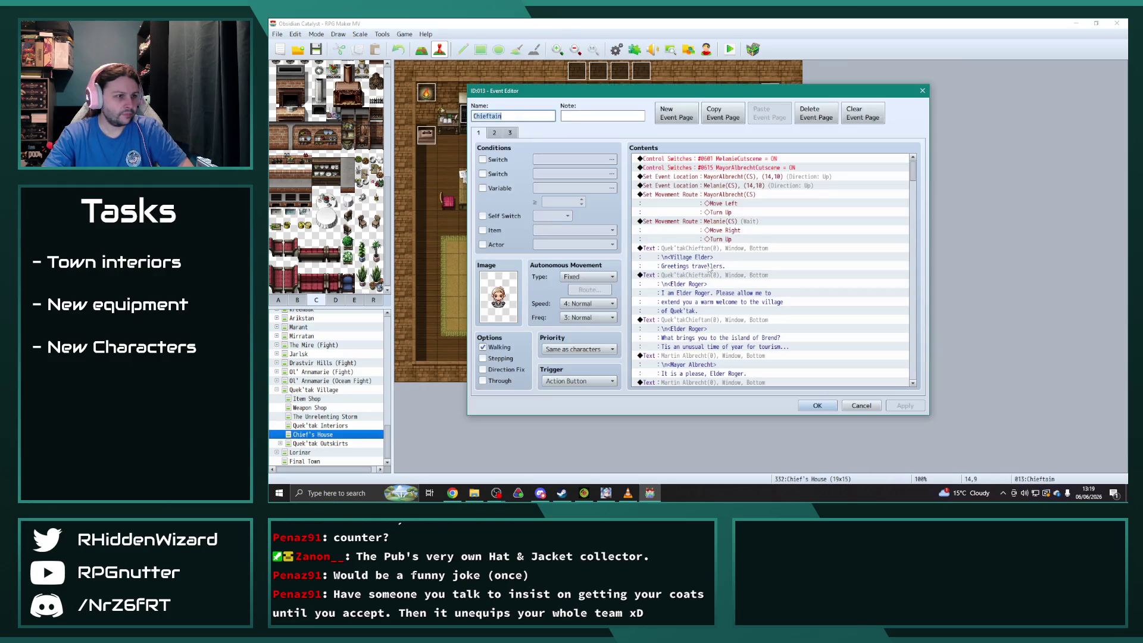
{"action": "left_click_drag", "start_coordinate": [912, 177], "coordinate": [921, 380]}
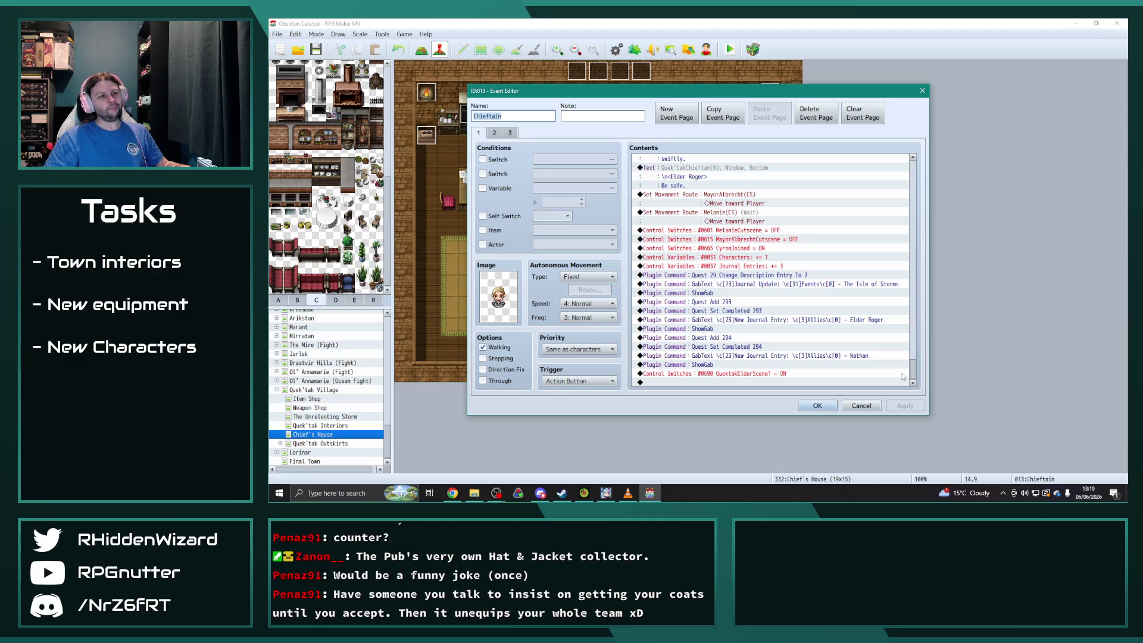
{"action": "left_click", "coordinate": [817, 406]}
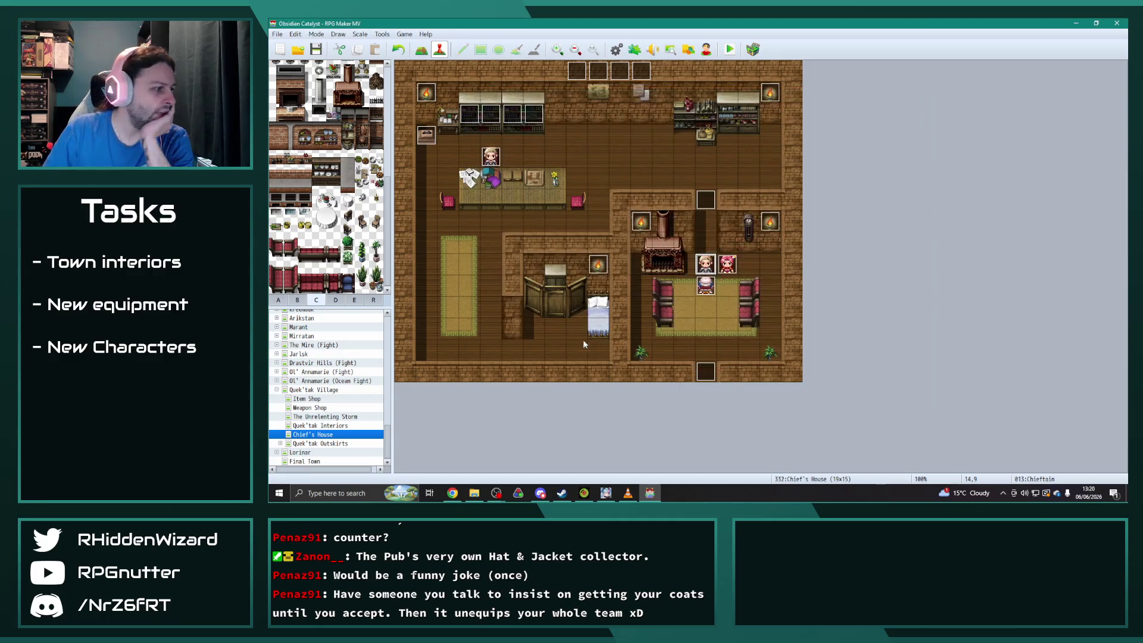
Inspect both pages of the Graham event on the Onyx Tower 1F (Story) map.
{"action": "scroll", "coordinate": [337, 427], "scroll_direction": "down", "scroll_amount": 1}
{"action": "scroll", "coordinate": [322, 422], "scroll_direction": "up", "scroll_amount": 3}
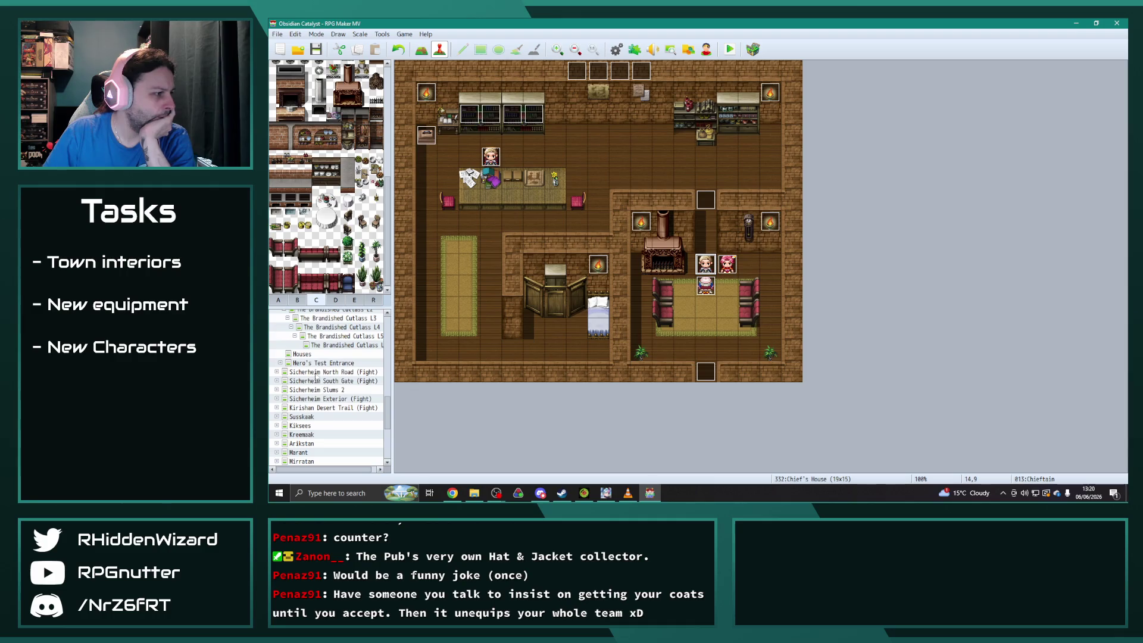
{"action": "left_click", "coordinate": [305, 434]}
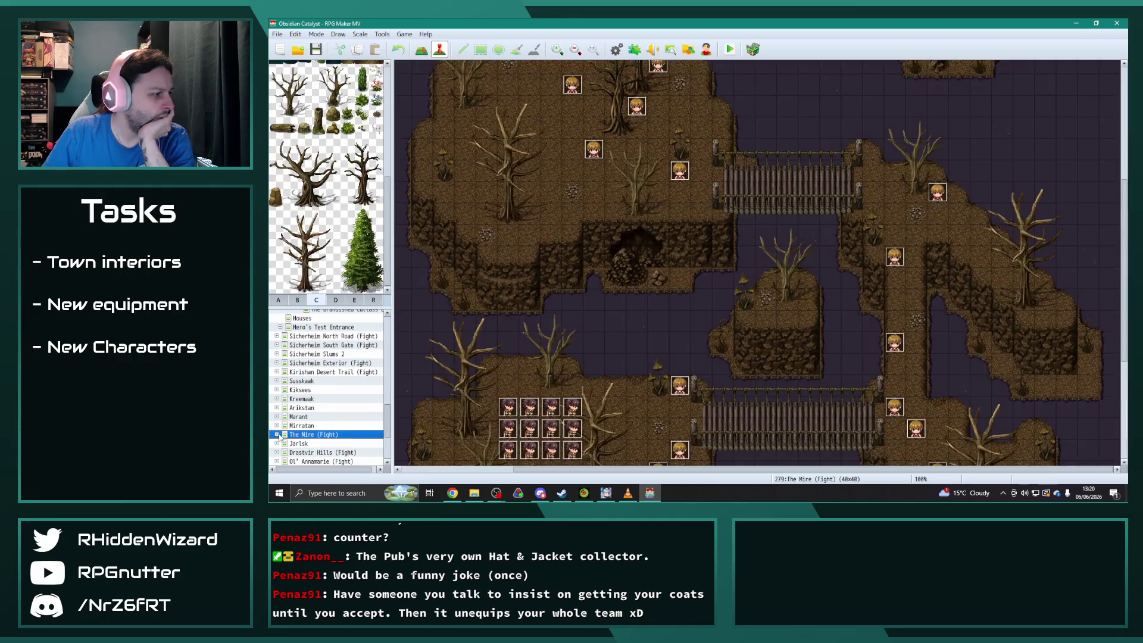
{"action": "left_click", "coordinate": [277, 434]}
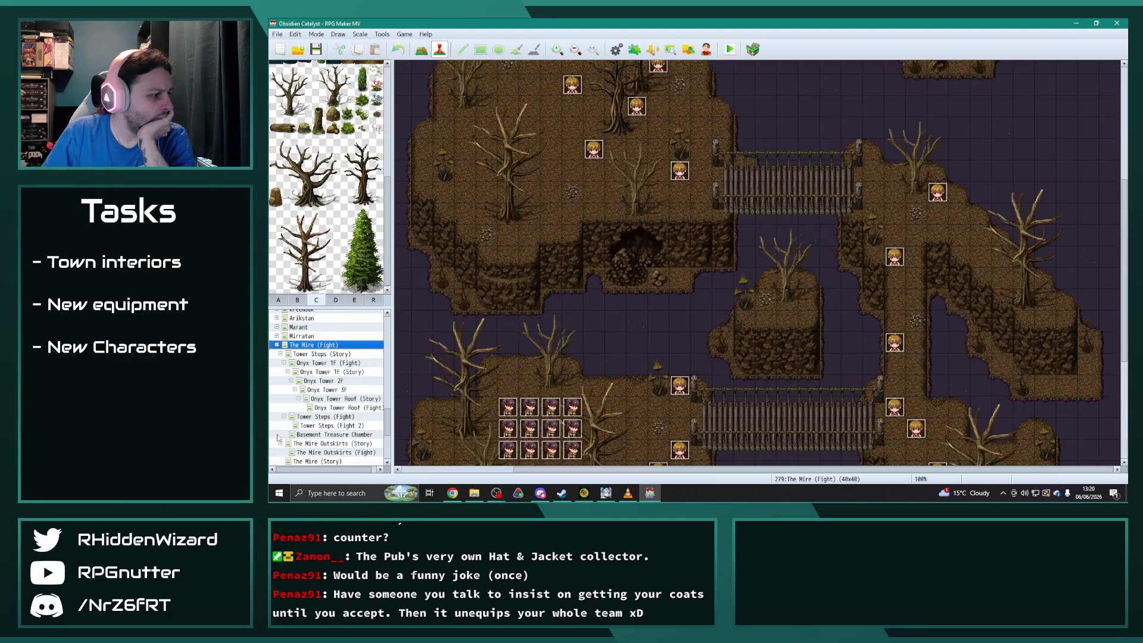
{"action": "left_click", "coordinate": [338, 373]}
{"action": "scroll", "coordinate": [674, 266], "scroll_direction": "up", "scroll_amount": 3}
{"action": "double_click", "coordinate": [707, 131]}
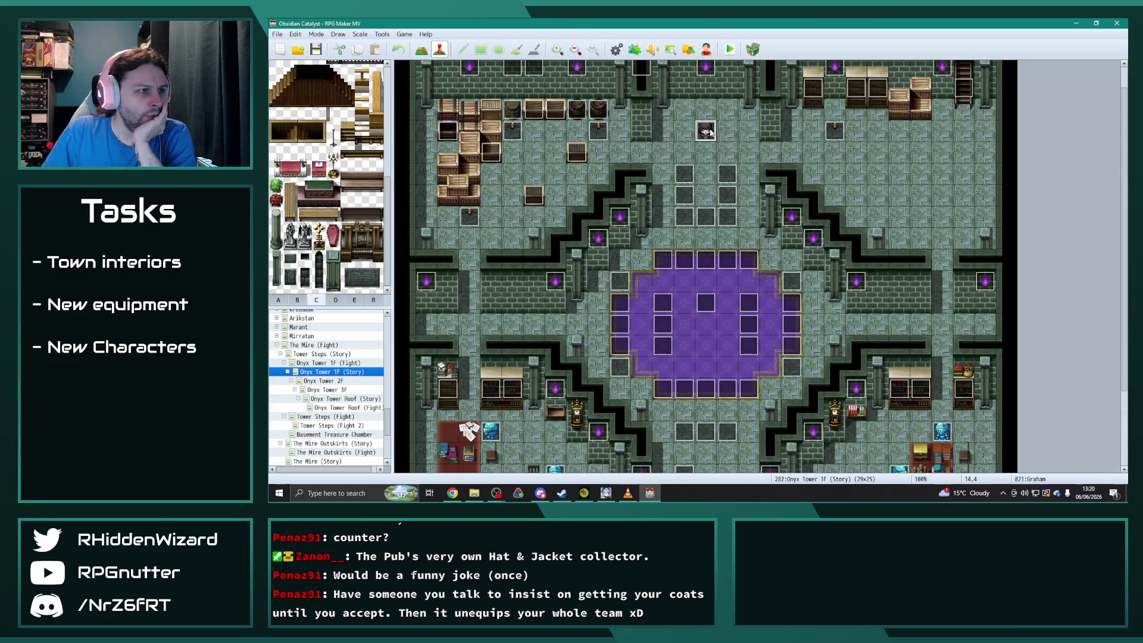
{"action": "scroll", "coordinate": [895, 183], "scroll_direction": "down", "scroll_amount": 5}
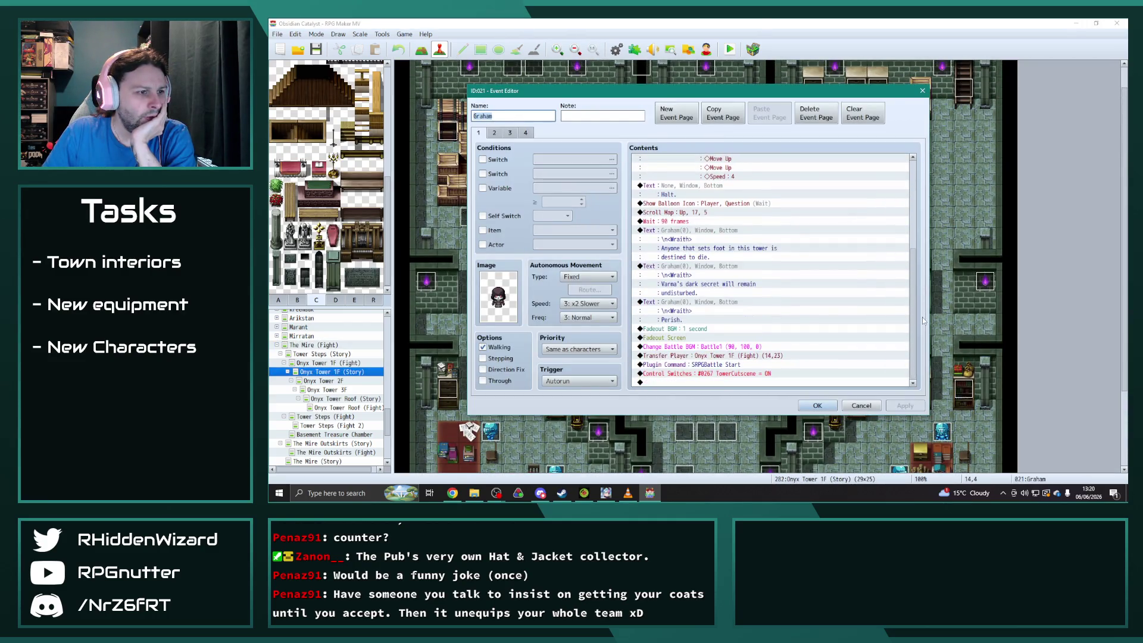
{"action": "left_click", "coordinate": [494, 132]}
{"action": "scroll", "coordinate": [864, 298], "scroll_direction": "down", "scroll_amount": 10}
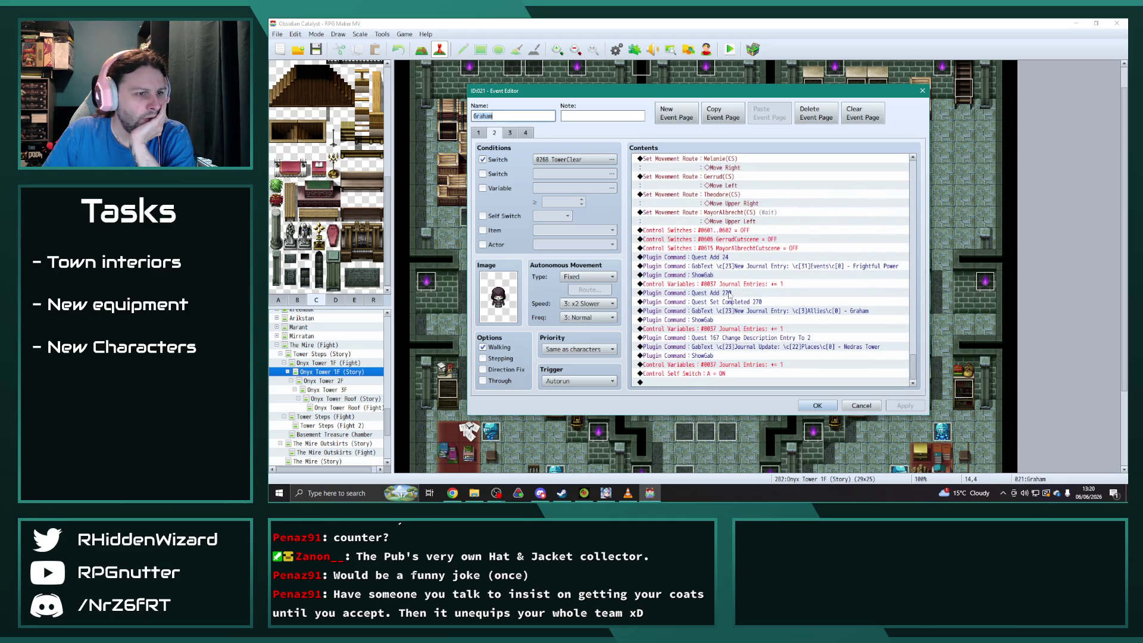
{"action": "left_click", "coordinate": [817, 406]}
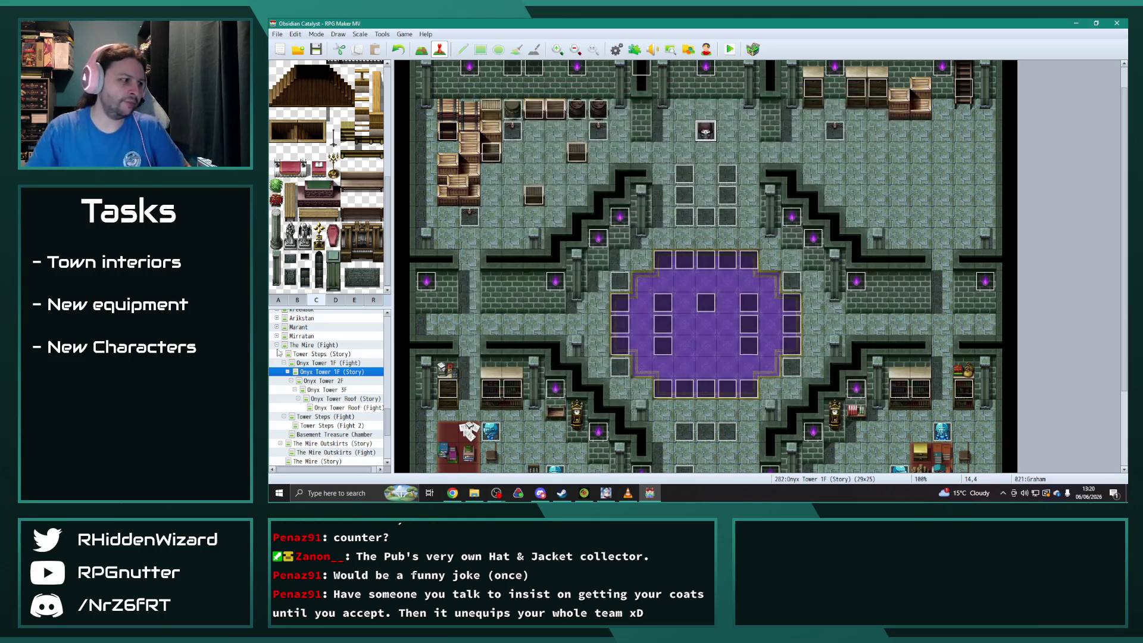
Move through Quek'tak Village in the map tree to the New Vinheim map.
{"action": "left_click", "coordinate": [277, 345]}
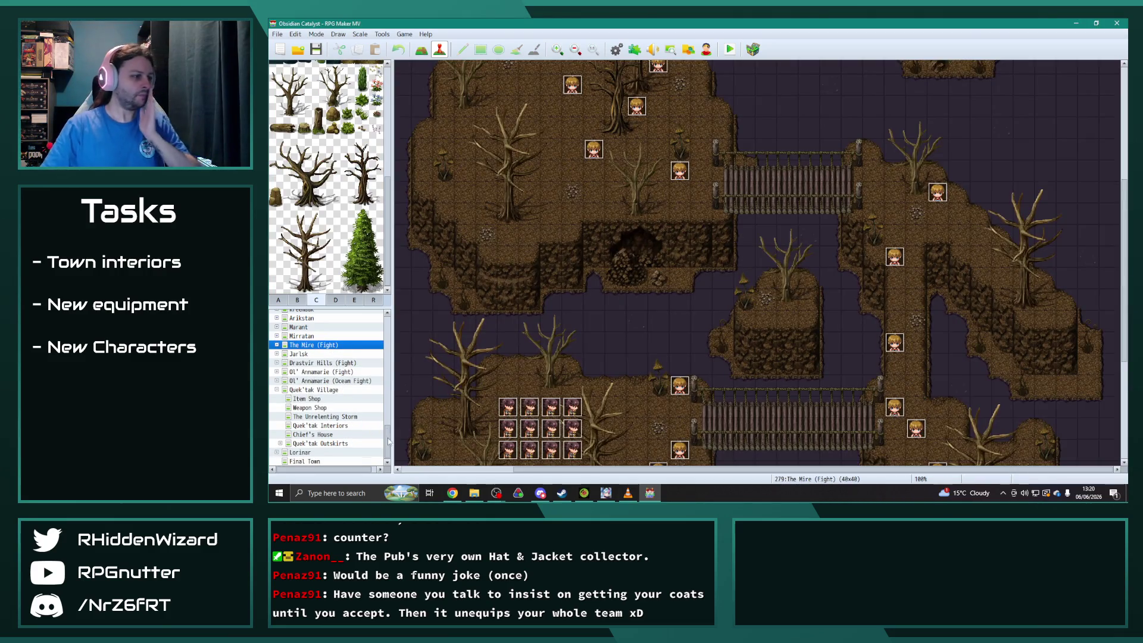
{"action": "left_click", "coordinate": [276, 390]}
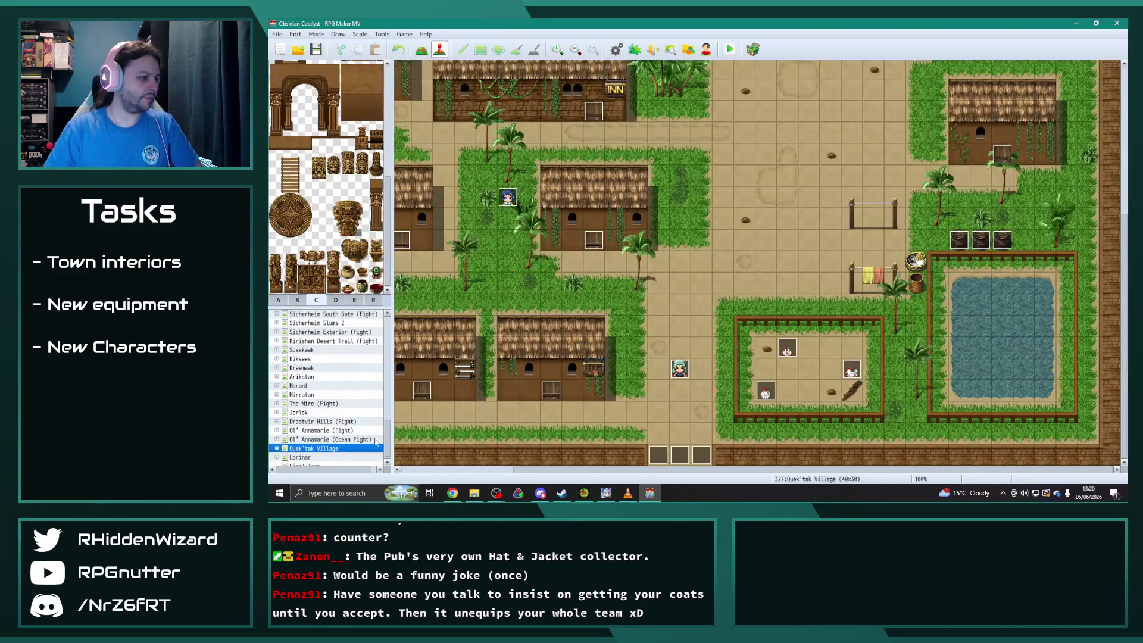
{"action": "scroll", "coordinate": [322, 372], "scroll_direction": "up", "scroll_amount": 5}
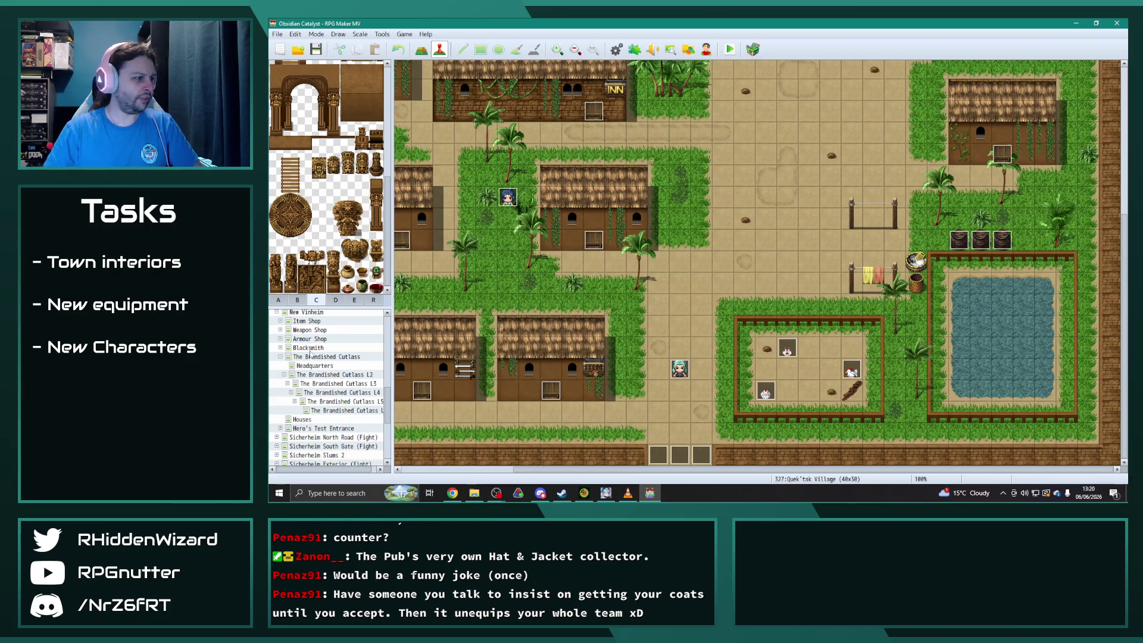
{"action": "left_click", "coordinate": [307, 312]}
{"action": "scroll", "coordinate": [697, 334], "scroll_direction": "up", "scroll_amount": 4}
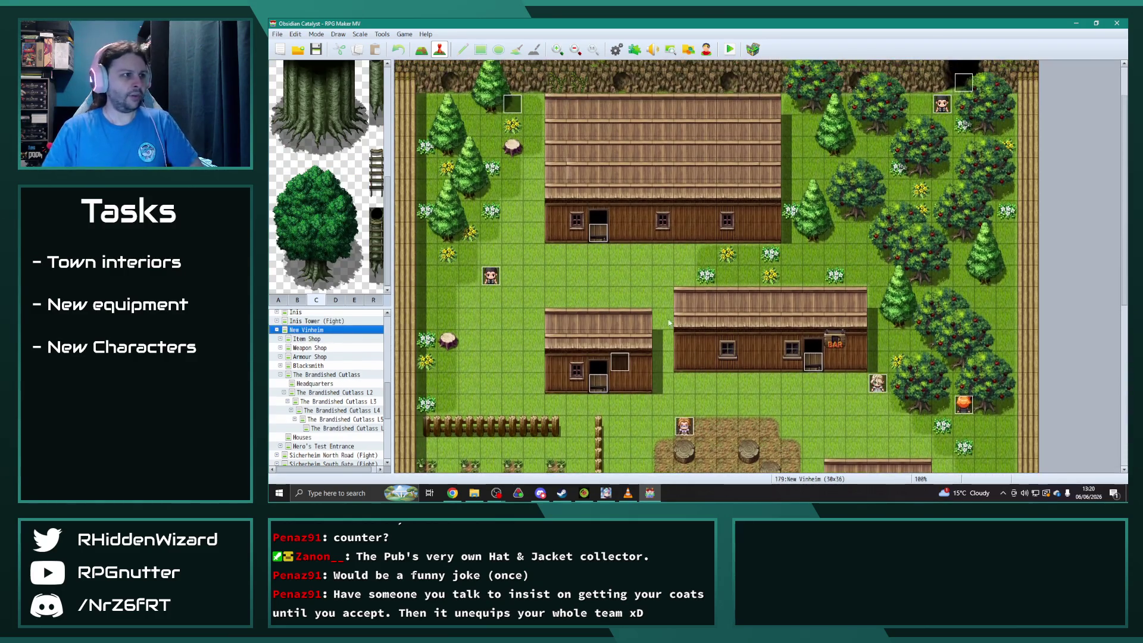
Look over Oozewin's pages 4, 6 and 7, close the event, and show the plugin list.
{"action": "double_click", "coordinate": [509, 105]}
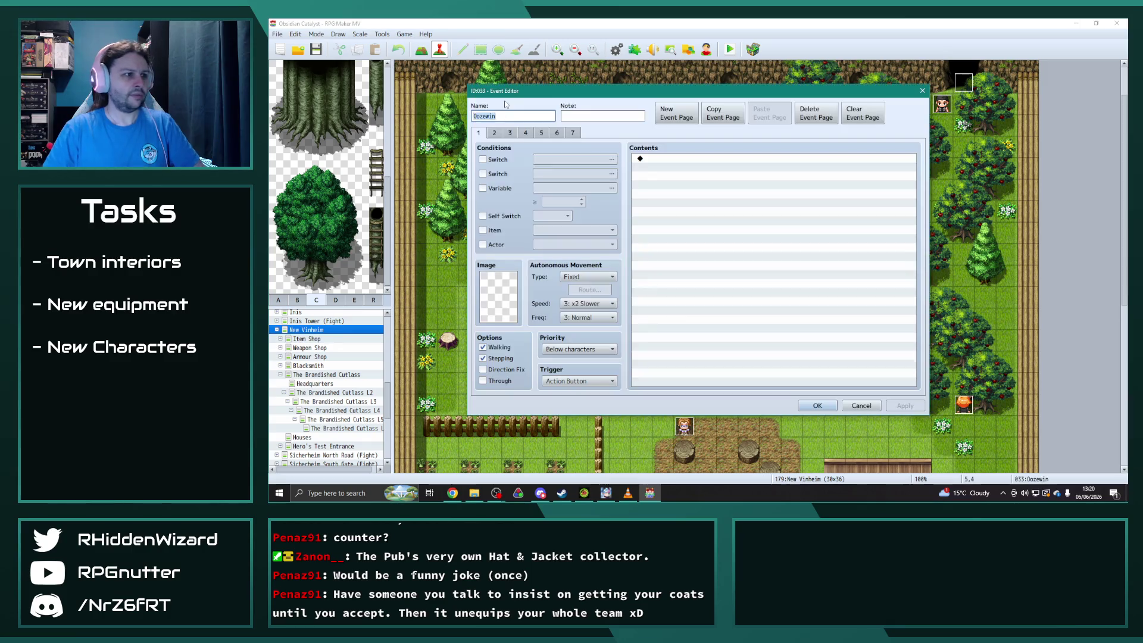
{"action": "left_click", "coordinate": [548, 132]}
{"action": "left_click", "coordinate": [565, 132]}
{"action": "left_click", "coordinate": [558, 132]}
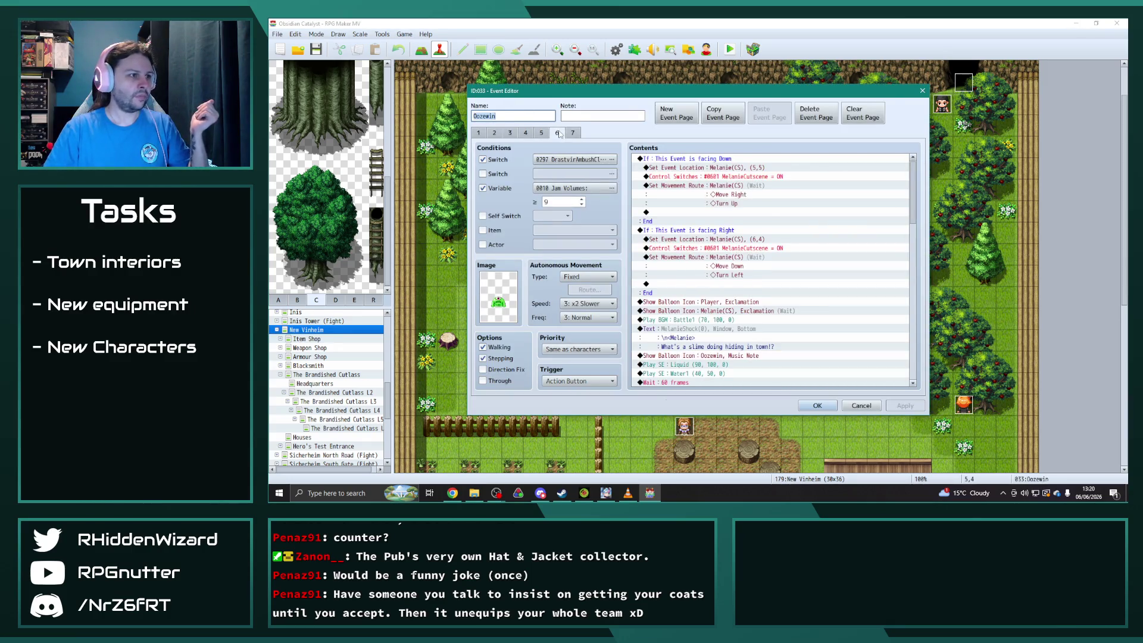
{"action": "left_click", "coordinate": [541, 133]}
{"action": "left_click", "coordinate": [529, 133]}
{"action": "left_click", "coordinate": [558, 133]}
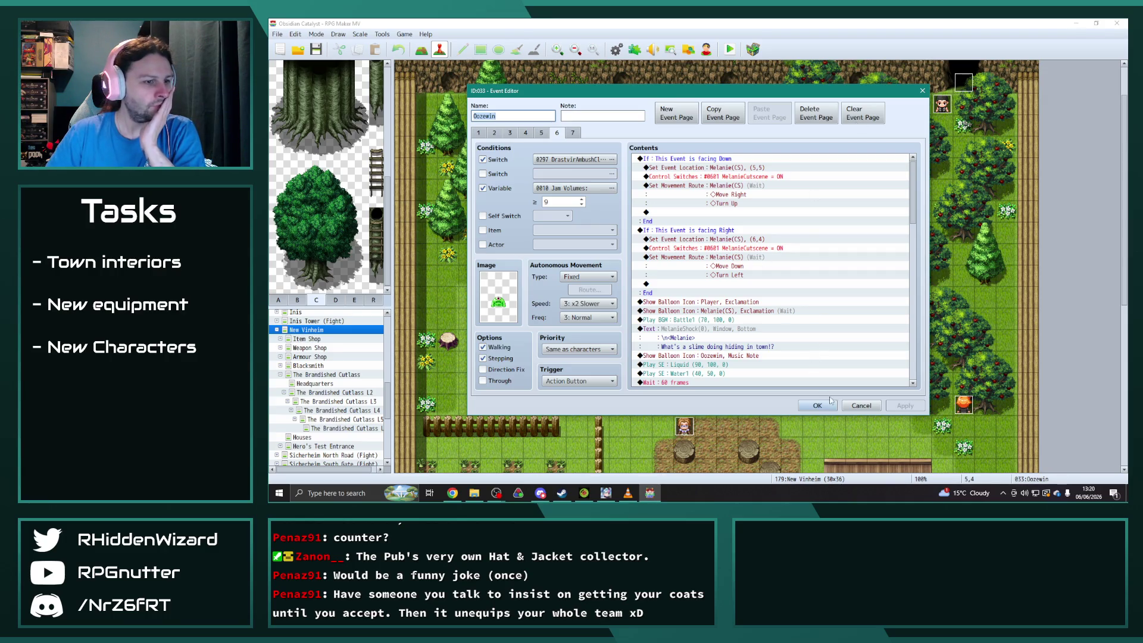
{"action": "key", "text": "Return"}
{"action": "left_click", "coordinate": [635, 49]}
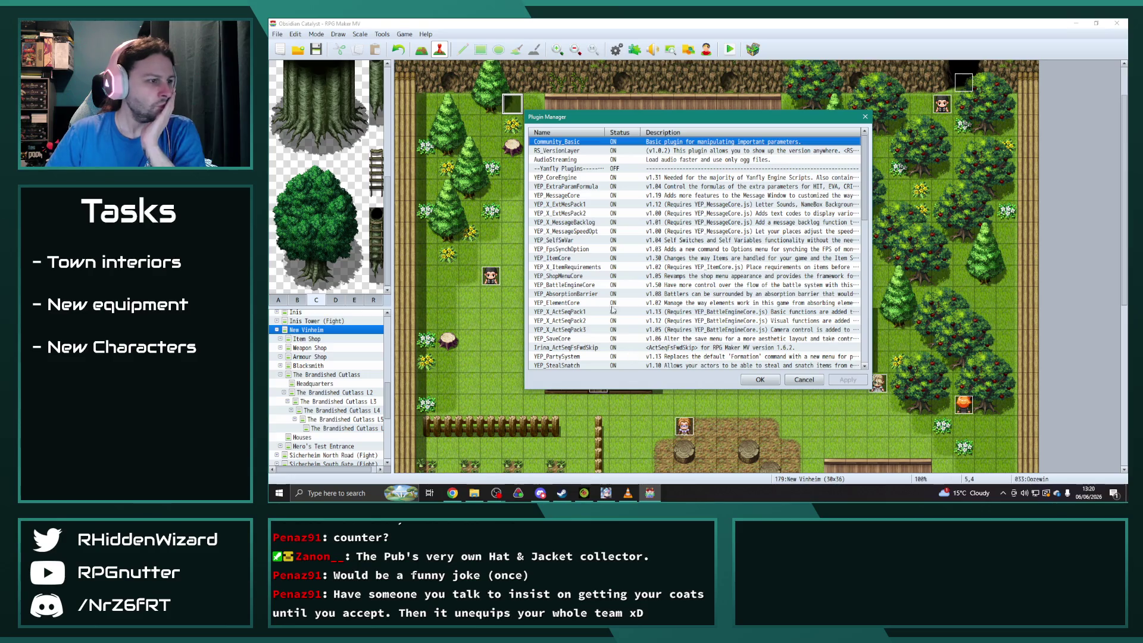
In YEP_QuestJournal settings, inspect the Quest 29, 28 and 30 entries.
{"action": "scroll", "coordinate": [859, 186], "scroll_direction": "down", "scroll_amount": 7}
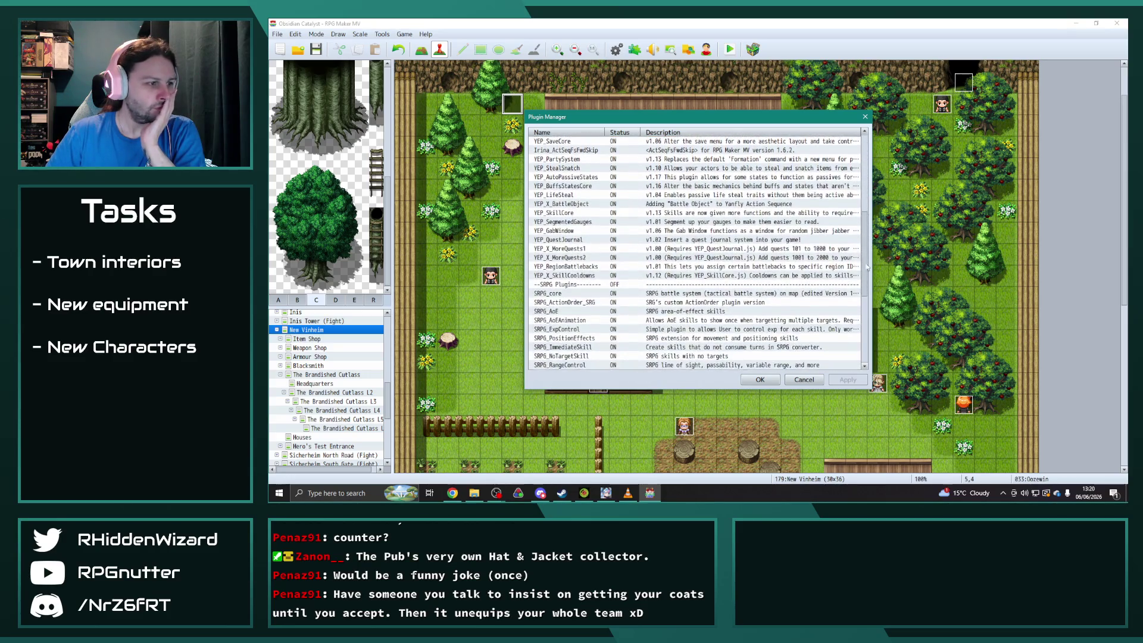
{"action": "double_click", "coordinate": [581, 240]}
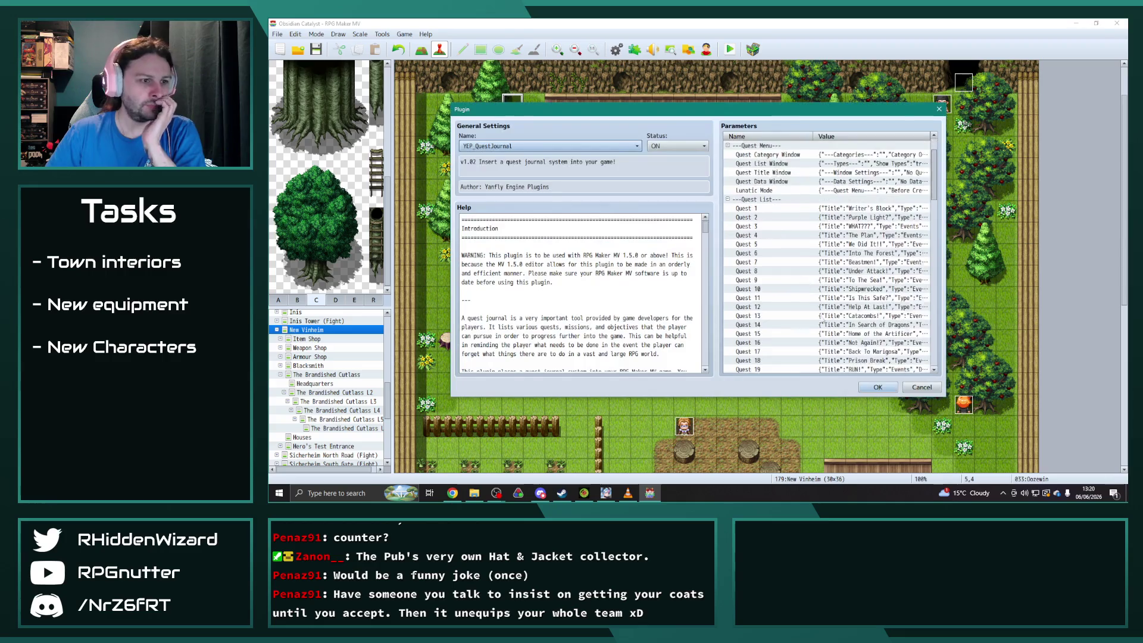
{"action": "scroll", "coordinate": [830, 320], "scroll_direction": "down", "scroll_amount": 4}
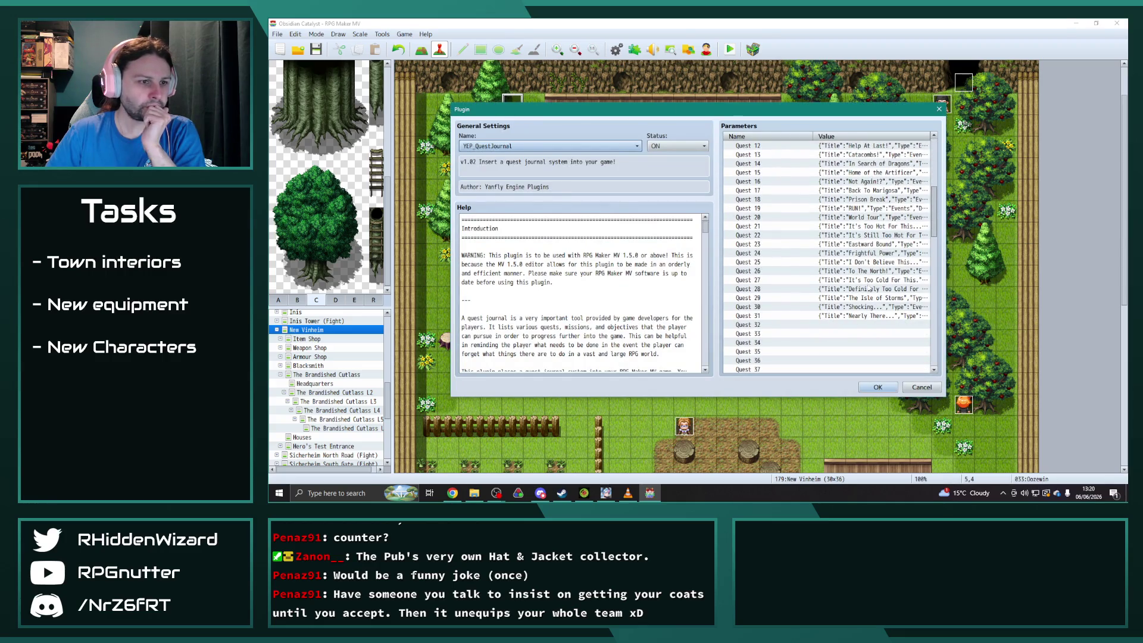
{"action": "double_click", "coordinate": [870, 298]}
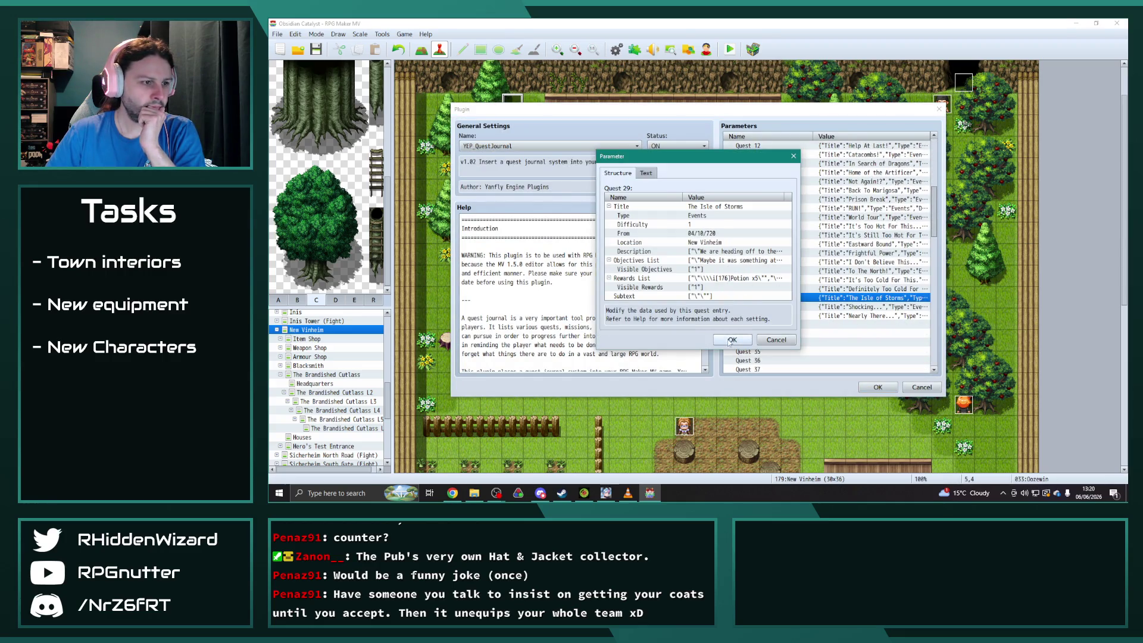
{"action": "left_click", "coordinate": [732, 341]}
{"action": "double_click", "coordinate": [878, 290]}
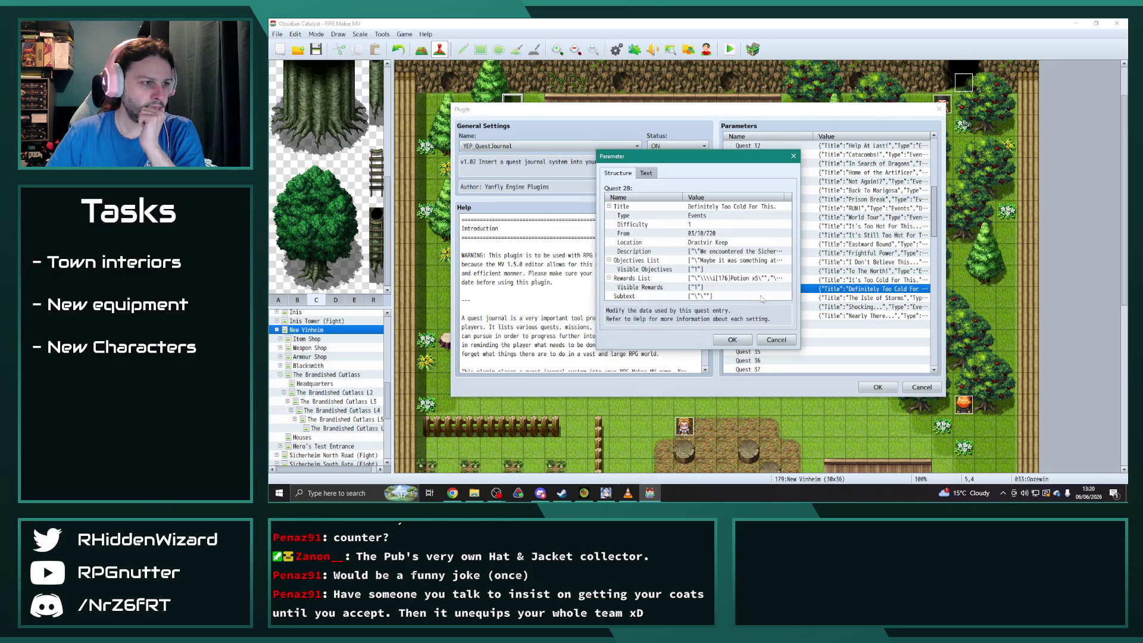
{"action": "left_click", "coordinate": [733, 341]}
{"action": "double_click", "coordinate": [875, 307]}
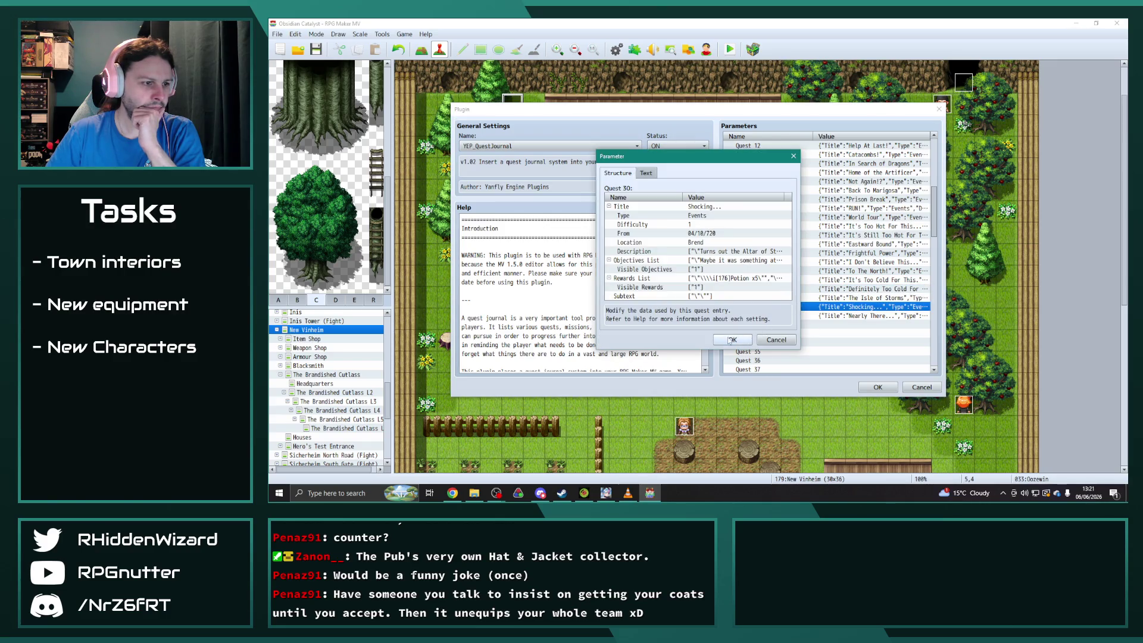
{"action": "left_click", "coordinate": [732, 340]}
Inspect the Quest 27, 26 and 25 entries, then recheck Quests 28 and 27.
{"action": "double_click", "coordinate": [882, 280]}
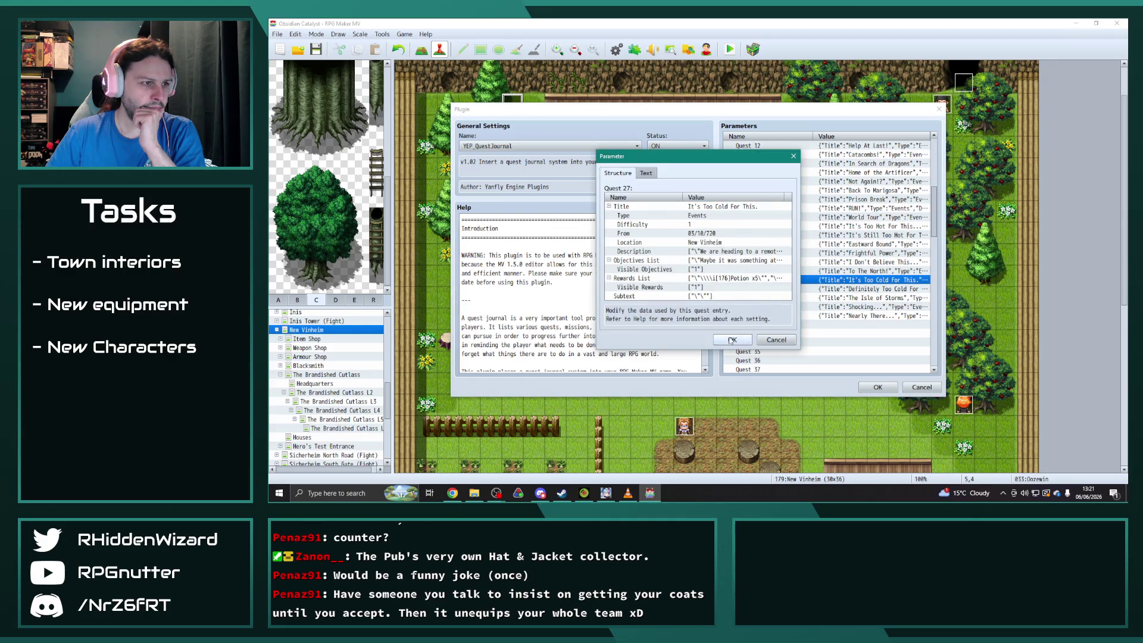
{"action": "left_click", "coordinate": [732, 341]}
{"action": "double_click", "coordinate": [888, 272]}
{"action": "left_click", "coordinate": [733, 337]}
{"action": "double_click", "coordinate": [887, 262]}
{"action": "left_click", "coordinate": [733, 340]}
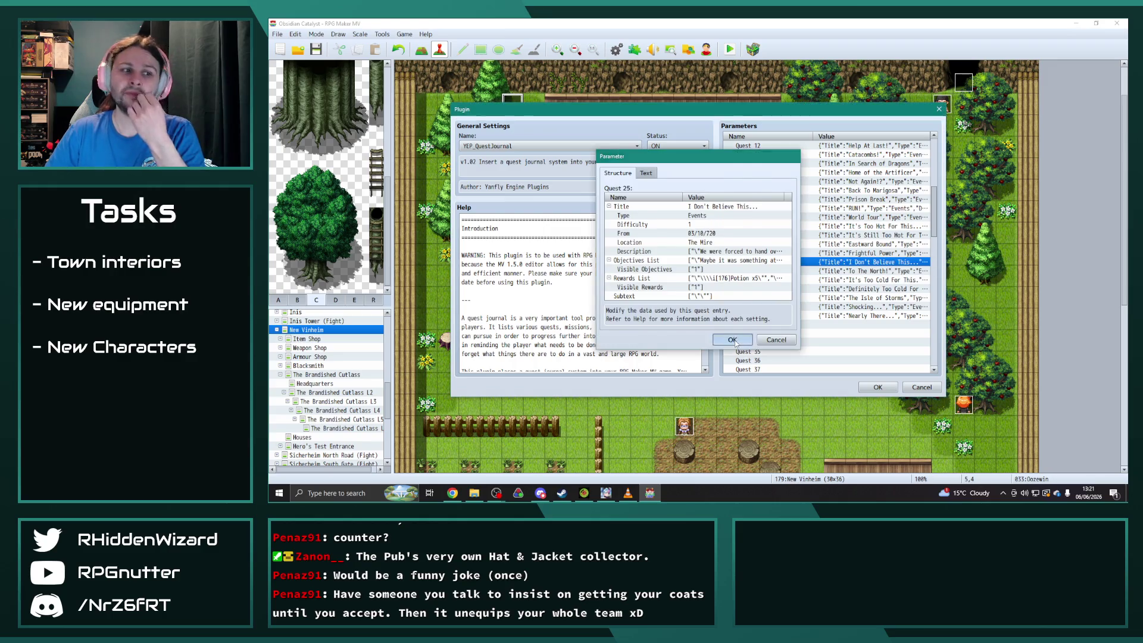
{"action": "double_click", "coordinate": [874, 290]}
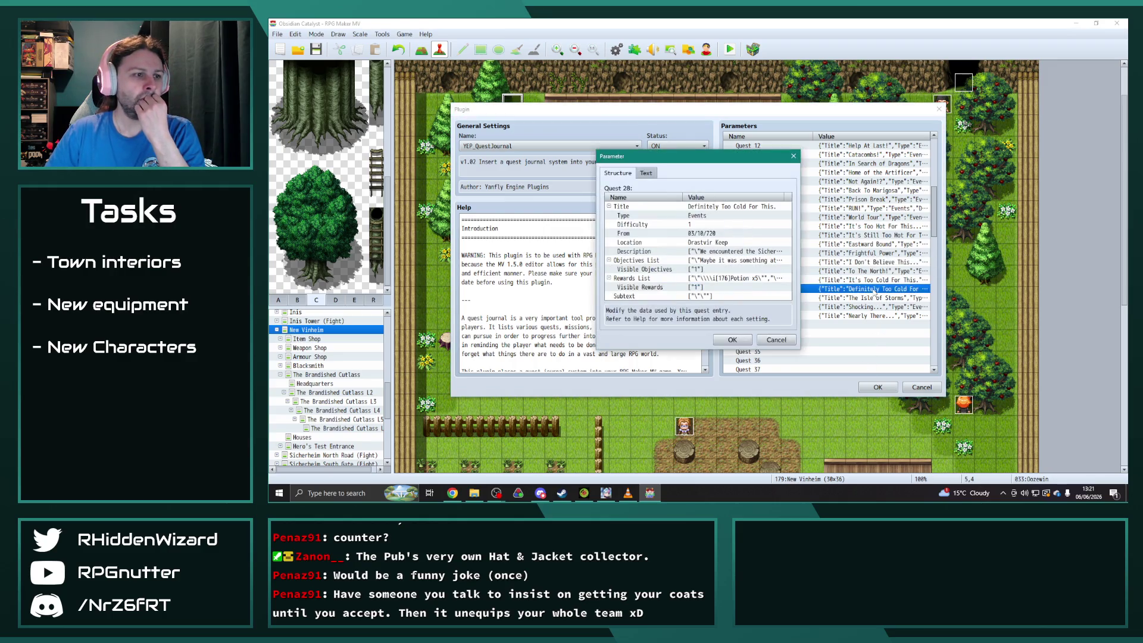
{"action": "left_click", "coordinate": [733, 340]}
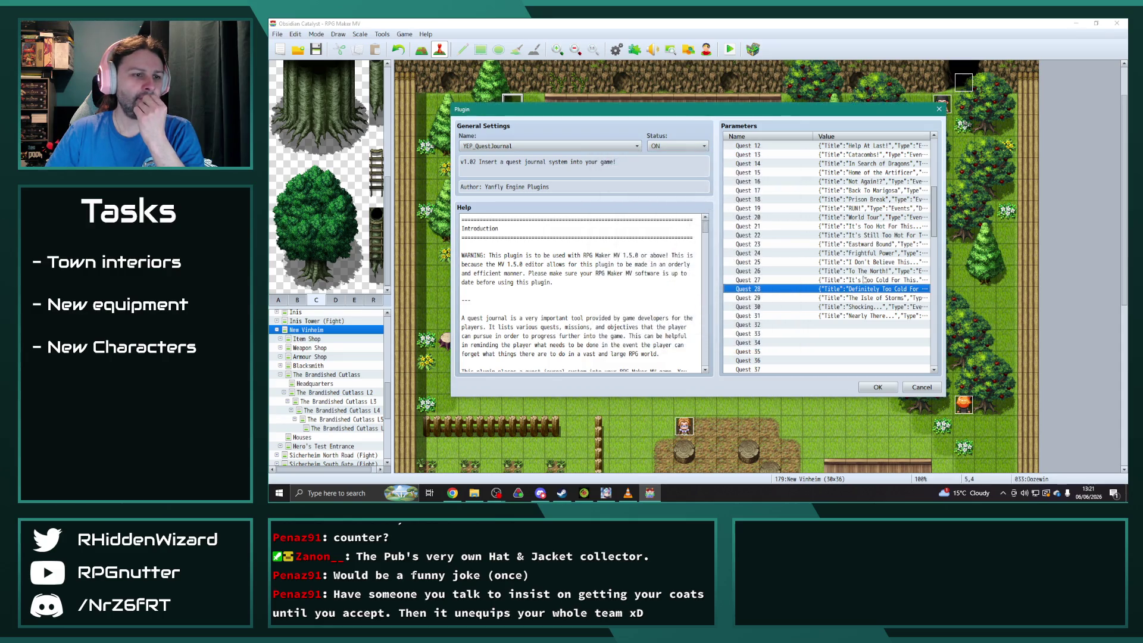
{"action": "left_click", "coordinate": [866, 280]}
{"action": "left_click", "coordinate": [733, 340]}
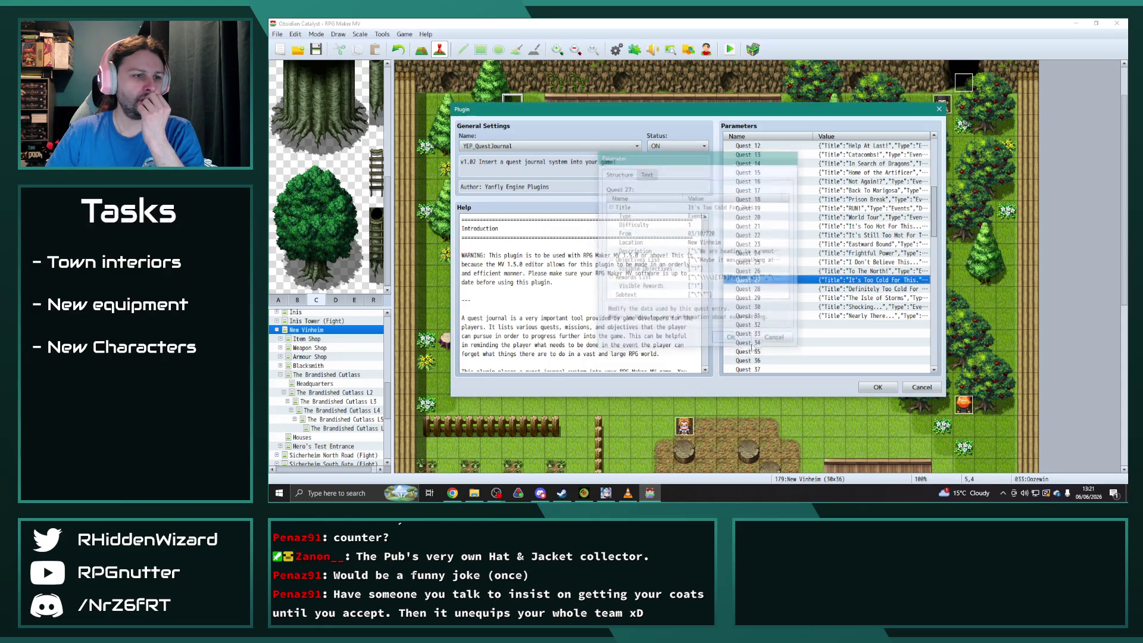
Close the Quest Journal settings and plugin list, and reopen the Oozewin event.
{"action": "left_click", "coordinate": [876, 387]}
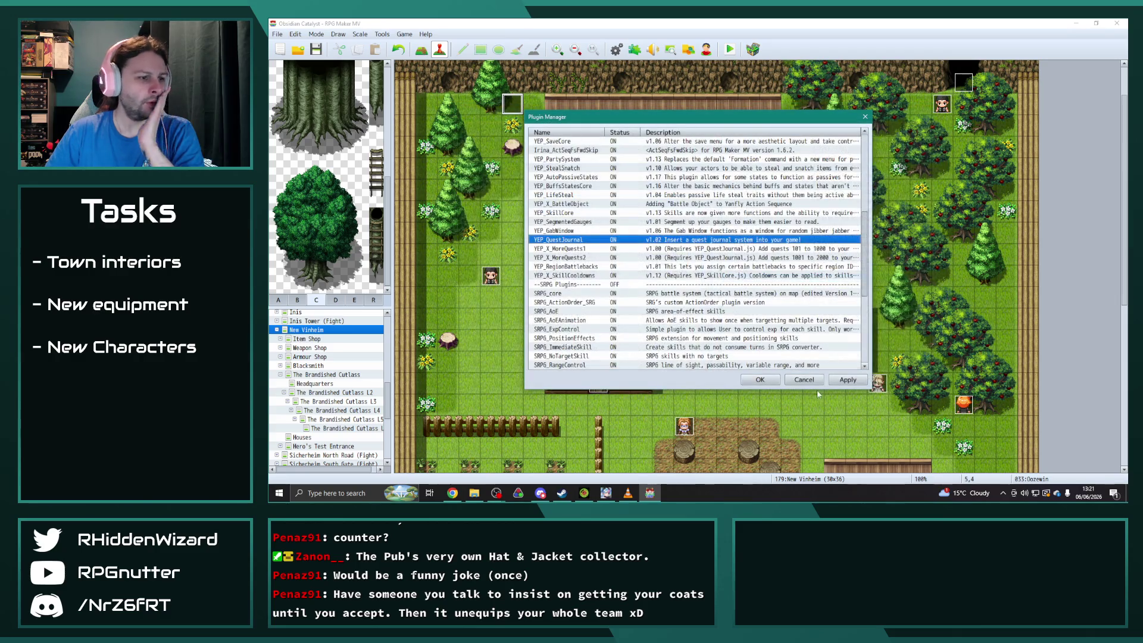
{"action": "left_click", "coordinate": [760, 380]}
{"action": "double_click", "coordinate": [512, 104]}
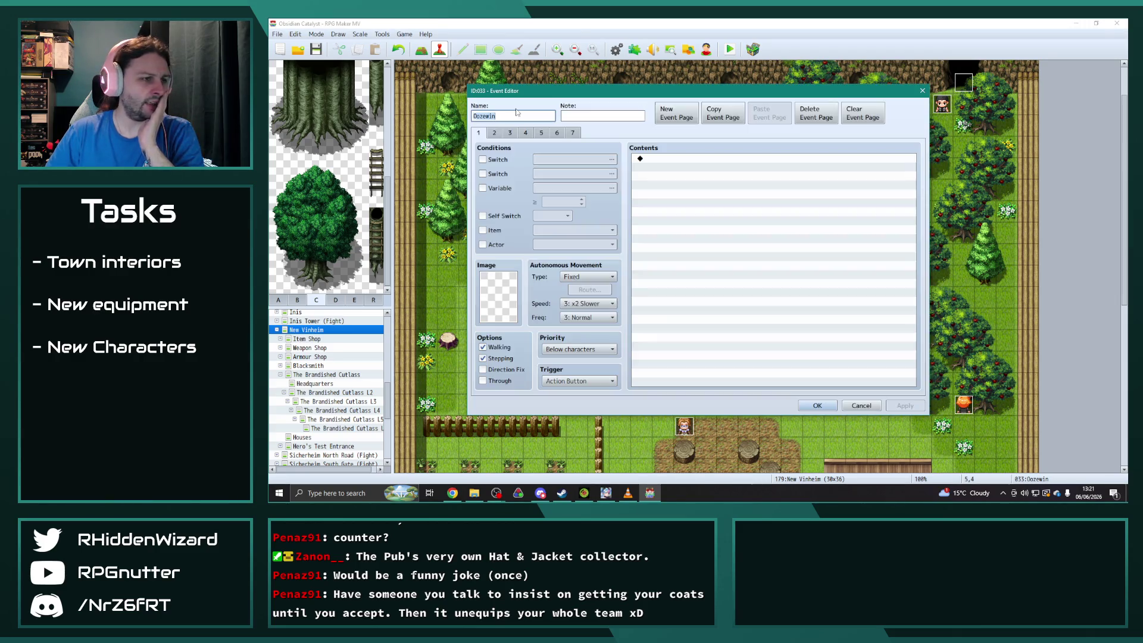
Browse Oozewin's pages 3 through 7, scroll page 6's commands to the end, and close the event.
{"action": "left_click", "coordinate": [540, 133]}
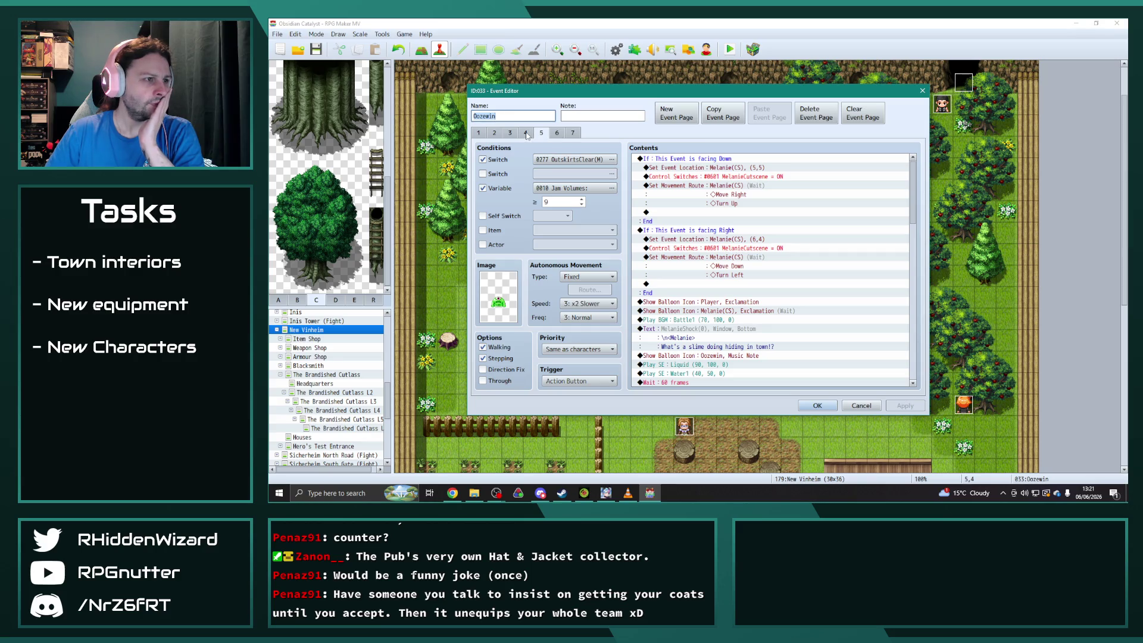
{"action": "left_click", "coordinate": [524, 134]}
{"action": "left_click", "coordinate": [513, 134]}
{"action": "left_click", "coordinate": [499, 134]}
{"action": "left_click", "coordinate": [515, 134]}
{"action": "left_click", "coordinate": [525, 133]}
{"action": "left_click", "coordinate": [541, 133]}
{"action": "left_click", "coordinate": [557, 133]}
{"action": "left_click", "coordinate": [573, 133]}
{"action": "left_click", "coordinate": [557, 132]}
{"action": "scroll", "coordinate": [834, 328], "scroll_direction": "down", "scroll_amount": 20}
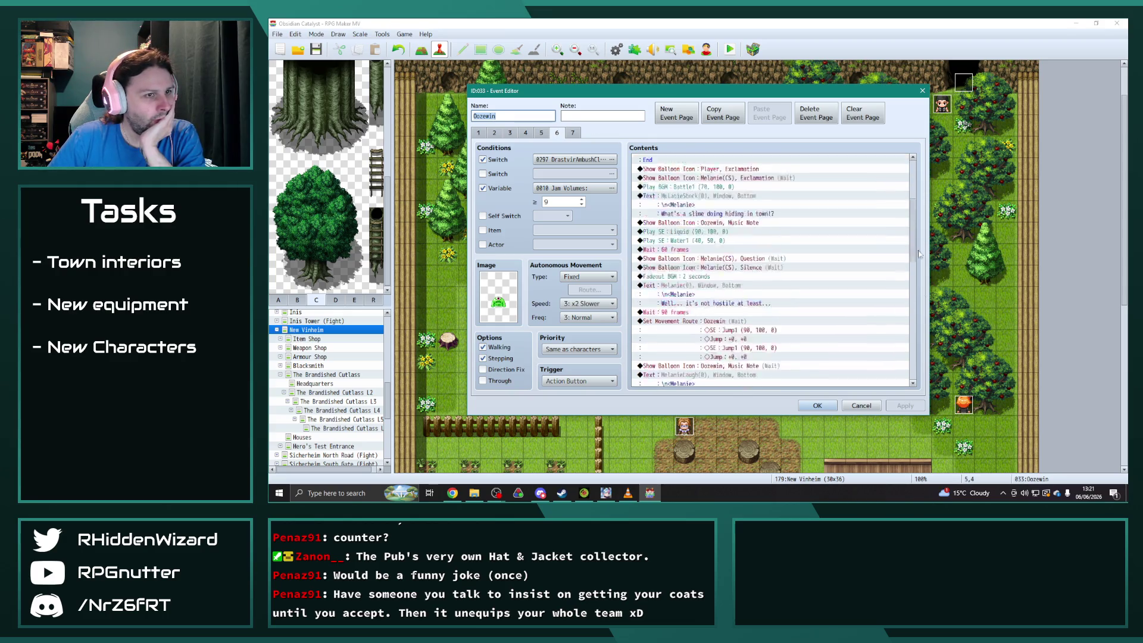
{"action": "left_click", "coordinate": [818, 406]}
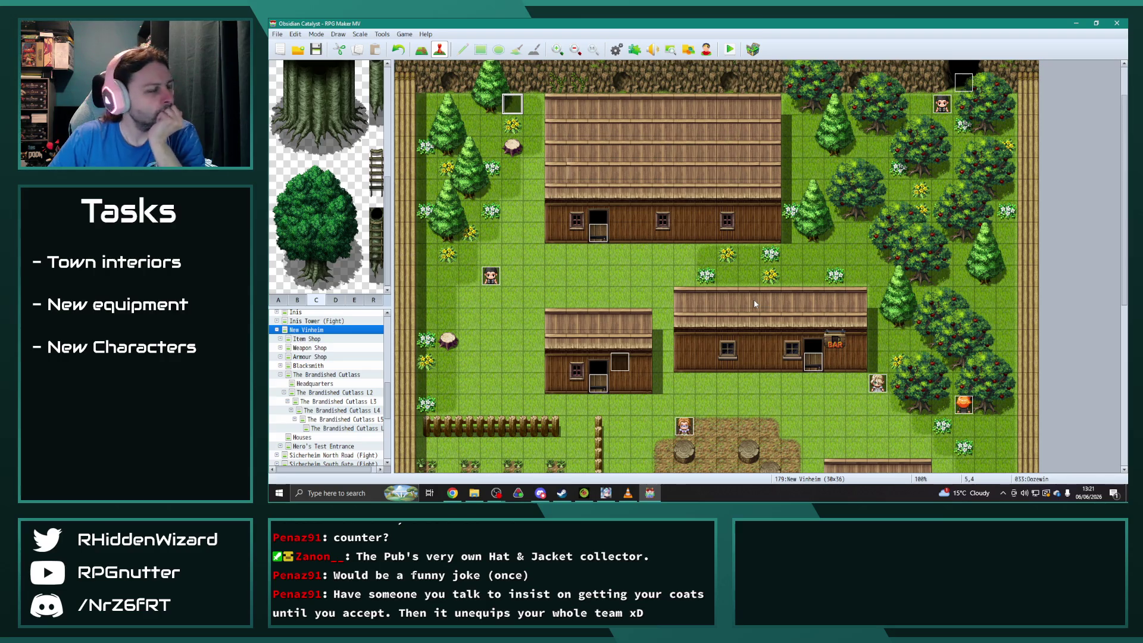
{"action": "left_click", "coordinate": [358, 394]}
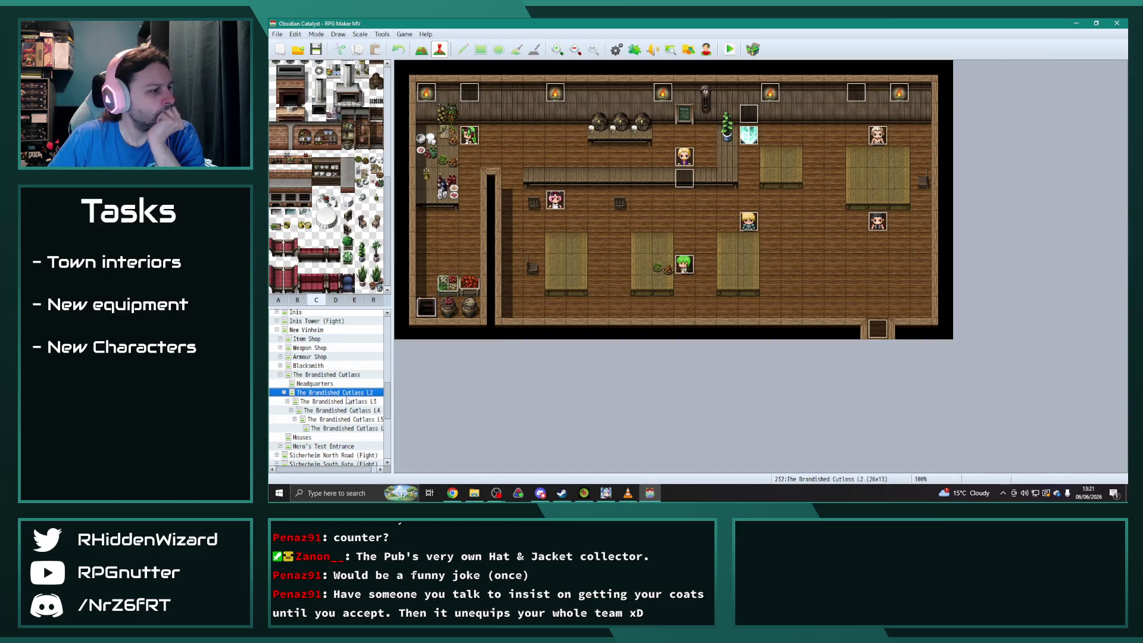
{"action": "left_click", "coordinate": [357, 420]}
{"action": "double_click", "coordinate": [753, 227]}
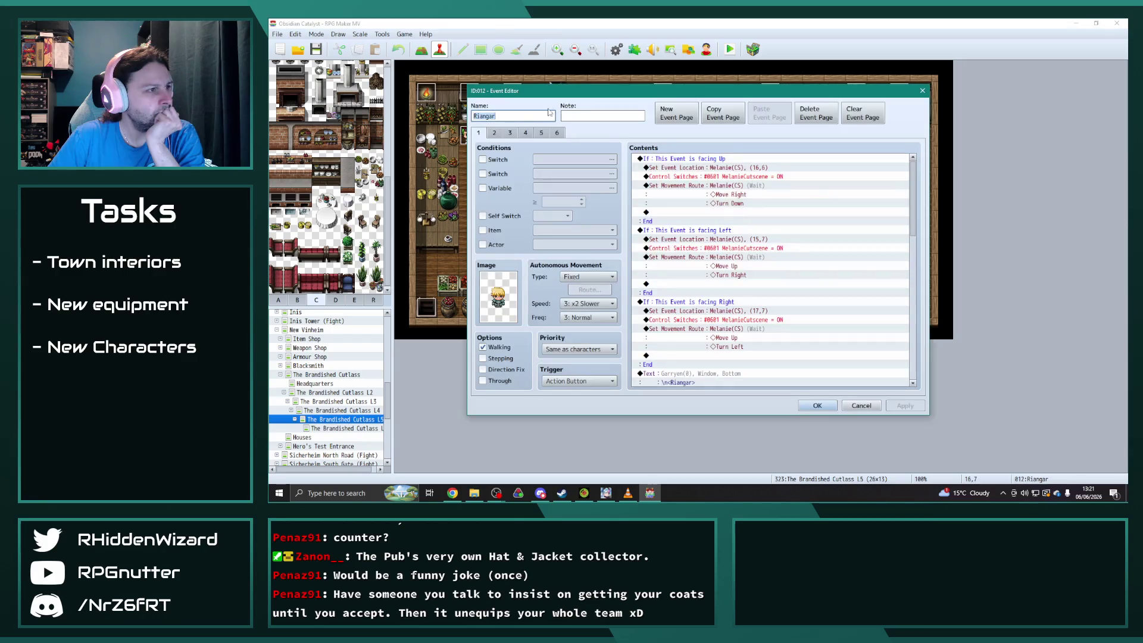
{"action": "left_click", "coordinate": [542, 132]}
{"action": "left_click", "coordinate": [526, 133]}
{"action": "left_click", "coordinate": [541, 133]}
{"action": "left_click", "coordinate": [557, 133]}
{"action": "left_click", "coordinate": [540, 134]}
{"action": "left_click", "coordinate": [557, 133]}
{"action": "left_click", "coordinate": [541, 133]}
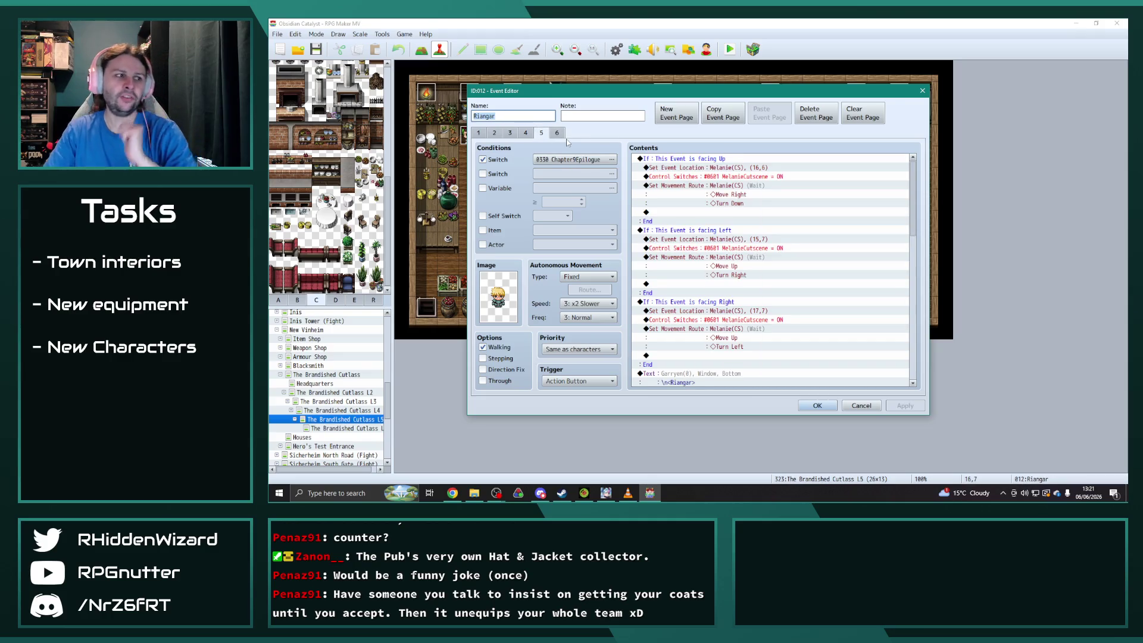
{"action": "left_click", "coordinate": [817, 405]}
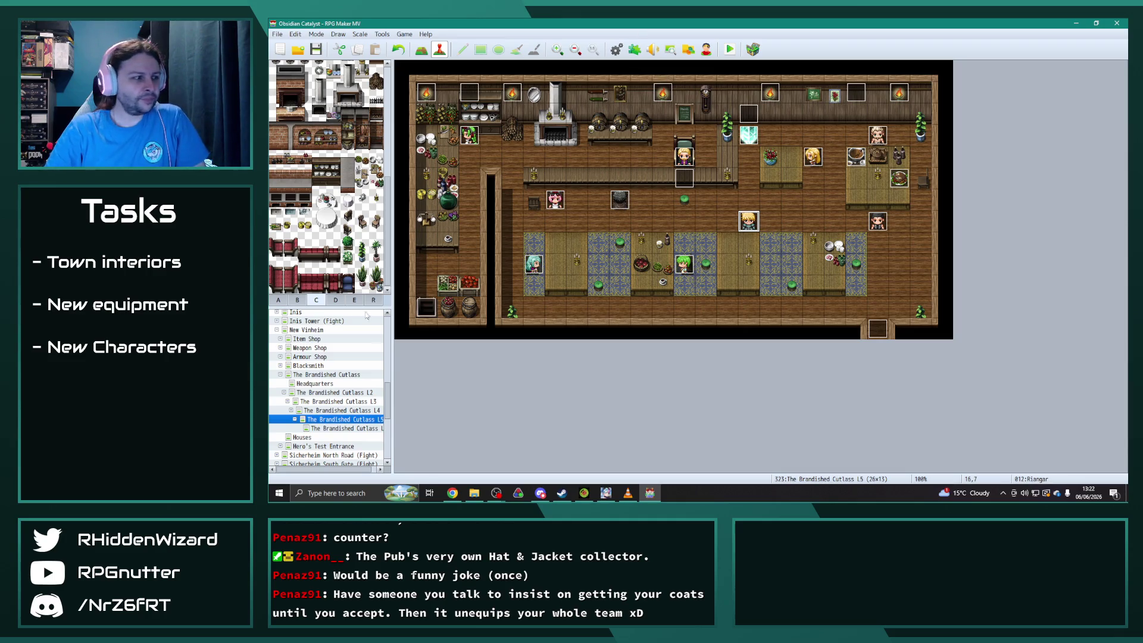
{"action": "left_click", "coordinate": [322, 384]}
{"action": "left_click", "coordinate": [304, 330]}
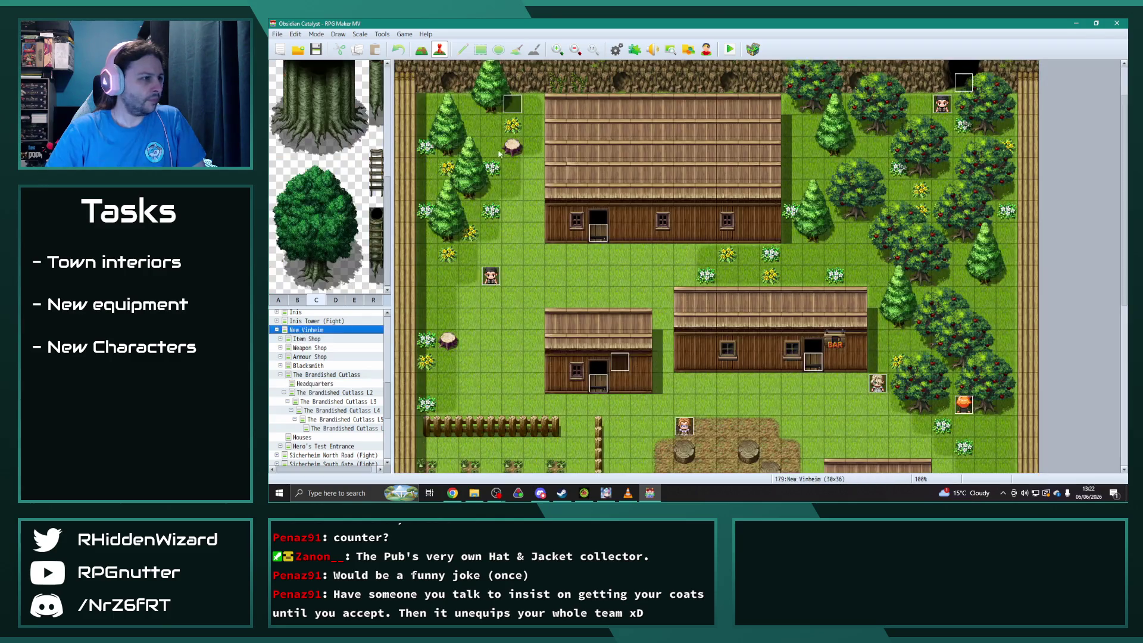
Paste a copy of Oozewin's page 6 as page 7, conditioned on switch 0725 C11IntroHQEnd.
{"action": "double_click", "coordinate": [566, 142]}
{"action": "left_click", "coordinate": [557, 133]}
{"action": "left_click", "coordinate": [573, 133]}
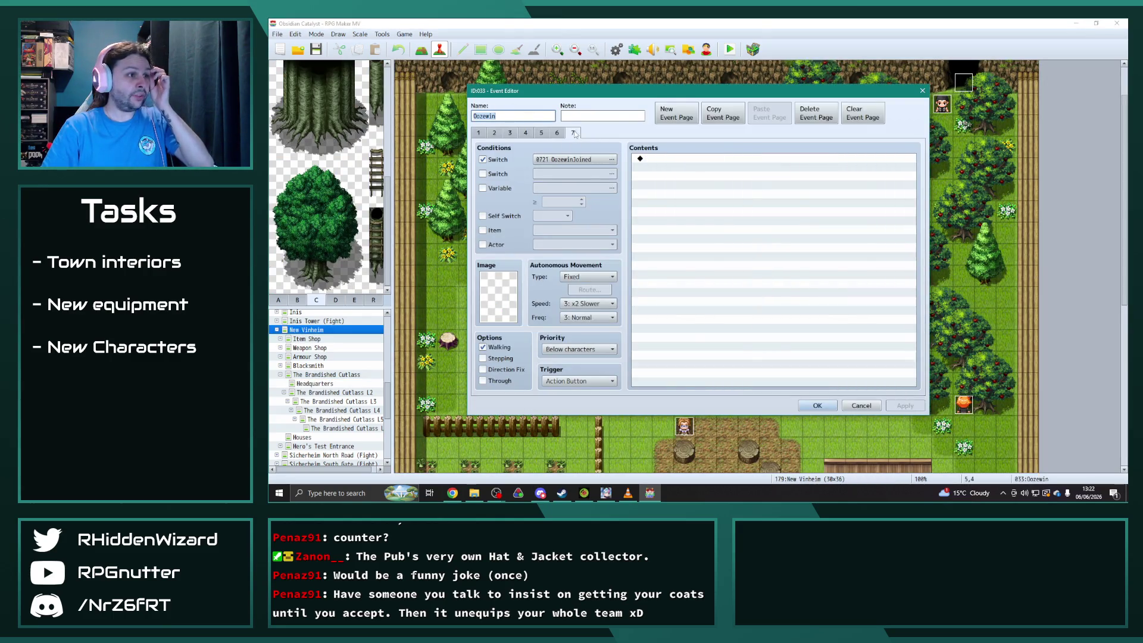
{"action": "left_click", "coordinate": [557, 133]}
{"action": "left_click", "coordinate": [723, 113]}
{"action": "left_click", "coordinate": [756, 118]}
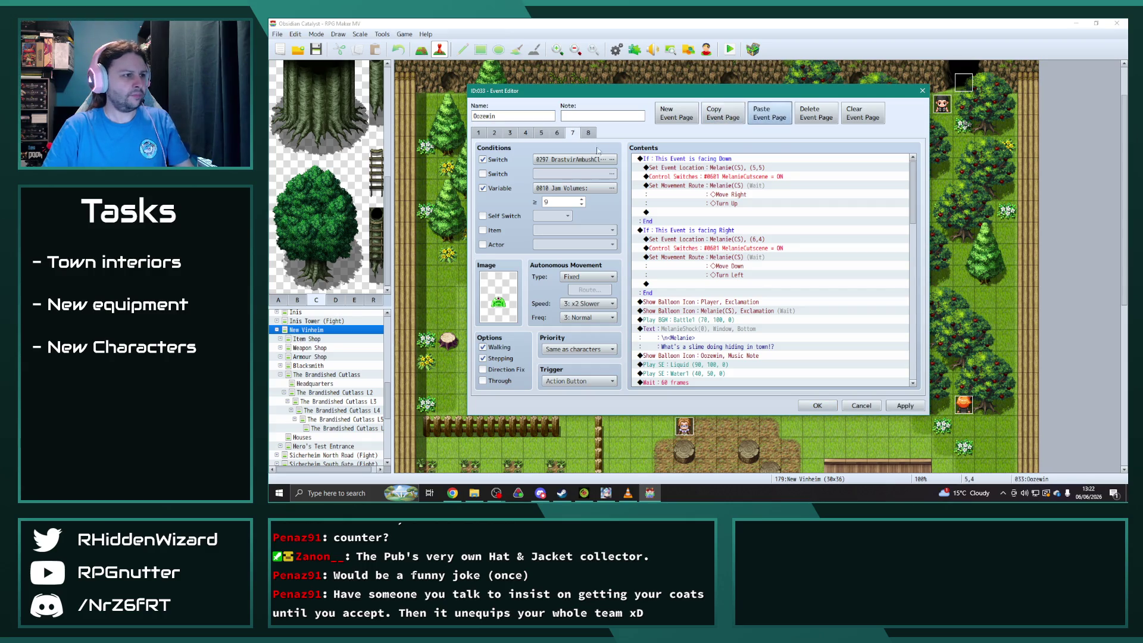
{"action": "left_click", "coordinate": [595, 160]}
{"action": "scroll", "coordinate": [625, 304], "scroll_direction": "down", "scroll_amount": 6}
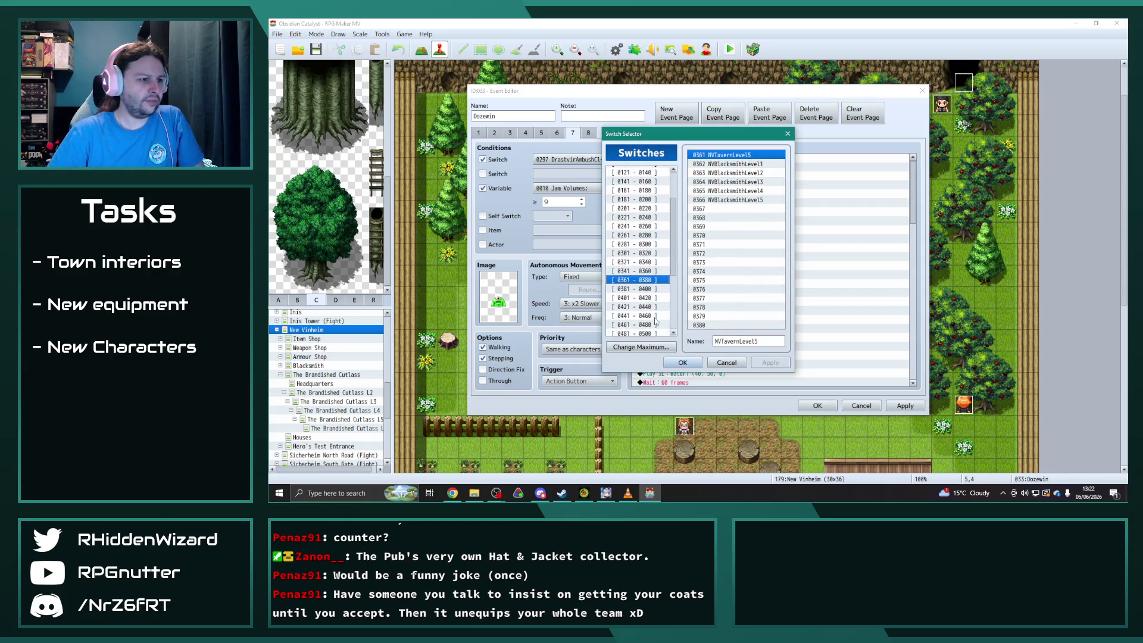
{"action": "left_click", "coordinate": [645, 332]}
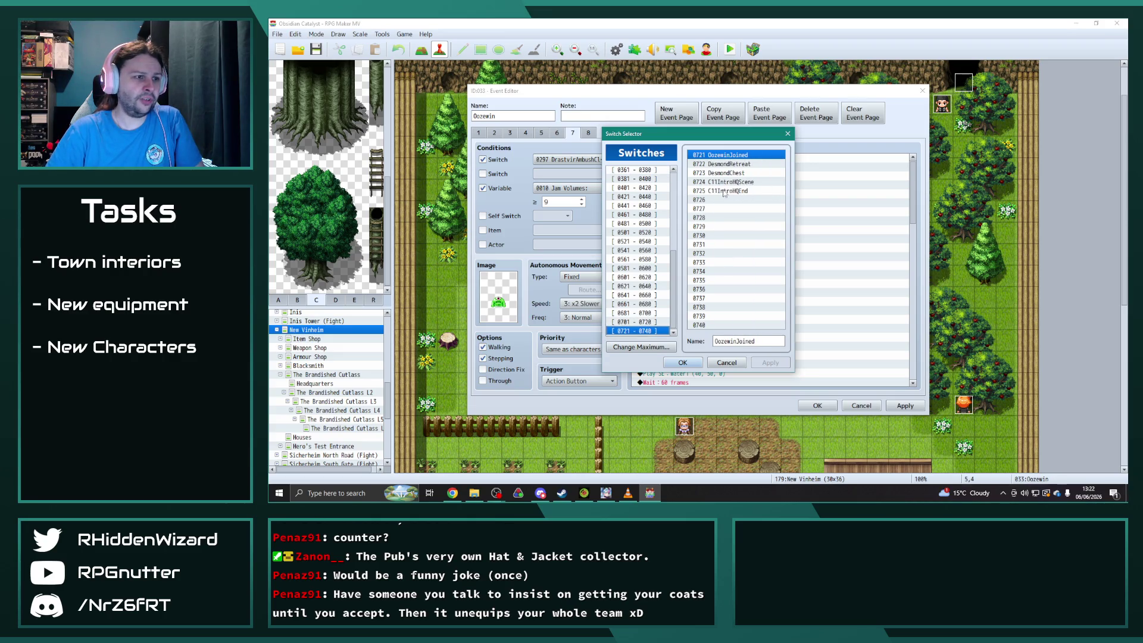
{"action": "double_click", "coordinate": [726, 192]}
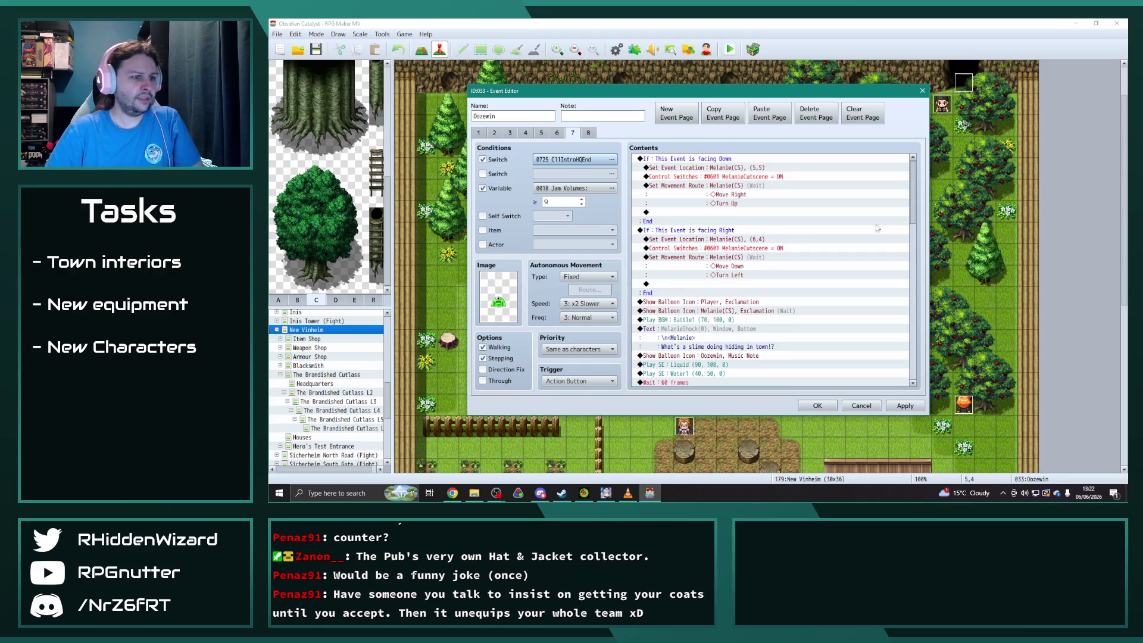
{"action": "left_click_drag", "start_coordinate": [925, 218], "coordinate": [922, 368]}
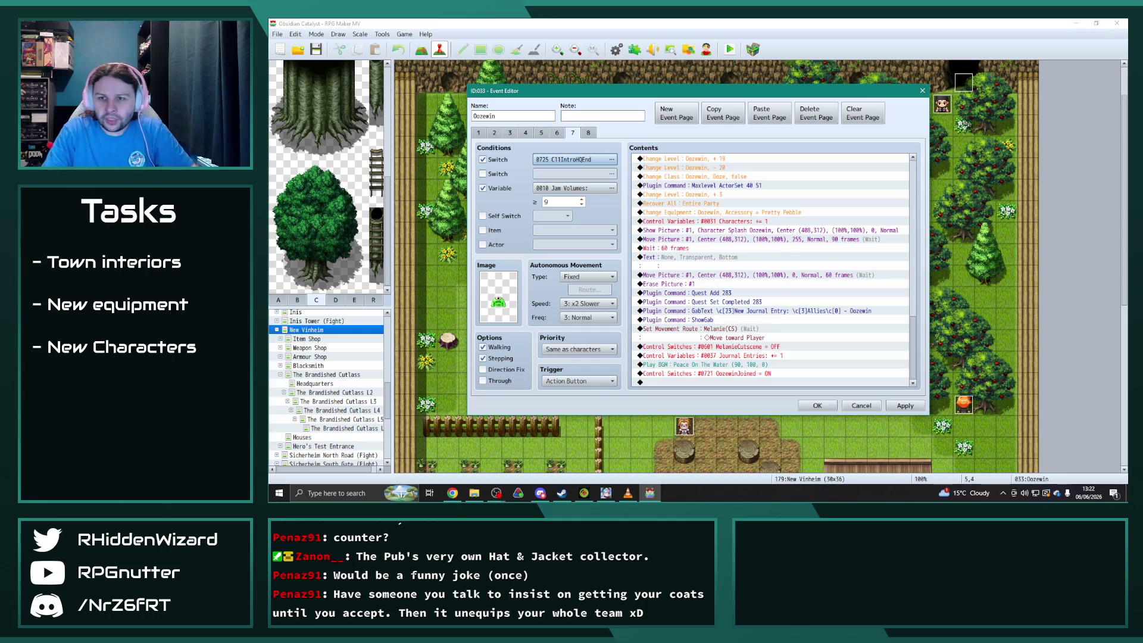
Change page 7's Quest Add and Quest Set Completed commands from 283 to 297.
{"action": "key", "text": "alt+Tab"}
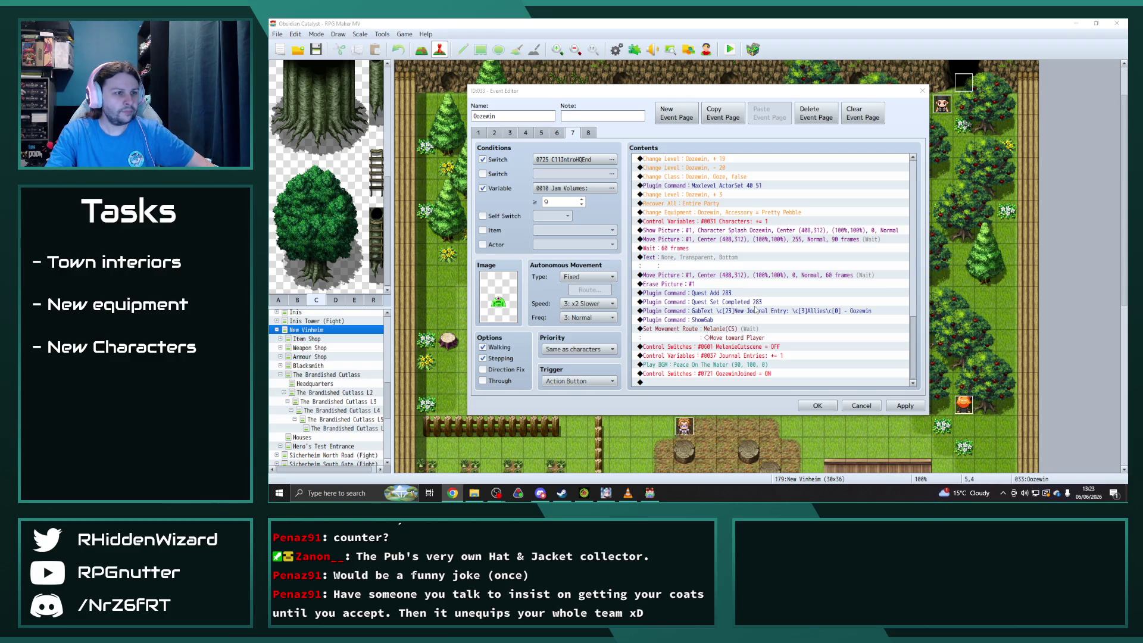
{"action": "double_click", "coordinate": [743, 293]}
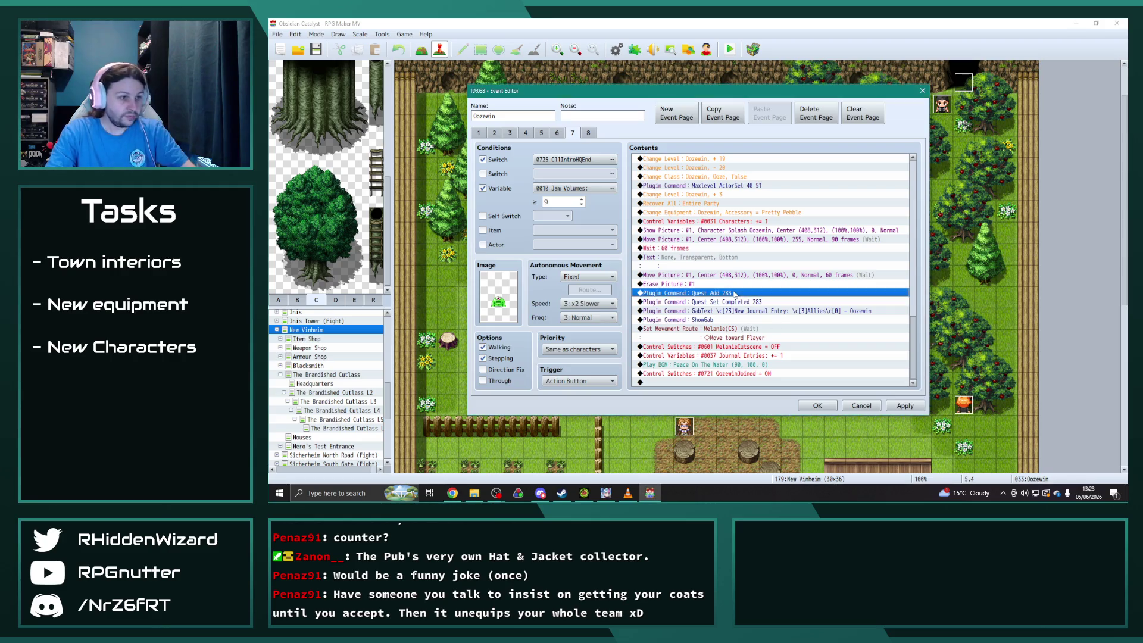
{"action": "double_click", "coordinate": [749, 262]}
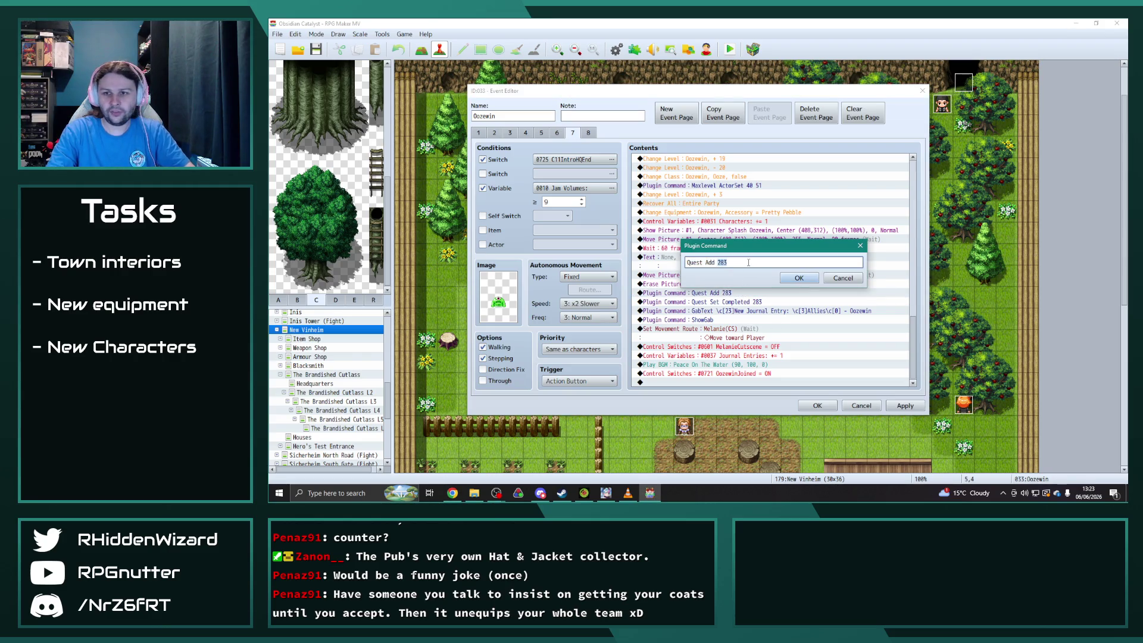
{"action": "type", "text": "297"}
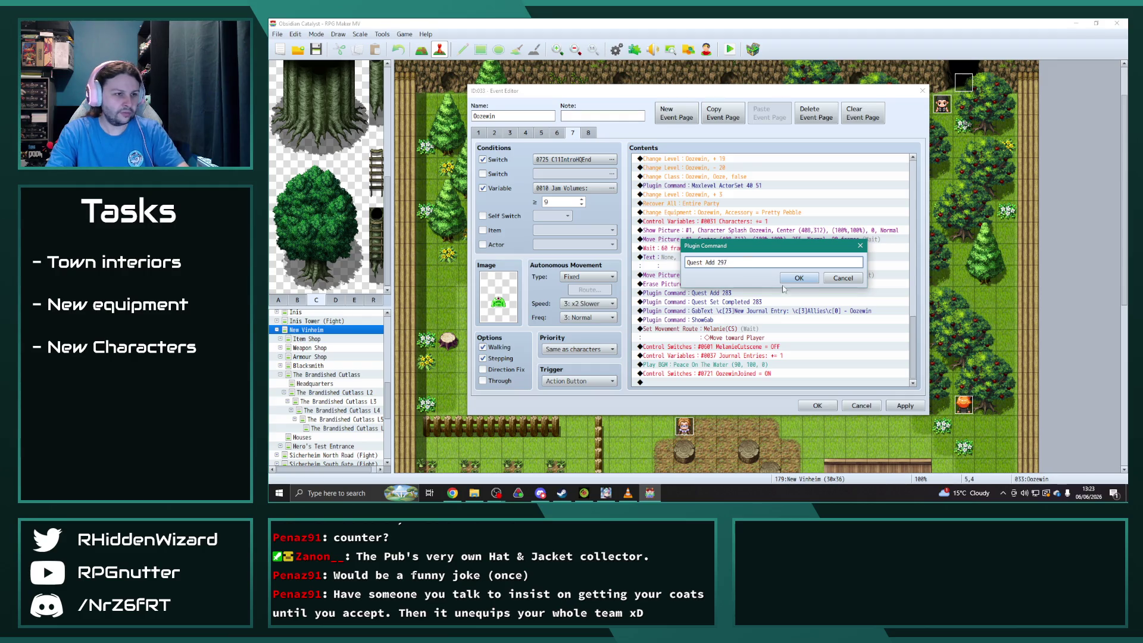
{"action": "left_click", "coordinate": [798, 278]}
{"action": "double_click", "coordinate": [748, 311]}
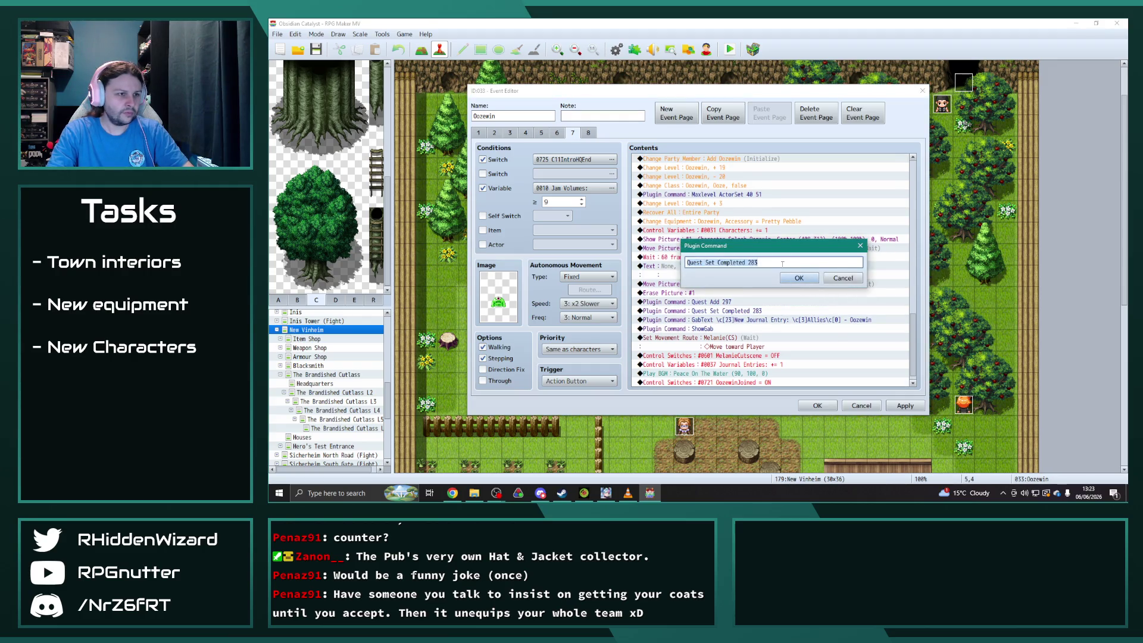
{"action": "double_click", "coordinate": [786, 262]}
{"action": "type", "text": "29"}
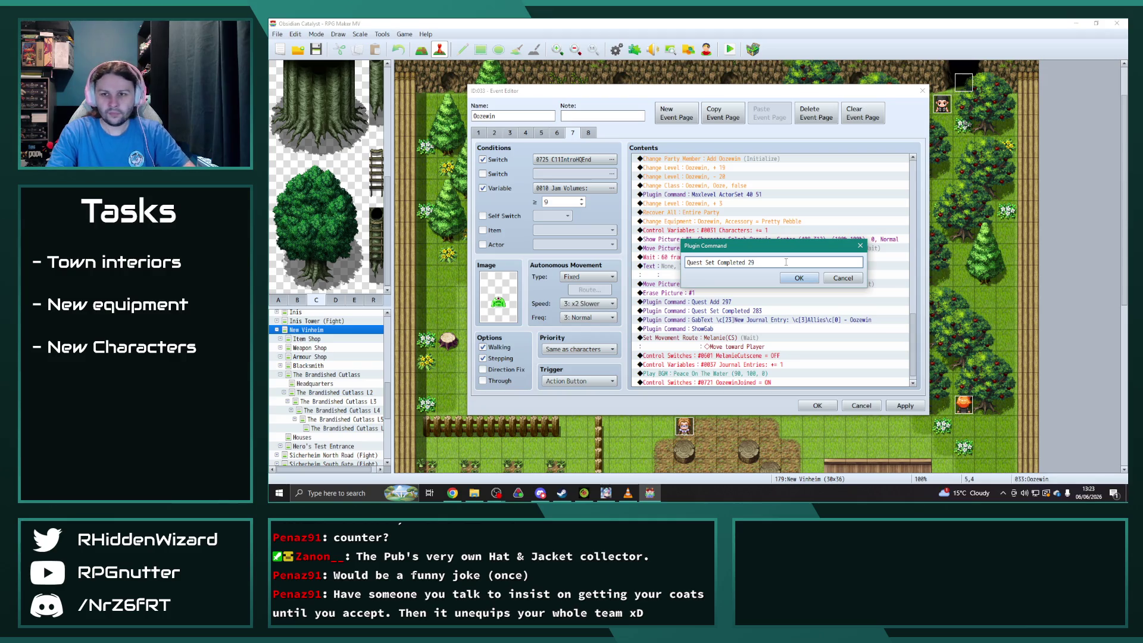
{"action": "type", "text": "7"}
{"action": "left_click", "coordinate": [799, 278]}
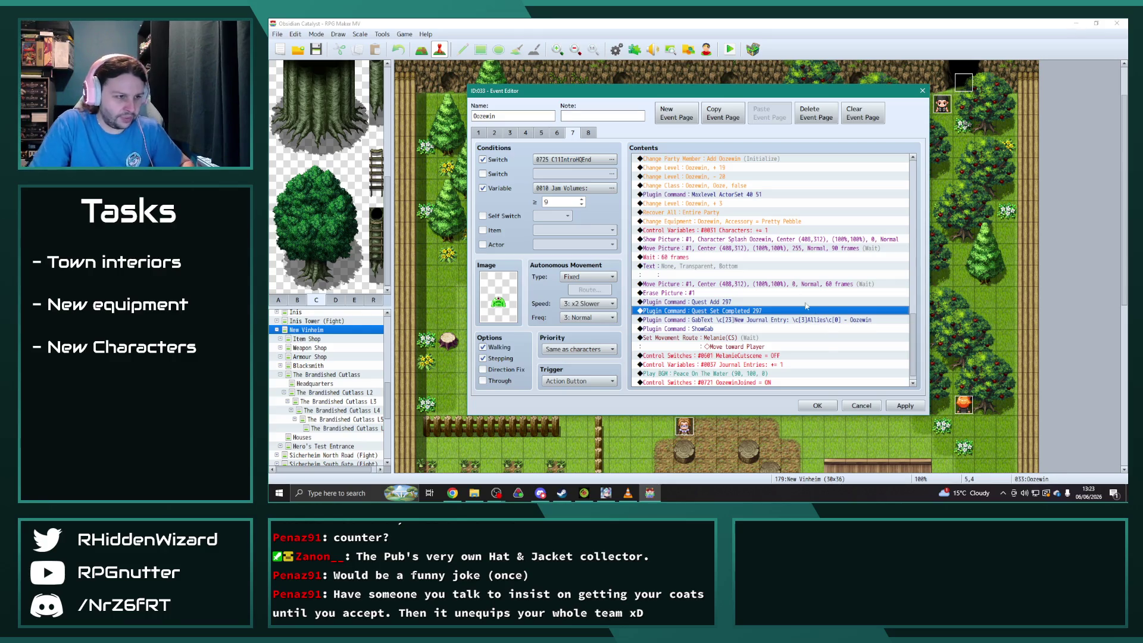
{"action": "left_click", "coordinate": [905, 405]}
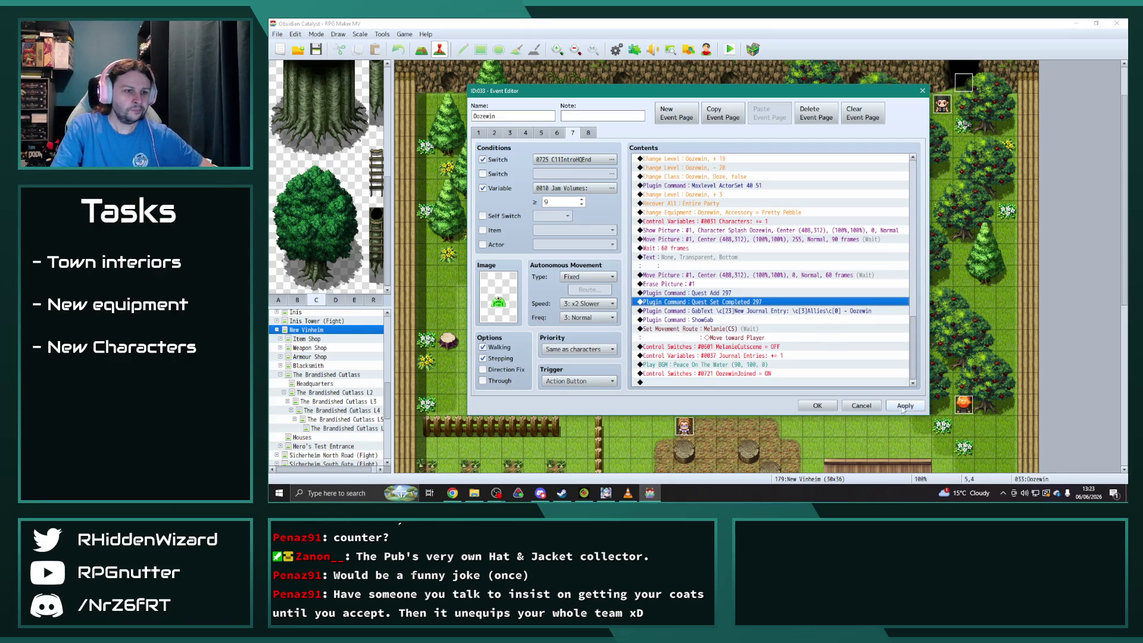
{"action": "left_click", "coordinate": [819, 406]}
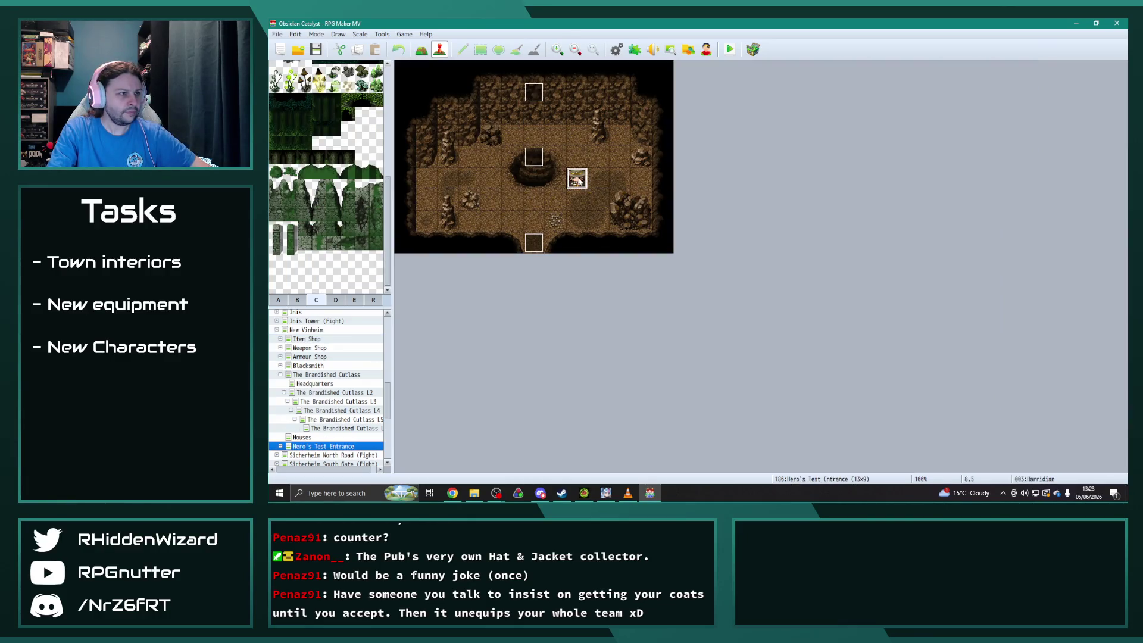
Paste Harridian's page 6 as page 7 and set its second switch to 0725 C11IntroHQEnd.
{"action": "double_click", "coordinate": [577, 176]}
{"action": "left_click", "coordinate": [573, 134]}
{"action": "left_click", "coordinate": [557, 133]}
{"action": "left_click", "coordinate": [719, 117]}
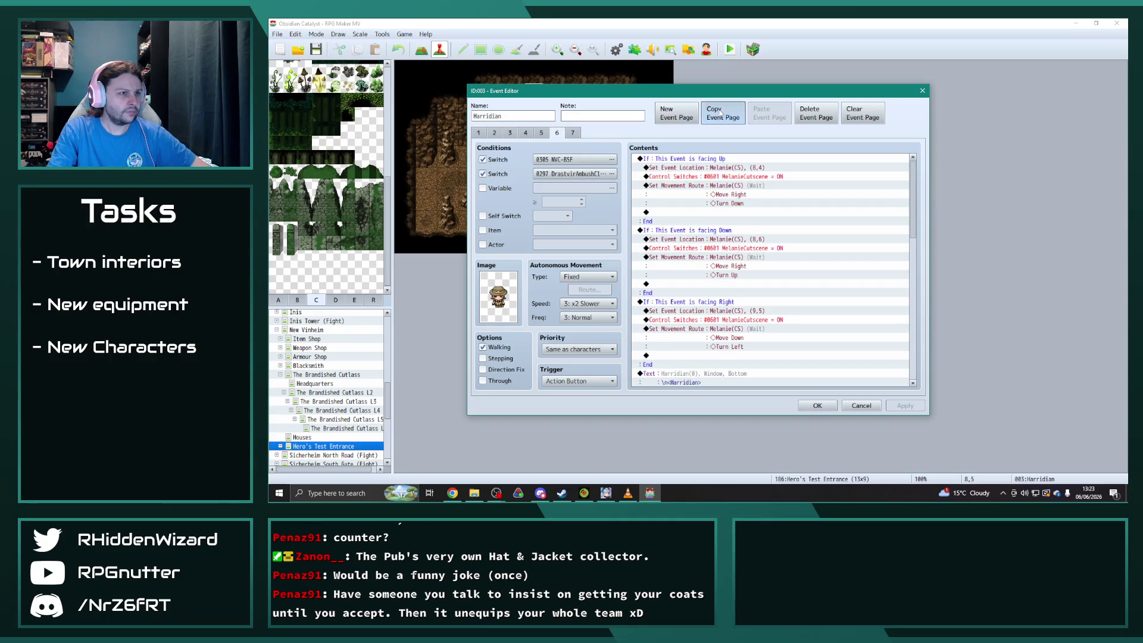
{"action": "left_click", "coordinate": [769, 116]}
{"action": "left_click", "coordinate": [607, 173]}
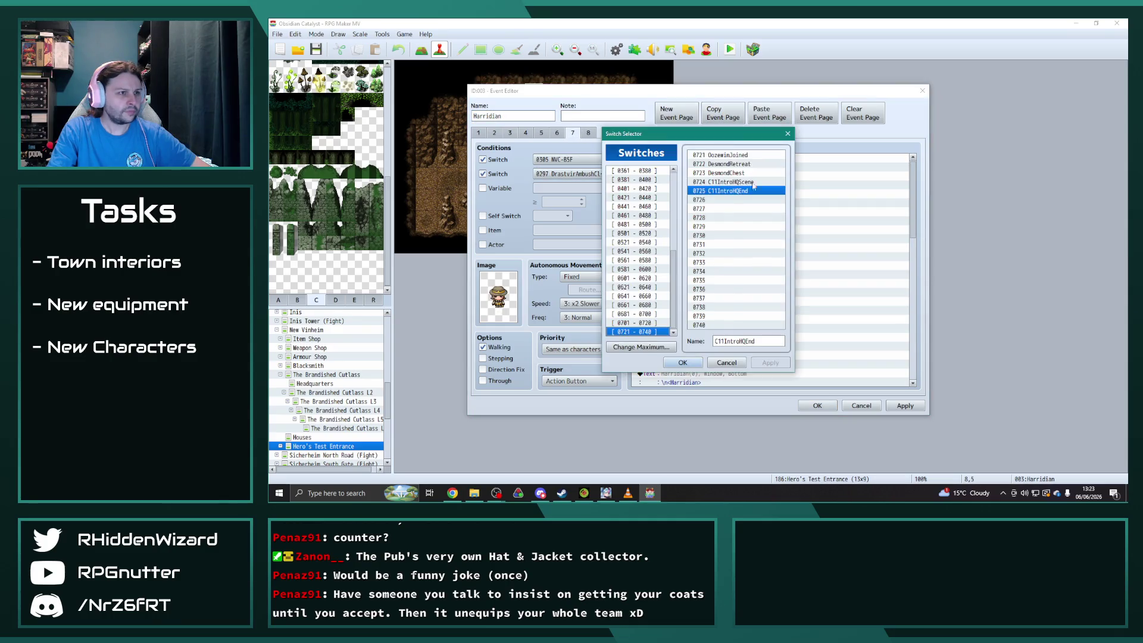
{"action": "left_click", "coordinate": [680, 362]}
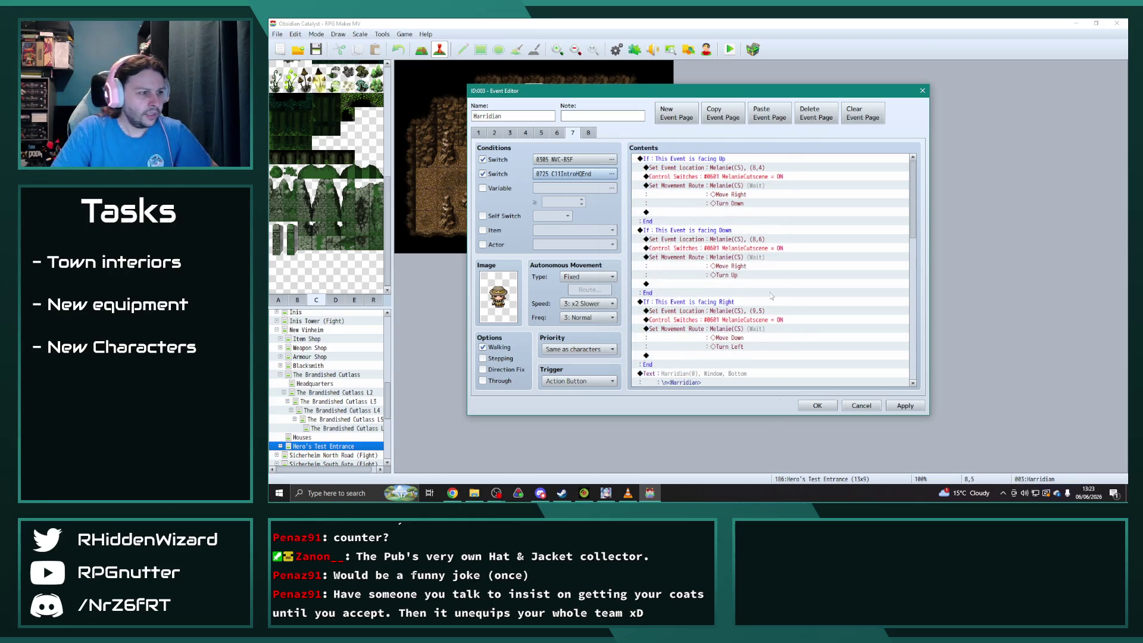
{"action": "scroll", "coordinate": [774, 288], "scroll_direction": "down", "scroll_amount": 10}
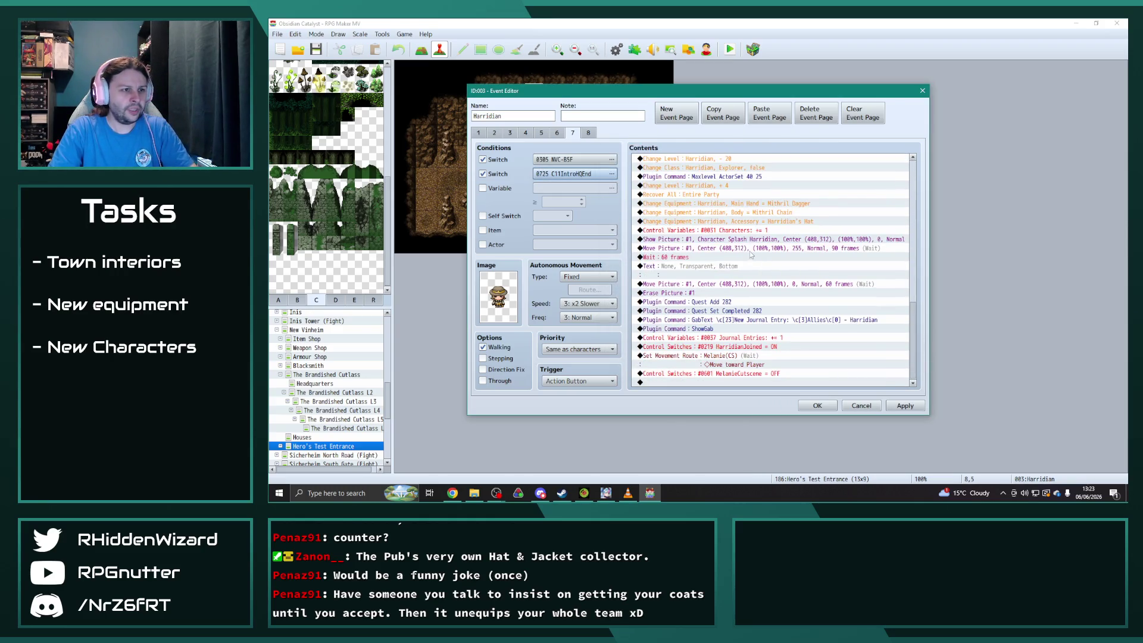
Change the Quest Add and Quest Set Completed commands from 282 to 296.
{"action": "double_click", "coordinate": [733, 303]}
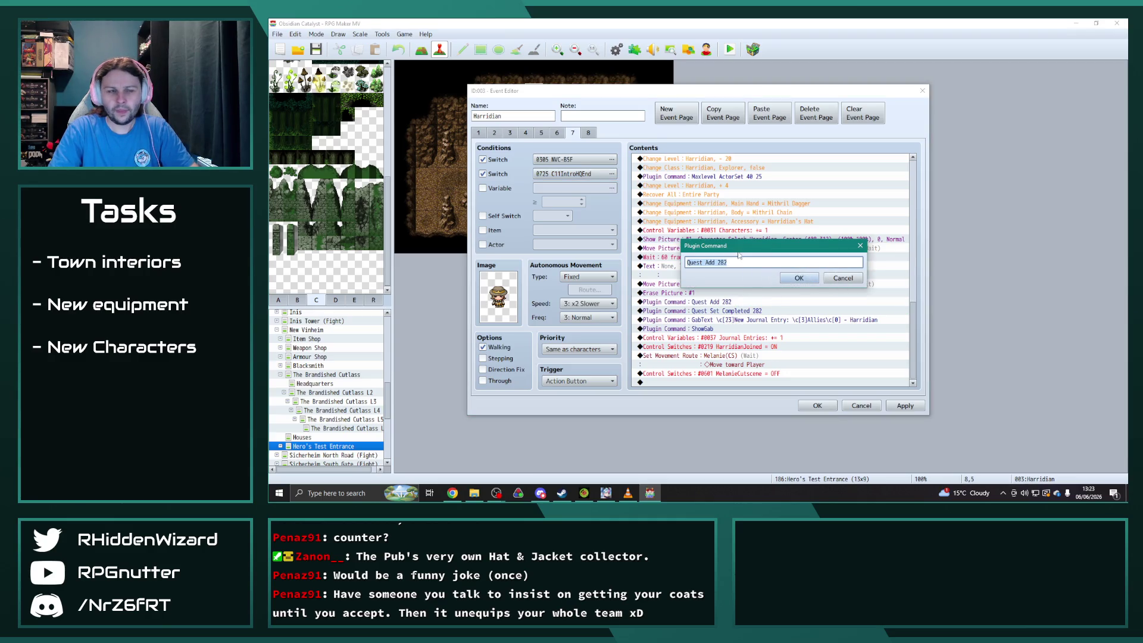
{"action": "left_click", "coordinate": [719, 262]}
{"action": "key", "text": "Delete"}
{"action": "key", "text": "Delete"}
{"action": "type", "text": "96"}
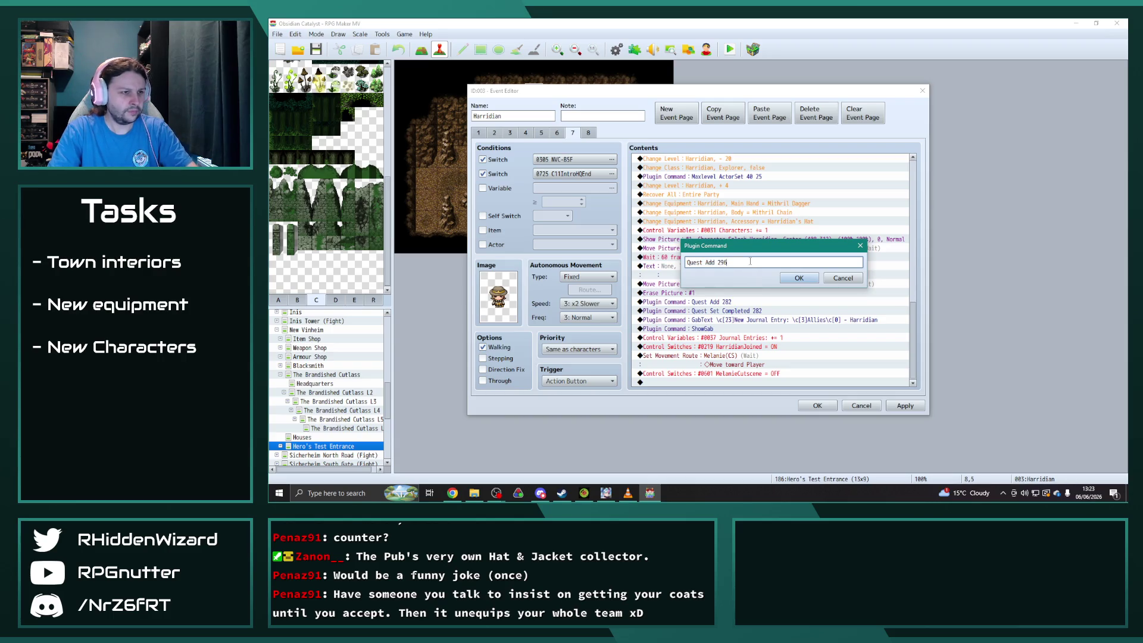
{"action": "left_click", "coordinate": [799, 278]}
{"action": "double_click", "coordinate": [754, 322]}
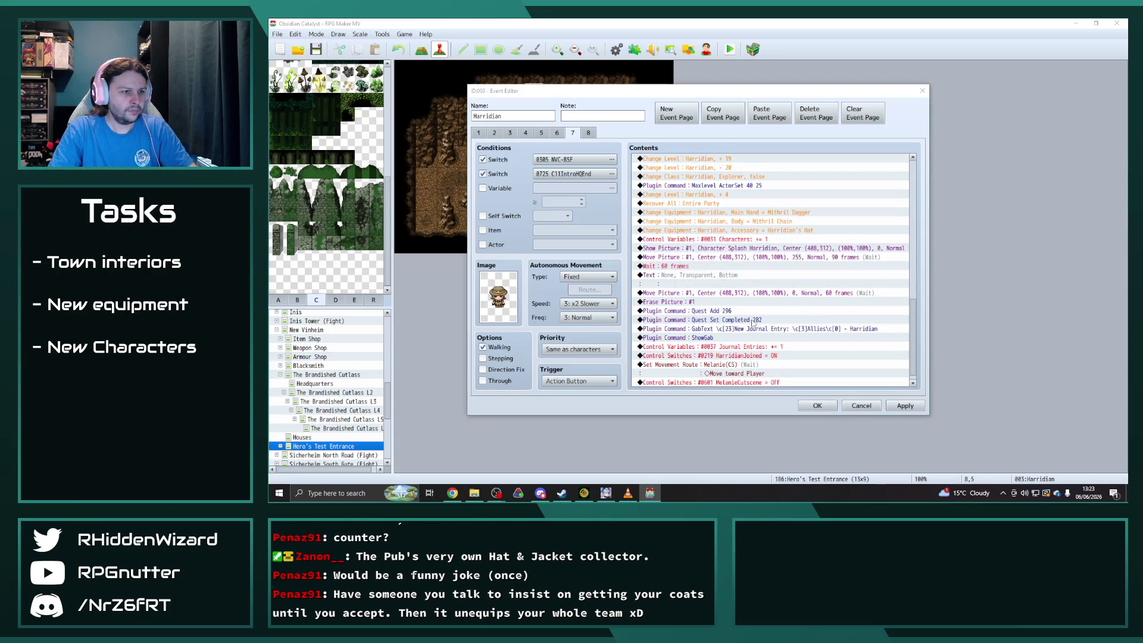
{"action": "left_click", "coordinate": [774, 266]}
{"action": "key", "text": "BackSpace"}
{"action": "key", "text": "BackSpace"}
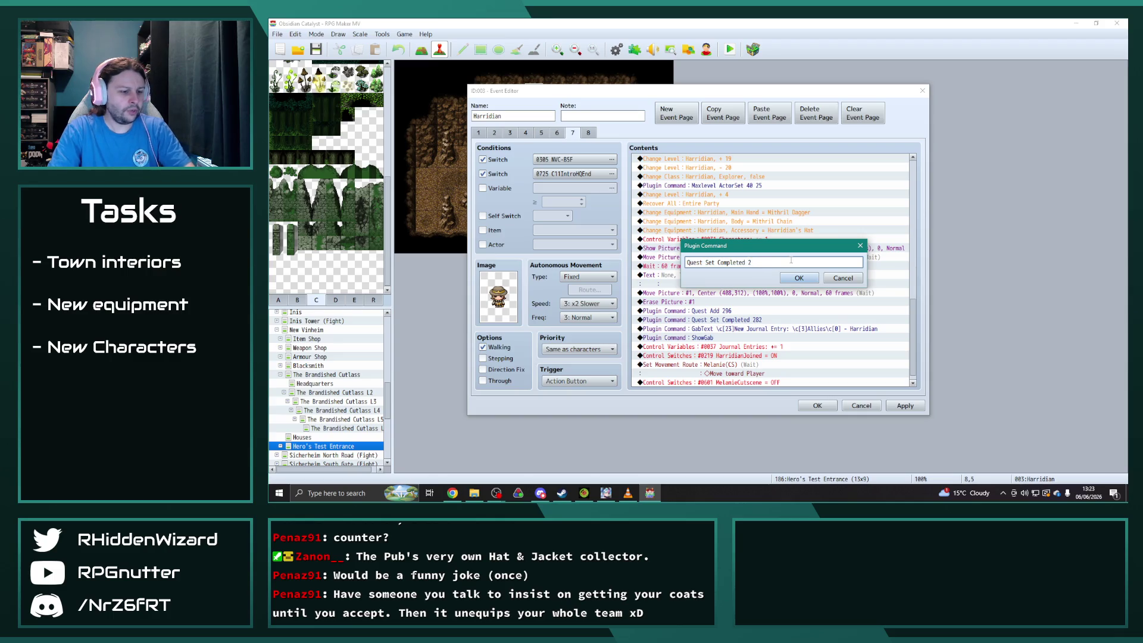
{"action": "type", "text": "6"}
{"action": "left_click", "coordinate": [789, 280]}
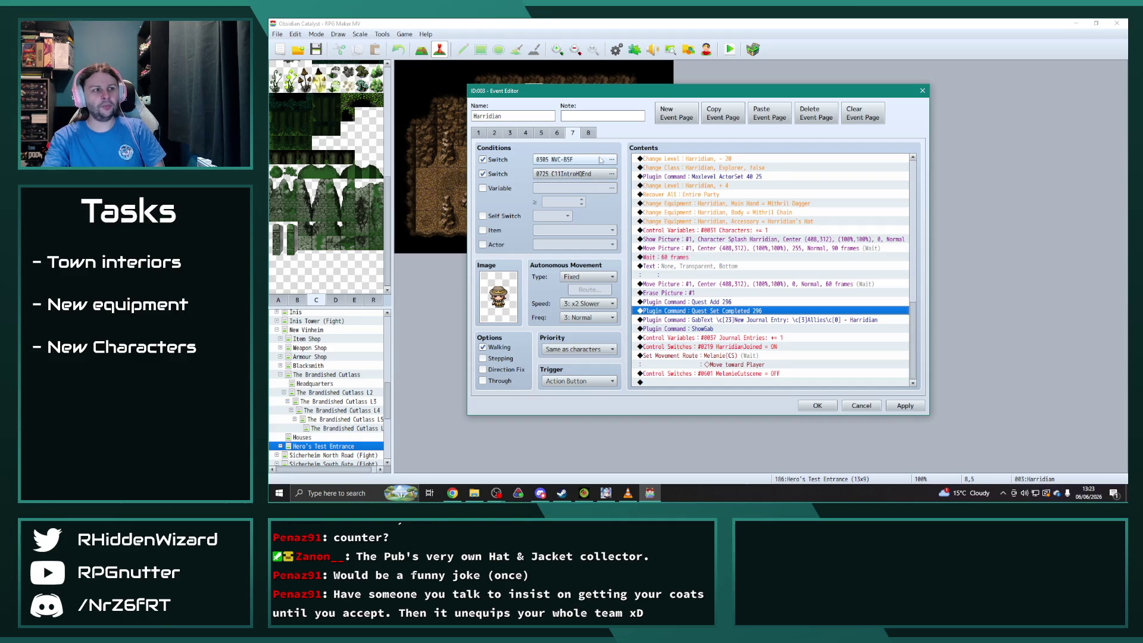
Review pages 7 and 8, save Harridian's event, and open The Brandished Cutlass L2 map.
{"action": "left_click", "coordinate": [589, 133]}
{"action": "key", "text": "Left"}
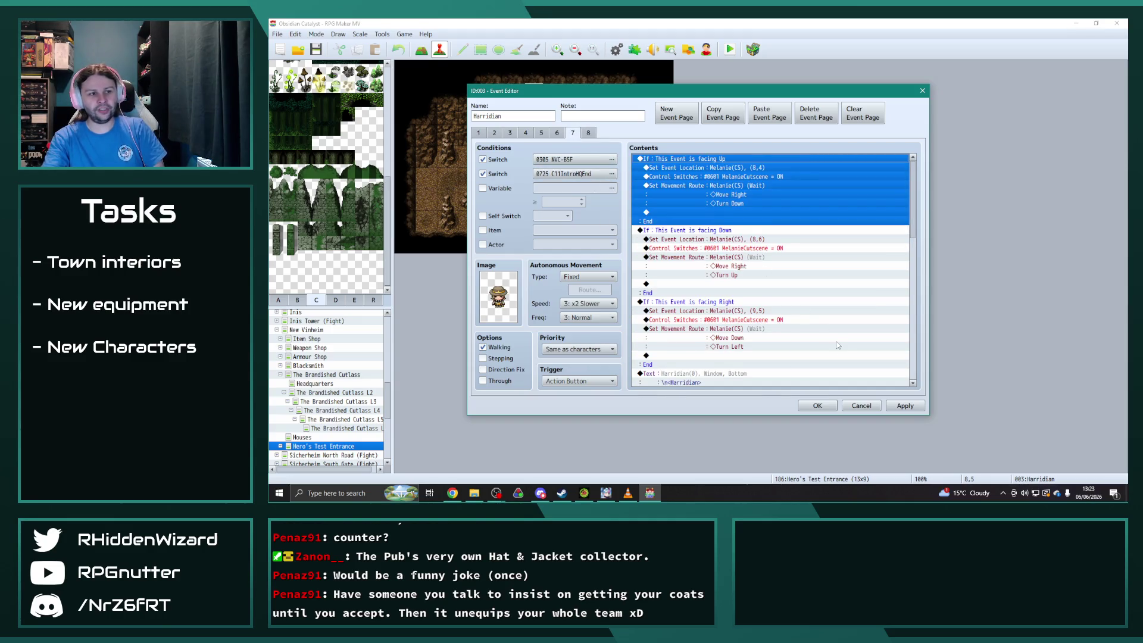
{"action": "scroll", "coordinate": [884, 312], "scroll_direction": "down", "scroll_amount": 5}
{"action": "scroll", "coordinate": [884, 311], "scroll_direction": "down", "scroll_amount": 10}
{"action": "left_click", "coordinate": [906, 410]}
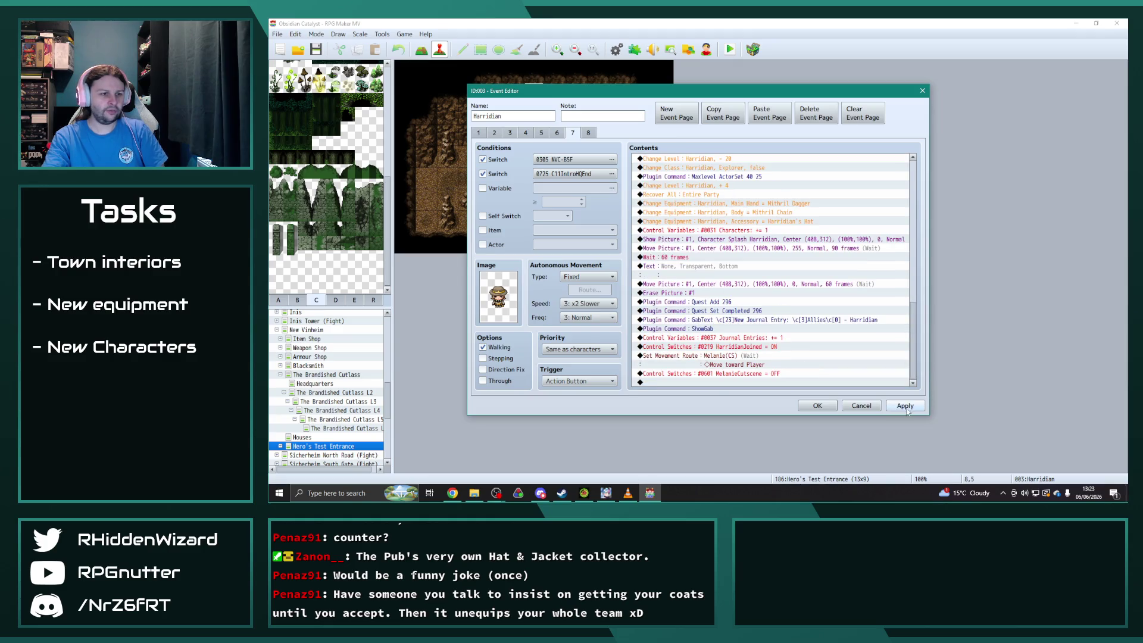
{"action": "left_click", "coordinate": [817, 406]}
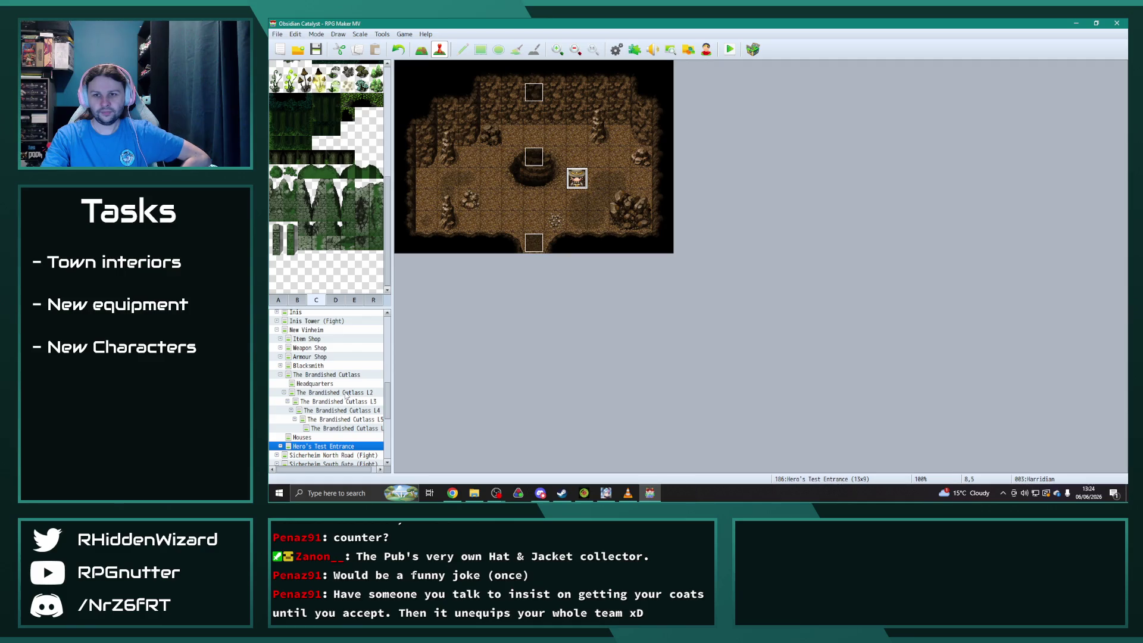
{"action": "left_click", "coordinate": [347, 395]}
On Brandished Cutlass L2, copy Riangar's page 5 into a new page 6.
{"action": "left_click", "coordinate": [323, 383]}
{"action": "left_click", "coordinate": [333, 395]}
{"action": "double_click", "coordinate": [748, 221]}
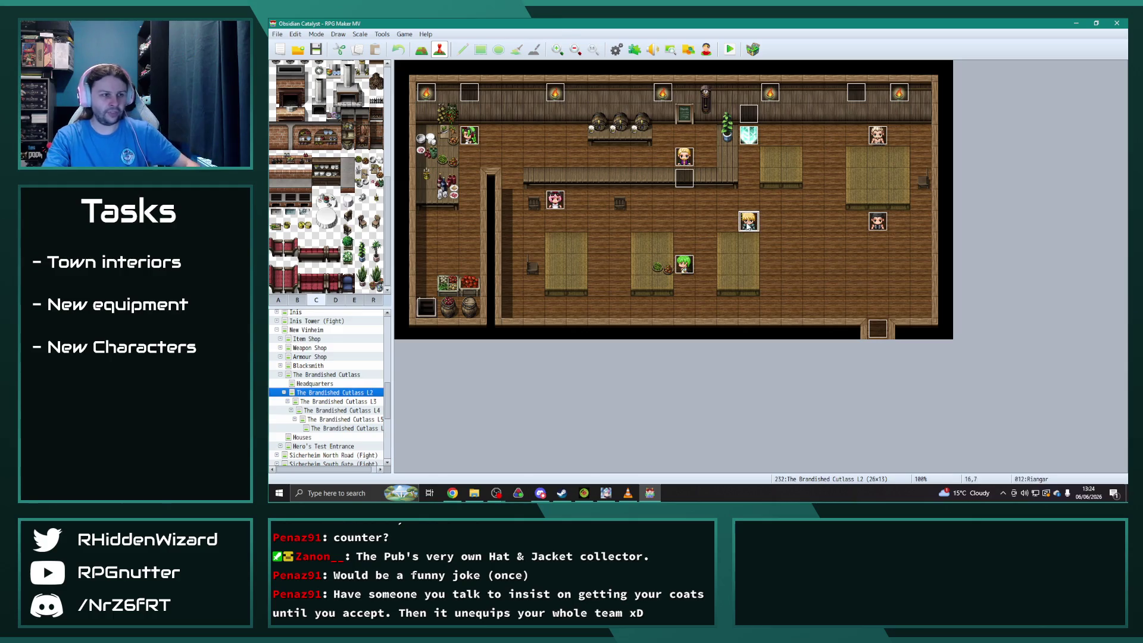
{"action": "left_click", "coordinate": [542, 134]}
{"action": "left_click", "coordinate": [558, 133]}
{"action": "left_click", "coordinate": [542, 133]}
{"action": "left_click", "coordinate": [723, 113]}
{"action": "left_click", "coordinate": [770, 113]}
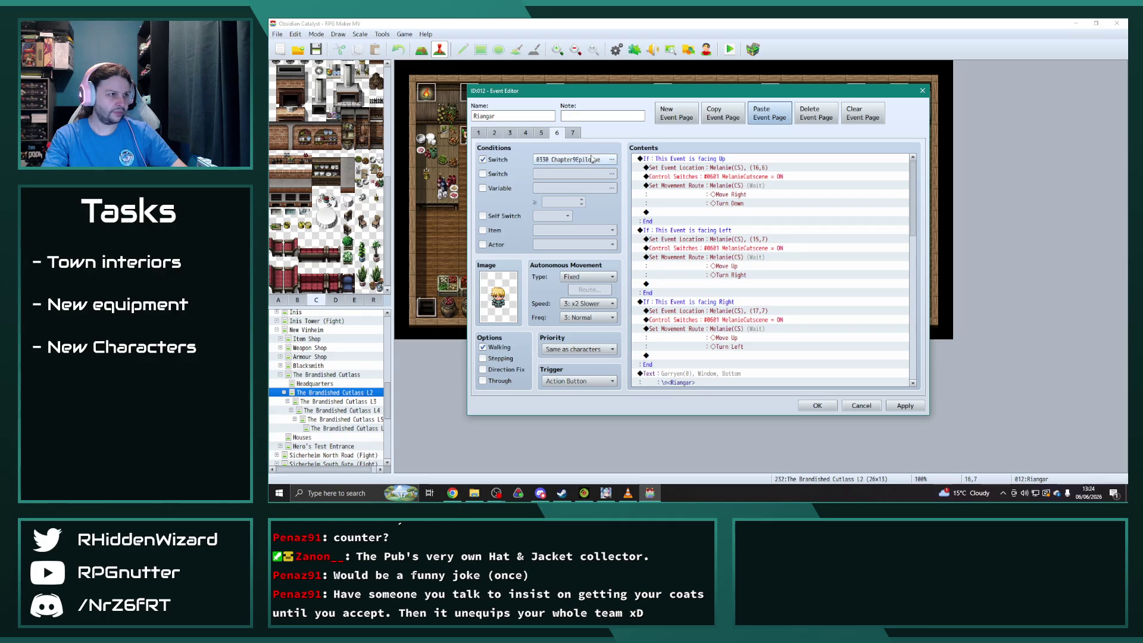
Condition page 6 on switch 0725 C11IntroHQEnd and change Quest Add 284 to 298.
{"action": "left_click", "coordinate": [571, 159]}
{"action": "left_click", "coordinate": [686, 360]}
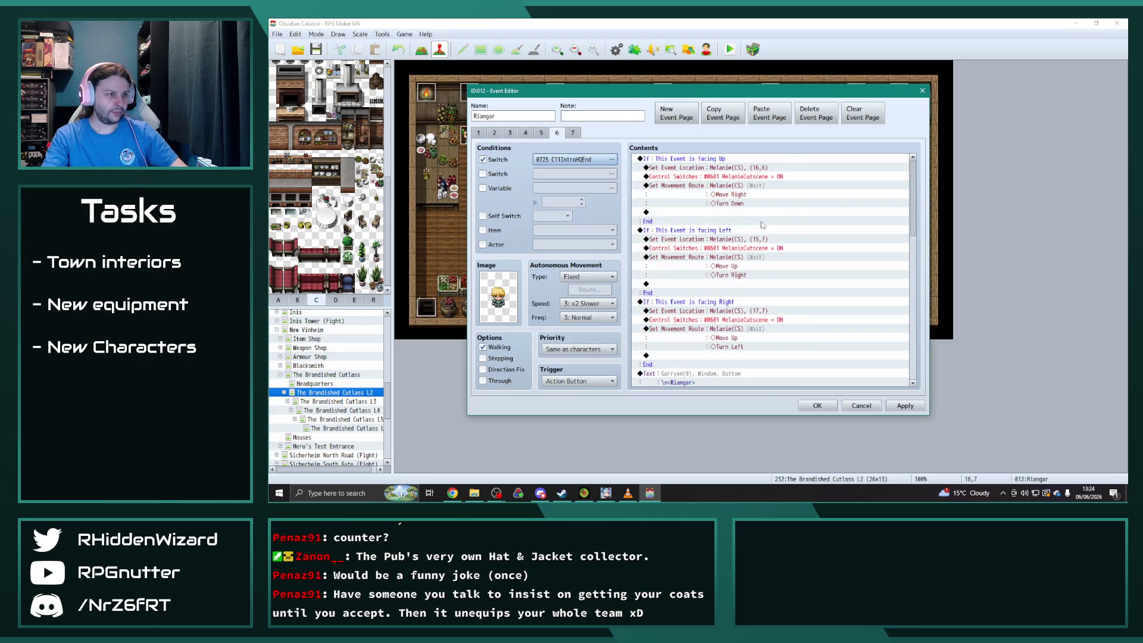
{"action": "left_click_drag", "start_coordinate": [914, 203], "coordinate": [915, 362]}
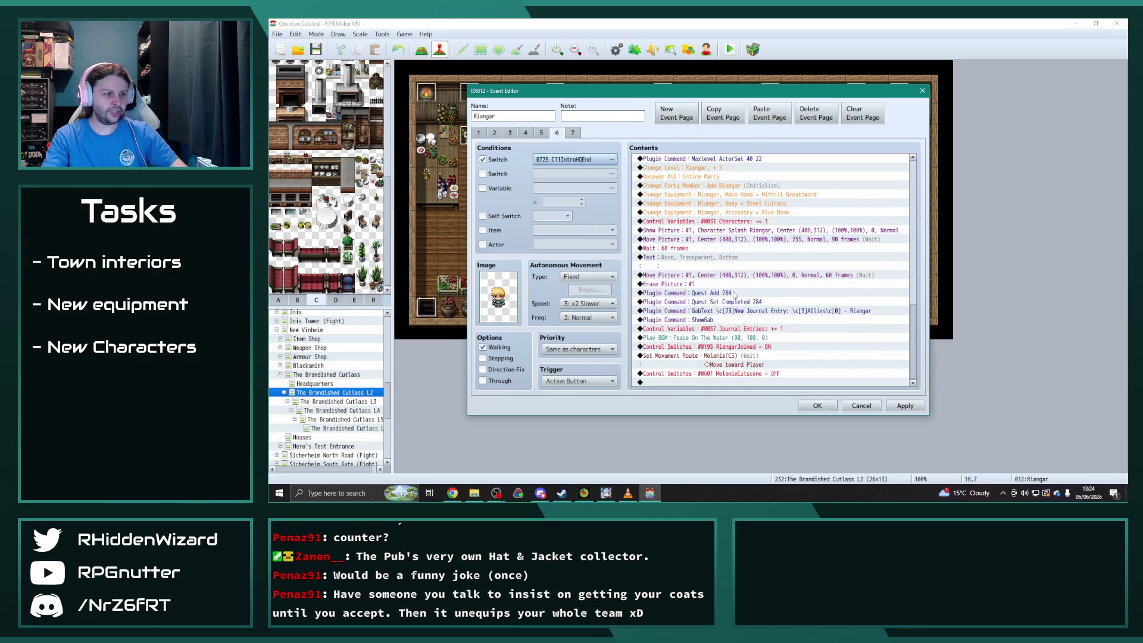
{"action": "left_click", "coordinate": [735, 294]}
{"action": "double_click", "coordinate": [735, 294]}
{"action": "left_click", "coordinate": [724, 262]}
{"action": "key", "text": "BackSpace"}
{"action": "key", "text": "BackSpace"}
{"action": "type", "text": "98"}
{"action": "key", "text": "Return"}
Change Quest Set Completed 284 to 298 and save Riangar's event.
{"action": "key", "text": "Down"}
{"action": "key", "text": "Return"}
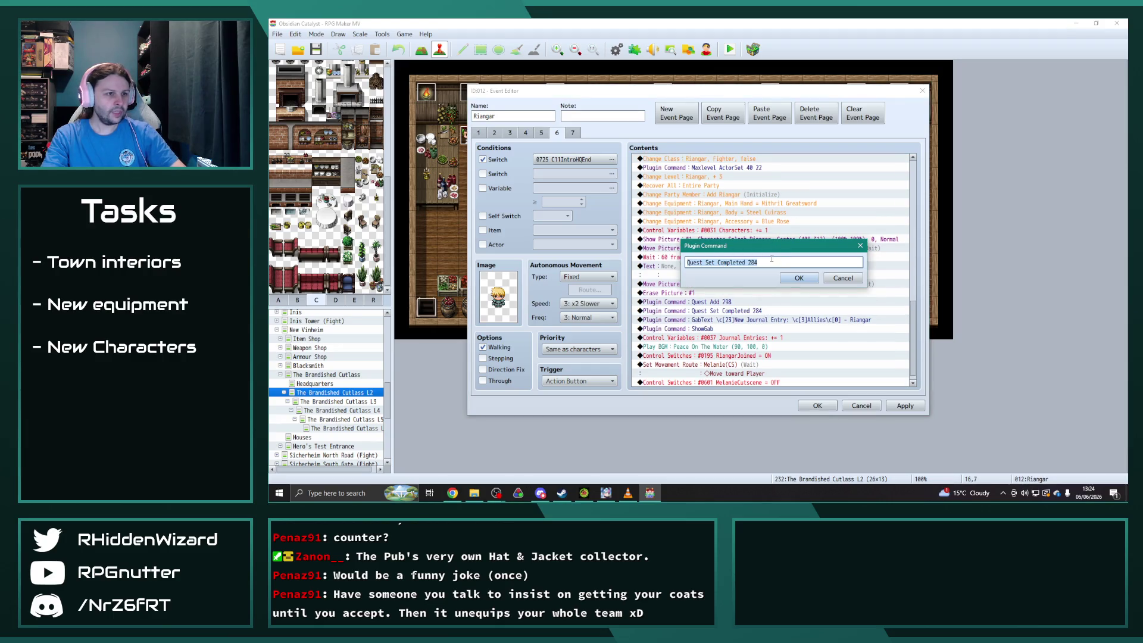
{"action": "left_click", "coordinate": [758, 263]}
{"action": "key", "text": "BackSpace"}
{"action": "key", "text": "BackSpace"}
{"action": "type", "text": "98"}
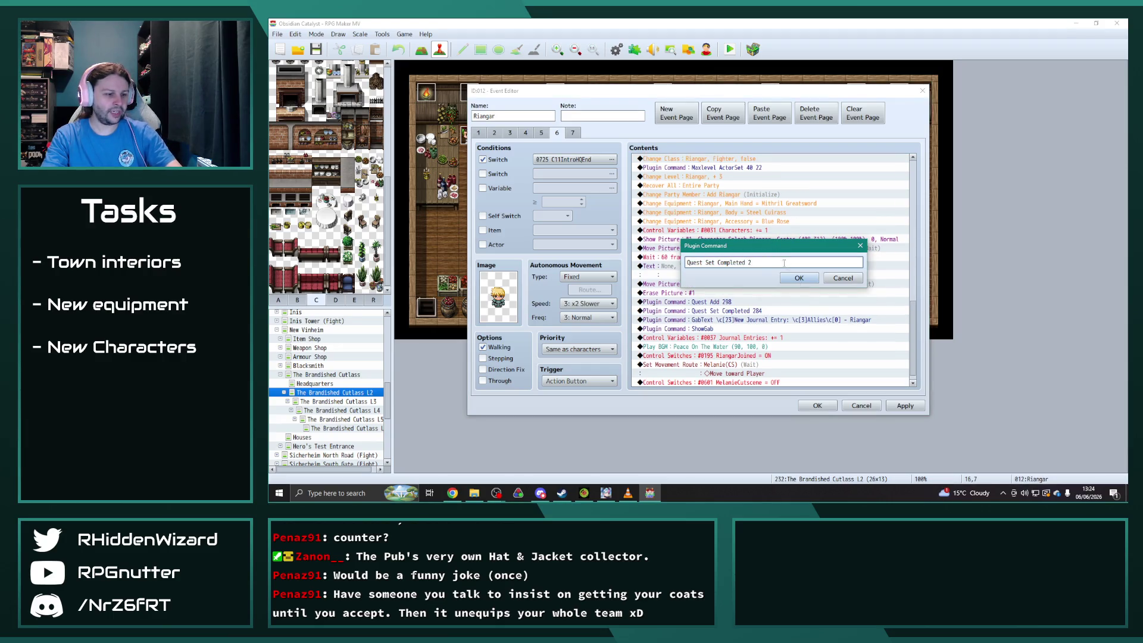
{"action": "left_click", "coordinate": [801, 282]}
{"action": "left_click", "coordinate": [906, 406]}
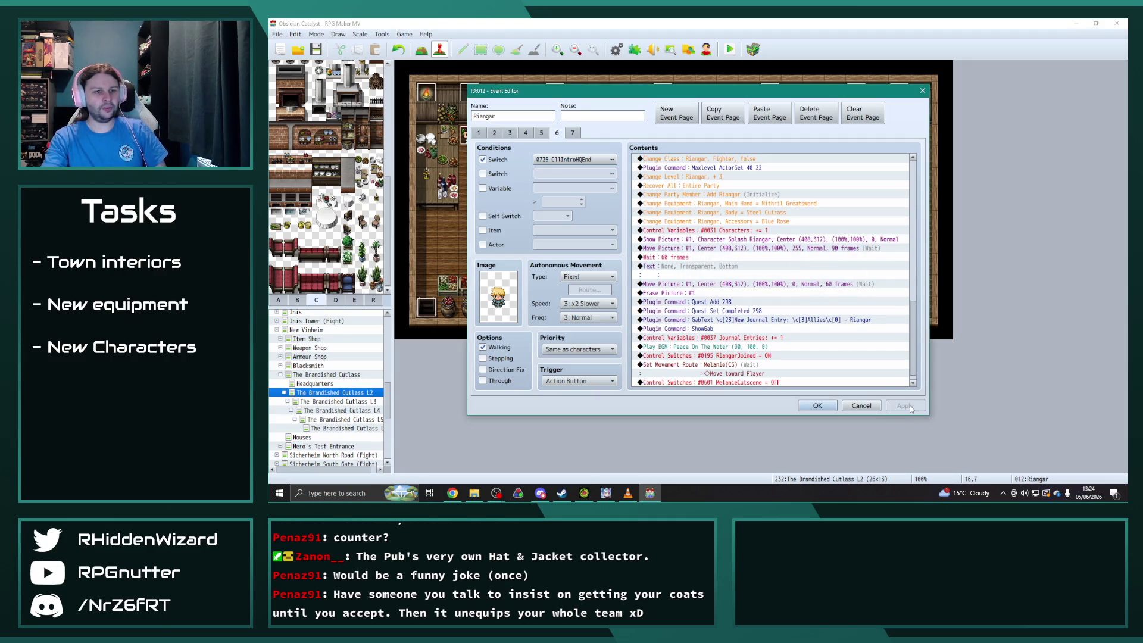
{"action": "left_click", "coordinate": [818, 406]}
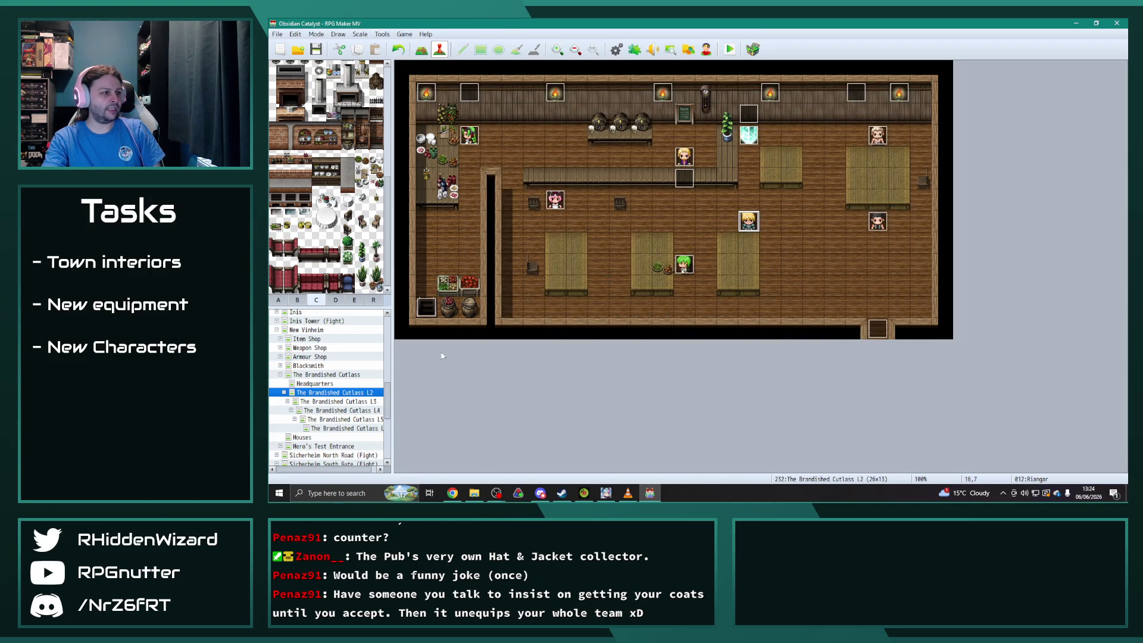
Open Riangar's event on Brandished Cutlass L3 and view its fifth page.
{"action": "left_click", "coordinate": [374, 401]}
{"action": "double_click", "coordinate": [749, 221]}
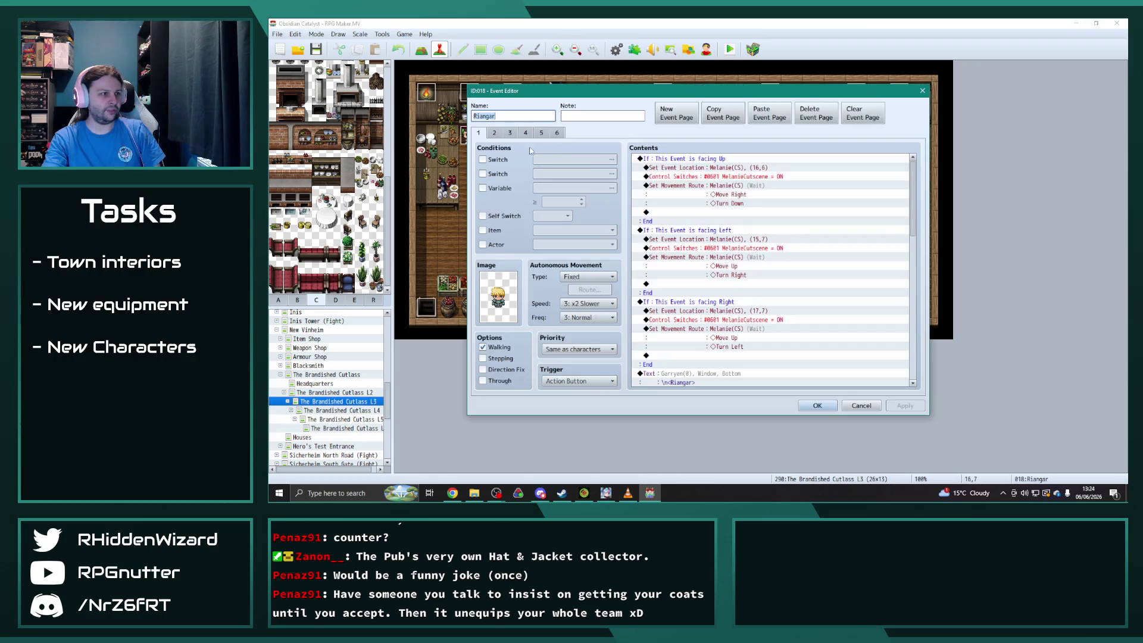
{"action": "left_click", "coordinate": [543, 133]}
{"action": "left_click", "coordinate": [558, 133]}
{"action": "left_click", "coordinate": [541, 133]}
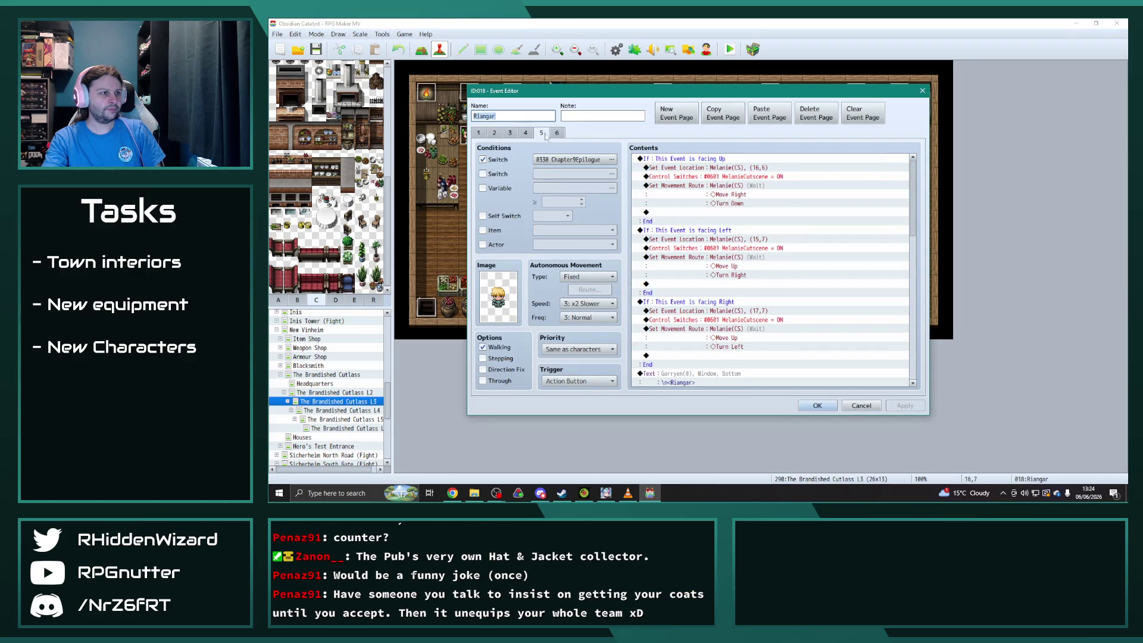
Copy page 6 from Riangar's event on L2.
{"action": "left_click", "coordinate": [817, 406]}
{"action": "left_click", "coordinate": [359, 393]}
{"action": "double_click", "coordinate": [749, 221]}
{"action": "left_click", "coordinate": [573, 132]}
{"action": "left_click", "coordinate": [557, 132]}
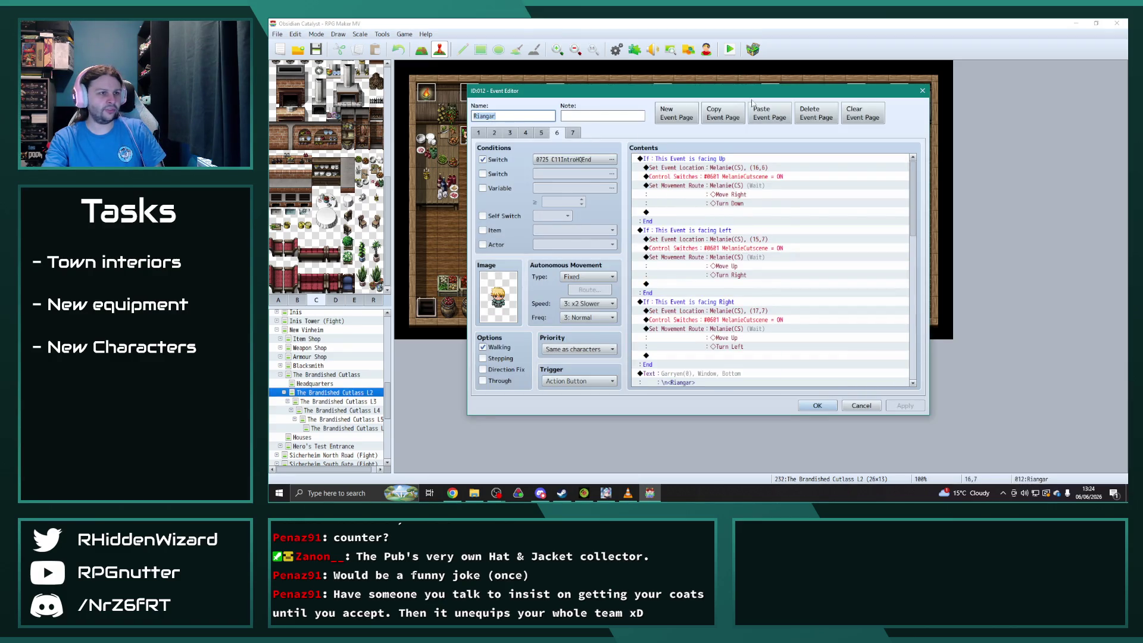
{"action": "left_click", "coordinate": [818, 405]}
Paste the copied page as page 6 of Riangar's L3 event and apply it.
{"action": "left_click", "coordinate": [365, 402]}
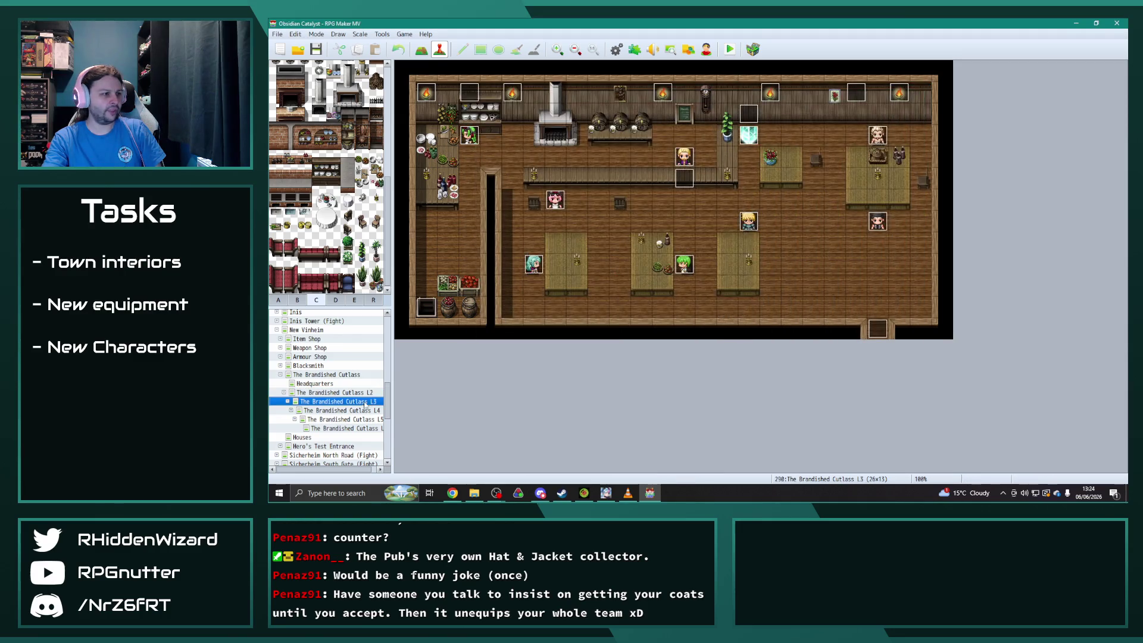
{"action": "double_click", "coordinate": [749, 221]}
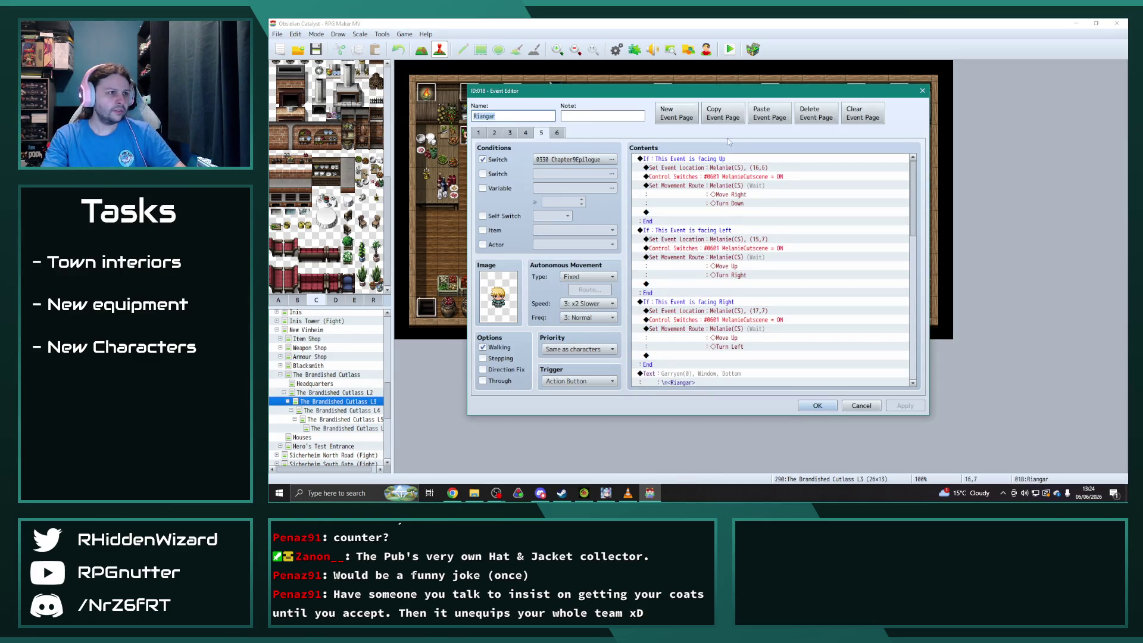
{"action": "left_click", "coordinate": [769, 113]}
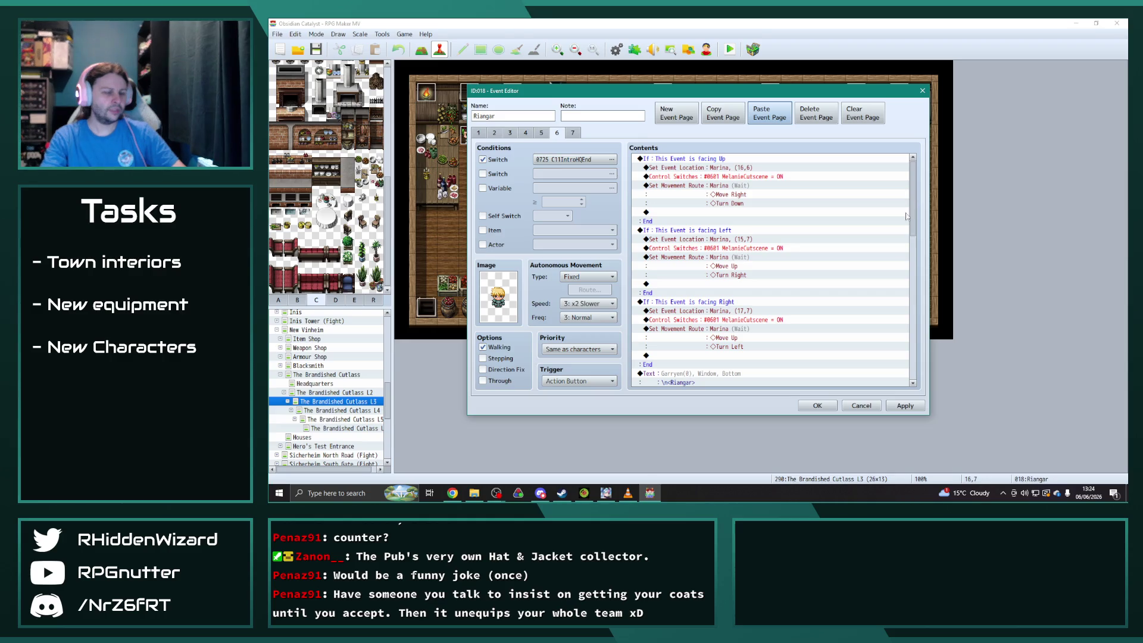
{"action": "left_click", "coordinate": [894, 406]}
{"action": "left_click", "coordinate": [824, 409]}
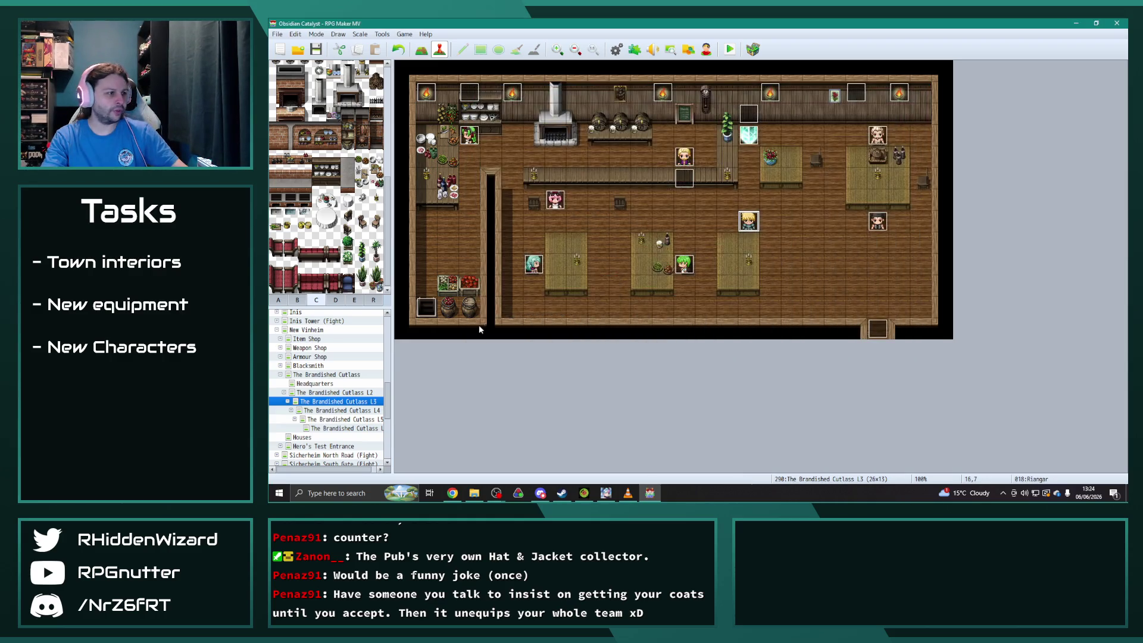
Check the seventh page of Ozzewin's event on the New Vinheim map.
{"action": "left_click", "coordinate": [314, 331]}
{"action": "double_click", "coordinate": [511, 110]}
{"action": "left_click", "coordinate": [571, 133]}
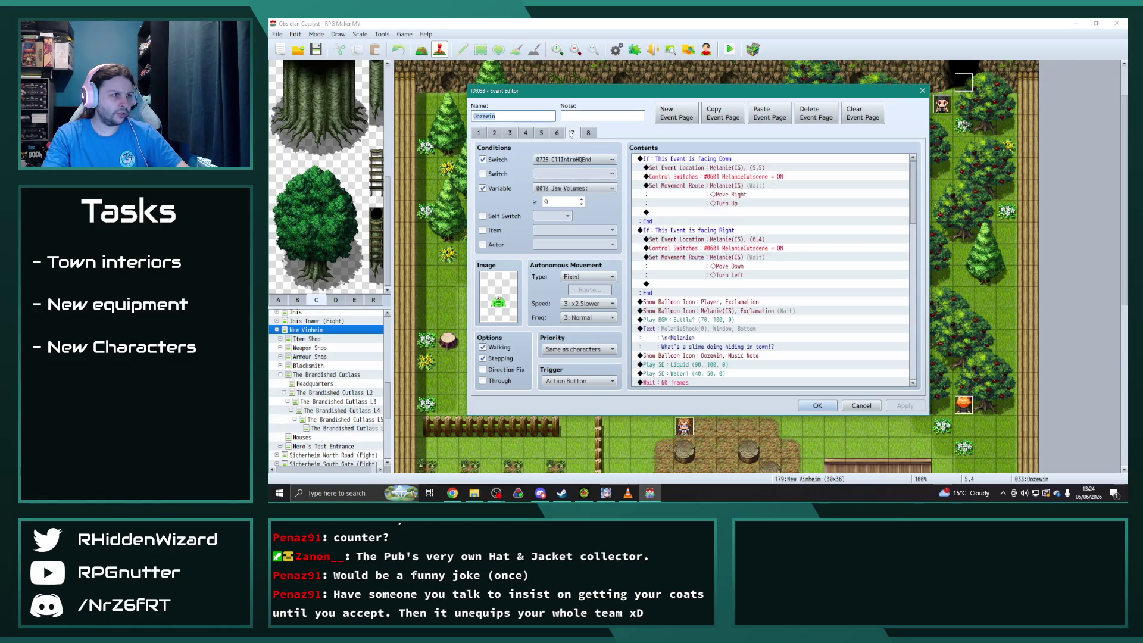
{"action": "left_click", "coordinate": [817, 406]}
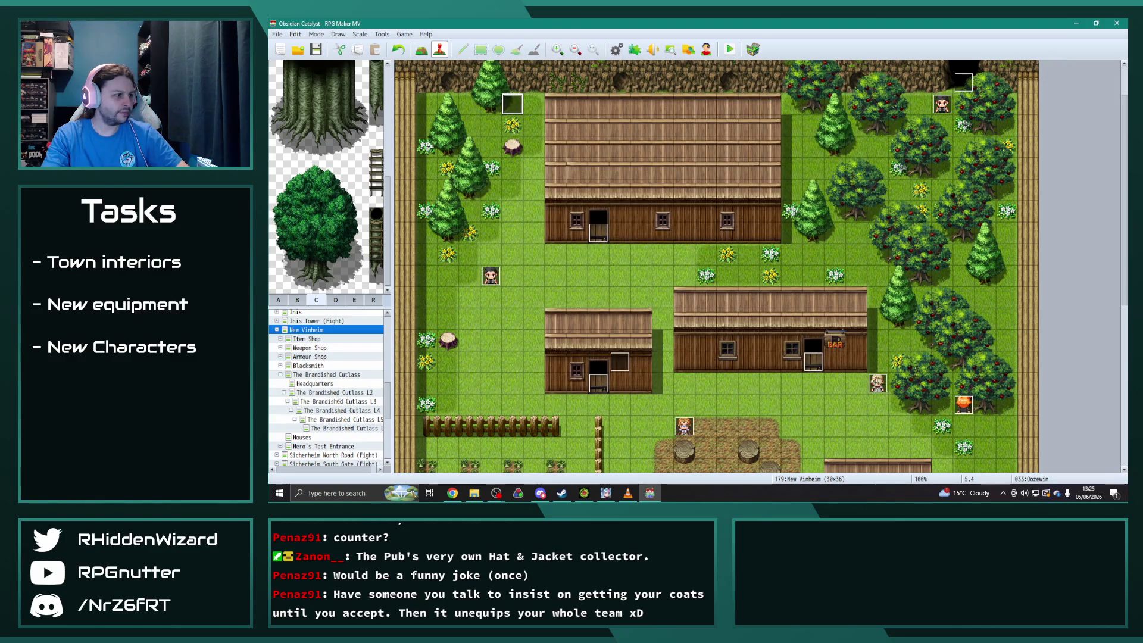
Compare L2 Riangar's page 6, then reopen L3 Riangar's new page 6.
{"action": "left_click", "coordinate": [334, 393]}
{"action": "double_click", "coordinate": [749, 222]}
{"action": "left_click", "coordinate": [560, 133]}
{"action": "left_click", "coordinate": [801, 403]}
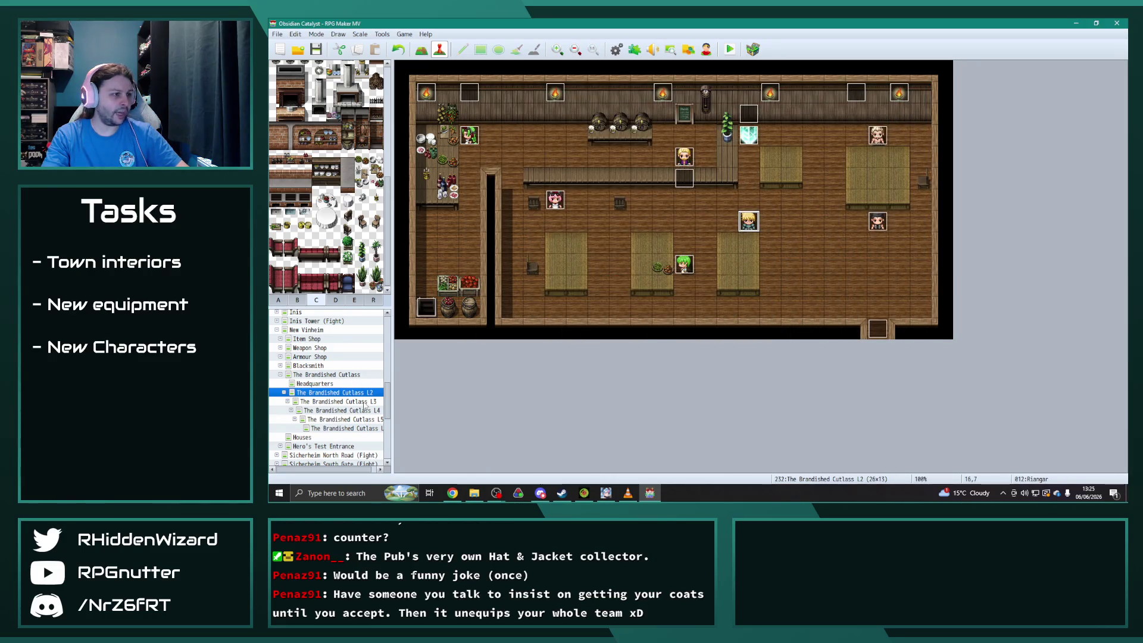
{"action": "key", "text": "Down"}
{"action": "double_click", "coordinate": [748, 220]}
{"action": "left_click", "coordinate": [556, 133]}
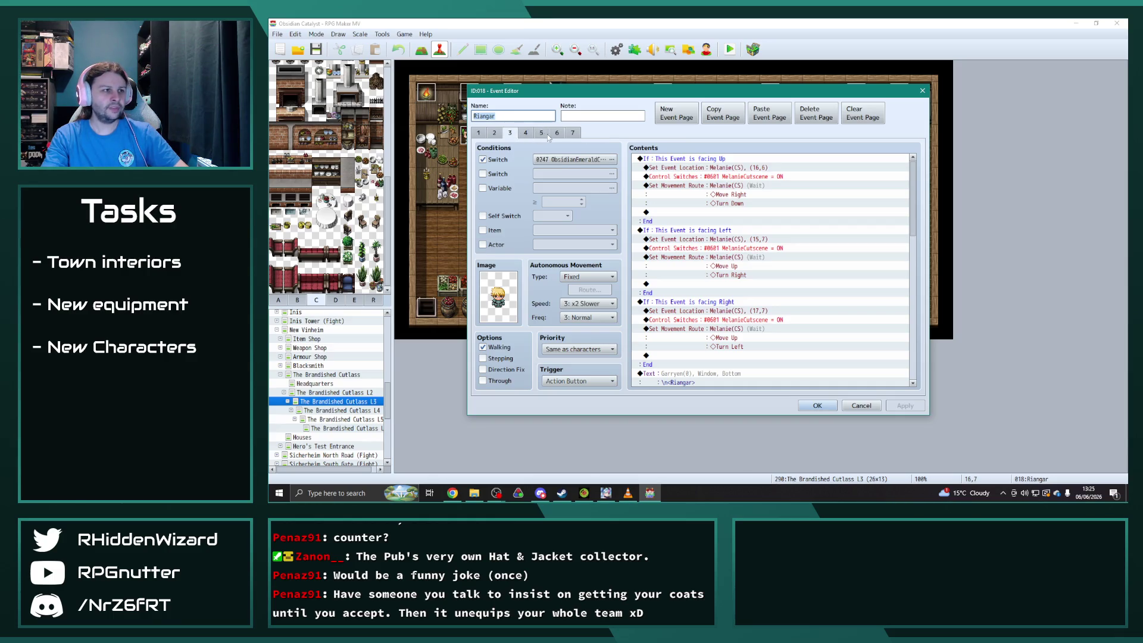
Point the first Set Event Location and Set Movement Route commands at Melanie(CS).
{"action": "double_click", "coordinate": [773, 167]}
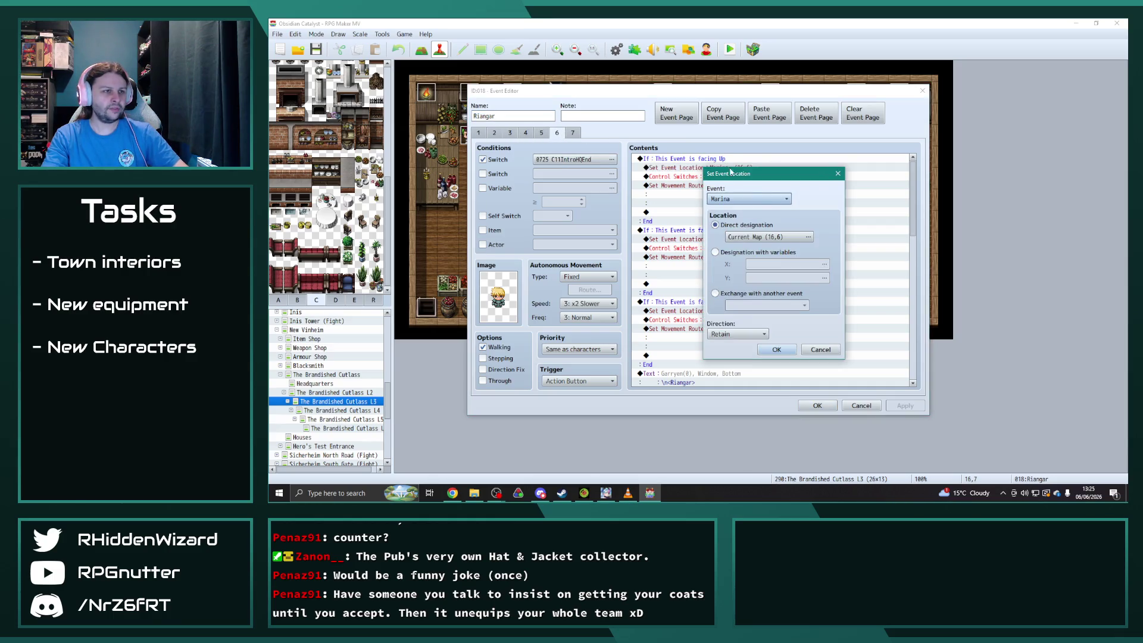
{"action": "left_click", "coordinate": [749, 200]}
{"action": "left_click", "coordinate": [741, 364]}
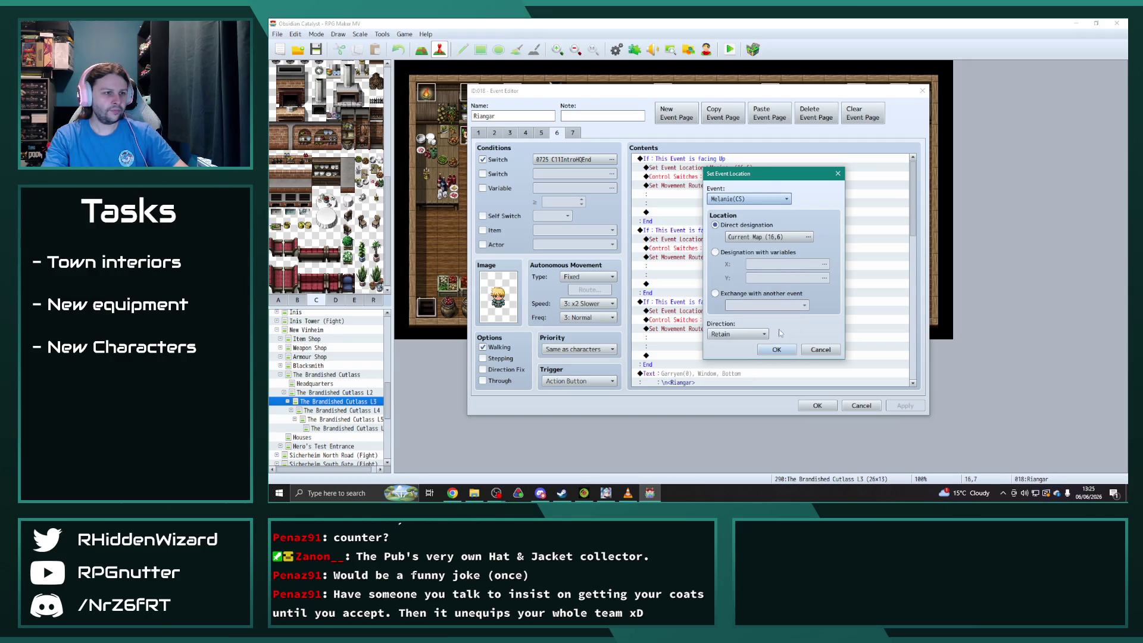
{"action": "left_click", "coordinate": [777, 349]}
{"action": "double_click", "coordinate": [737, 186]}
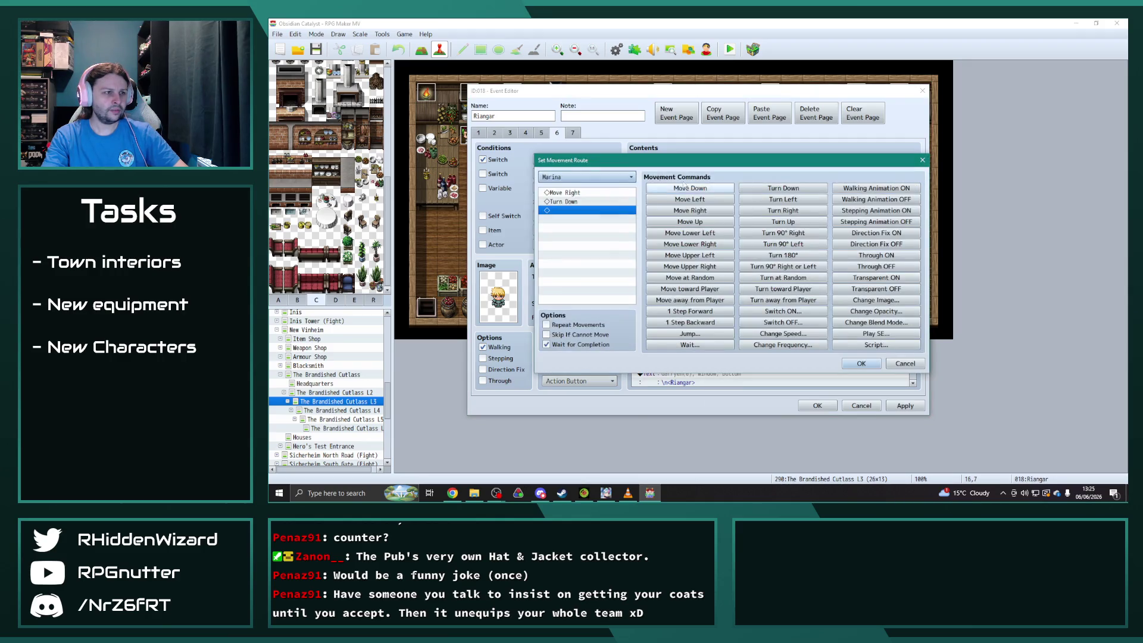
{"action": "left_click", "coordinate": [610, 176]}
{"action": "left_click", "coordinate": [557, 353]}
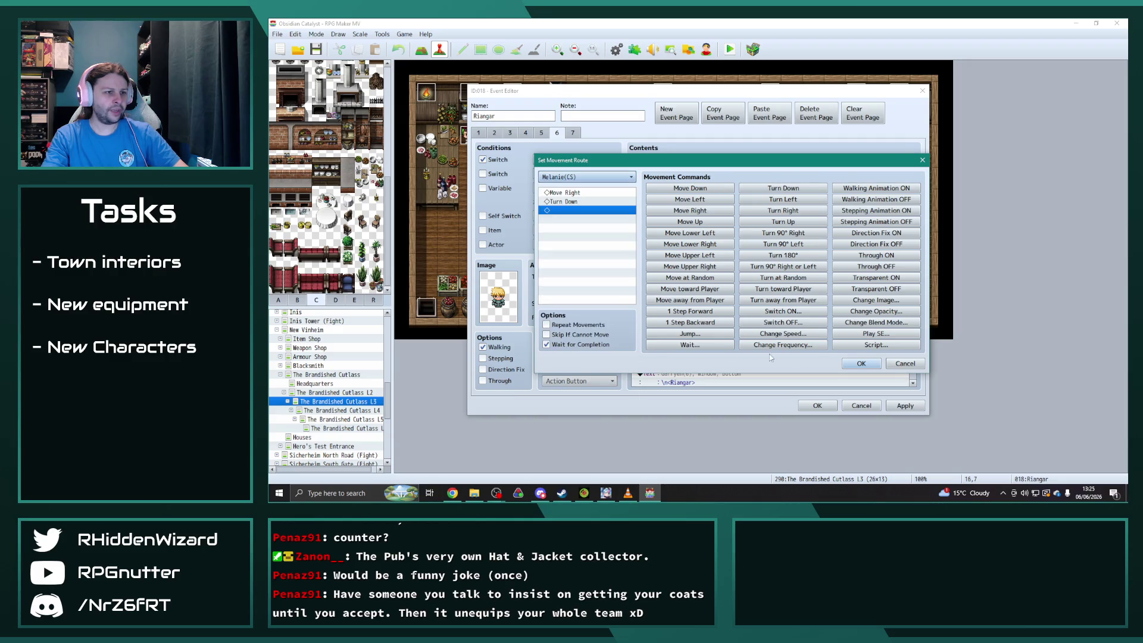
{"action": "left_click", "coordinate": [861, 363]}
Point the second Set Event Location and Set Movement Route commands at Melanie(CS).
{"action": "double_click", "coordinate": [727, 240]}
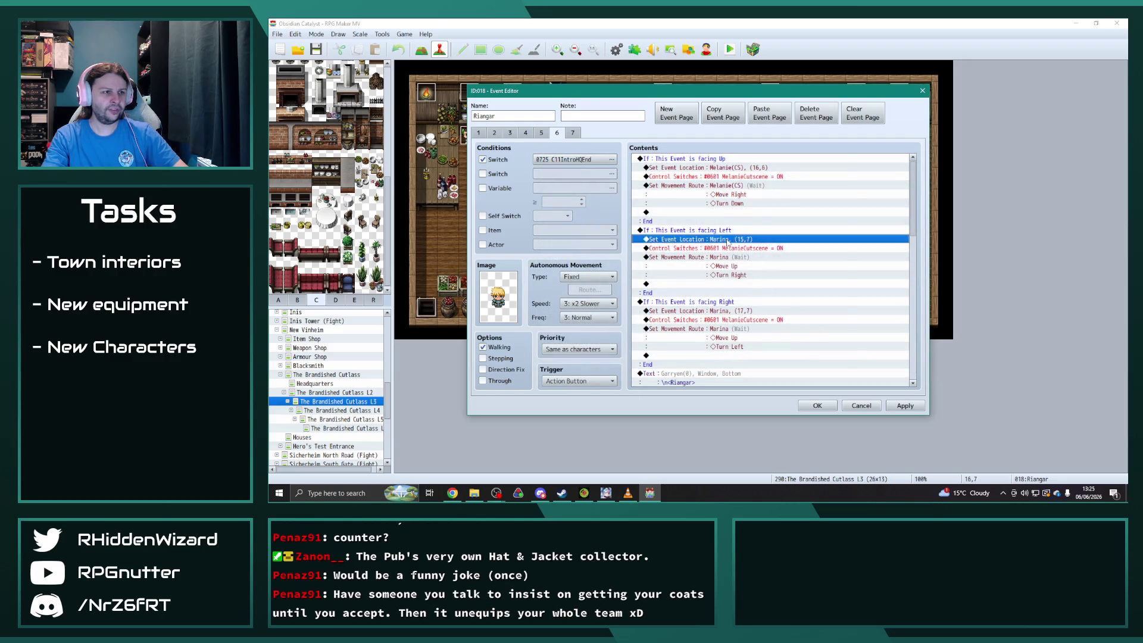
{"action": "left_click", "coordinate": [763, 197]}
{"action": "left_click", "coordinate": [746, 365]}
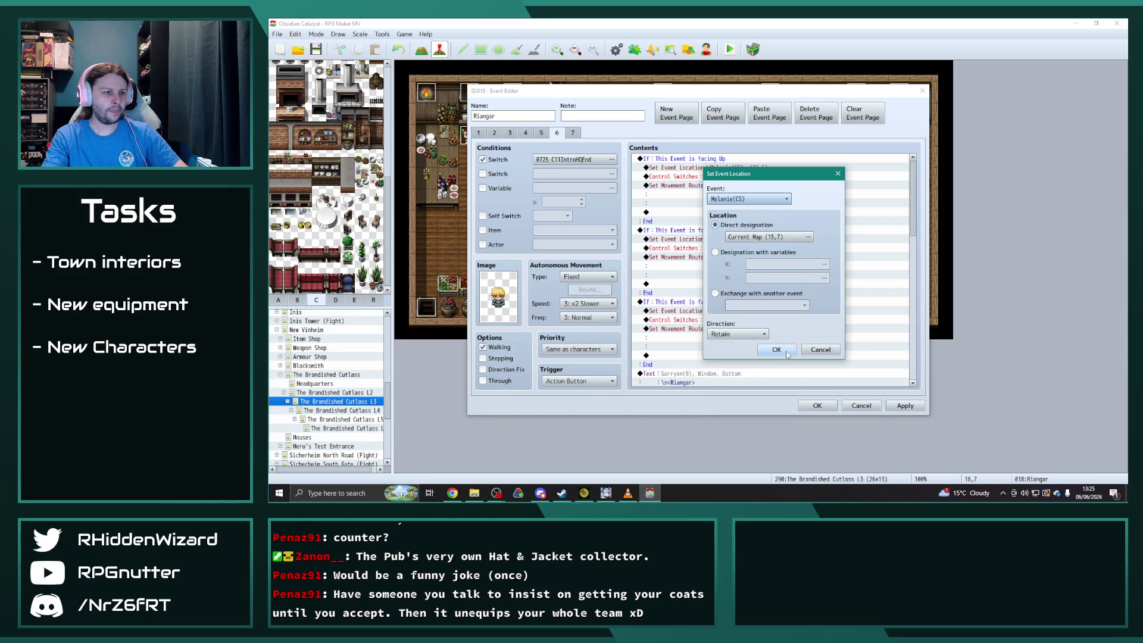
{"action": "left_click", "coordinate": [774, 349]}
{"action": "double_click", "coordinate": [728, 257]}
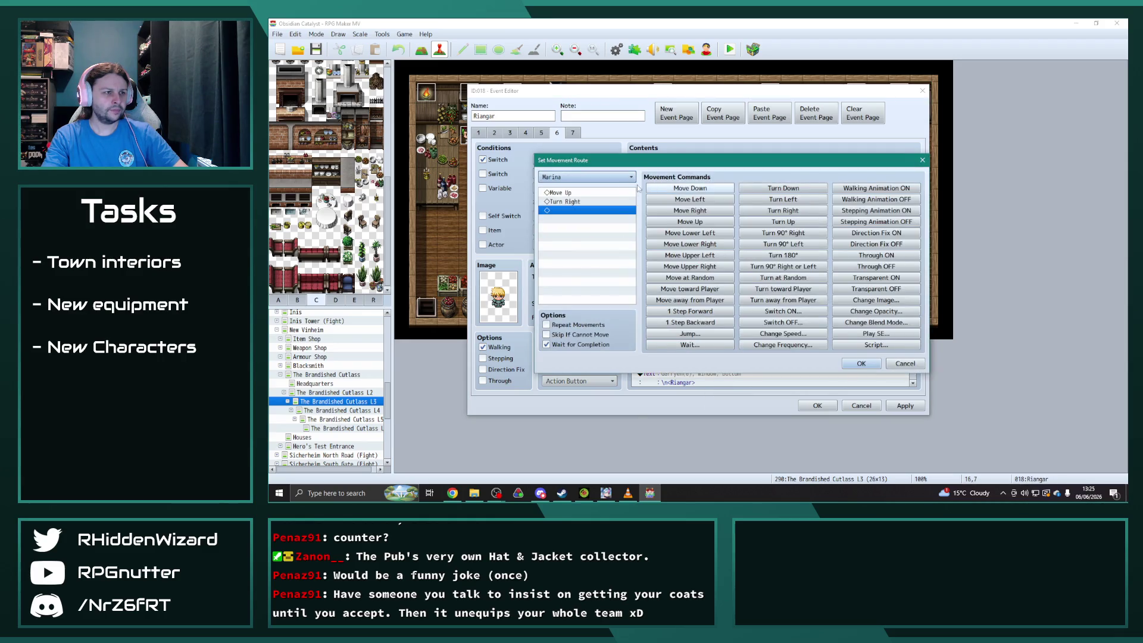
{"action": "left_click", "coordinate": [586, 177]}
{"action": "left_click", "coordinate": [588, 353]}
{"action": "left_click", "coordinate": [861, 364]}
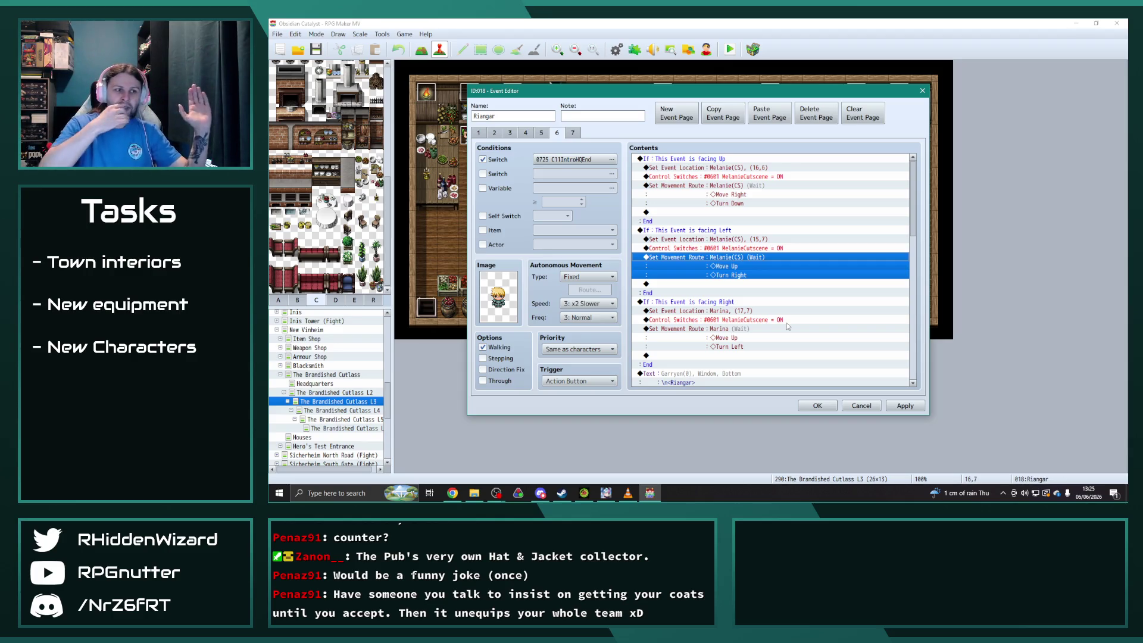
Point the third Set Event Location and Set Movement Route commands at Melanie(CS).
{"action": "scroll", "coordinate": [788, 326], "scroll_direction": "down", "scroll_amount": 3}
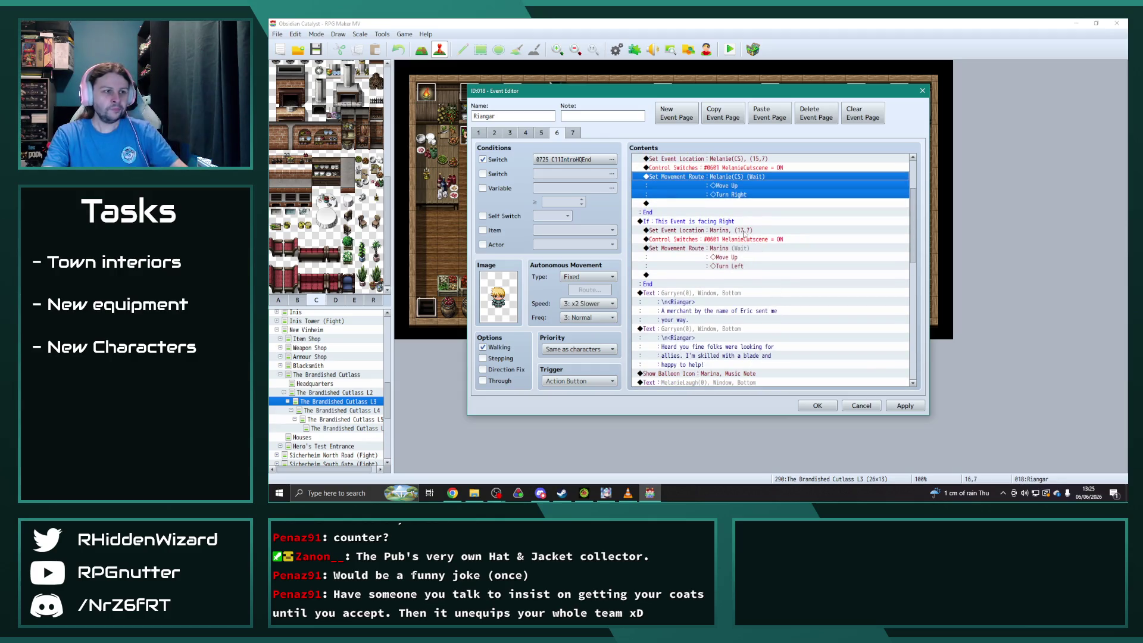
{"action": "double_click", "coordinate": [768, 231]}
{"action": "left_click", "coordinate": [760, 201]}
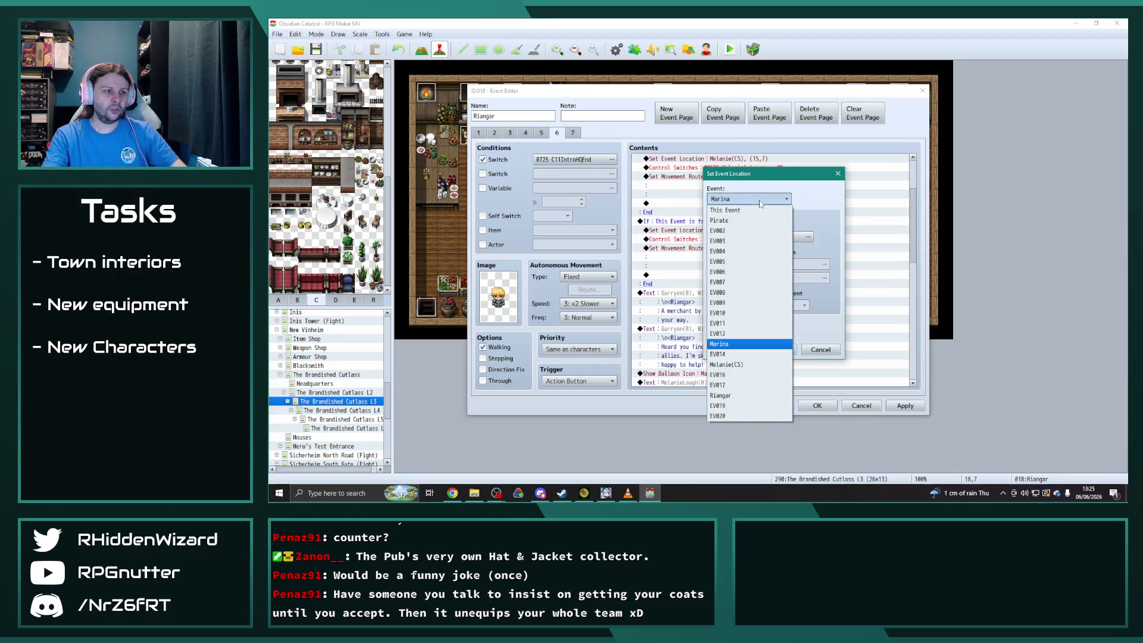
{"action": "left_click", "coordinate": [742, 365]}
{"action": "left_click", "coordinate": [776, 349]}
{"action": "double_click", "coordinate": [765, 260]}
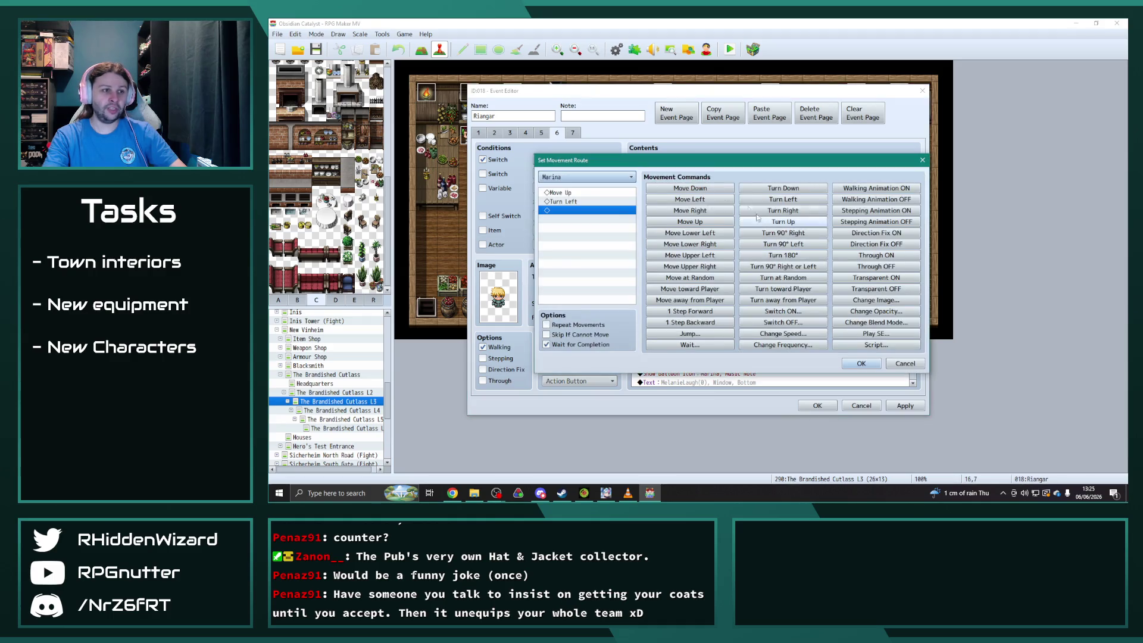
{"action": "left_click", "coordinate": [598, 177]}
{"action": "left_click", "coordinate": [595, 353]}
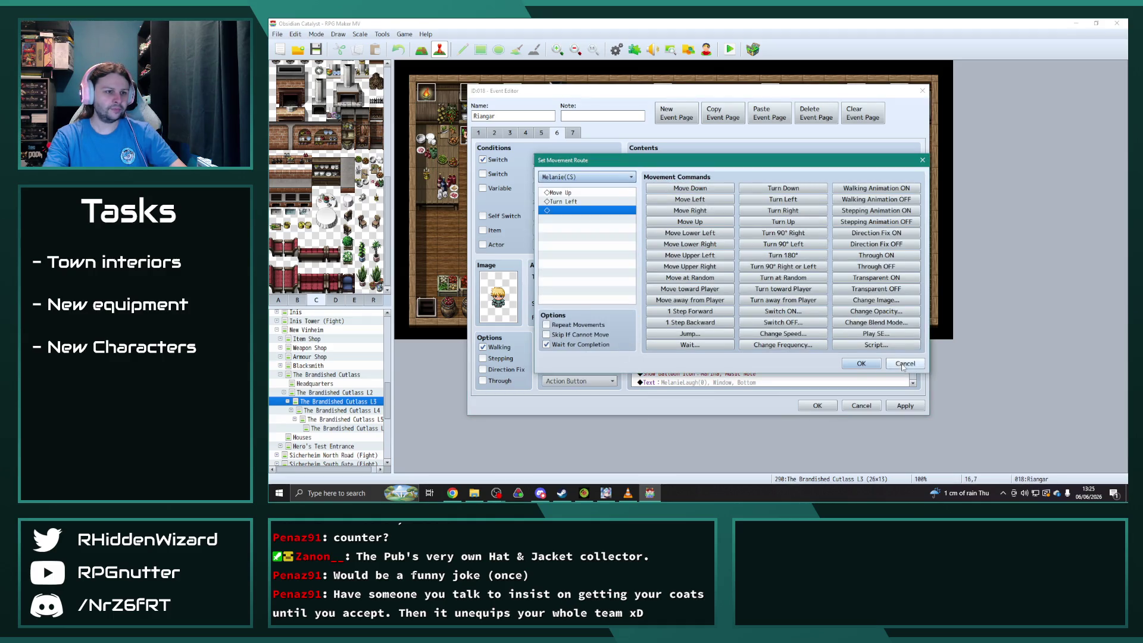
{"action": "left_click", "coordinate": [862, 363]}
Show the balloon icon over Melanie(CS) instead of Marina.
{"action": "scroll", "coordinate": [804, 321], "scroll_direction": "down", "scroll_amount": 4}
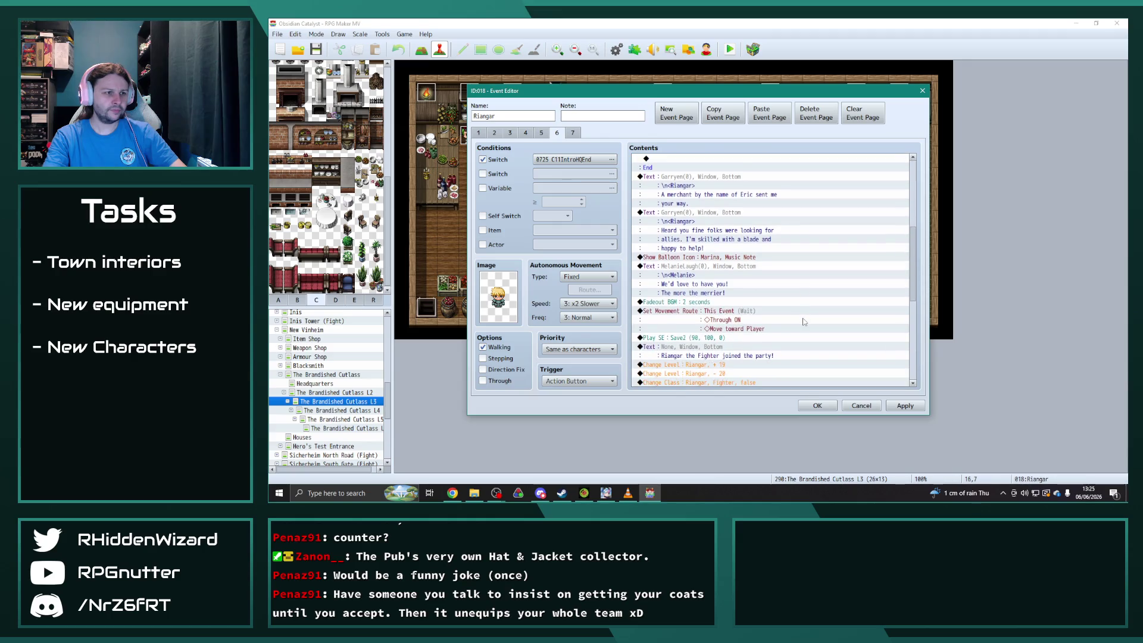
{"action": "scroll", "coordinate": [774, 338], "scroll_direction": "up", "scroll_amount": 4}
{"action": "mouse_move", "coordinate": [916, 258]}
{"action": "left_mouse_down"}
{"action": "mouse_move", "coordinate": [916, 213]}
{"action": "mouse_move", "coordinate": [922, 338]}
{"action": "mouse_move", "coordinate": [921, 301]}
{"action": "left_mouse_up"}
{"action": "double_click", "coordinate": [723, 204]}
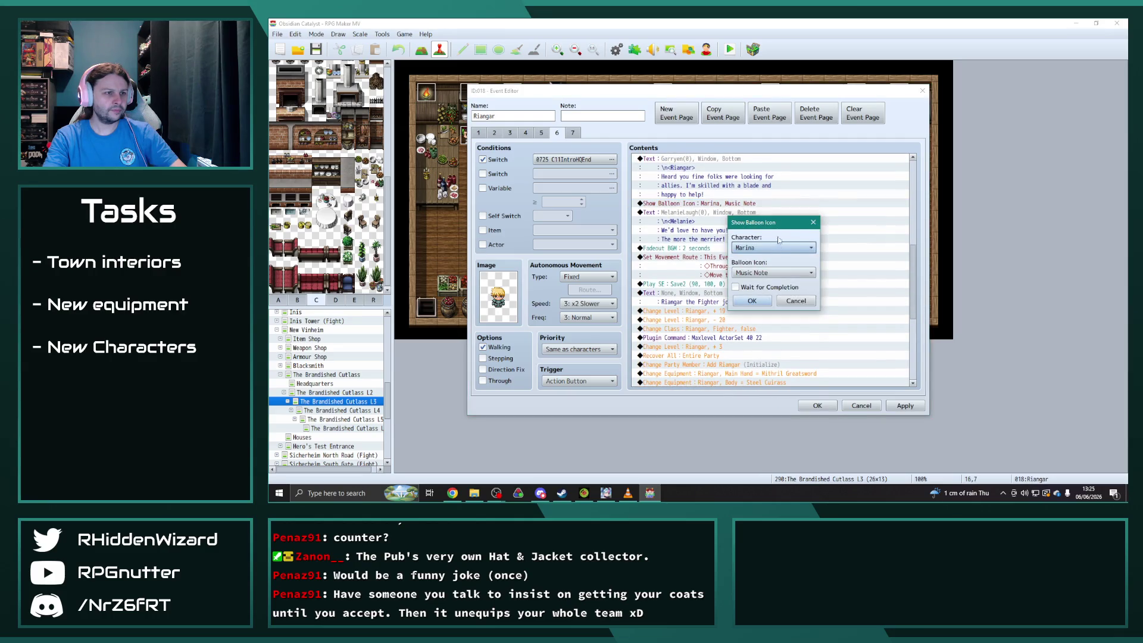
{"action": "left_click", "coordinate": [774, 248]}
{"action": "left_click", "coordinate": [774, 420]}
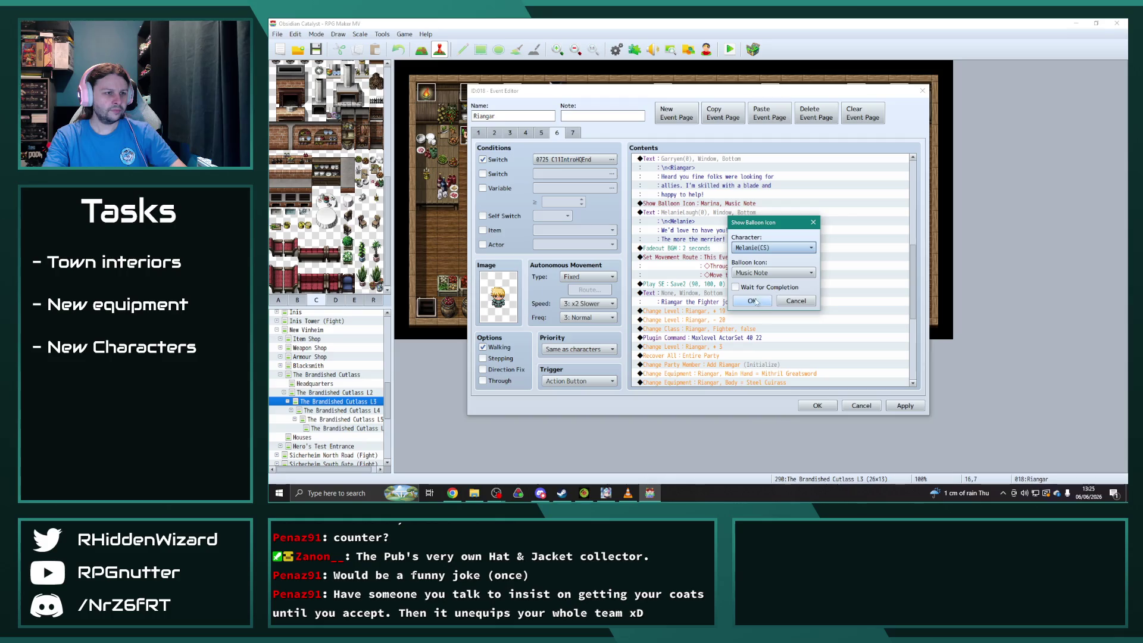
{"action": "left_click", "coordinate": [752, 301]}
Retarget the final movement route to Melanie(CS) and save Riangar's event.
{"action": "scroll", "coordinate": [804, 324], "scroll_direction": "down", "scroll_amount": 7}
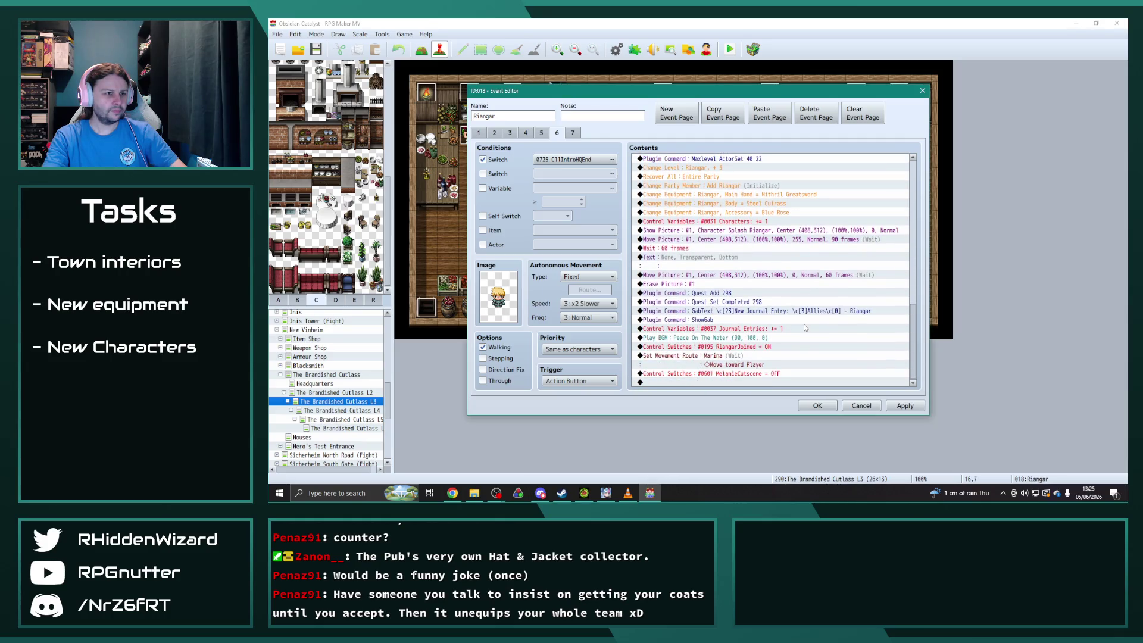
{"action": "double_click", "coordinate": [719, 356]}
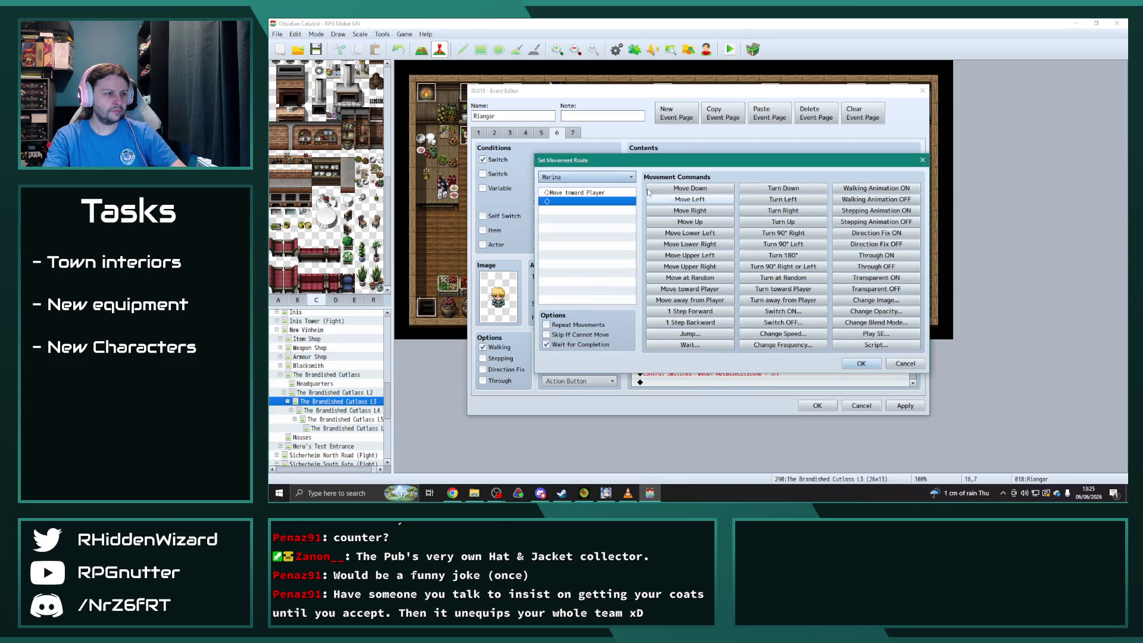
{"action": "left_click", "coordinate": [586, 177]}
{"action": "left_click", "coordinate": [586, 356]}
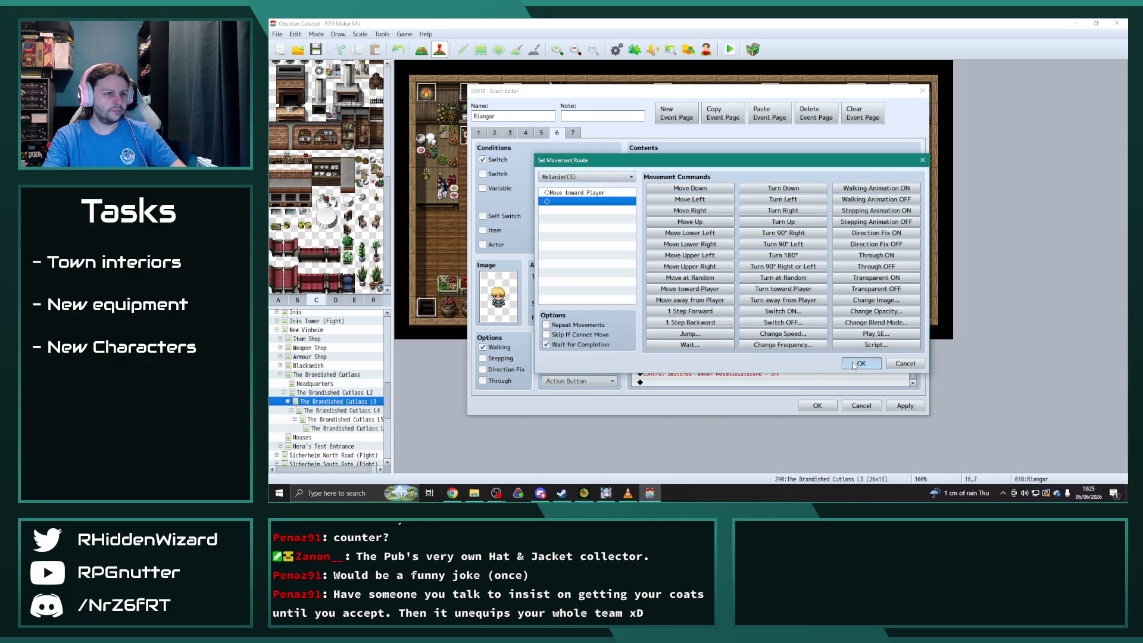
{"action": "left_click", "coordinate": [854, 365]}
{"action": "scroll", "coordinate": [832, 367], "scroll_direction": "down", "scroll_amount": 1}
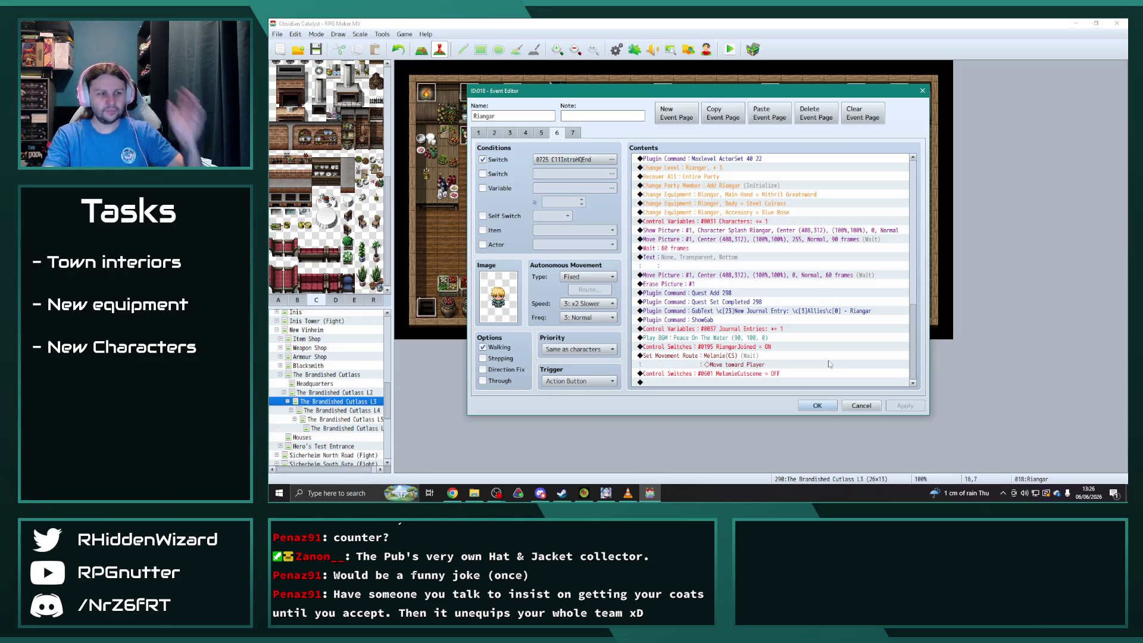
{"action": "left_click", "coordinate": [825, 408]}
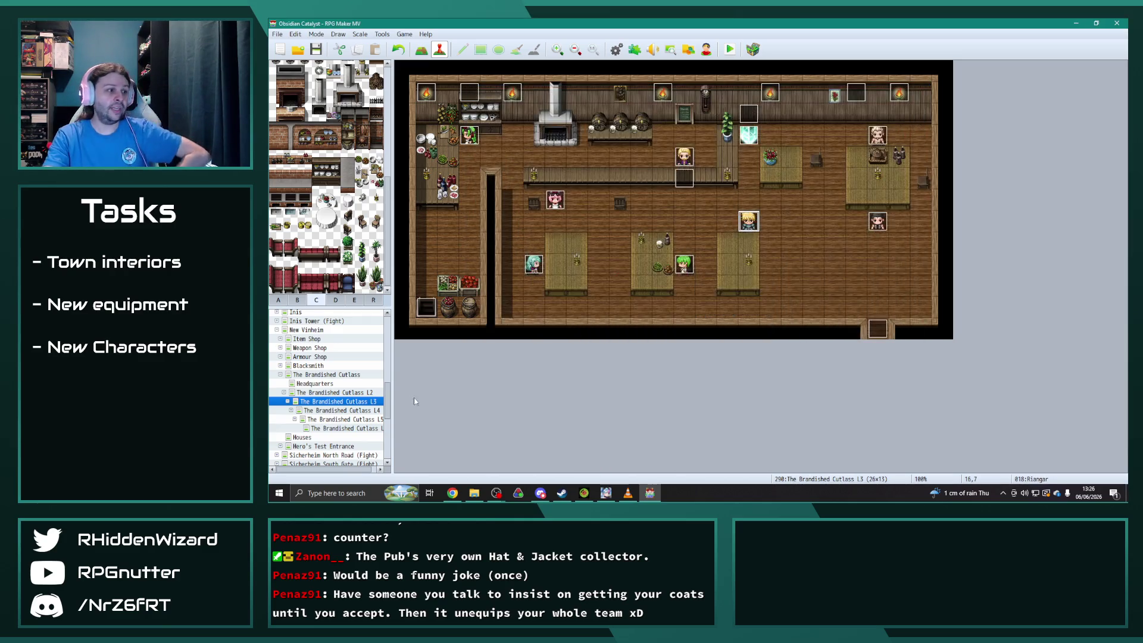
On L4, copy Riangar's last page into a new page requiring switch C11IntroHQEnd.
{"action": "left_click", "coordinate": [371, 411]}
{"action": "double_click", "coordinate": [749, 222]}
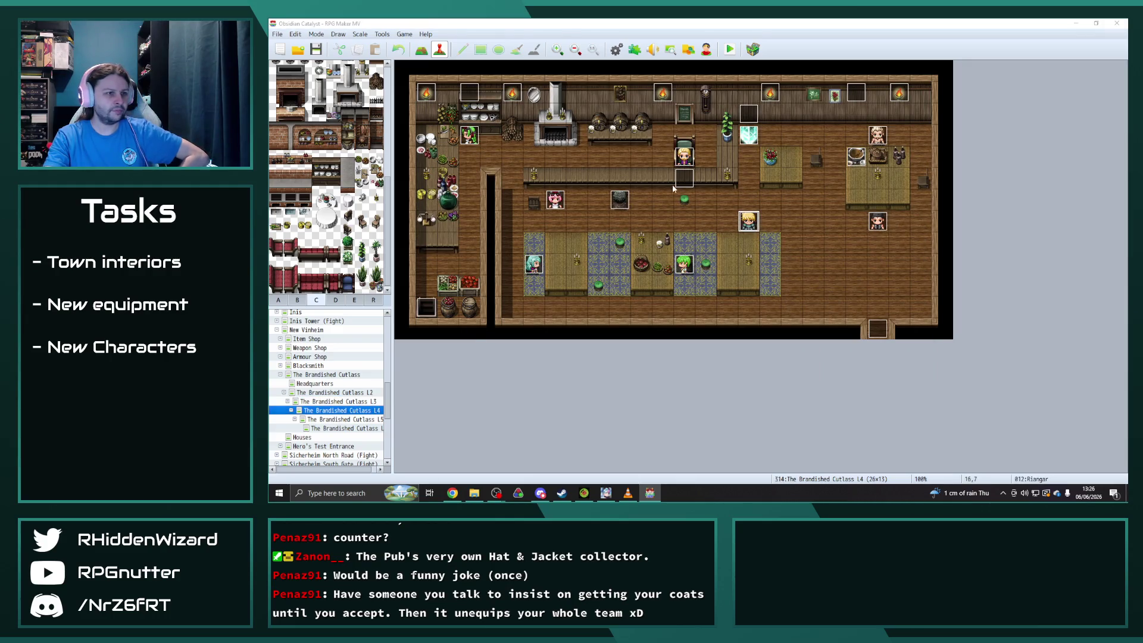
{"action": "left_click", "coordinate": [719, 116]}
{"action": "left_click", "coordinate": [770, 113]}
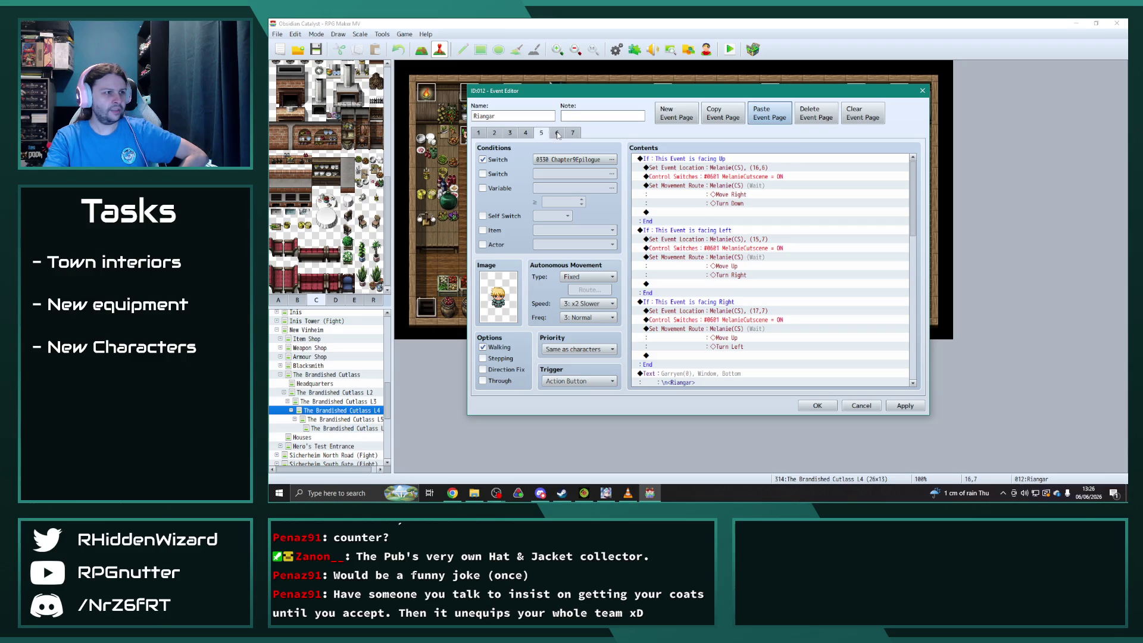
{"action": "left_click", "coordinate": [611, 159]}
{"action": "left_click", "coordinate": [680, 363]}
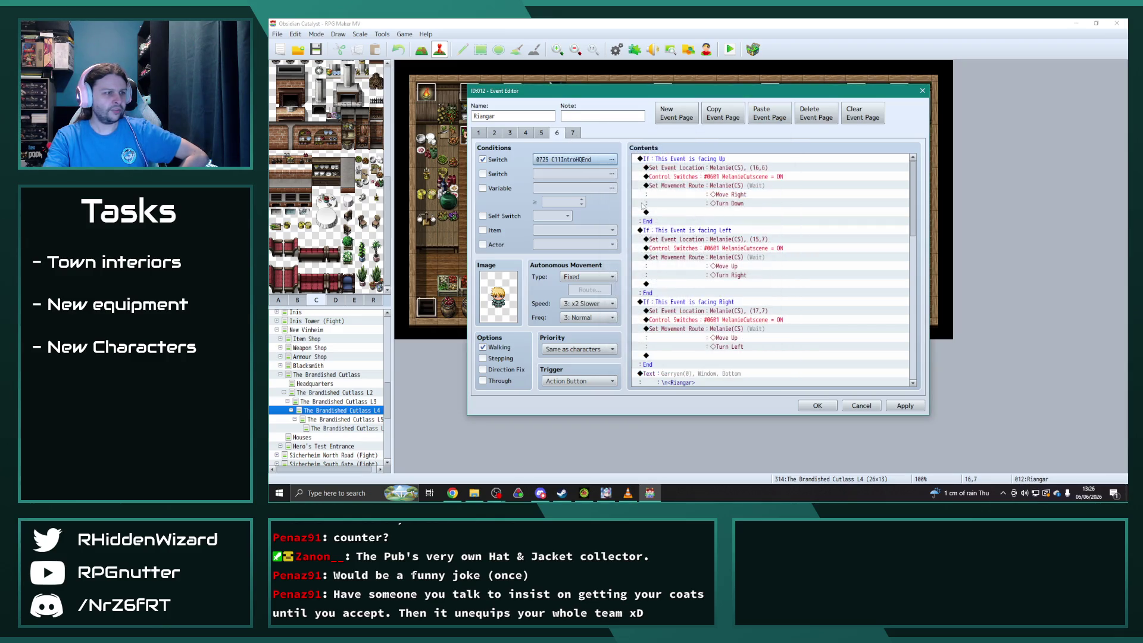
Change the Quest Add and Quest Set Completed commands from 284 to 298.
{"action": "scroll", "coordinate": [915, 201], "scroll_direction": "down", "scroll_amount": 10}
{"action": "double_click", "coordinate": [756, 294]}
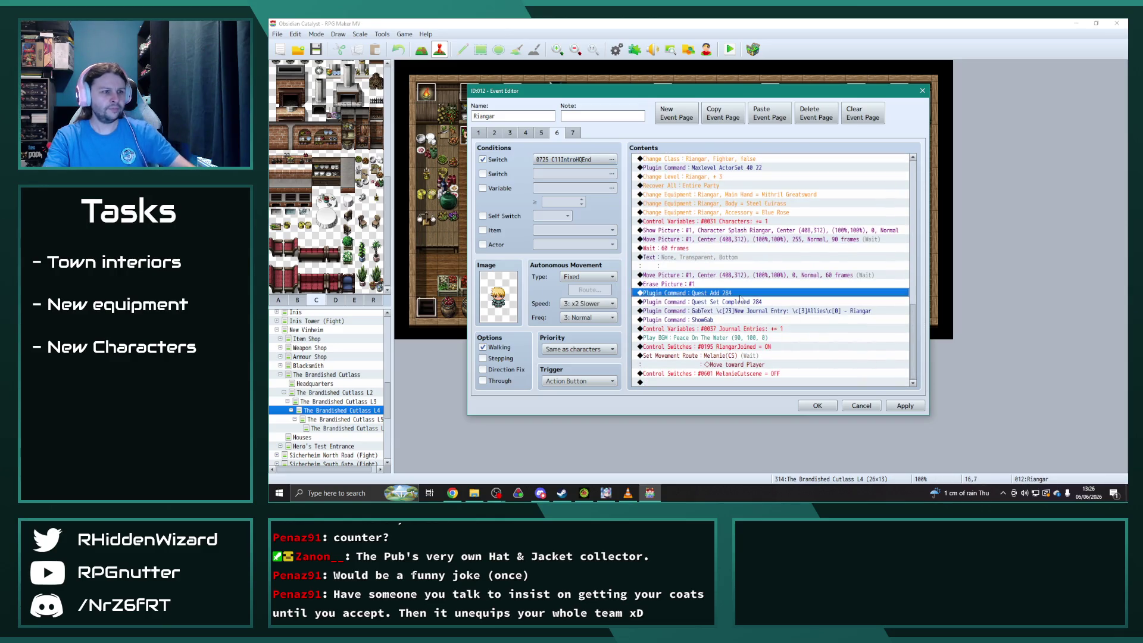
{"action": "left_click", "coordinate": [719, 263]}
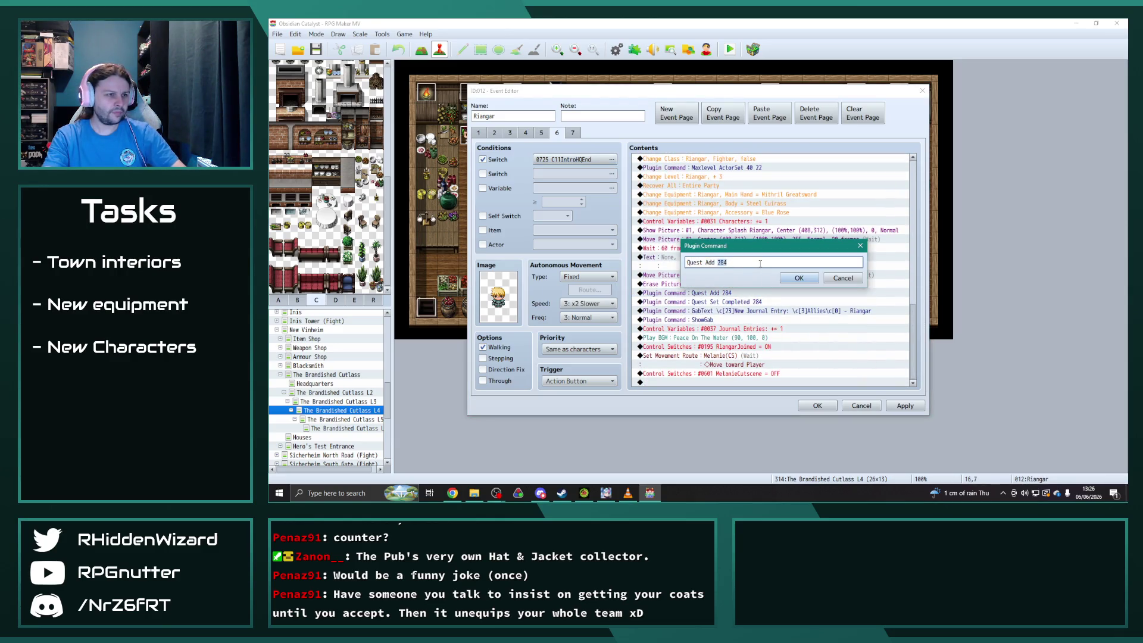
{"action": "type", "text": "98"}
{"action": "left_click", "coordinate": [799, 278]}
{"action": "double_click", "coordinate": [805, 303]}
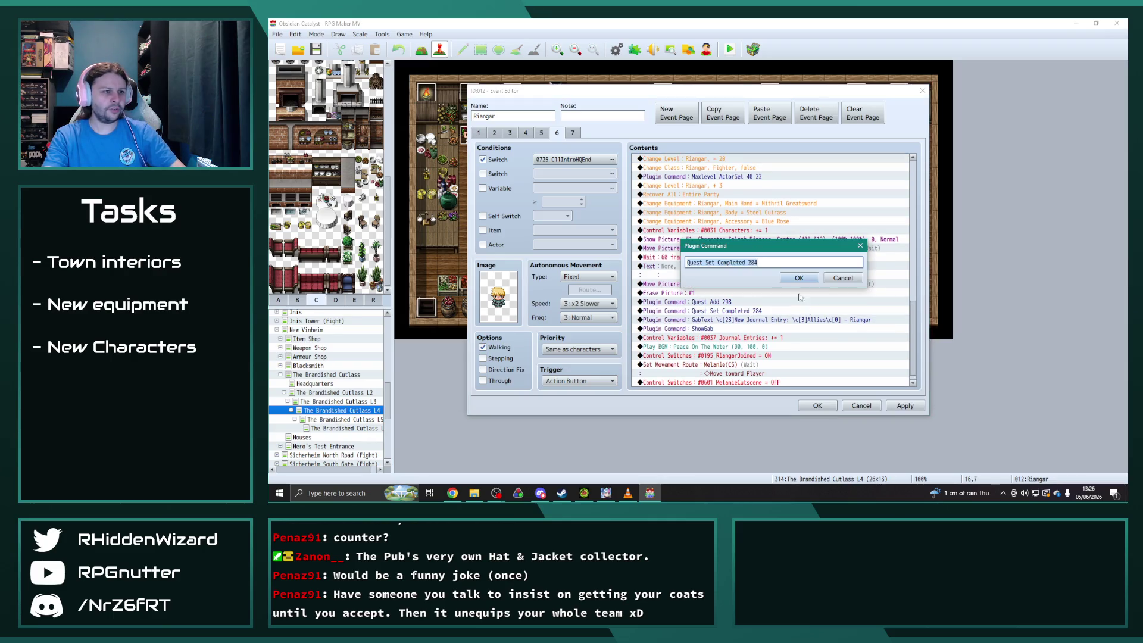
{"action": "left_click", "coordinate": [752, 262]}
{"action": "type", "text": "98"}
{"action": "left_click", "coordinate": [793, 278]}
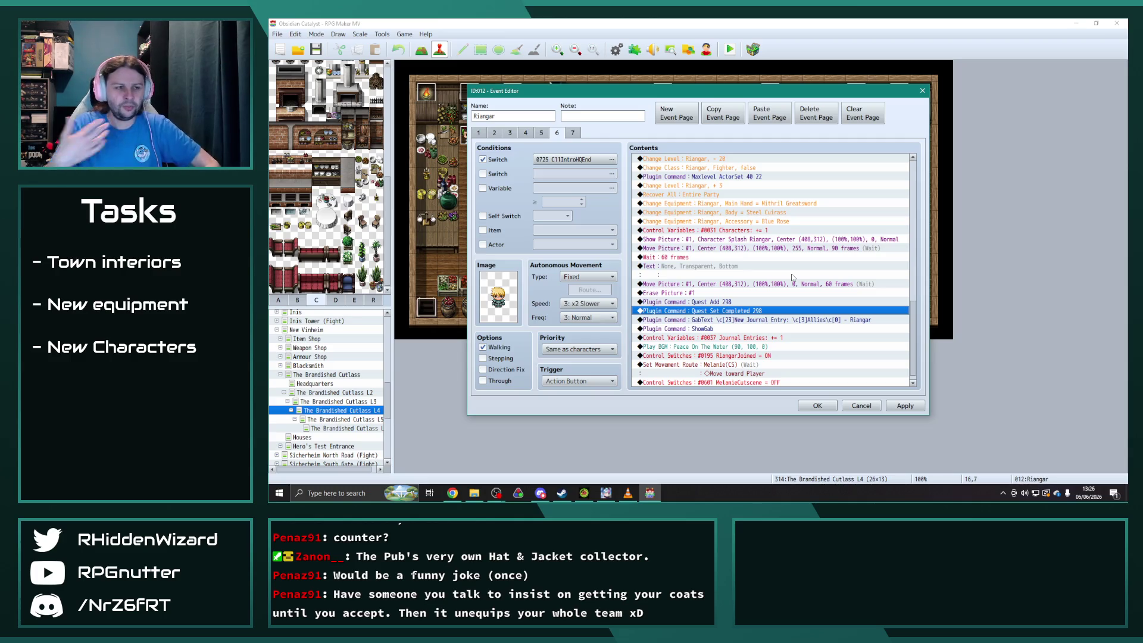
Save Riangar's L4 event and open Riangar's event on L5.
{"action": "scroll", "coordinate": [830, 328], "scroll_direction": "down", "scroll_amount": 1}
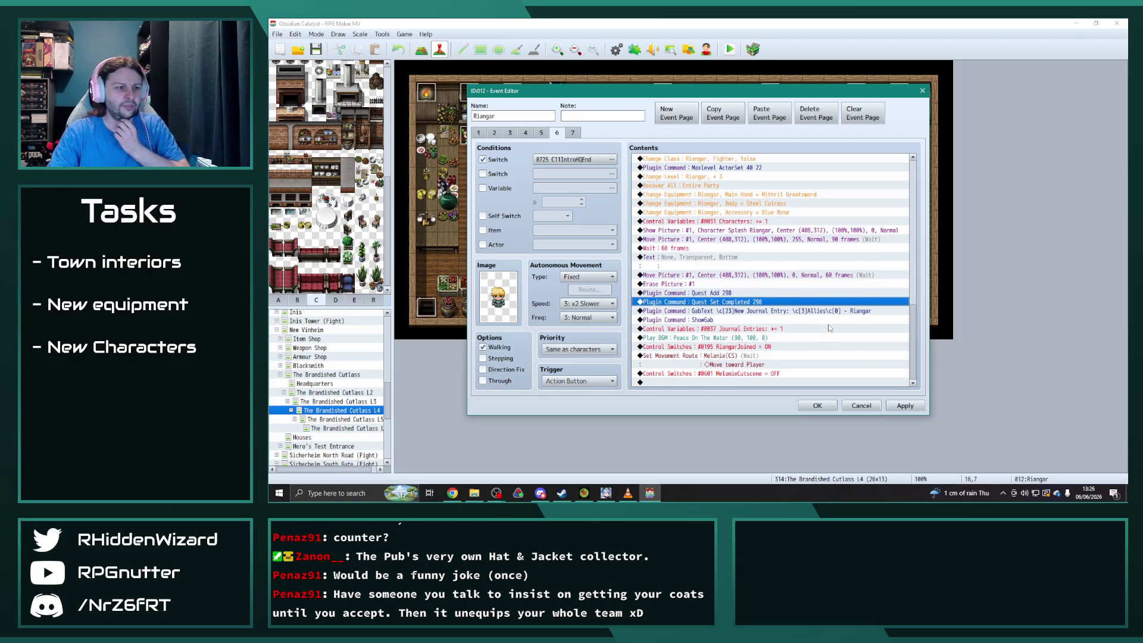
{"action": "left_click", "coordinate": [818, 405]}
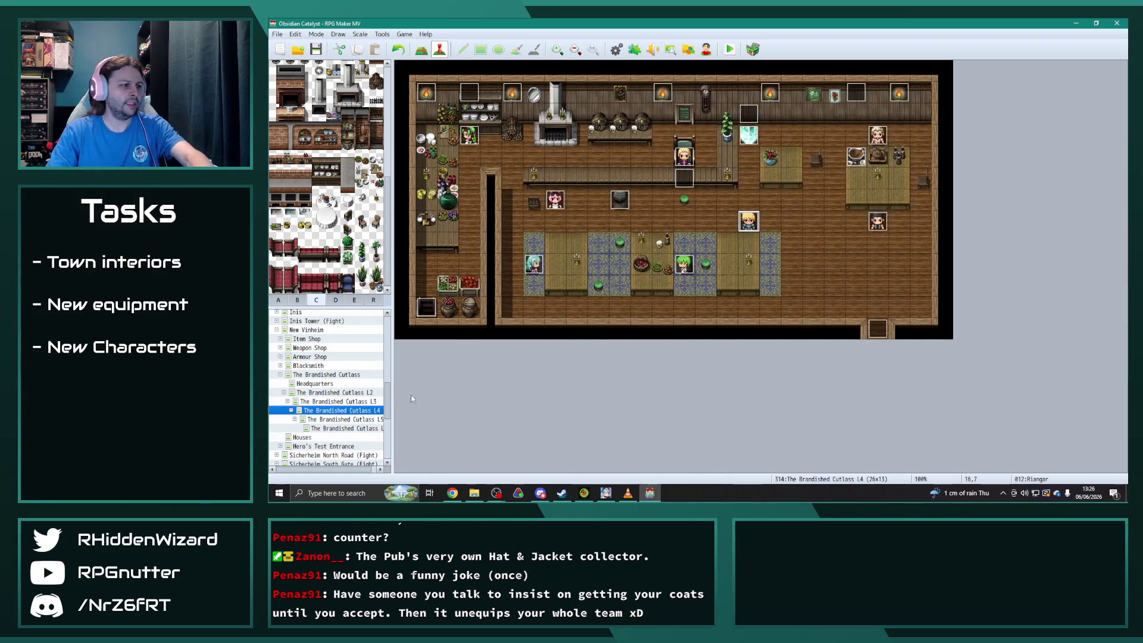
{"action": "left_click", "coordinate": [367, 420]}
{"action": "double_click", "coordinate": [745, 223]}
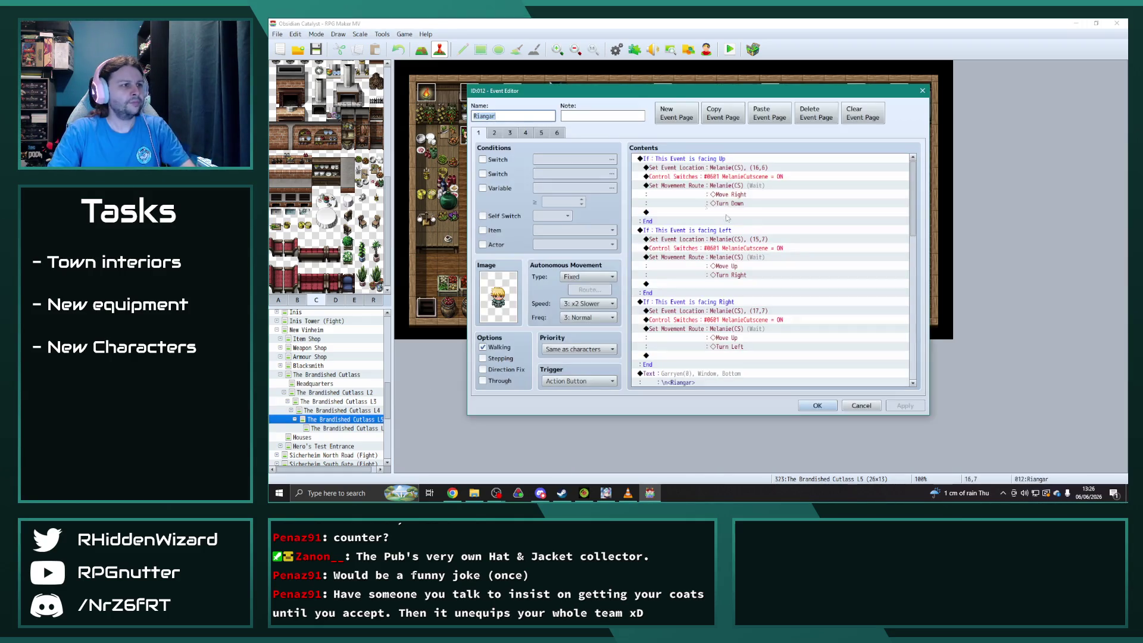
Copy page 5 into a new page 6 conditioned on switch 0725 C11IntroHQEnd.
{"action": "left_click", "coordinate": [542, 132]}
{"action": "left_click", "coordinate": [722, 114]}
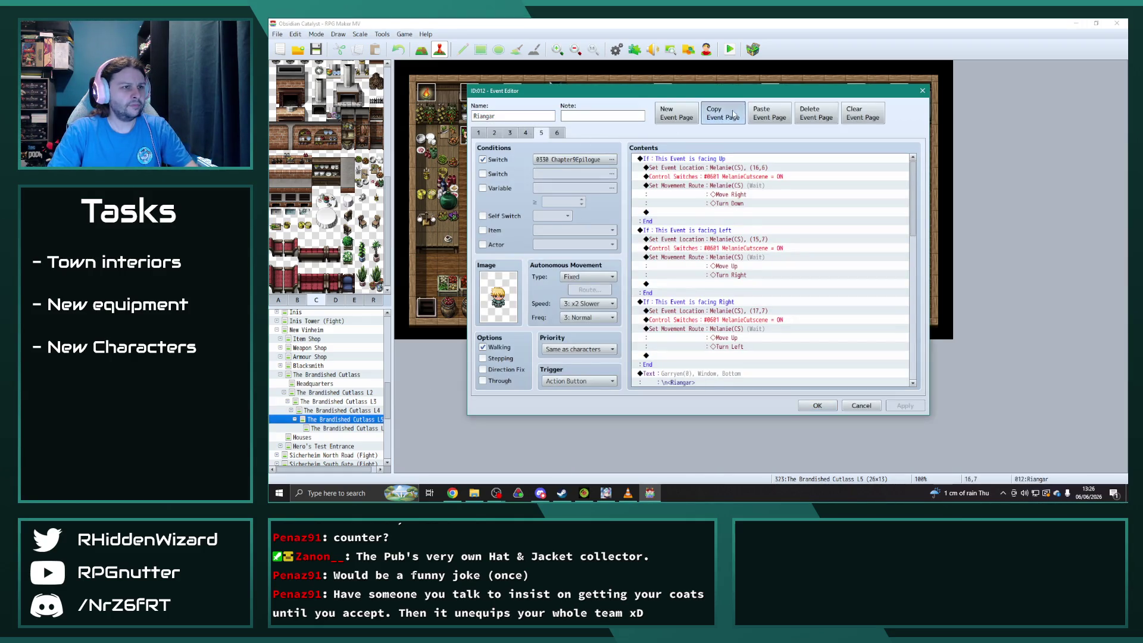
{"action": "left_click", "coordinate": [769, 117]}
{"action": "left_click", "coordinate": [578, 159]}
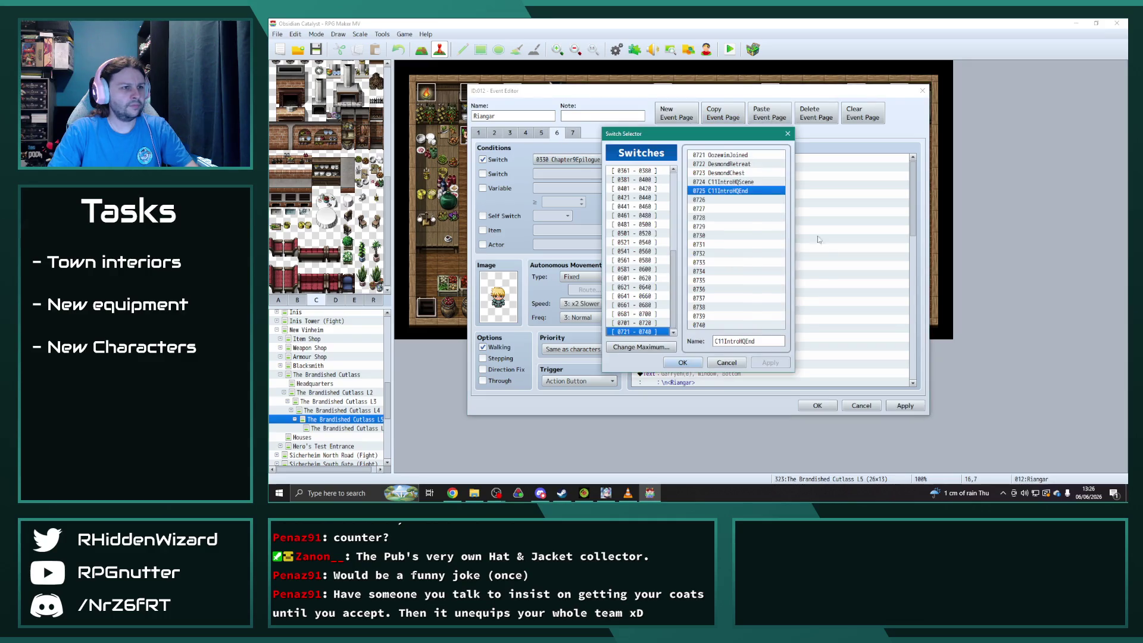
{"action": "left_click", "coordinate": [698, 360]}
{"action": "left_click_drag", "start_coordinate": [913, 199], "coordinate": [914, 344]}
Change Quest Add and Quest Set Completed from 284 to 298, then save the event.
{"action": "double_click", "coordinate": [715, 293]}
{"action": "left_click", "coordinate": [718, 263]}
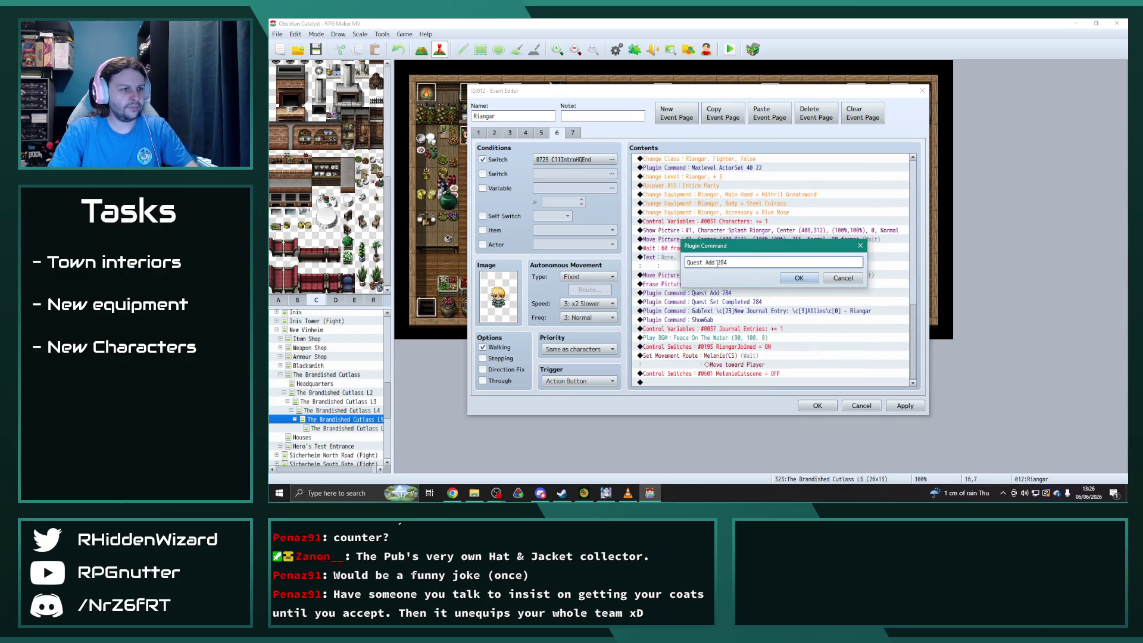
{"action": "type", "text": "98"}
{"action": "left_click", "coordinate": [799, 278]}
{"action": "double_click", "coordinate": [786, 310]}
{"action": "left_click", "coordinate": [756, 262]}
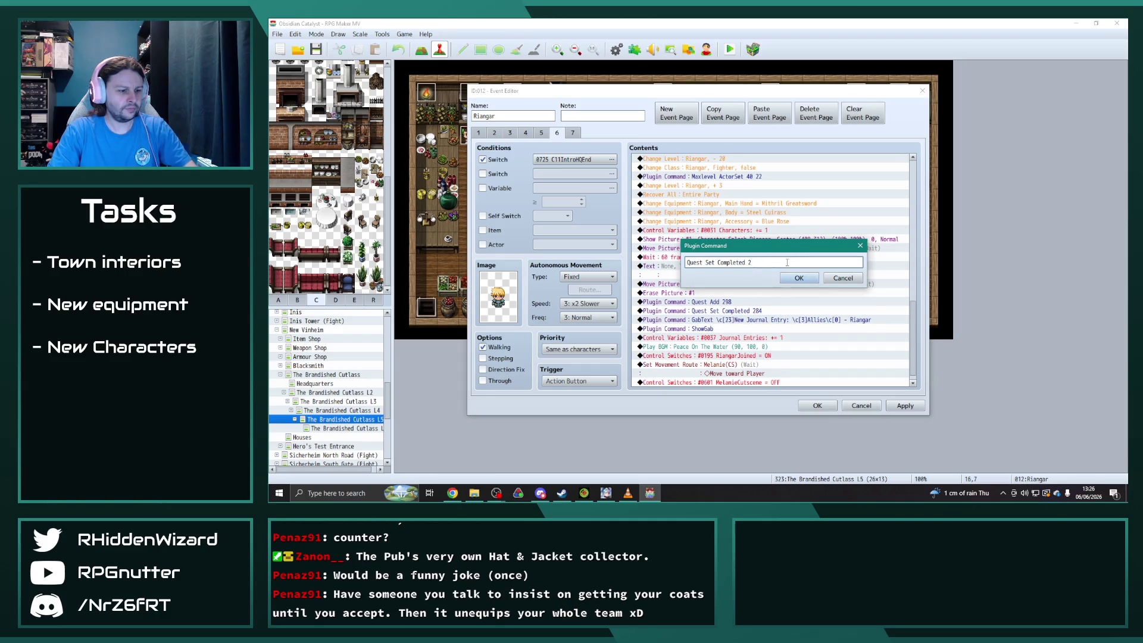
{"action": "type", "text": "98"}
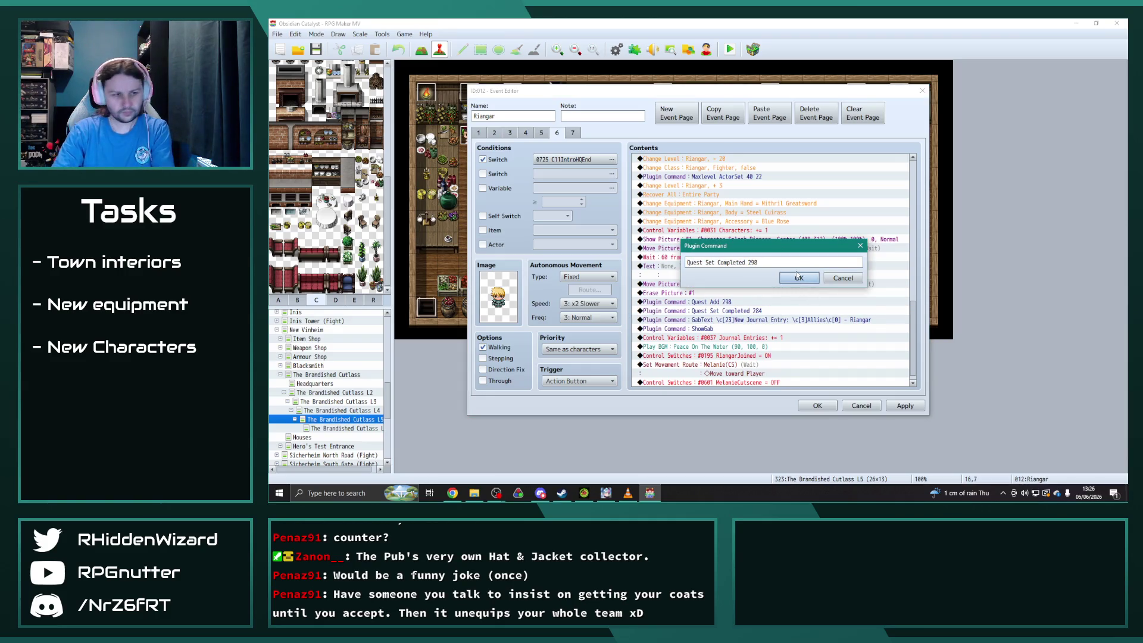
{"action": "left_click", "coordinate": [799, 278]}
{"action": "left_click", "coordinate": [818, 405]}
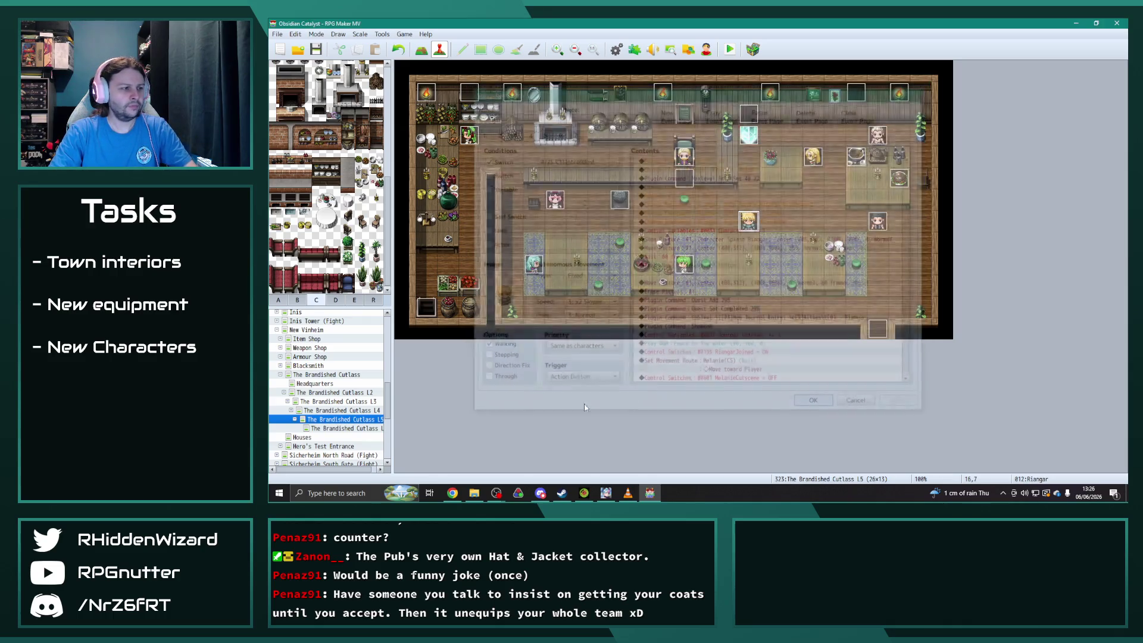
On the floor map under L5, copy Riangar's page 5 and paste it as a new page 6.
{"action": "left_click", "coordinate": [367, 428]}
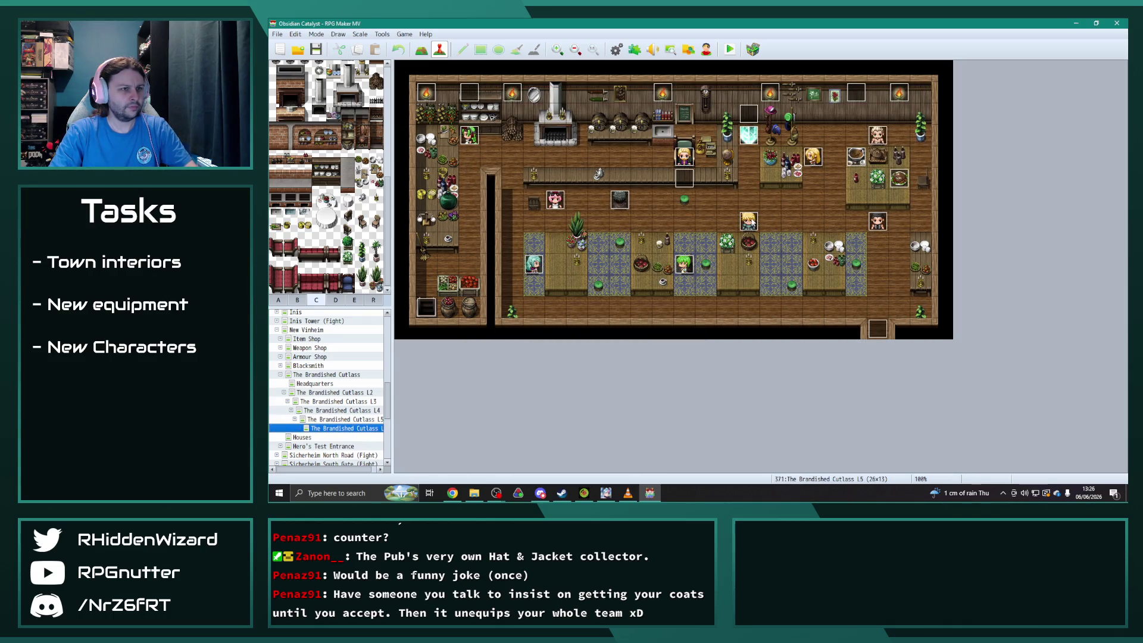
{"action": "double_click", "coordinate": [750, 222]}
{"action": "left_click", "coordinate": [543, 133]}
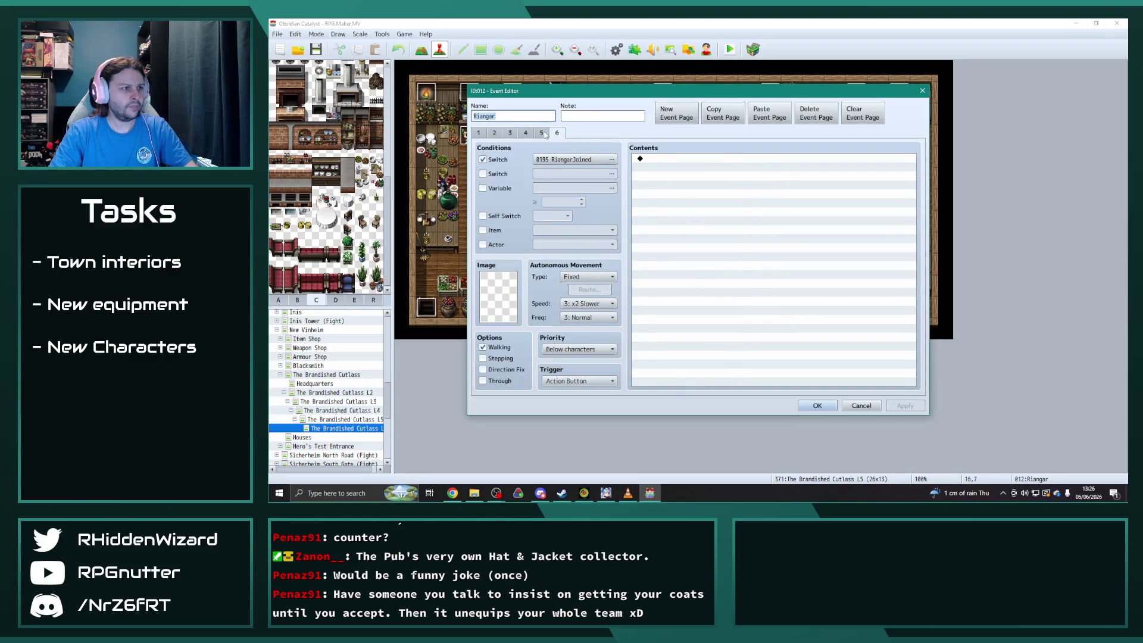
{"action": "left_click", "coordinate": [723, 114]}
{"action": "left_click", "coordinate": [769, 113]}
{"action": "left_click", "coordinate": [611, 159]}
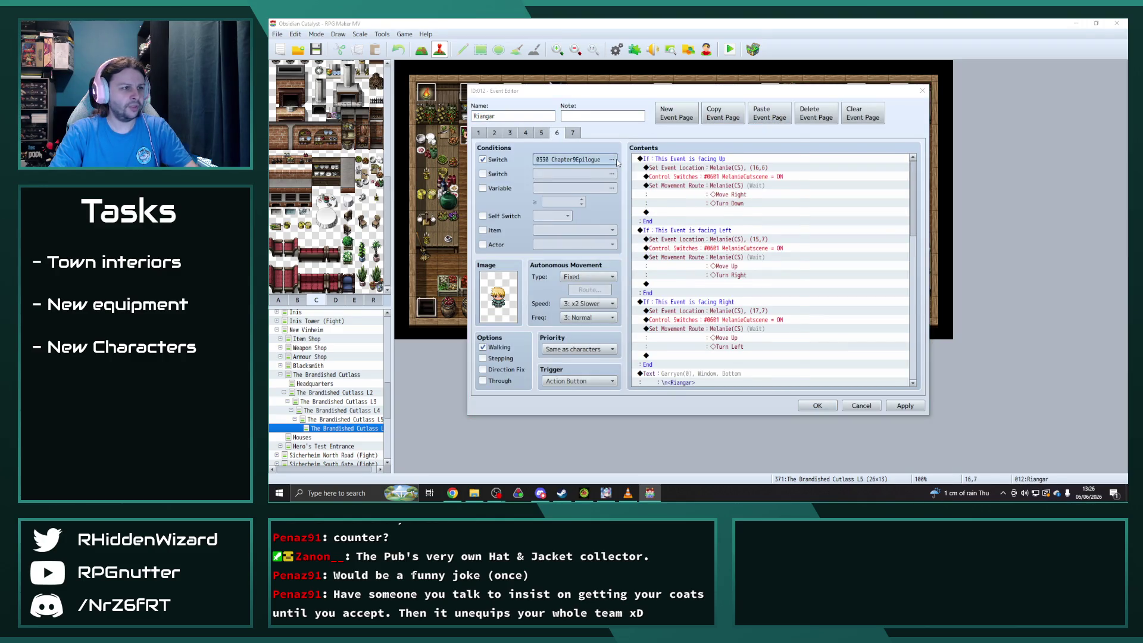
Make the new page require C11IntroHQEnd, set both quest commands to 298, and save.
{"action": "left_click", "coordinate": [715, 325]}
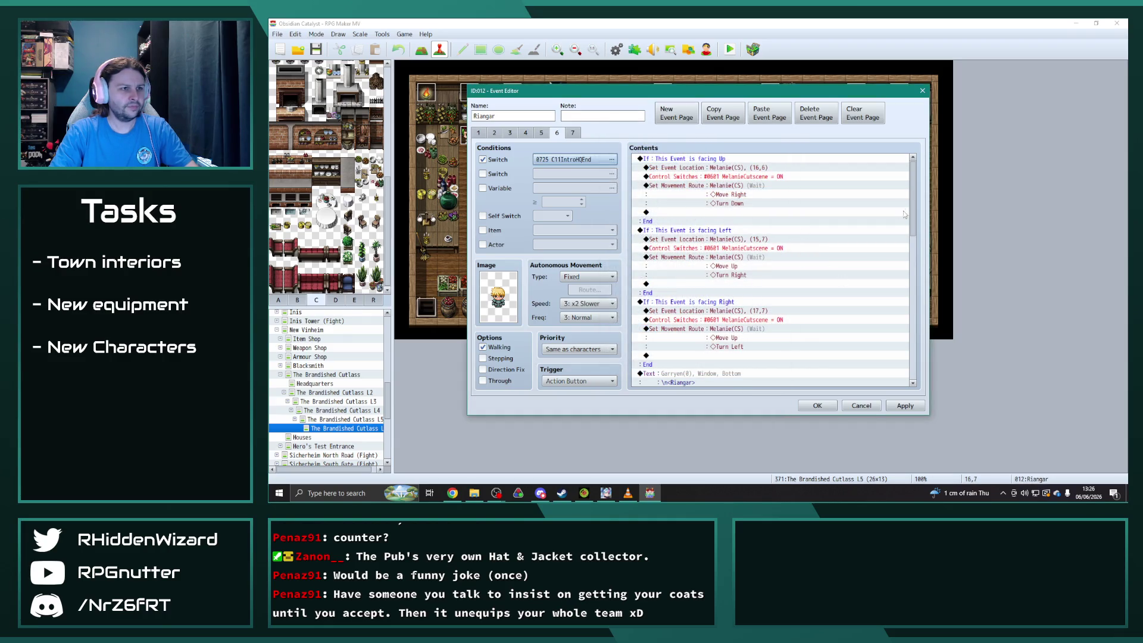
{"action": "left_click_drag", "start_coordinate": [914, 206], "coordinate": [913, 348]}
{"action": "double_click", "coordinate": [780, 292]}
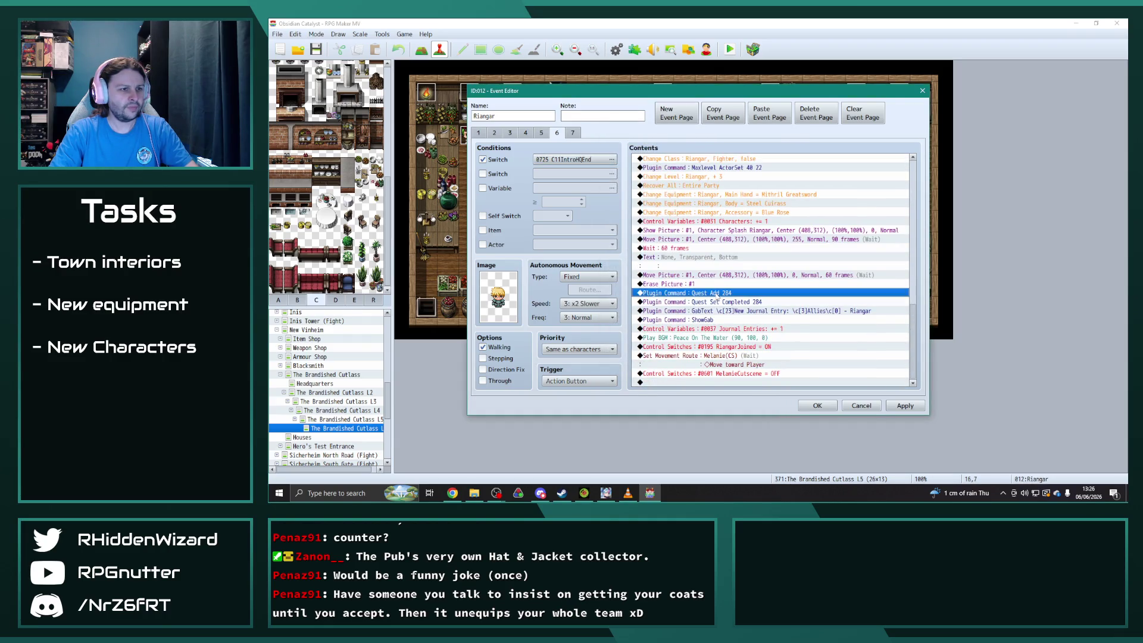
{"action": "left_click", "coordinate": [719, 264]}
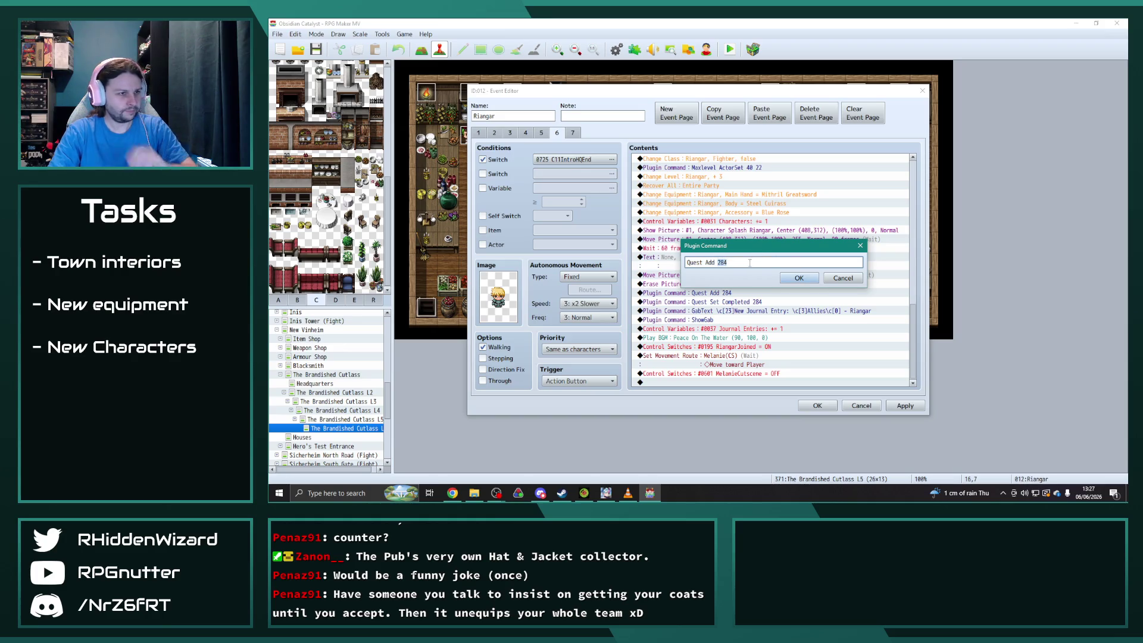
{"action": "left_click", "coordinate": [786, 278]}
{"action": "double_click", "coordinate": [715, 310]}
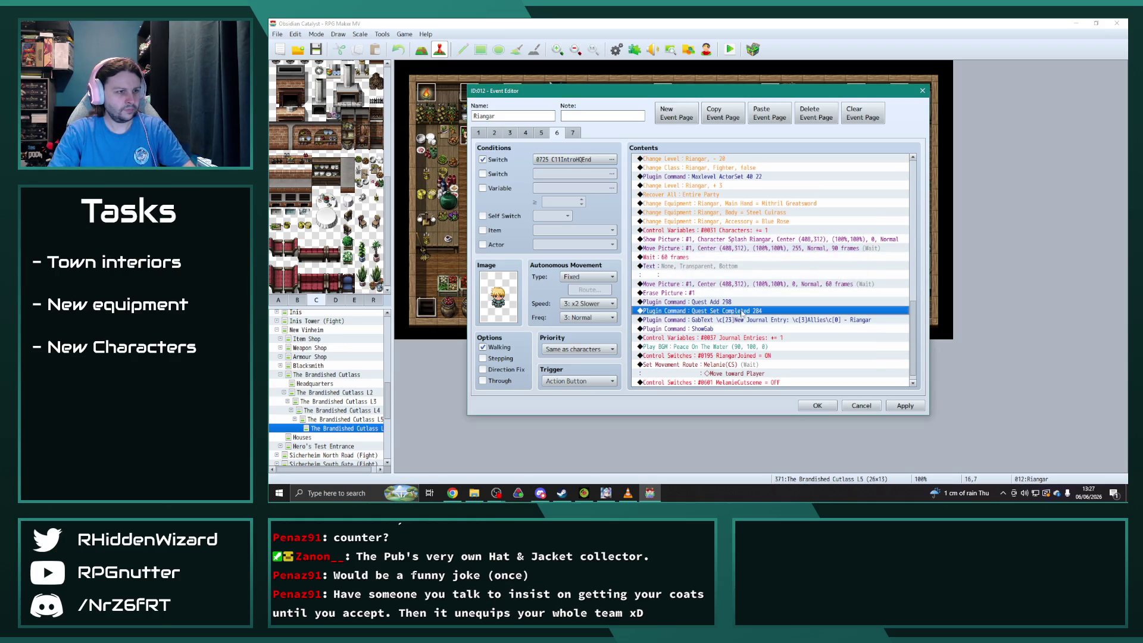
{"action": "left_click", "coordinate": [754, 263]}
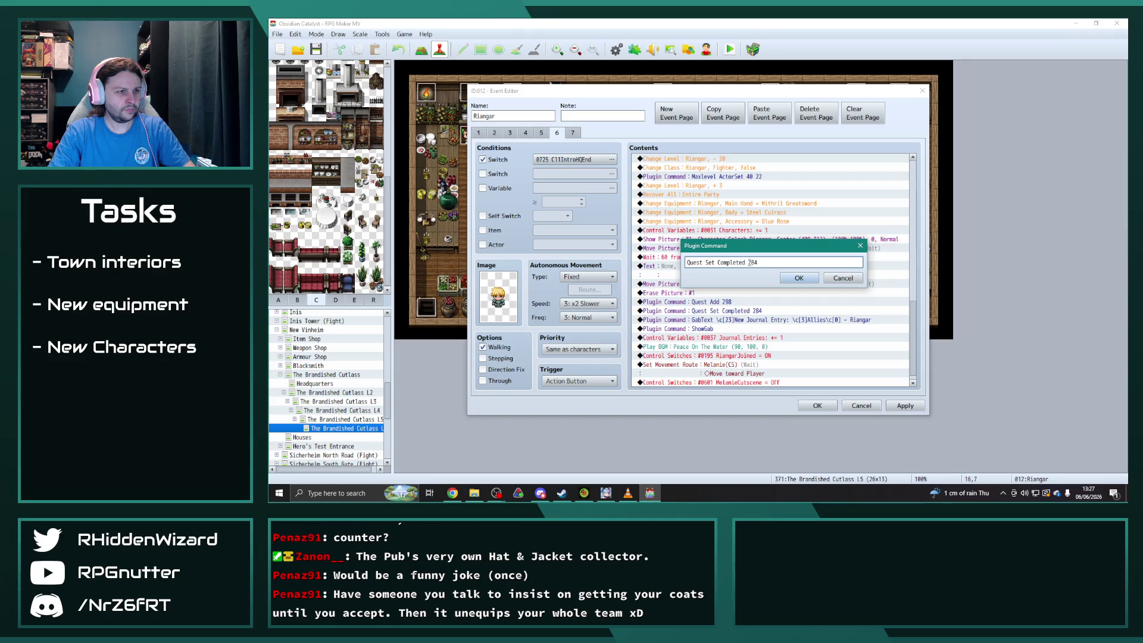
{"action": "left_click", "coordinate": [798, 278]}
{"action": "left_click", "coordinate": [818, 406]}
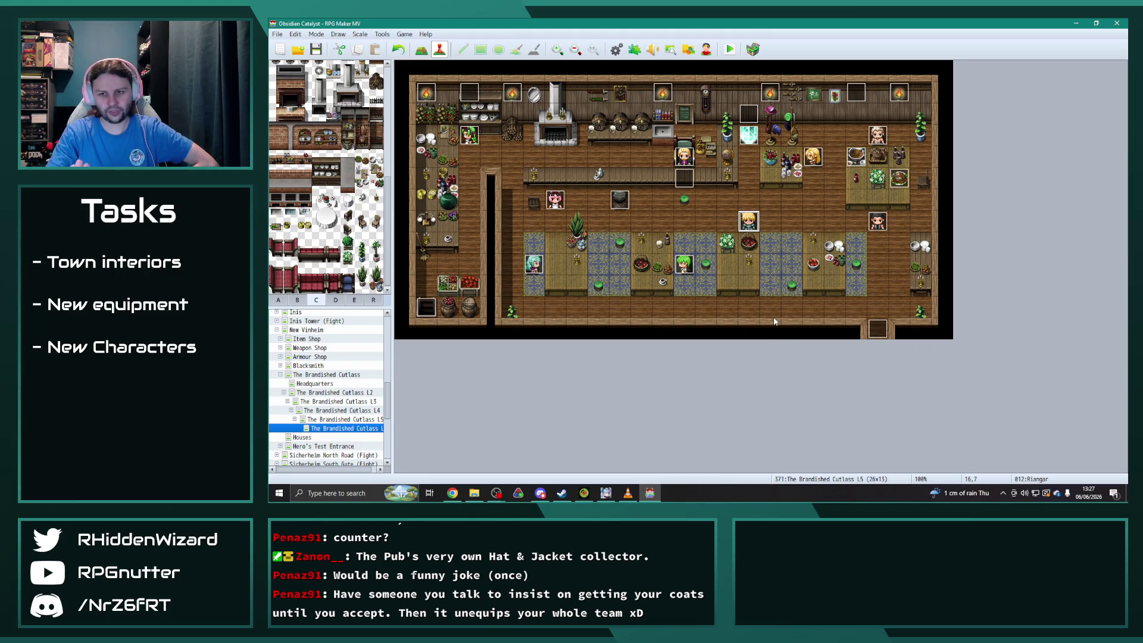
{"action": "left_click", "coordinate": [363, 402]}
Copy Marina's page 3 into a new page 4 that requires switch C11IntroHQEnd.
{"action": "double_click", "coordinate": [524, 257]}
{"action": "left_click", "coordinate": [515, 135]}
{"action": "left_click", "coordinate": [524, 134]}
{"action": "left_click", "coordinate": [510, 133]}
{"action": "left_click", "coordinate": [723, 113]}
{"action": "left_click", "coordinate": [768, 116]}
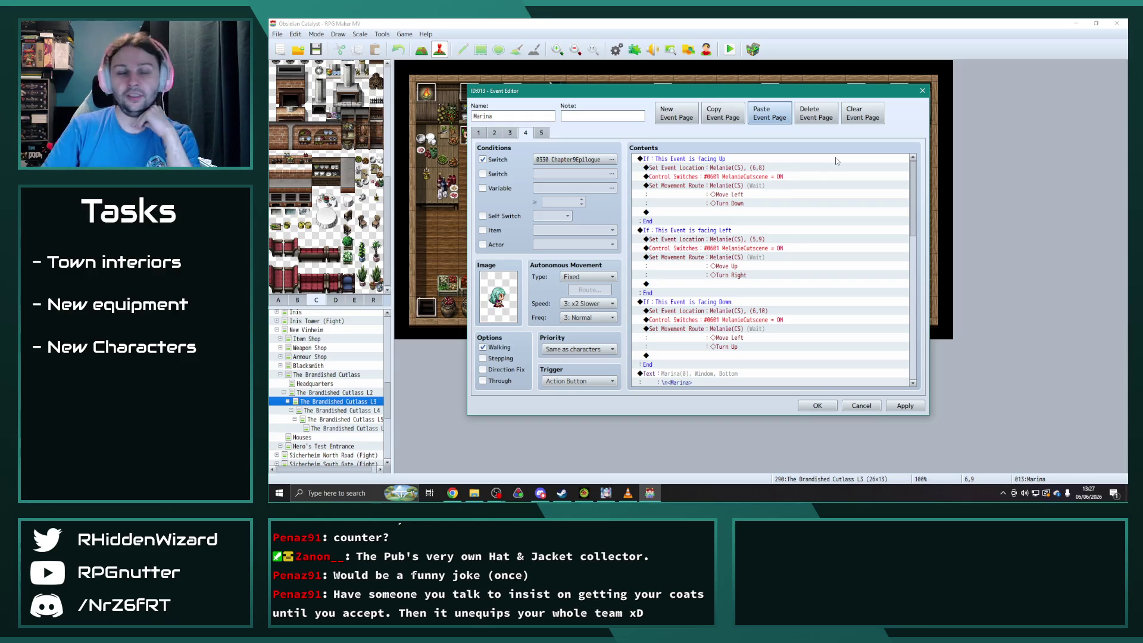
{"action": "left_click", "coordinate": [612, 160]}
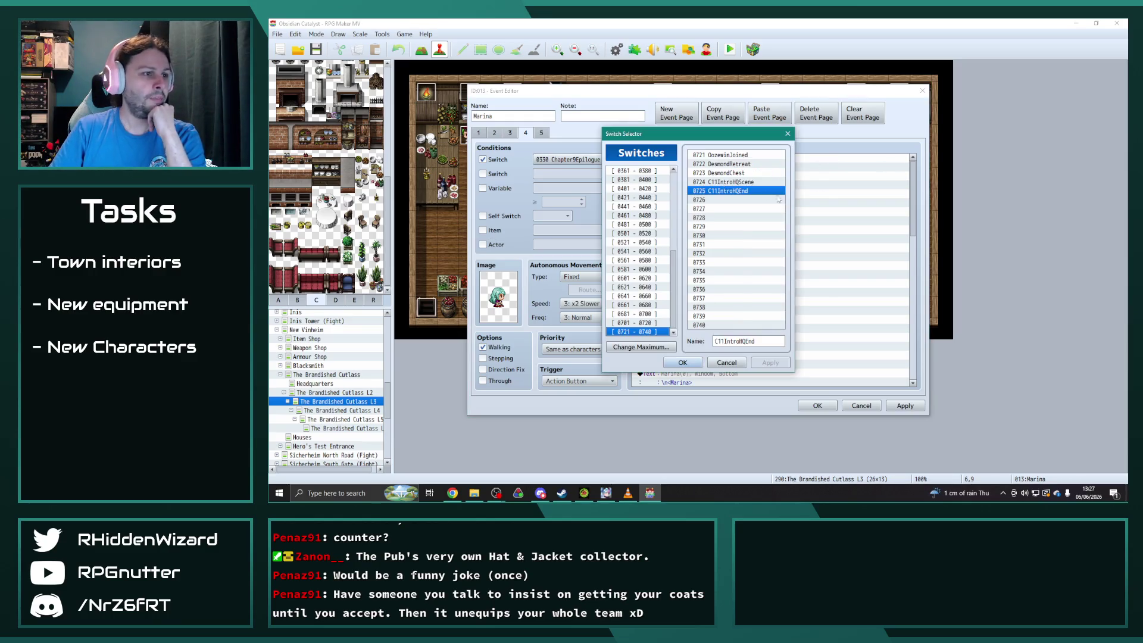
{"action": "left_click", "coordinate": [684, 365]}
Change the Quest Add and Quest Set Completed commands from 286 to 300, then save Marina.
{"action": "mouse_move", "coordinate": [913, 188]}
{"action": "left_mouse_down"}
{"action": "mouse_move", "coordinate": [938, 307]}
{"action": "mouse_move", "coordinate": [905, 345]}
{"action": "left_mouse_up"}
{"action": "left_click", "coordinate": [738, 294]}
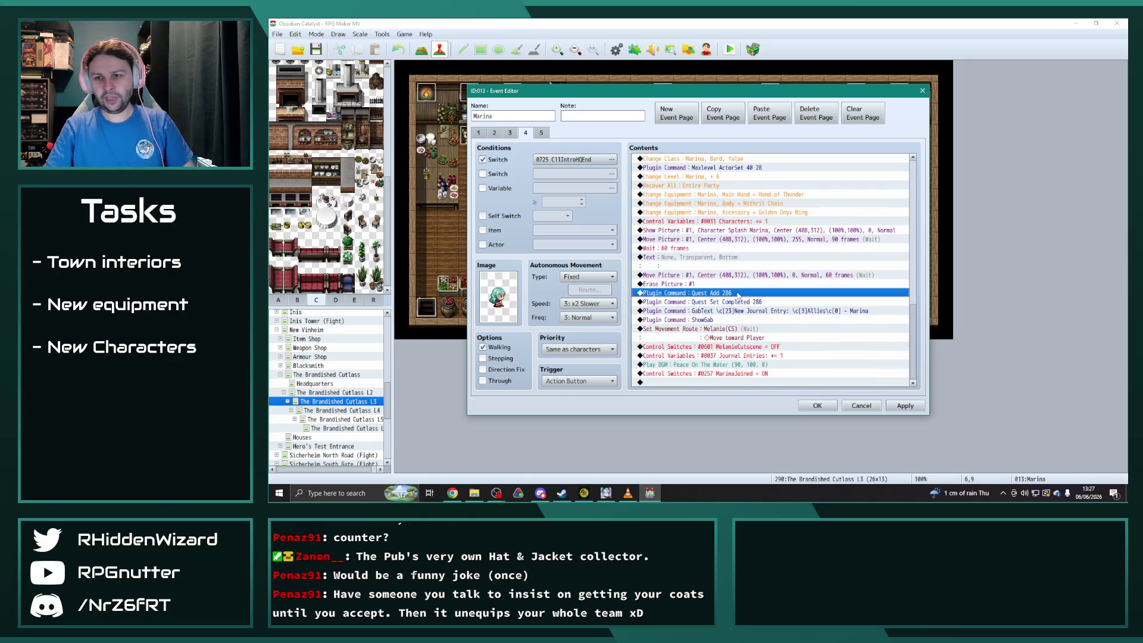
{"action": "double_click", "coordinate": [738, 294]}
{"action": "left_click", "coordinate": [733, 262]}
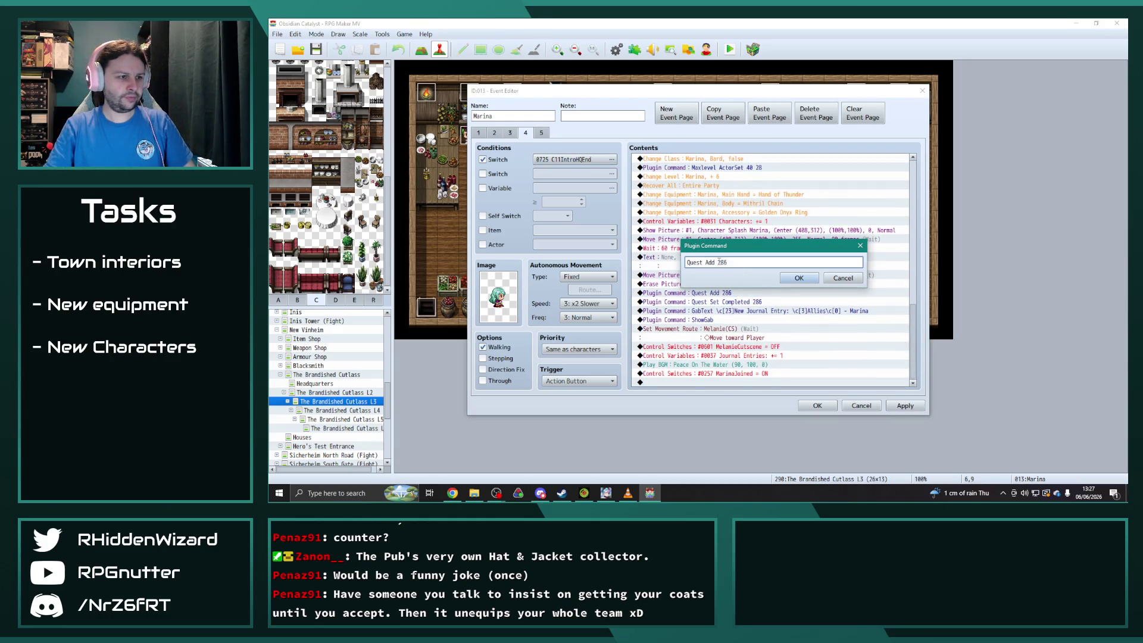
{"action": "type", "text": "00"}
{"action": "left_click", "coordinate": [795, 278]}
{"action": "double_click", "coordinate": [739, 311]}
{"action": "left_click", "coordinate": [750, 262]}
{"action": "type", "text": "0"}
{"action": "left_click", "coordinate": [799, 278]}
{"action": "left_click", "coordinate": [823, 402]}
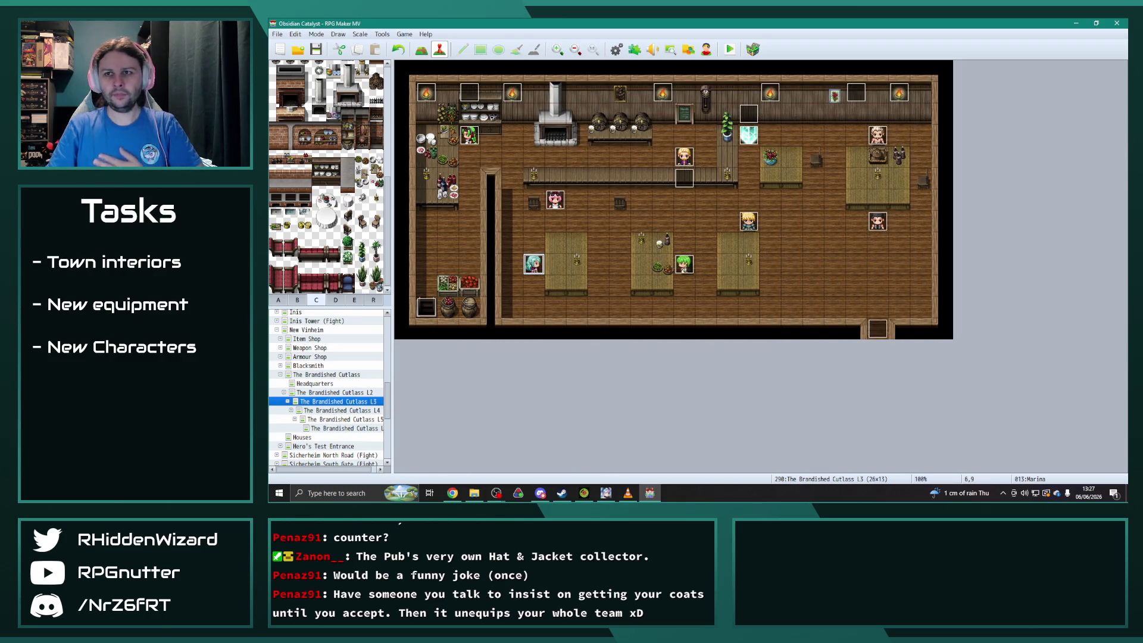
{"action": "key", "text": "alt+Tab"}
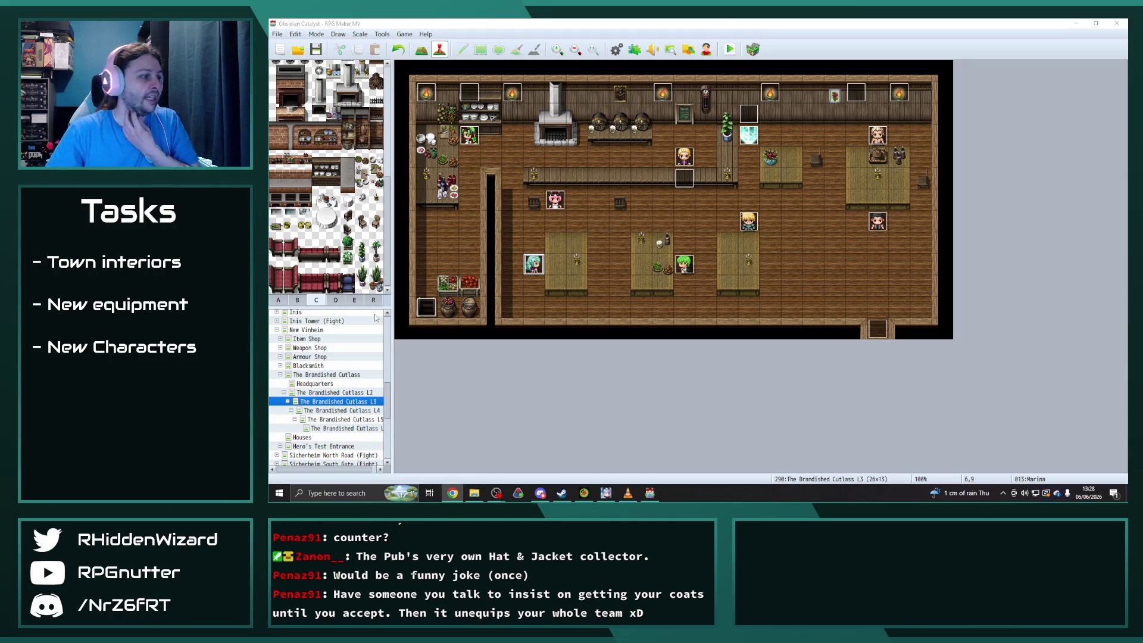
{"action": "left_click", "coordinate": [616, 49]}
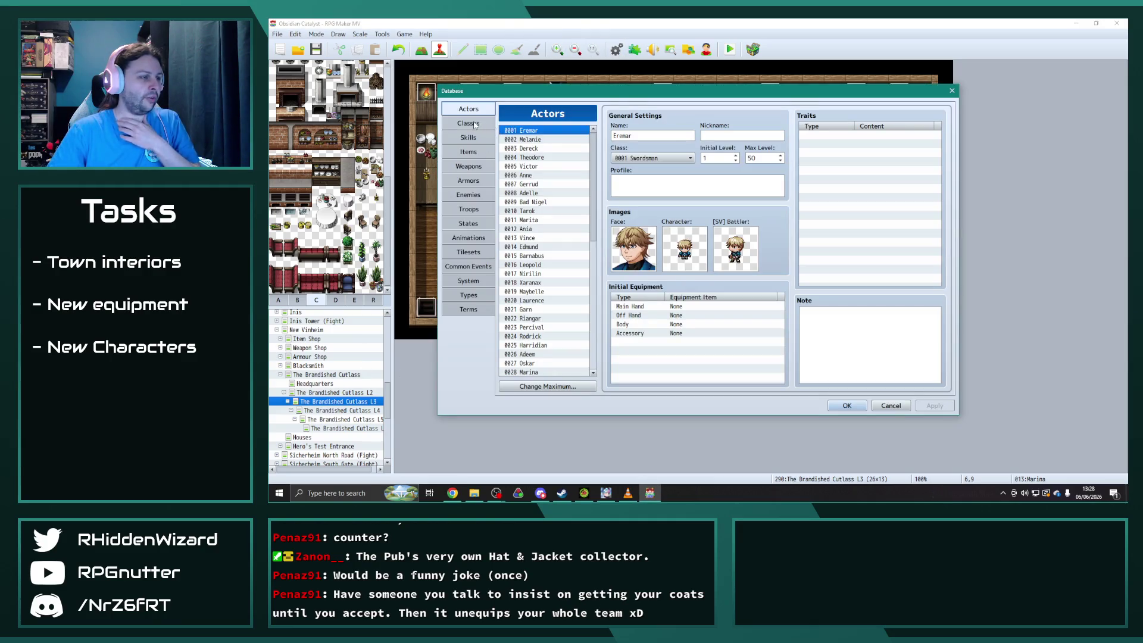
Review the 0089 Summoner class's settings and skills in the Classes list.
{"action": "left_click", "coordinate": [470, 123]}
{"action": "mouse_move", "coordinate": [595, 161]}
{"action": "left_mouse_down"}
{"action": "mouse_move", "coordinate": [603, 285]}
{"action": "mouse_move", "coordinate": [604, 257]}
{"action": "left_mouse_up"}
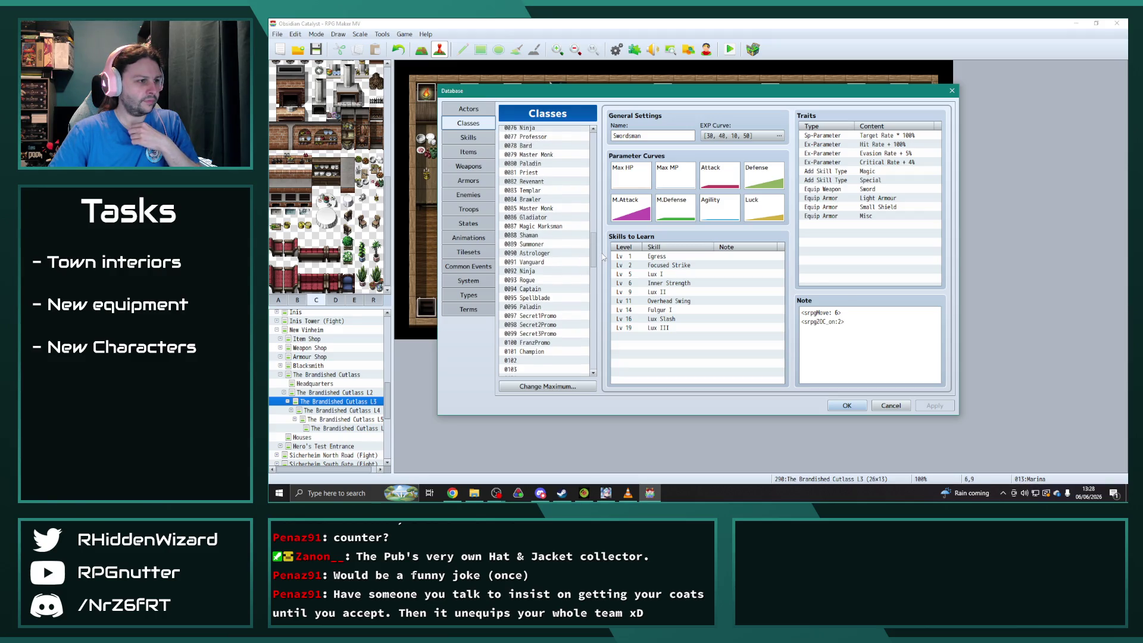
{"action": "left_click", "coordinate": [549, 246]}
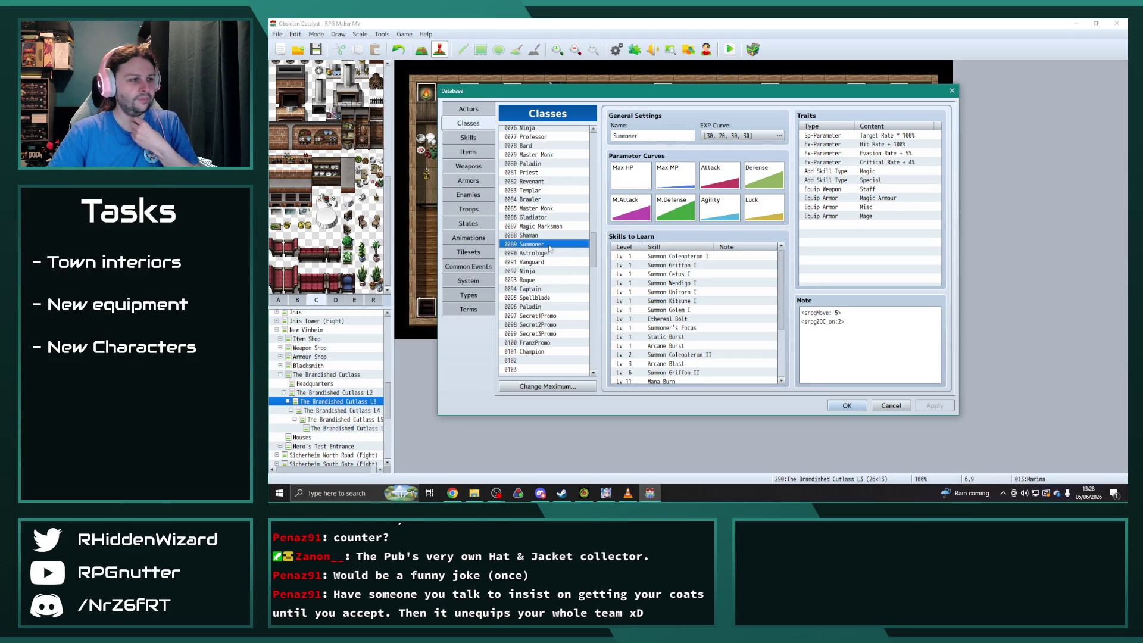
{"action": "left_click_drag", "start_coordinate": [592, 255], "coordinate": [605, 356]}
Browse the actors Ivy, Maya, Ellie, Jackson and BeastmanHunter in the Actors list.
{"action": "left_click", "coordinate": [469, 108]}
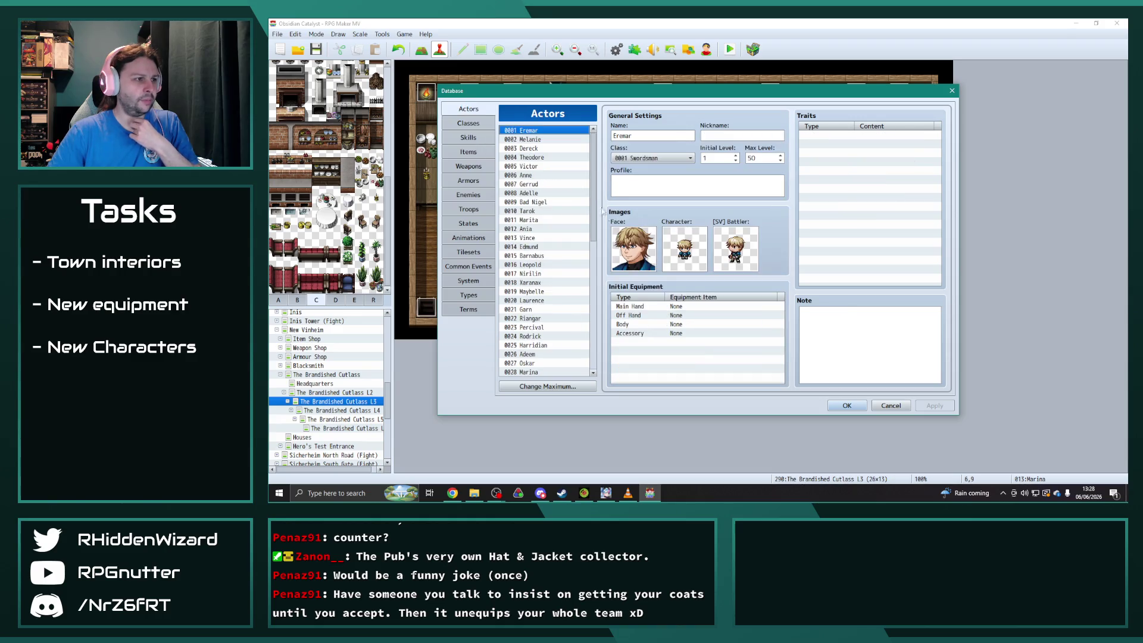
{"action": "left_click_drag", "start_coordinate": [593, 197], "coordinate": [606, 315]}
{"action": "left_click", "coordinate": [525, 229]}
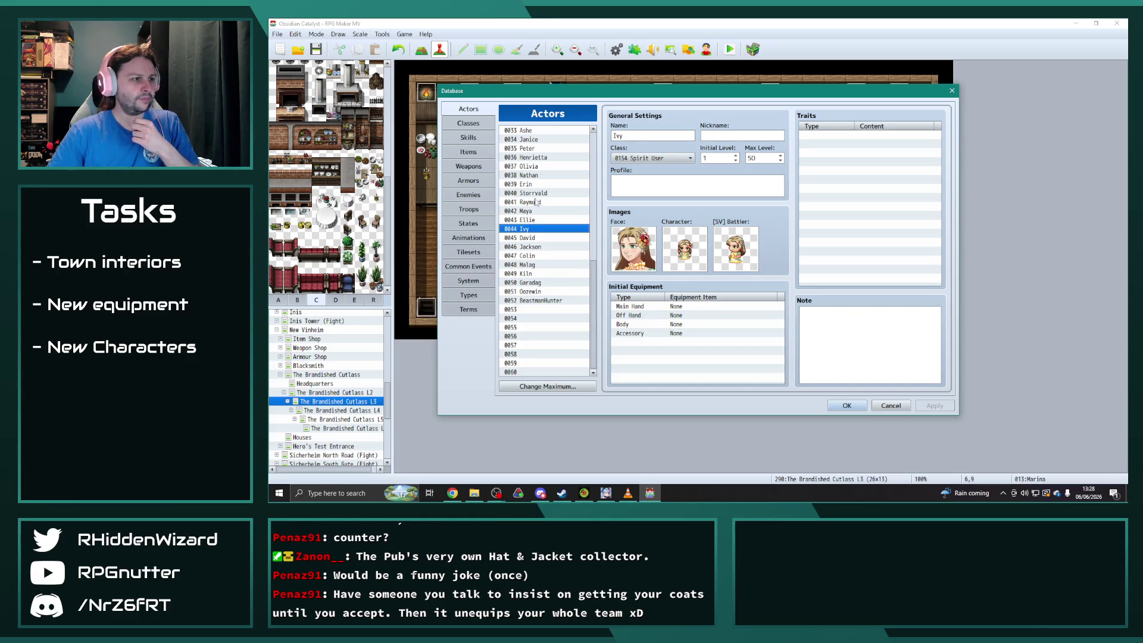
{"action": "key", "text": "Up"}
{"action": "key", "text": "Up"}
{"action": "key", "text": "Down"}
{"action": "key", "text": "Down"}
{"action": "key", "text": "Down"}
{"action": "key", "text": "Down"}
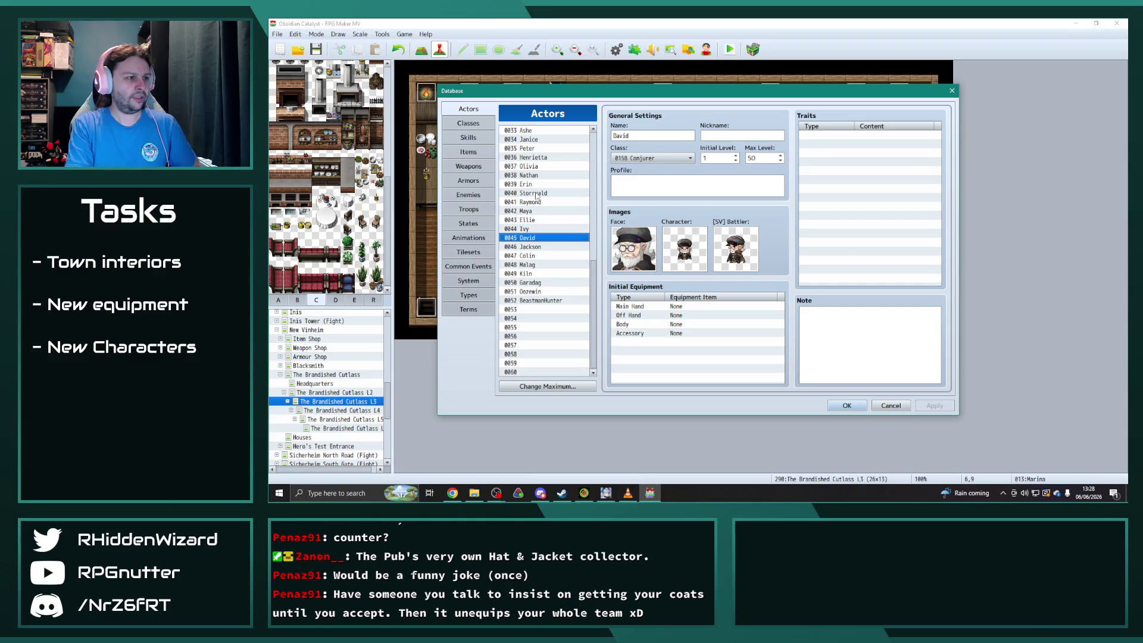
{"action": "key", "text": "Up"}
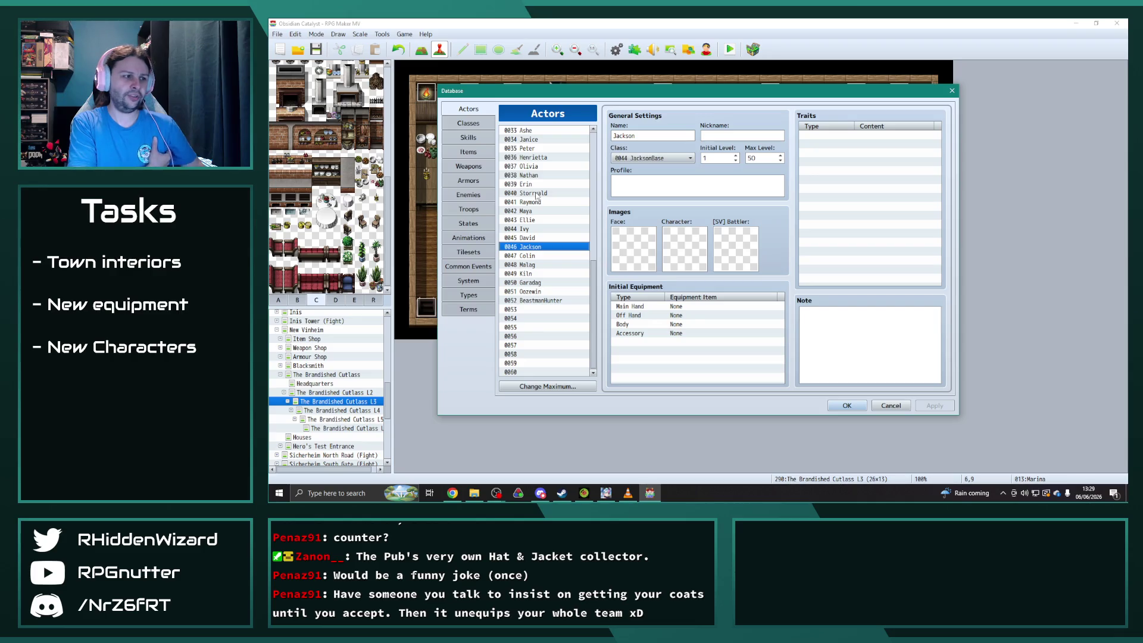
{"action": "left_click", "coordinate": [542, 302]}
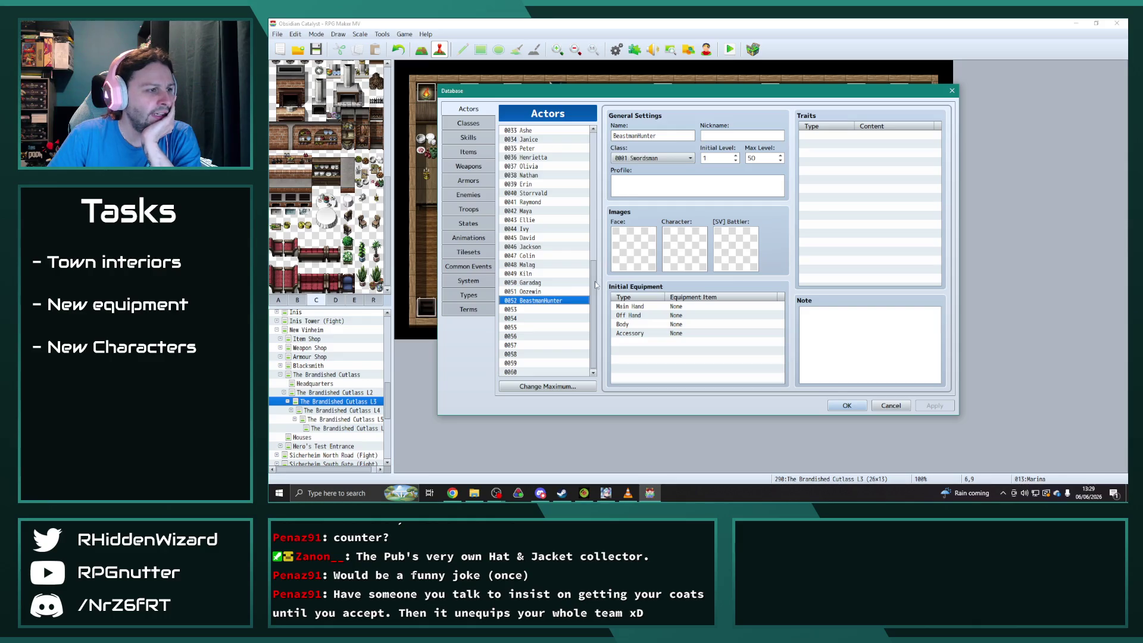
Step up the actor list from Garadag to Malag, comparing their classes.
{"action": "left_click", "coordinate": [545, 293]}
{"action": "left_click", "coordinate": [545, 286]}
{"action": "left_click", "coordinate": [544, 292]}
{"action": "left_click", "coordinate": [539, 283]}
{"action": "left_click", "coordinate": [534, 274]}
{"action": "left_click", "coordinate": [533, 264]}
Continue up through David and Ivy to 0040 Storrvald, then show the class entries.
{"action": "left_click", "coordinate": [531, 256]}
{"action": "left_click", "coordinate": [533, 247]}
{"action": "left_click", "coordinate": [531, 237]}
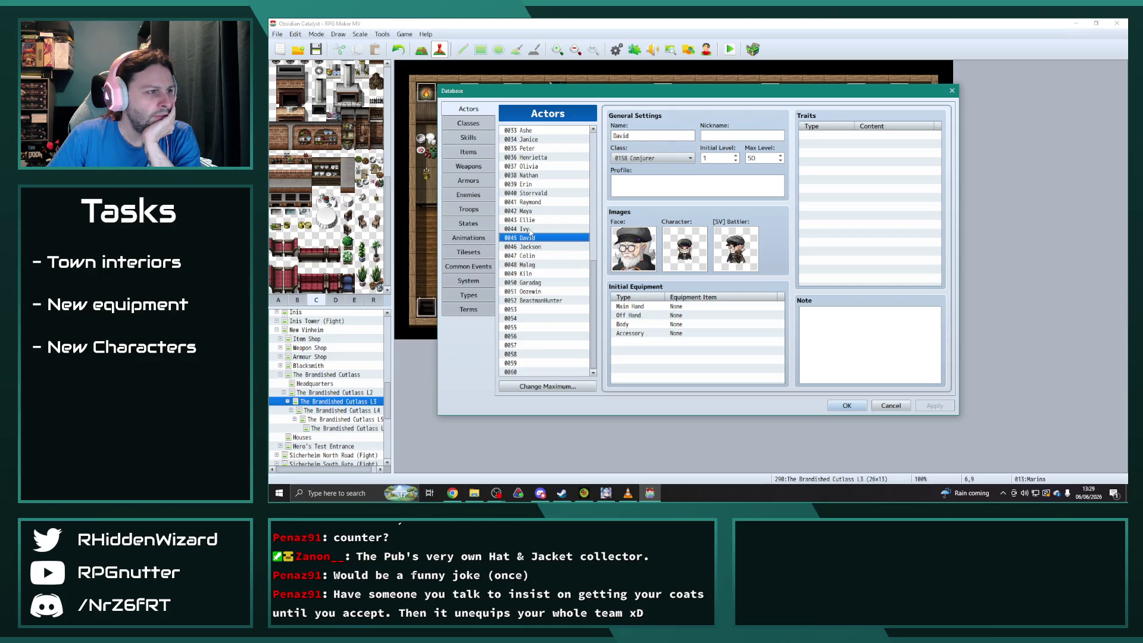
{"action": "left_click", "coordinate": [530, 230]}
{"action": "left_click", "coordinate": [536, 221]}
{"action": "left_click", "coordinate": [538, 212]}
{"action": "left_click", "coordinate": [539, 204]}
{"action": "left_click", "coordinate": [540, 194]}
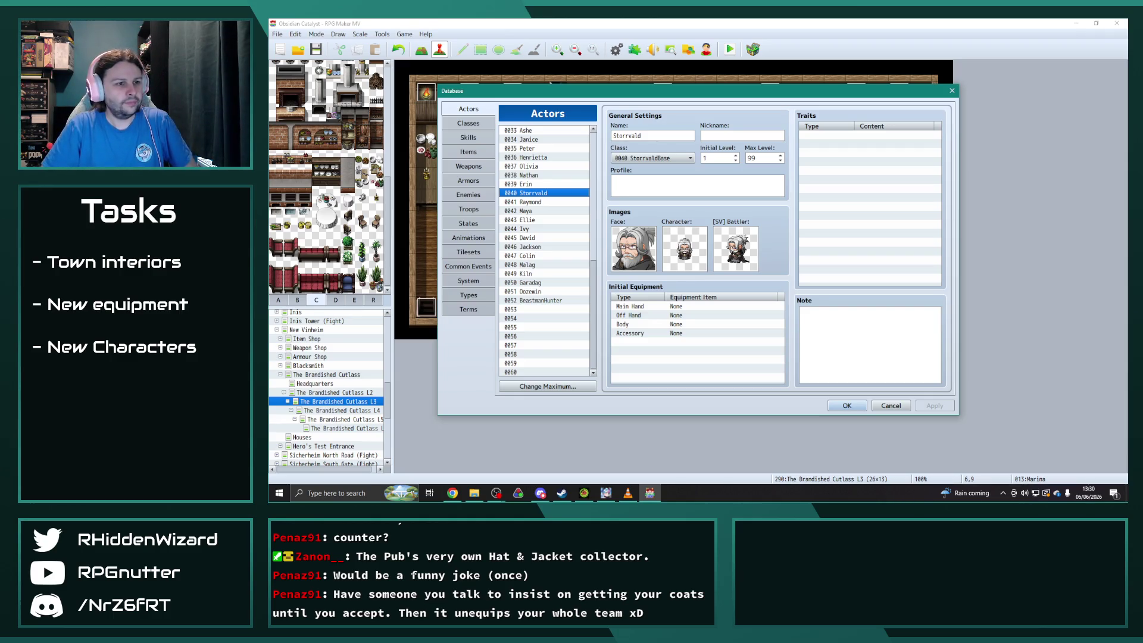
{"action": "left_click", "coordinate": [469, 123]}
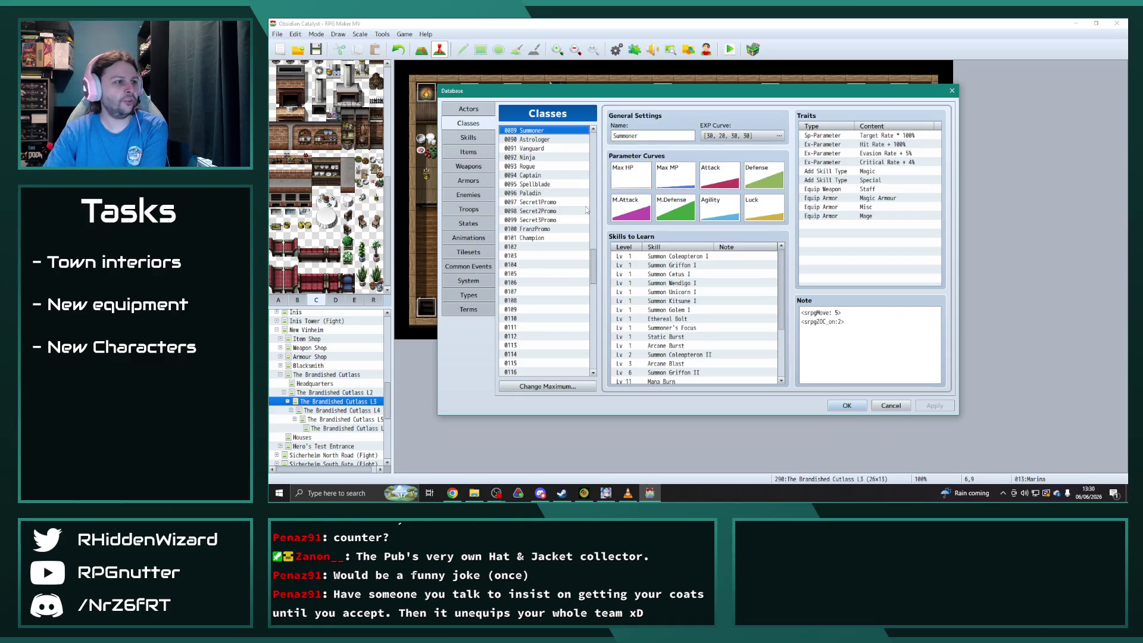
Compare the 0090 Astrologer and 0040 StorrvaldBase skill lists, then close the Database with OK.
{"action": "left_click", "coordinate": [554, 139]}
{"action": "scroll", "coordinate": [760, 354], "scroll_direction": "down", "scroll_amount": 3}
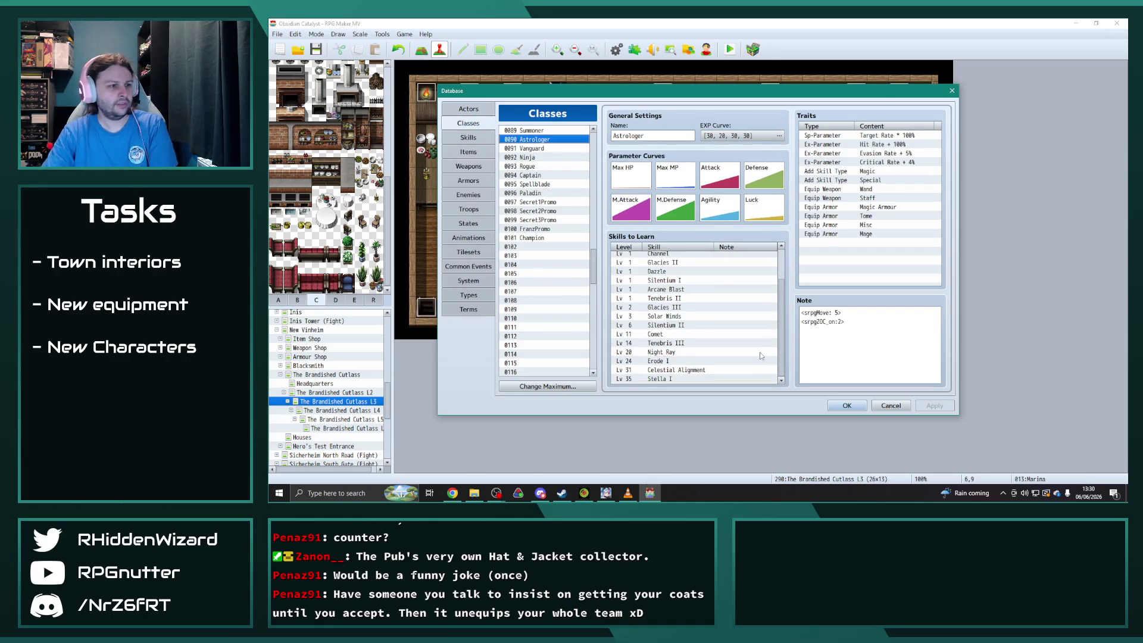
{"action": "scroll", "coordinate": [741, 355], "scroll_direction": "up", "scroll_amount": 1}
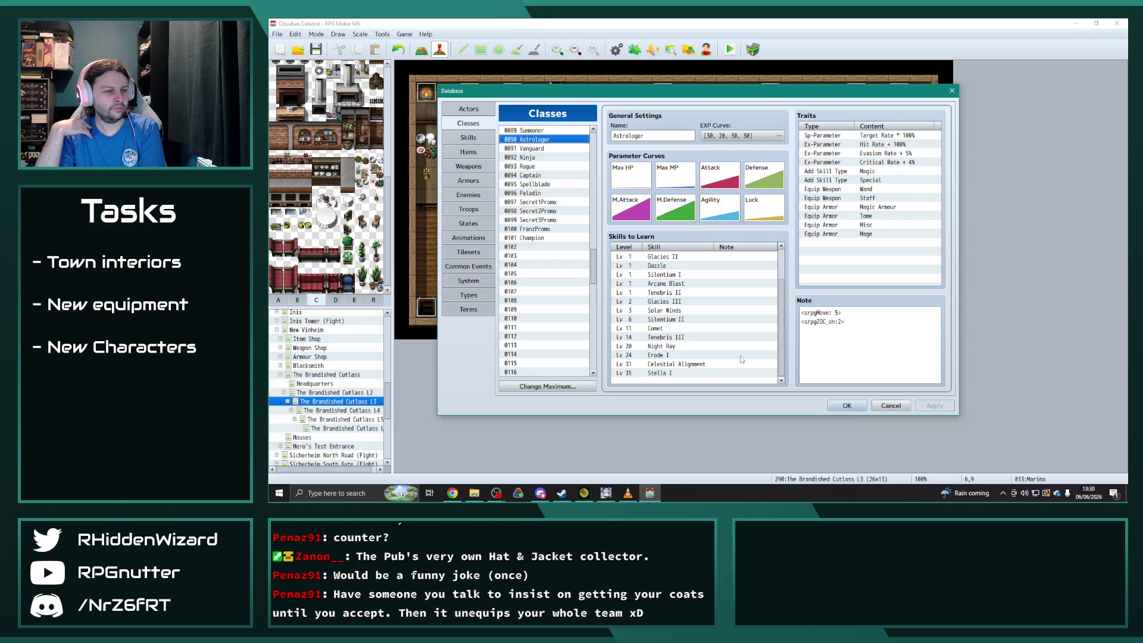
{"action": "left_click_drag", "start_coordinate": [595, 271], "coordinate": [601, 200]}
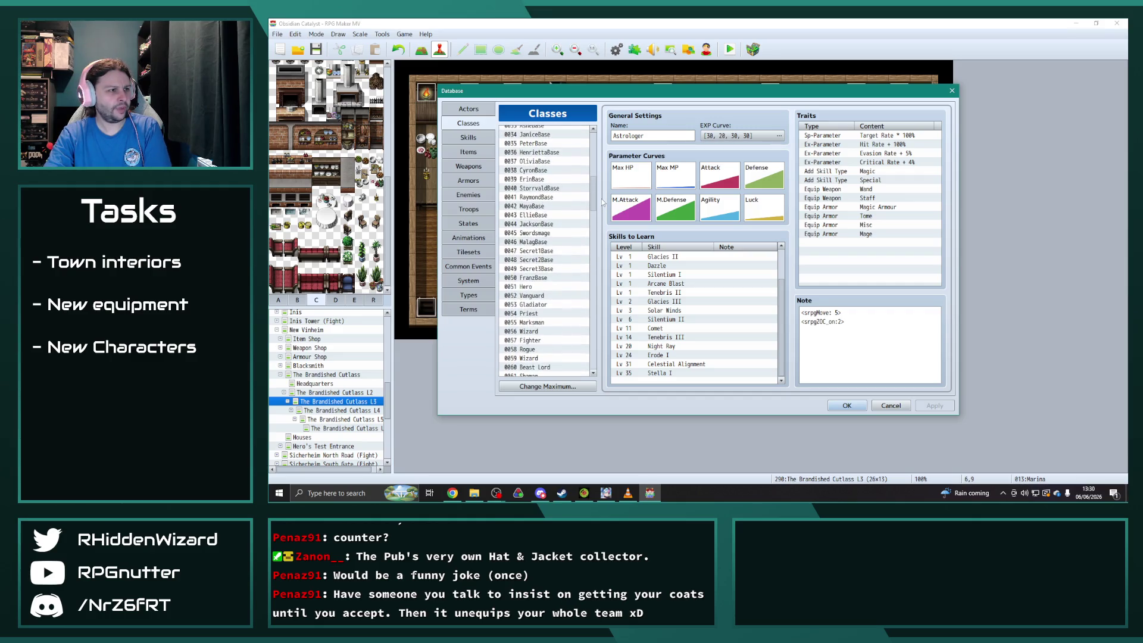
{"action": "left_click", "coordinate": [546, 190]}
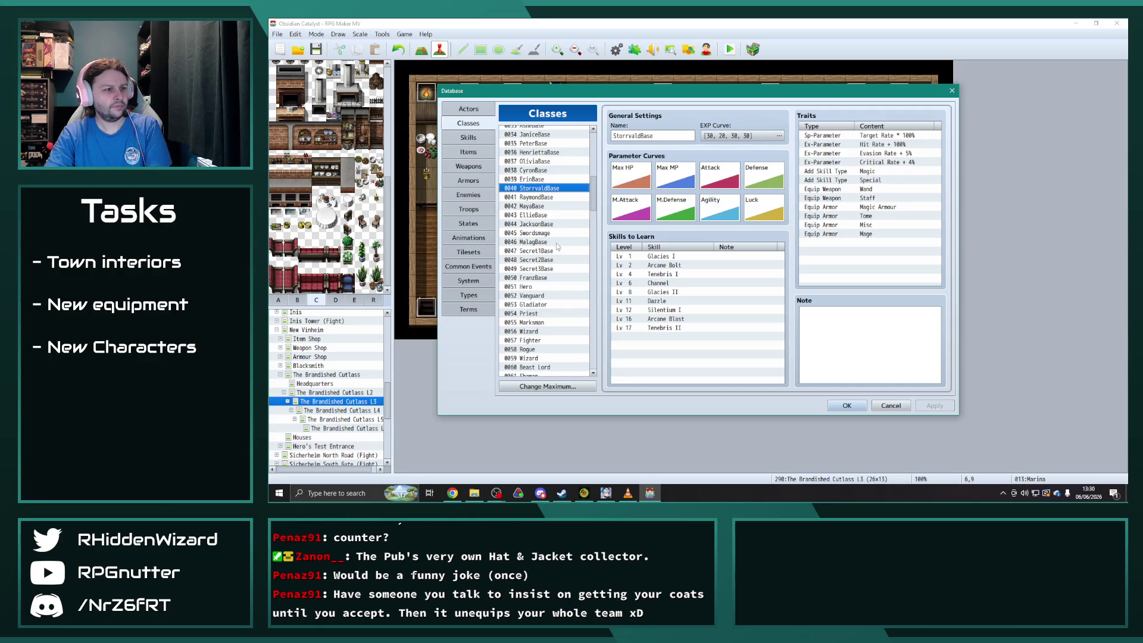
{"action": "left_click_drag", "start_coordinate": [596, 197], "coordinate": [598, 256]}
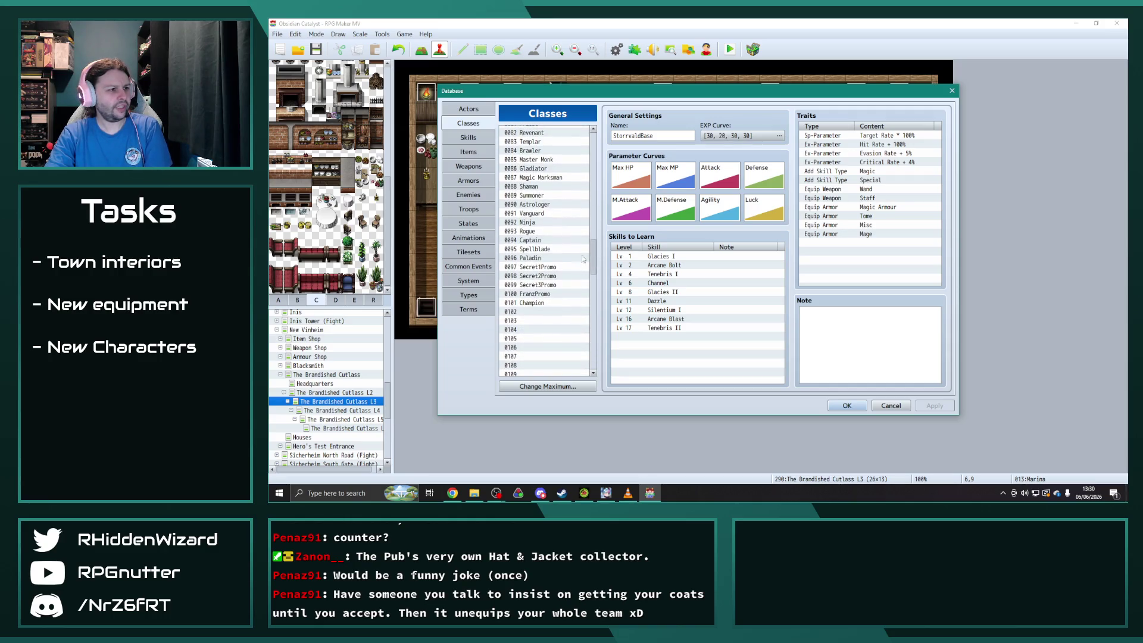
{"action": "left_click", "coordinate": [545, 204]}
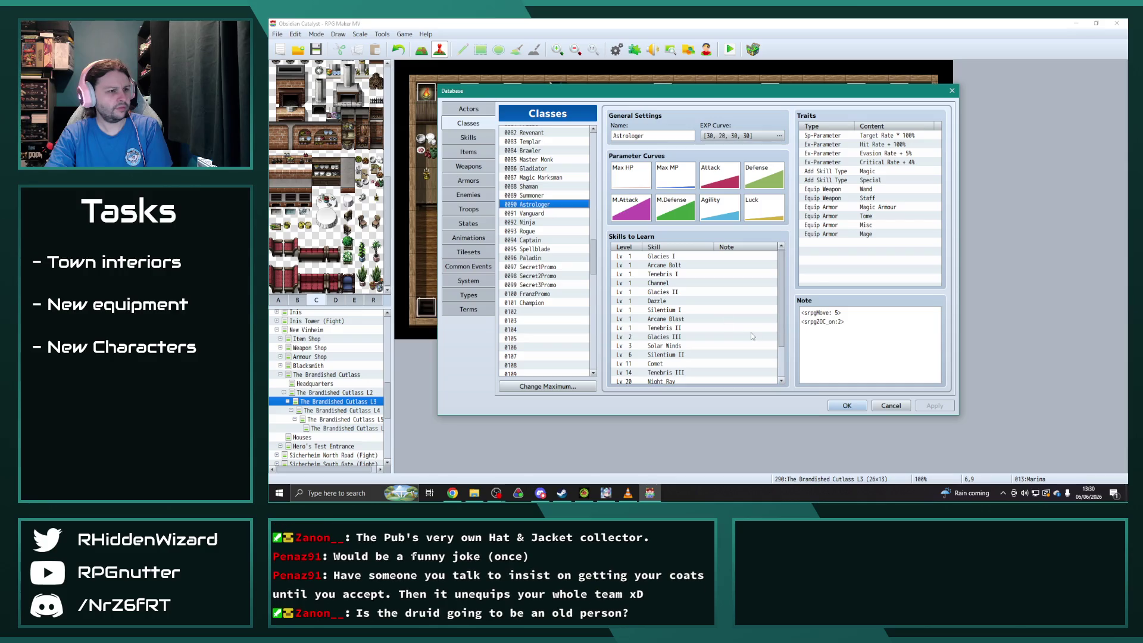
{"action": "scroll", "coordinate": [752, 332], "scroll_direction": "down", "scroll_amount": 2}
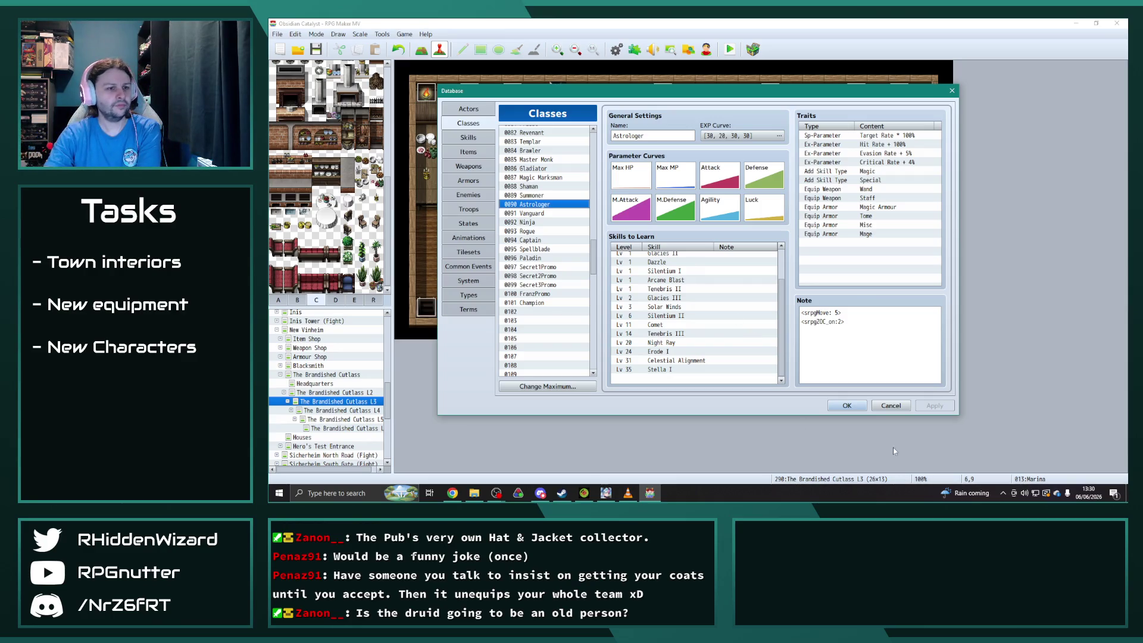
{"action": "left_click", "coordinate": [848, 407]}
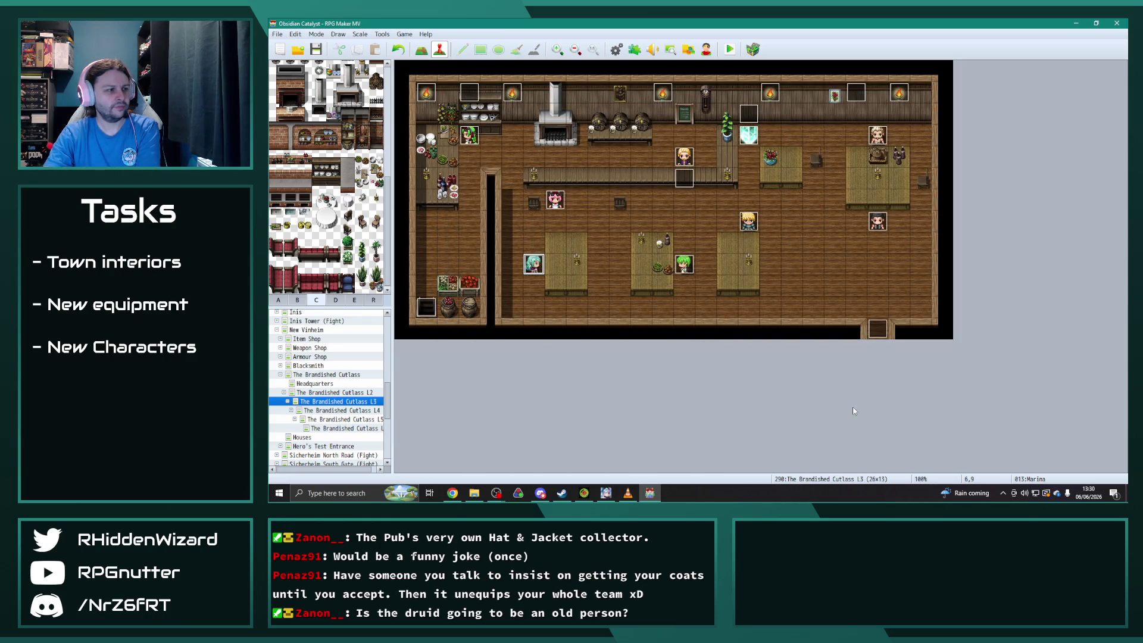
Inspect Marina's event, then Riangar's events on the L4, L5 and next Brandished Cutlass floors.
{"action": "double_click", "coordinate": [538, 266]}
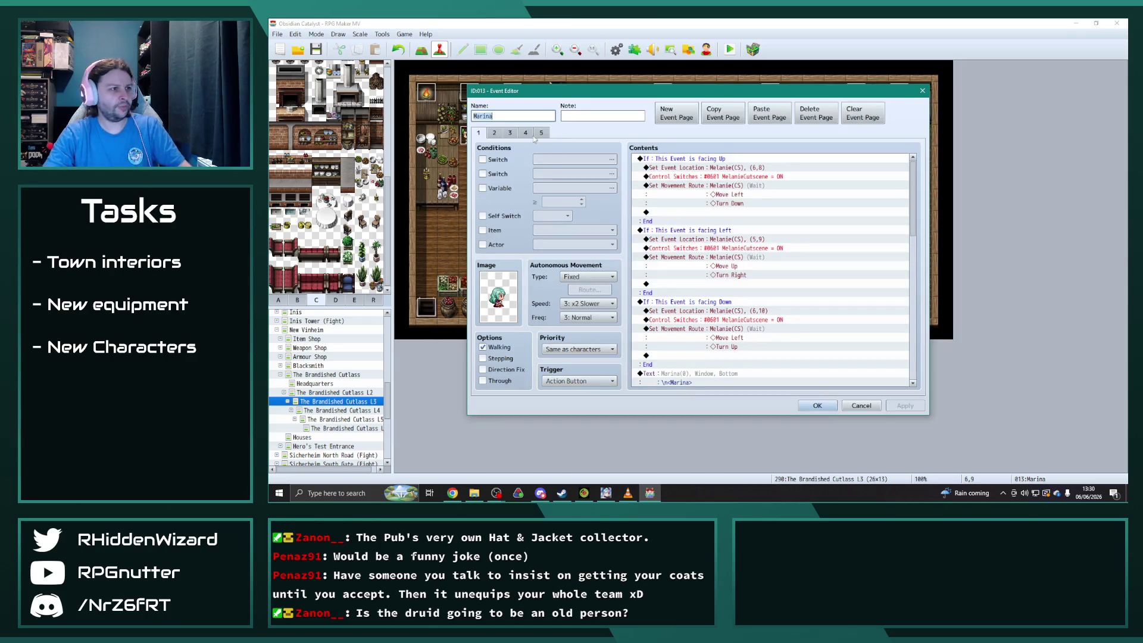
{"action": "left_click", "coordinate": [816, 405]}
{"action": "key", "text": "Down"}
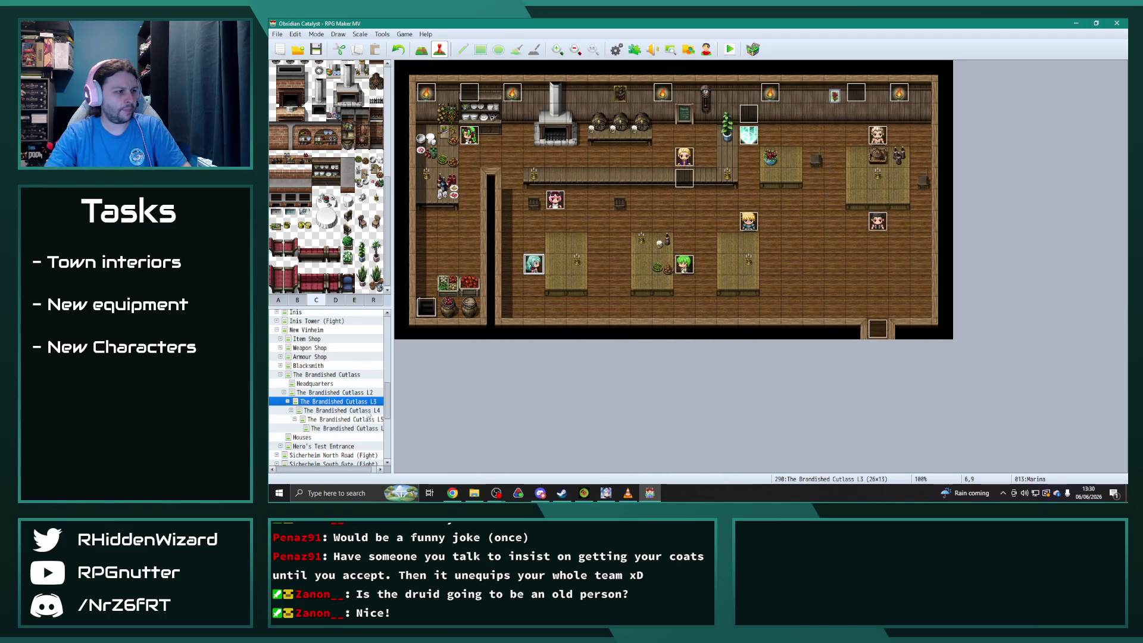
{"action": "double_click", "coordinate": [749, 222]}
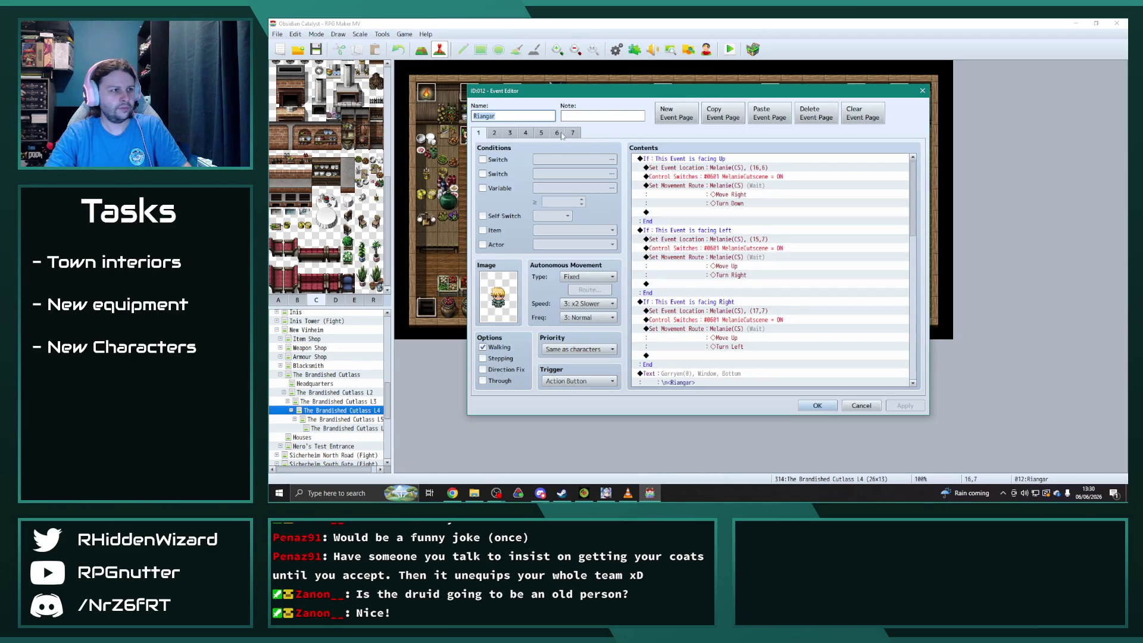
{"action": "left_click", "coordinate": [817, 405]}
{"action": "key", "text": "Down"}
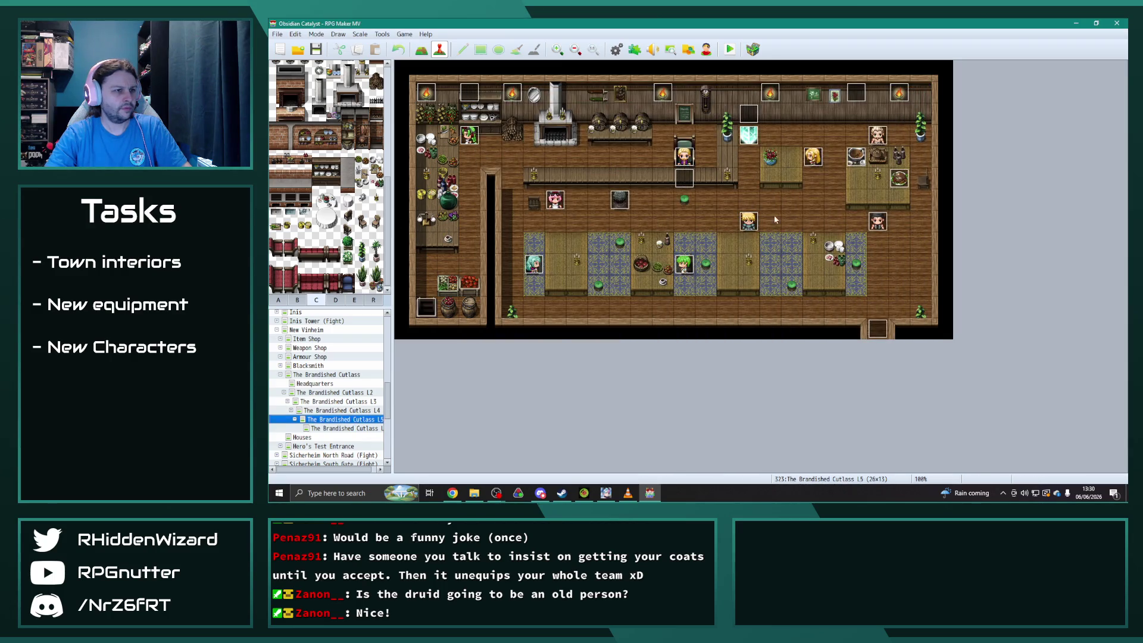
{"action": "double_click", "coordinate": [745, 223]}
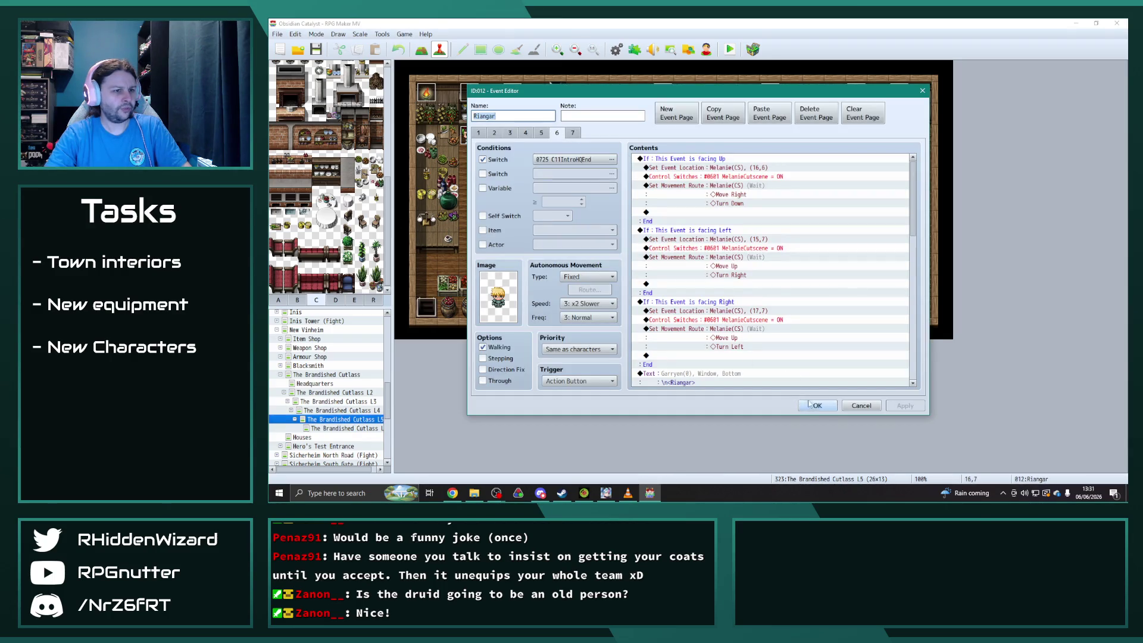
{"action": "left_click", "coordinate": [817, 404]}
{"action": "key", "text": "Down"}
{"action": "double_click", "coordinate": [748, 222]}
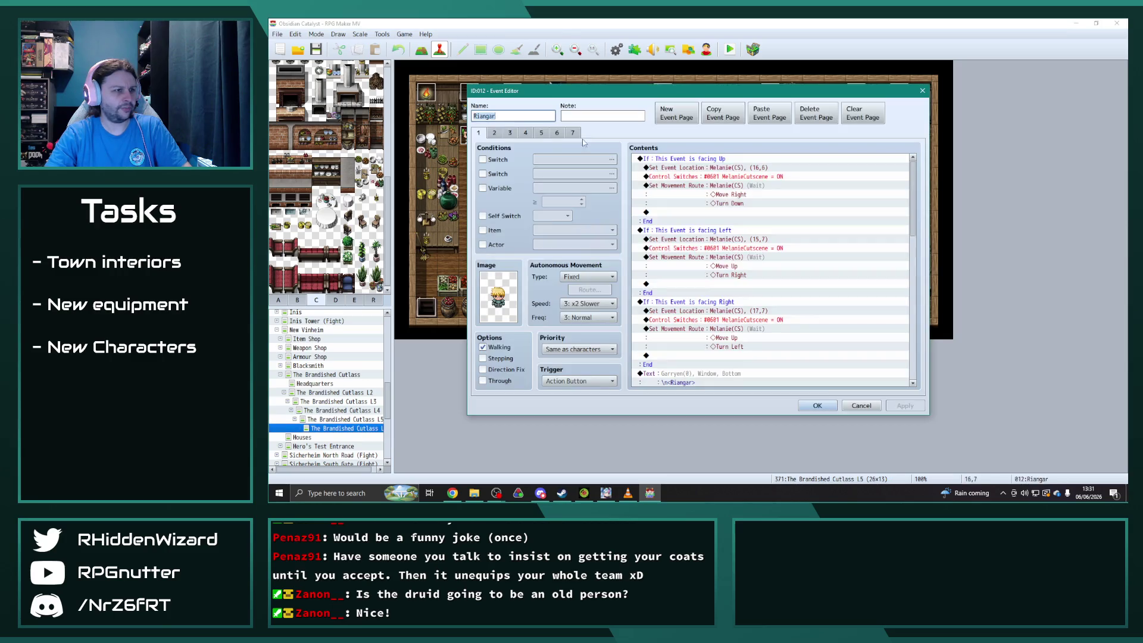
{"action": "left_click", "coordinate": [817, 405]}
On L4, paste the recruit page into Marina's event as a new page requiring C11IntroHQEnd.
{"action": "left_click", "coordinate": [372, 410]}
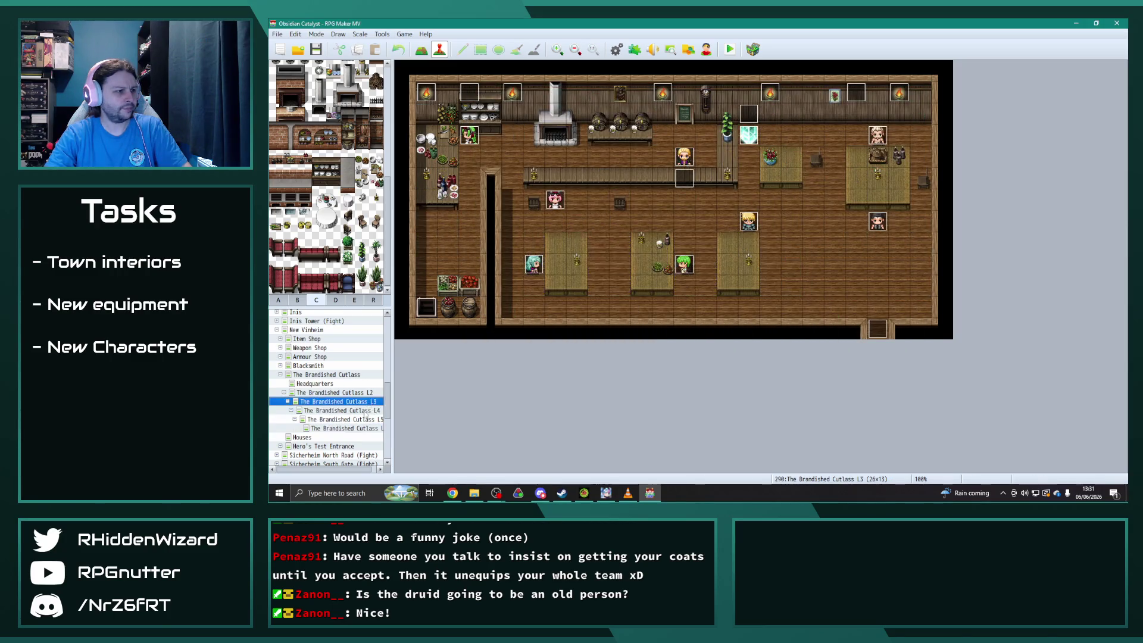
{"action": "double_click", "coordinate": [534, 265]}
{"action": "left_click", "coordinate": [499, 134]}
{"action": "left_click", "coordinate": [510, 133]}
{"action": "left_click", "coordinate": [767, 117]}
{"action": "left_click", "coordinate": [768, 117]}
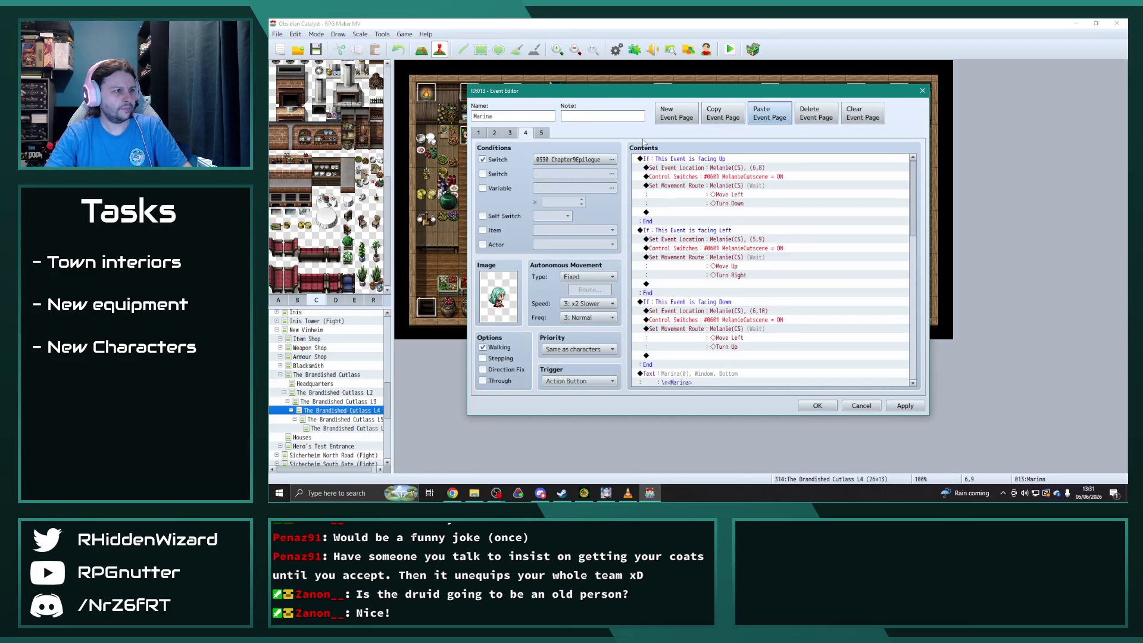
{"action": "left_click", "coordinate": [611, 159]}
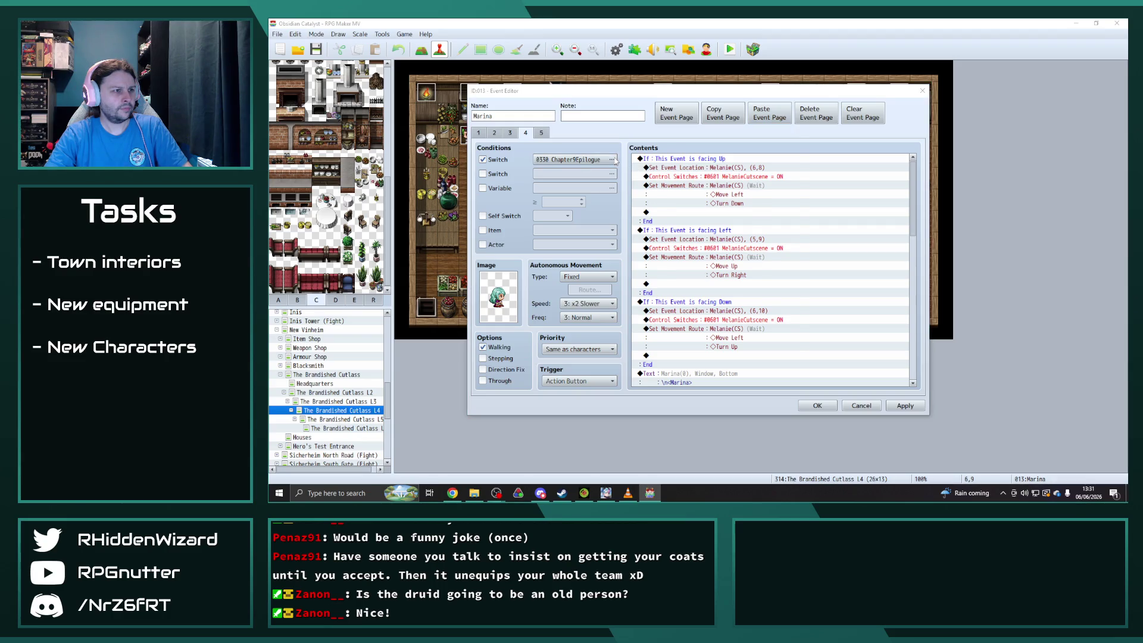
{"action": "double_click", "coordinate": [768, 200]}
{"action": "scroll", "coordinate": [774, 268], "scroll_direction": "down", "scroll_amount": 10}
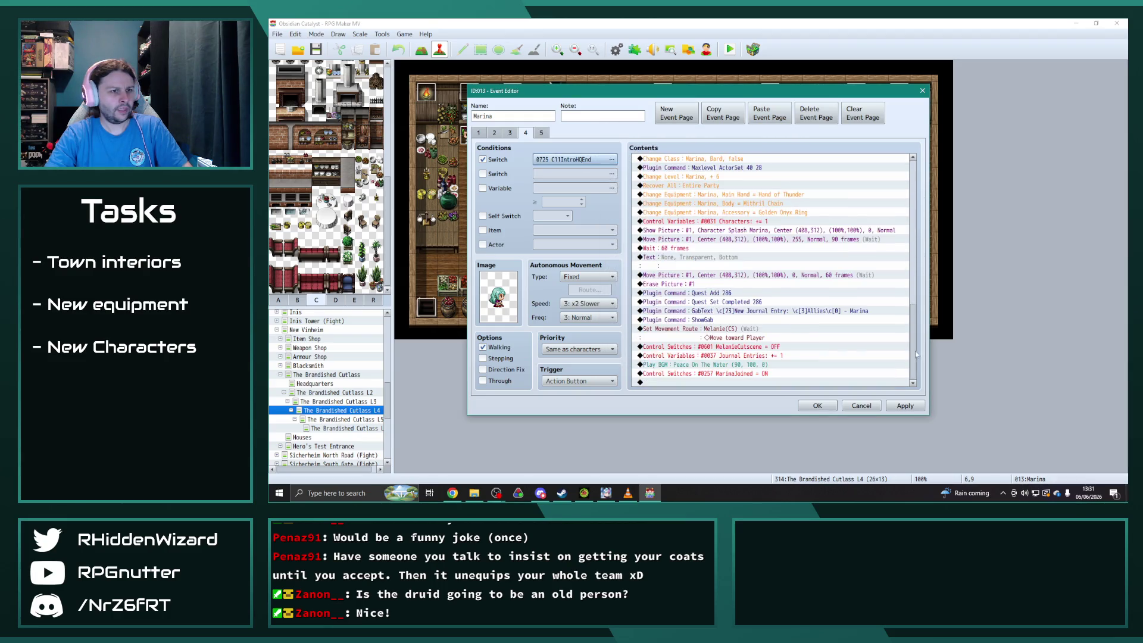
Change the Quest Add and Quest Set Completed commands from 286 to 300.
{"action": "double_click", "coordinate": [724, 294]}
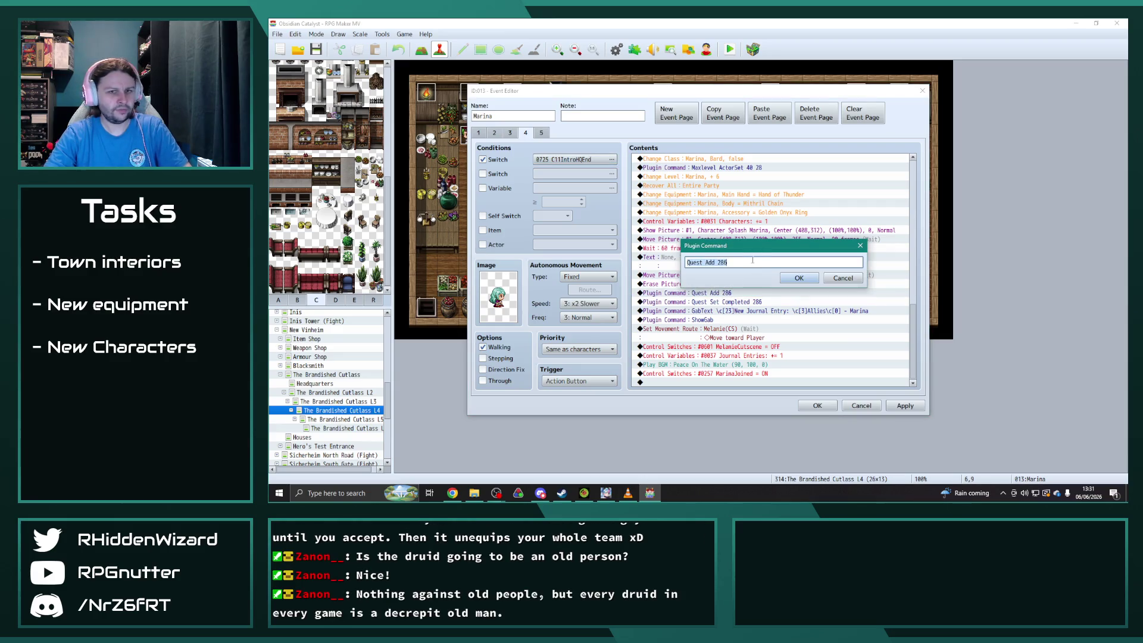
{"action": "double_click", "coordinate": [748, 262]}
{"action": "type", "text": "300"}
{"action": "left_click", "coordinate": [799, 278]}
{"action": "left_click", "coordinate": [746, 312]}
{"action": "double_click", "coordinate": [746, 312]}
{"action": "key", "text": "End"}
{"action": "key", "text": "BackSpace"}
{"action": "key", "text": "BackSpace"}
{"action": "key", "text": "BackSpace"}
{"action": "type", "text": "300"}
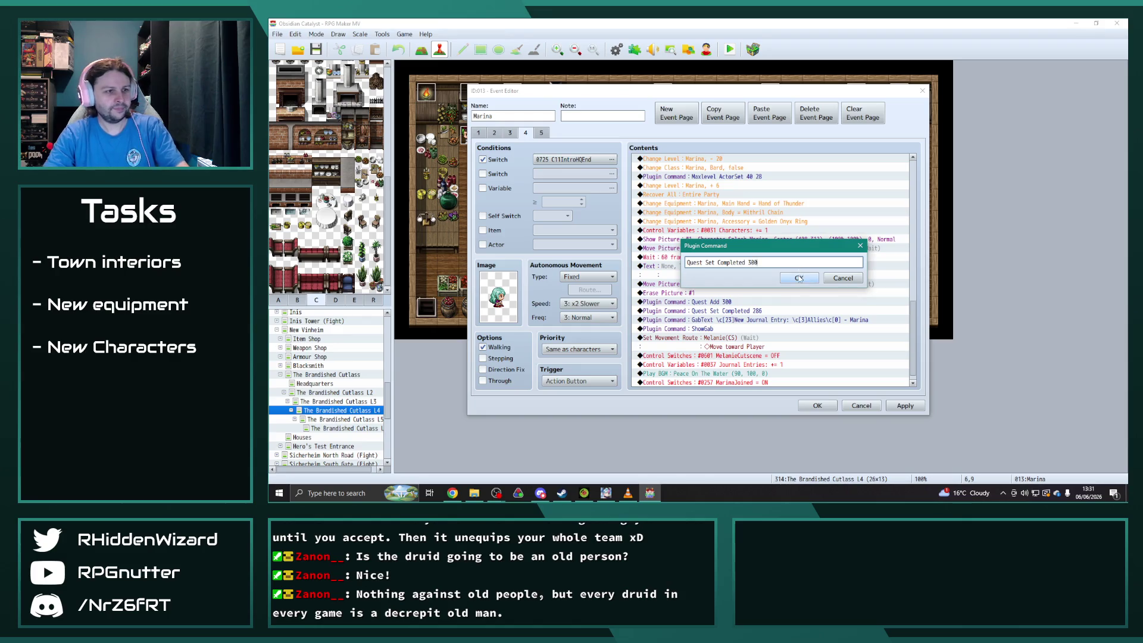
{"action": "left_click", "coordinate": [799, 278]}
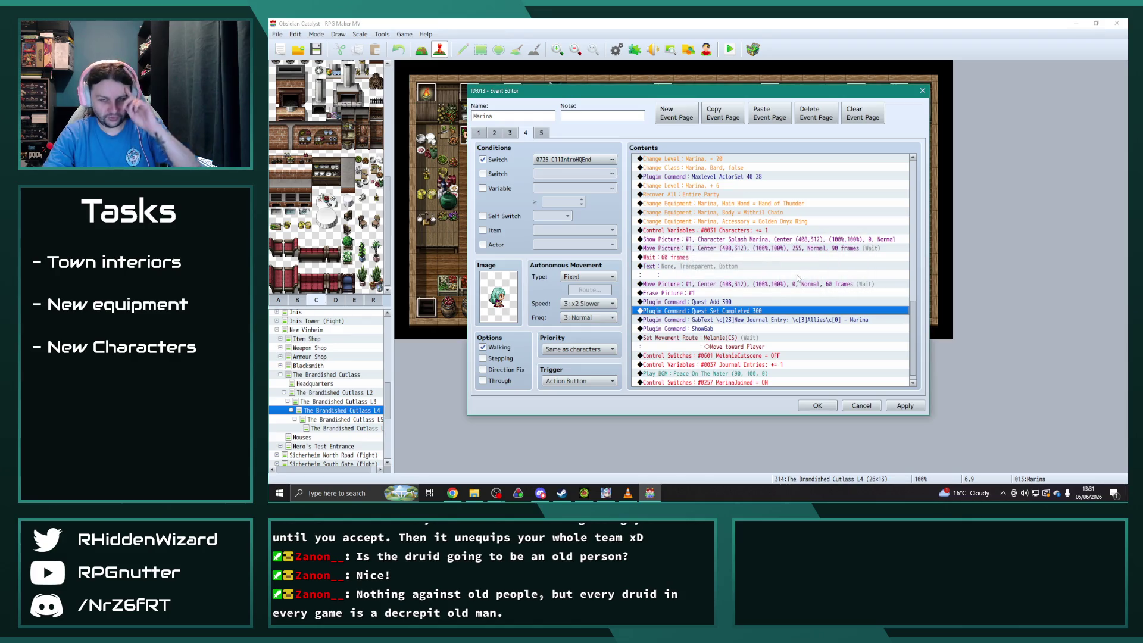
Apply and save Marina's L4 event, then open Marina's event on L5.
{"action": "left_click", "coordinate": [905, 405]}
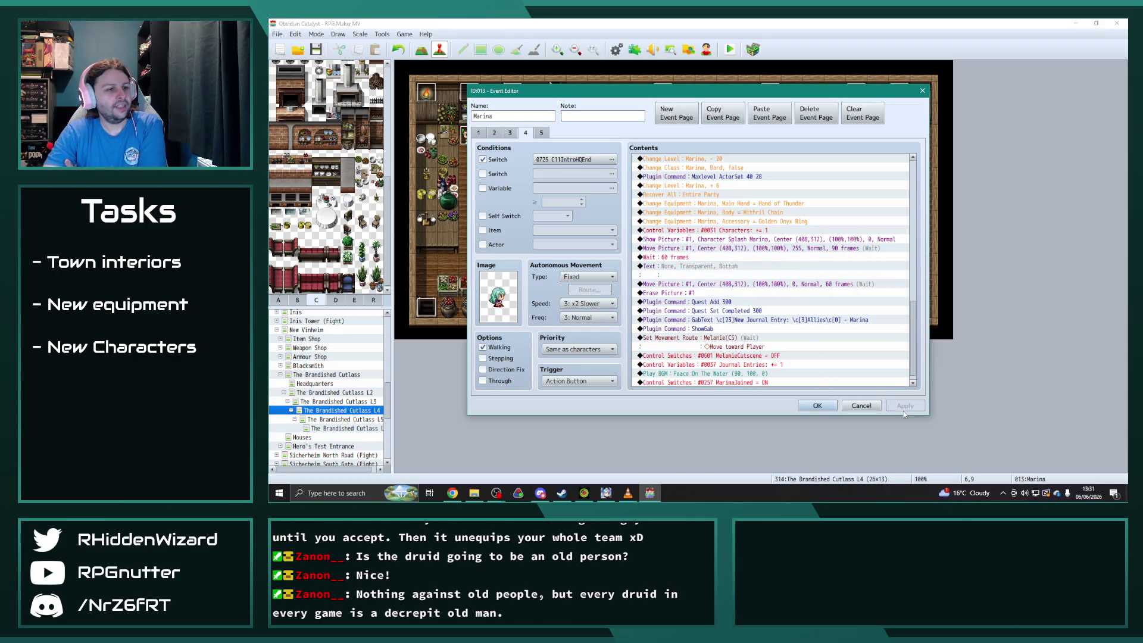
{"action": "left_click", "coordinate": [817, 407]}
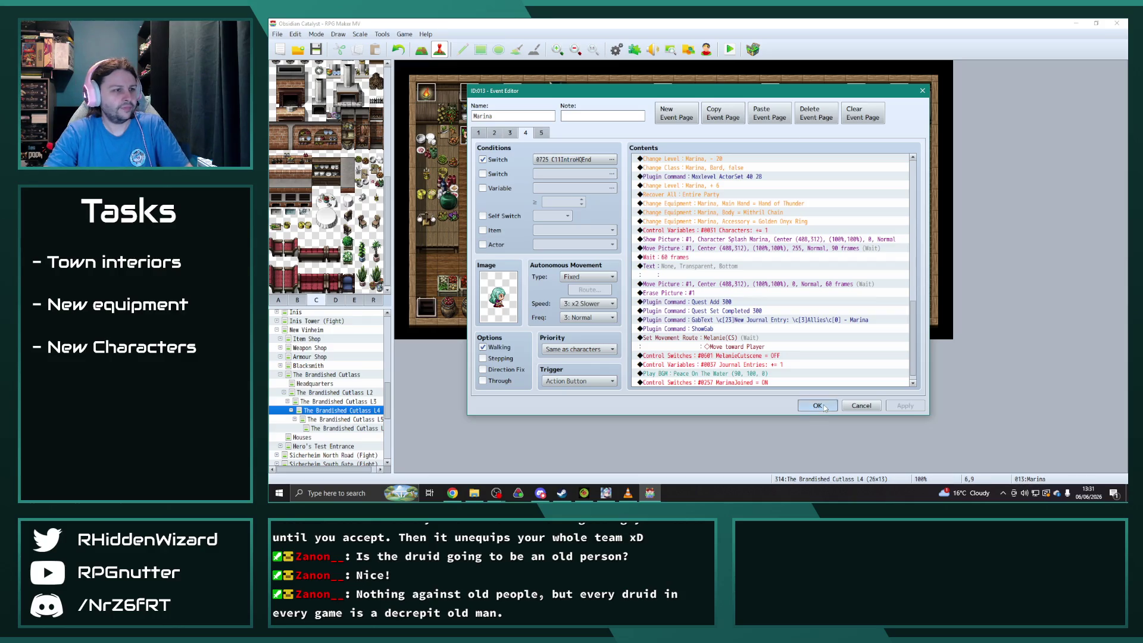
{"action": "left_click", "coordinate": [345, 420]}
{"action": "double_click", "coordinate": [542, 267]}
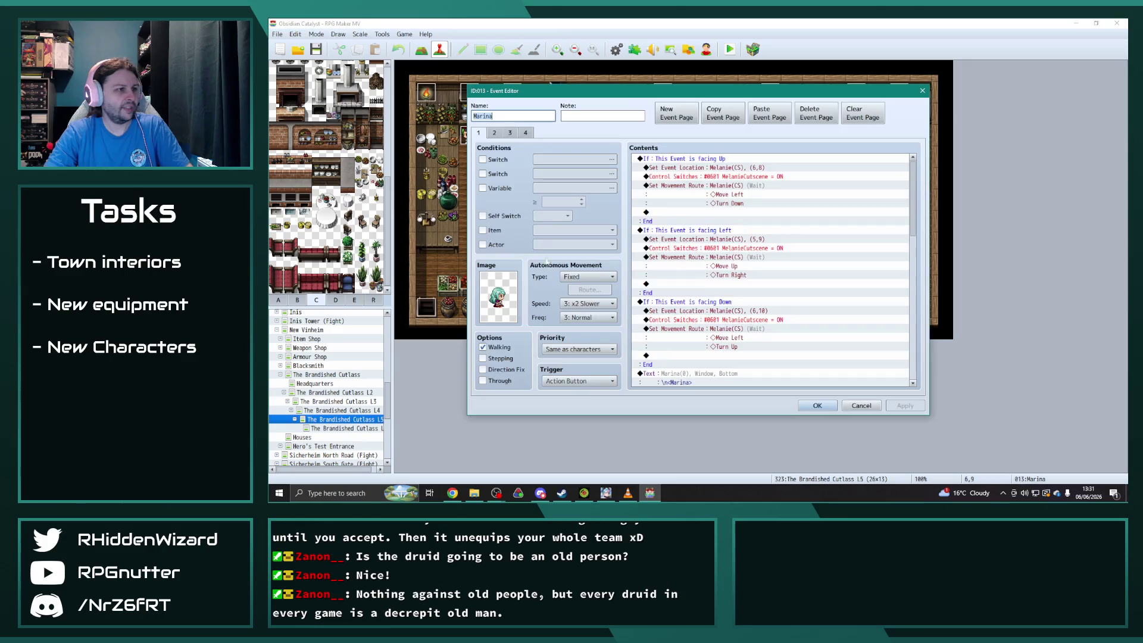
Copy Marina's page 3 to a new page 4 conditioned on switch 0725 C11IntroHQEnd.
{"action": "left_click", "coordinate": [510, 134]}
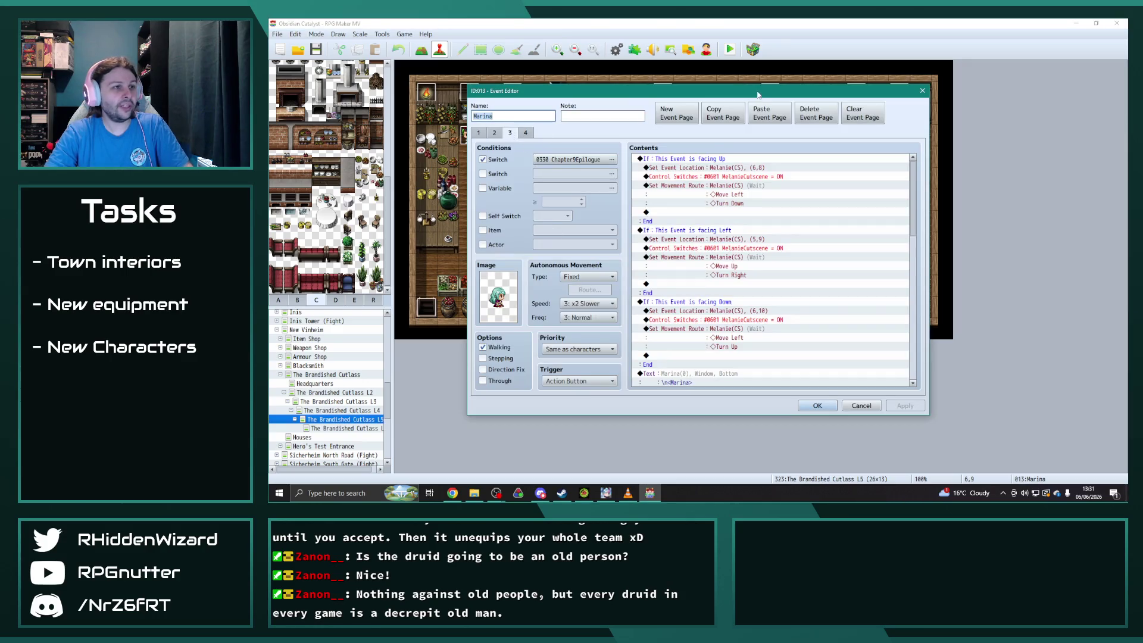
{"action": "left_click", "coordinate": [732, 118]}
{"action": "left_click", "coordinate": [770, 113]}
{"action": "left_click", "coordinate": [611, 160]}
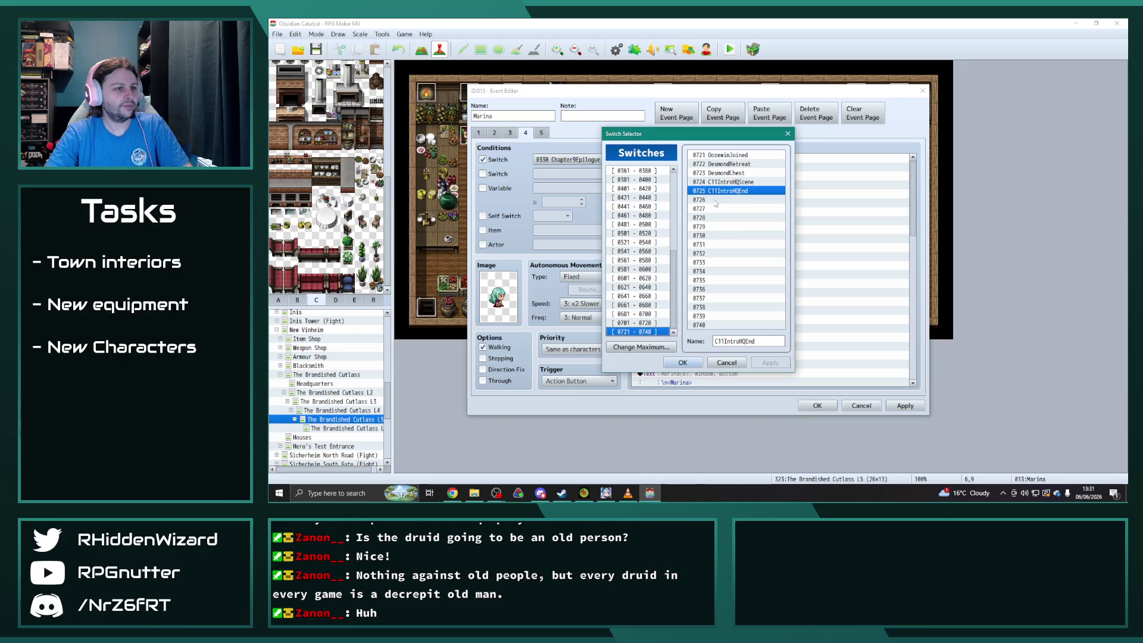
{"action": "left_click", "coordinate": [682, 363]}
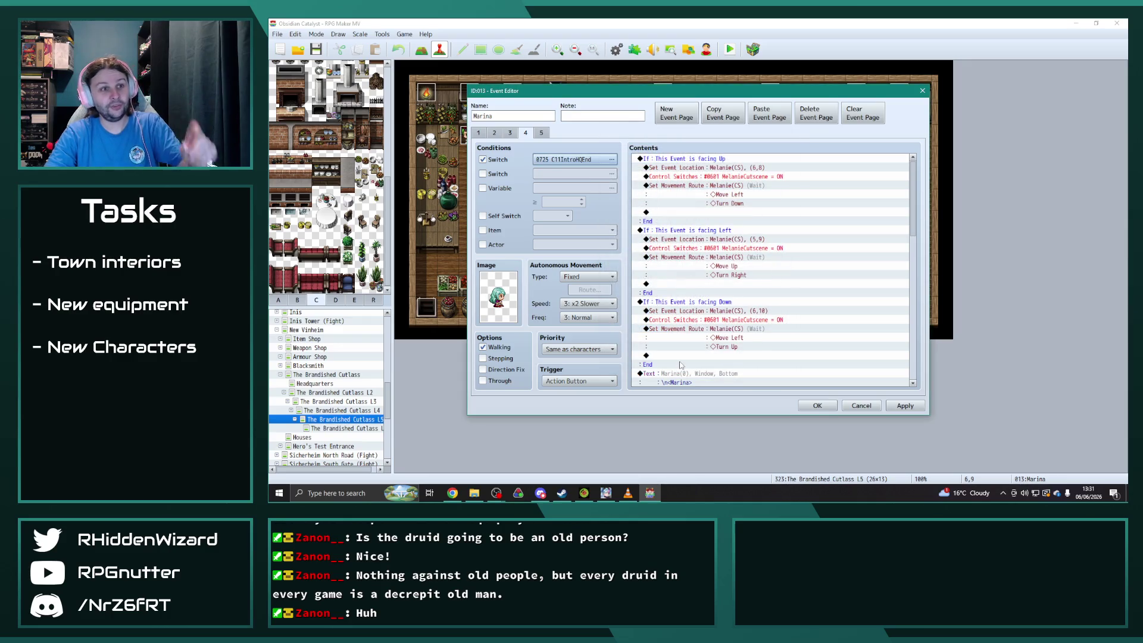
{"action": "scroll", "coordinate": [783, 344], "scroll_direction": "down", "scroll_amount": 10}
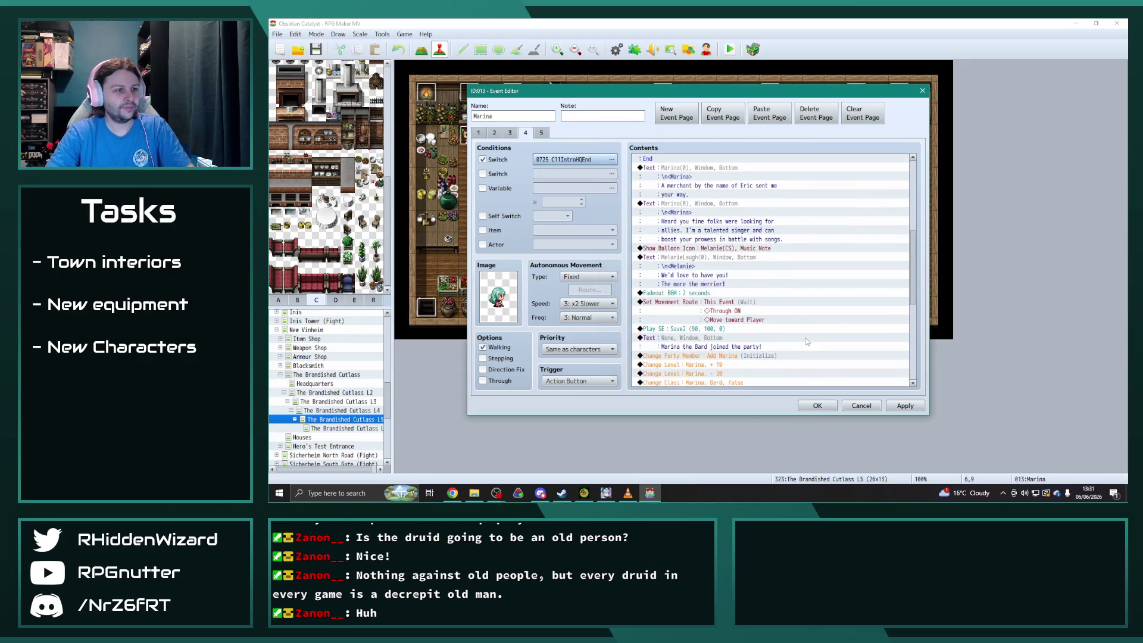
{"action": "scroll", "coordinate": [807, 341], "scroll_direction": "down", "scroll_amount": 6}
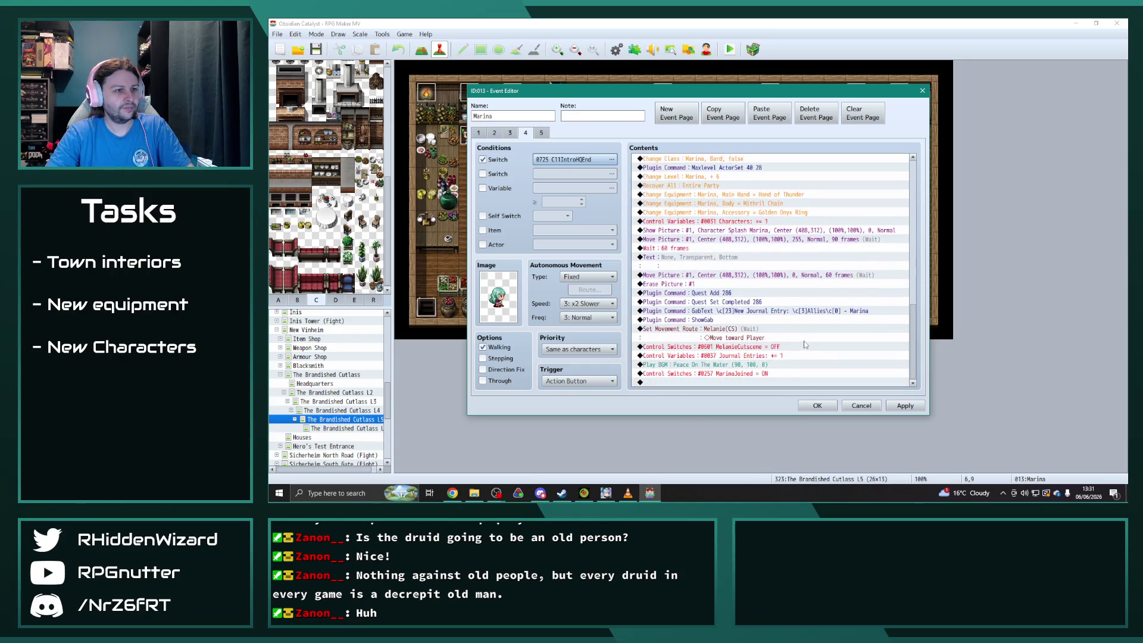
Change Quest Add and Quest Set Completed from 286 to 300, then save Marina's event.
{"action": "double_click", "coordinate": [745, 293]}
{"action": "double_click", "coordinate": [719, 262]}
{"action": "type", "text": "300"}
{"action": "left_click", "coordinate": [792, 278]}
{"action": "left_click", "coordinate": [749, 311]}
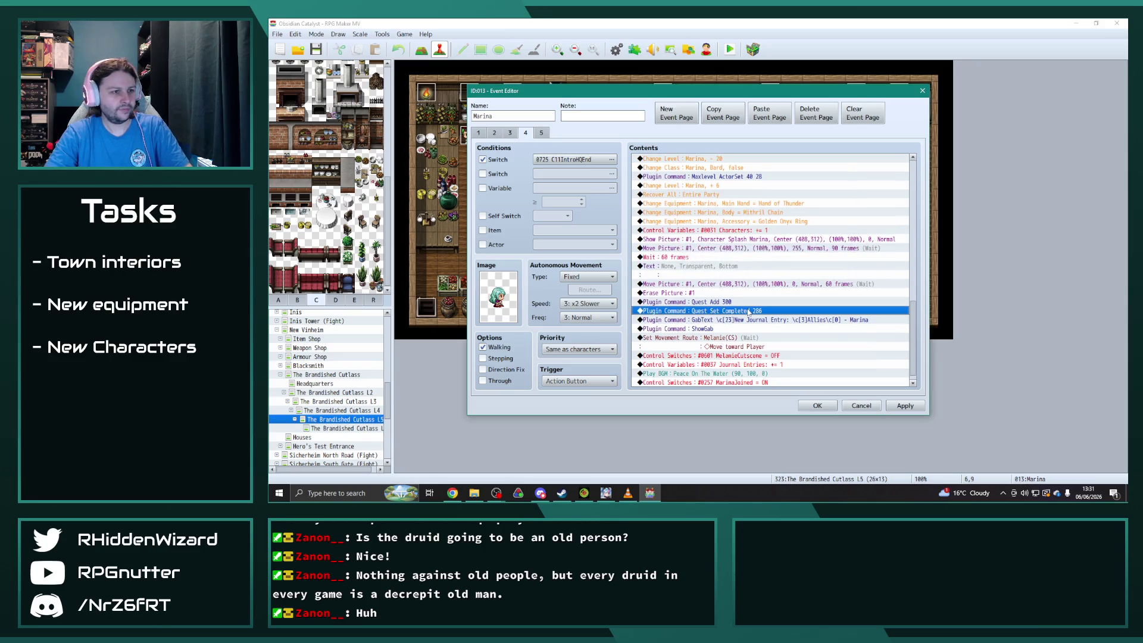
{"action": "double_click", "coordinate": [749, 312]}
{"action": "double_click", "coordinate": [791, 260]}
{"action": "type", "text": "300"}
{"action": "left_click", "coordinate": [799, 278]}
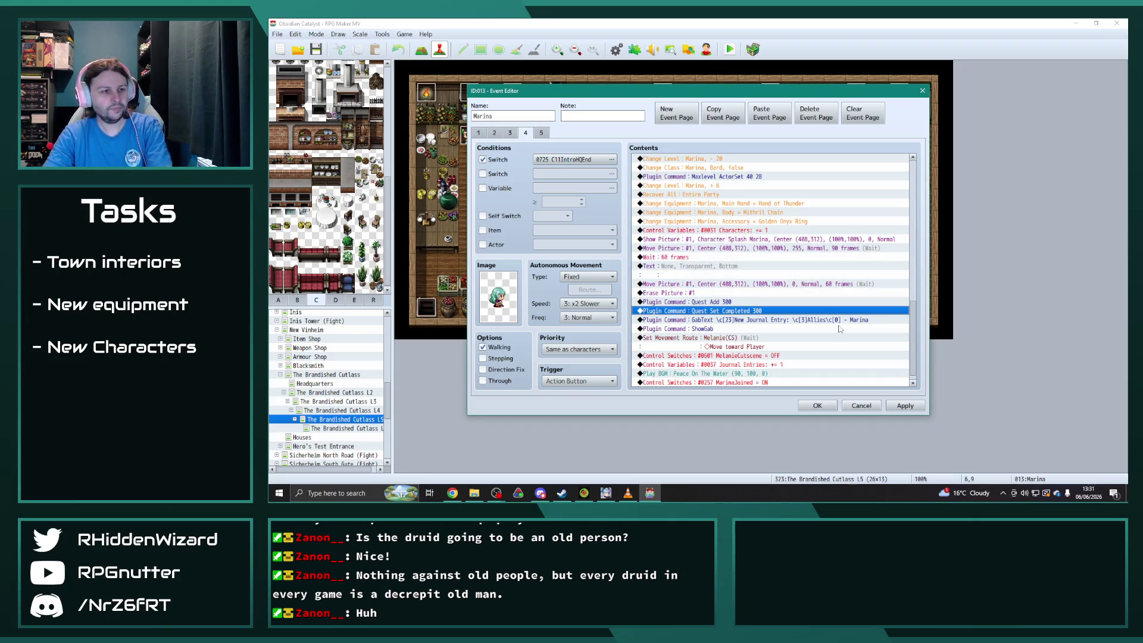
{"action": "left_click", "coordinate": [901, 407]}
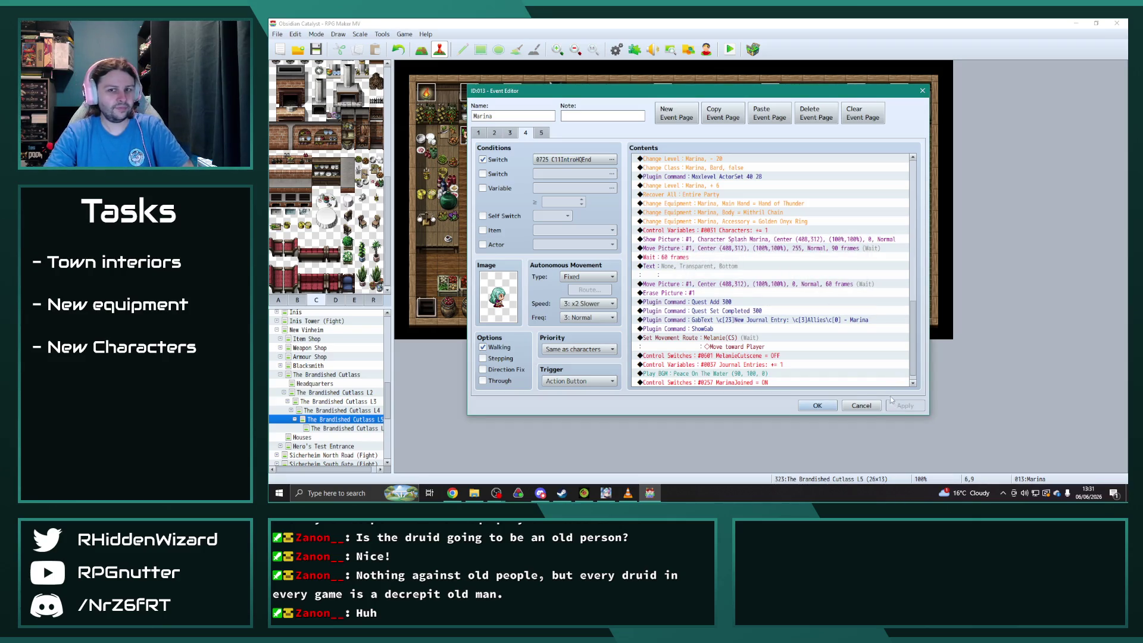
{"action": "left_click", "coordinate": [819, 406]}
On the next Cutlass map, copy Marina's page 3 to page 4 with switch C11IntroHQEnd.
{"action": "key", "text": "Down"}
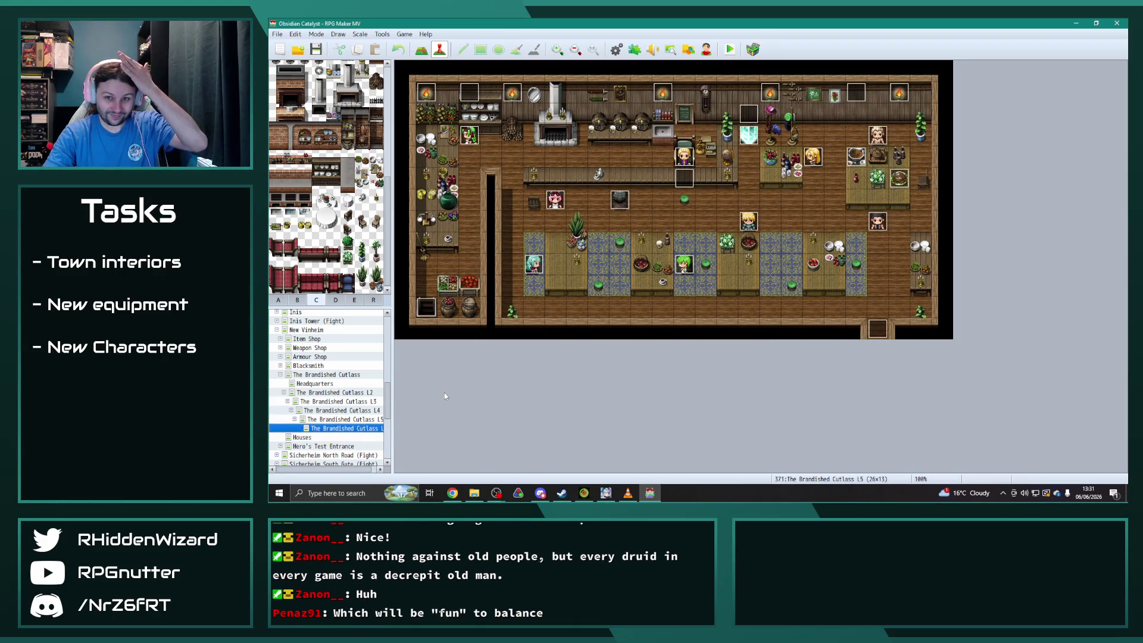
{"action": "left_click", "coordinate": [537, 266]}
{"action": "double_click", "coordinate": [538, 267]}
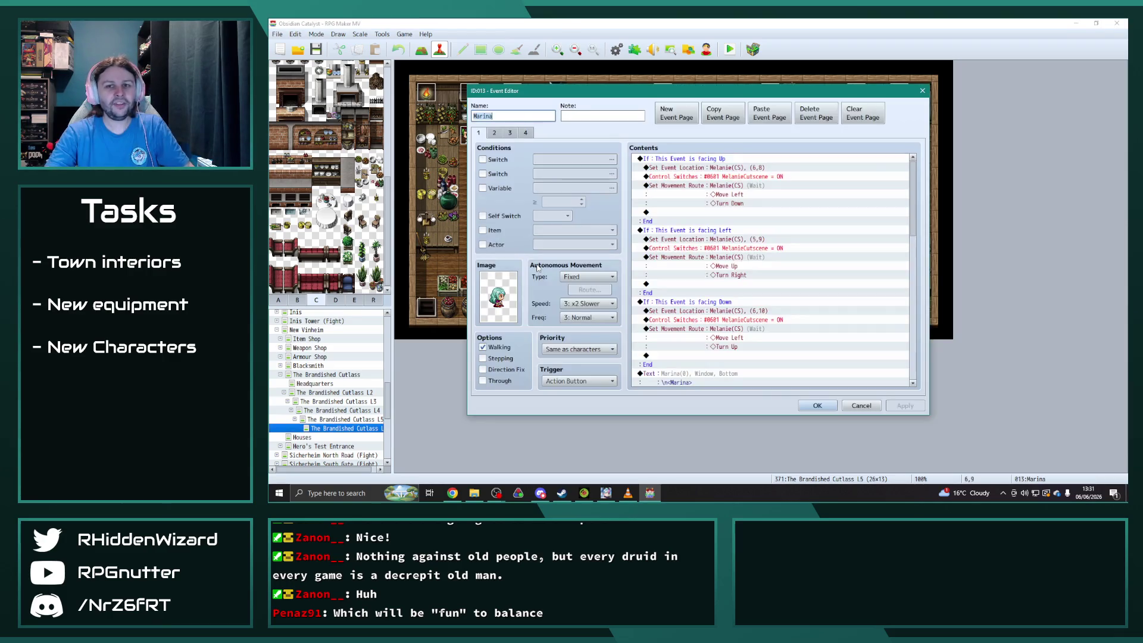
{"action": "left_click", "coordinate": [509, 132]}
{"action": "left_click", "coordinate": [723, 113]}
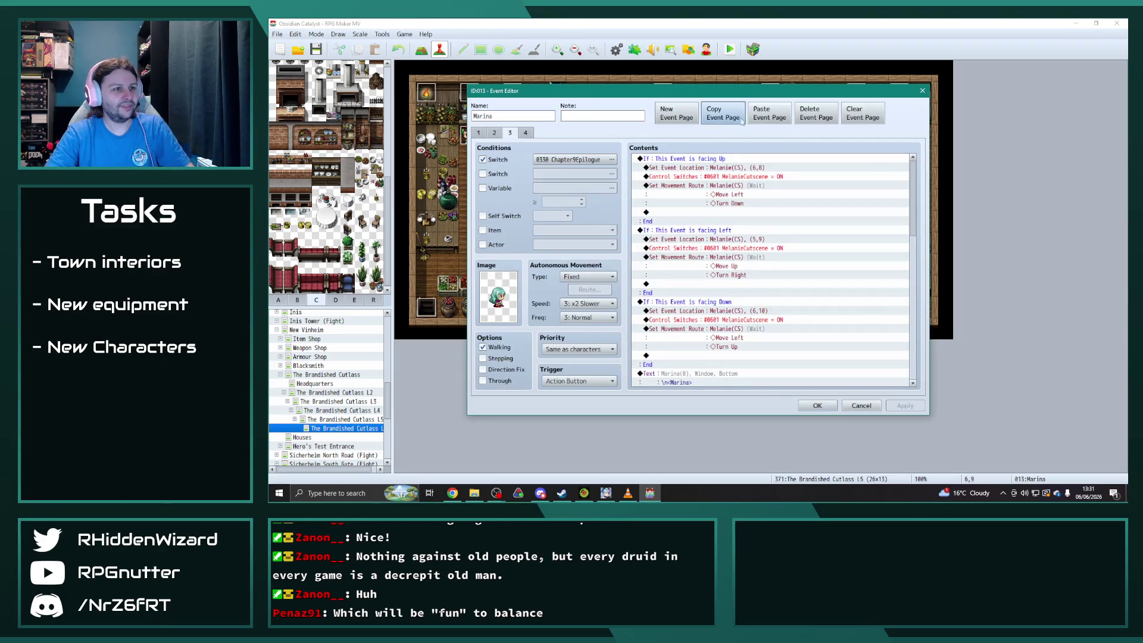
{"action": "left_click", "coordinate": [769, 113]}
{"action": "left_click", "coordinate": [612, 160]}
{"action": "left_click", "coordinate": [714, 191]}
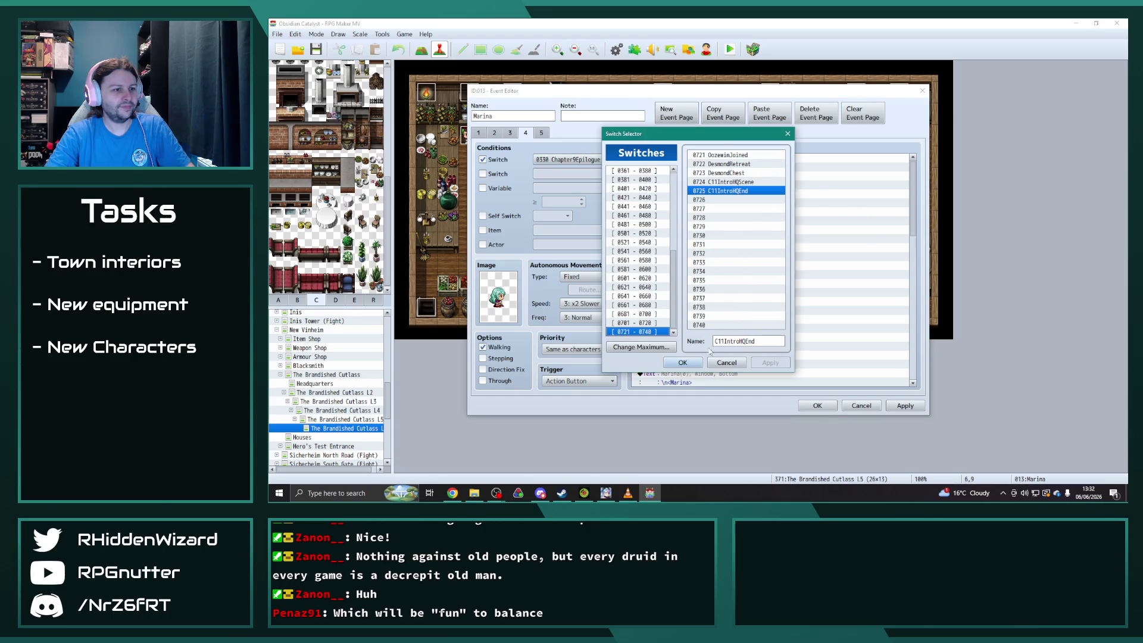
{"action": "left_click", "coordinate": [683, 368]}
Change that page's Quest Add and Quest Set Completed commands to 300 and apply.
{"action": "left_click_drag", "start_coordinate": [917, 189], "coordinate": [930, 374]}
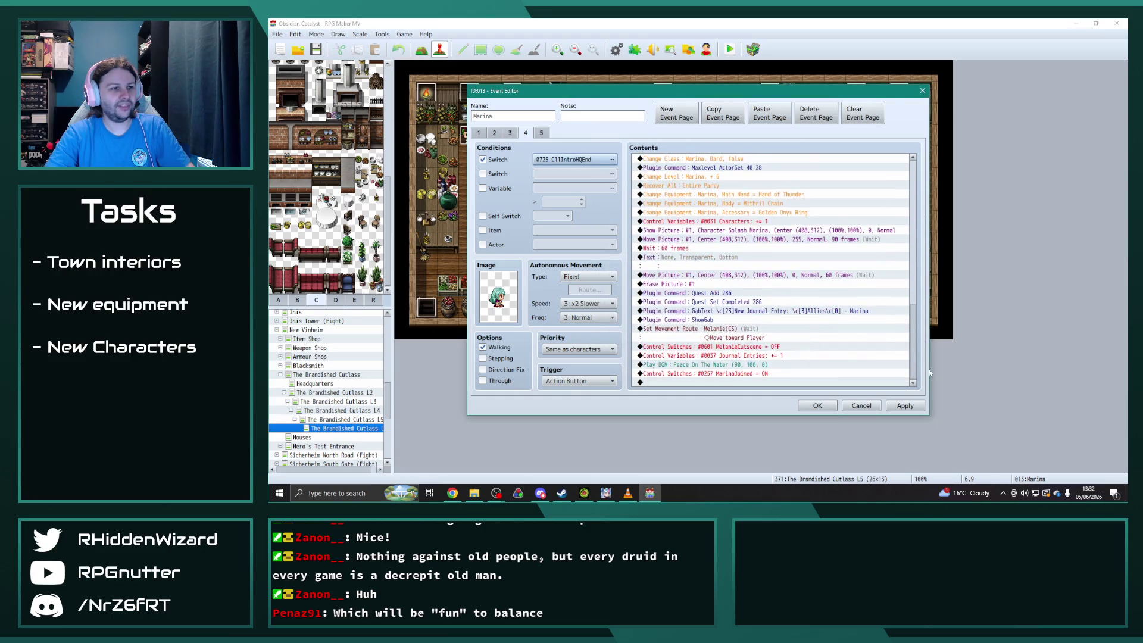
{"action": "double_click", "coordinate": [726, 292]}
{"action": "left_click_drag", "start_coordinate": [718, 262], "coordinate": [763, 261]}
{"action": "type", "text": "300"}
{"action": "key", "text": "Return"}
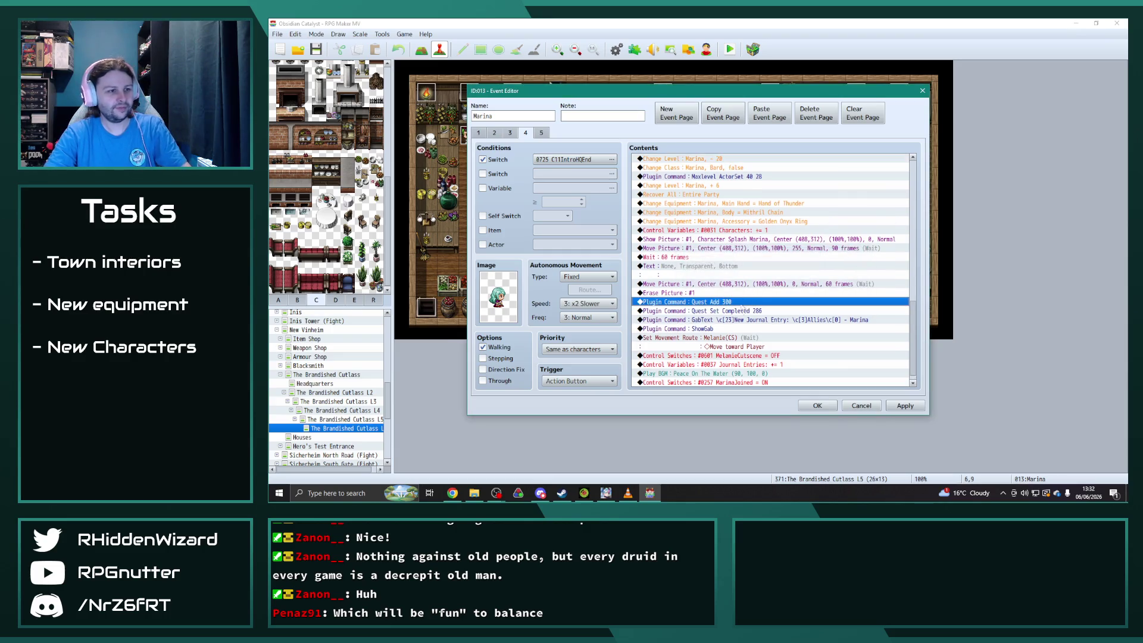
{"action": "double_click", "coordinate": [762, 311]}
{"action": "key", "text": "End"}
{"action": "key", "text": "BackSpace"}
{"action": "key", "text": "BackSpace"}
{"action": "key", "text": "BackSpace"}
{"action": "type", "text": "300"}
{"action": "left_click", "coordinate": [806, 280]}
{"action": "left_click", "coordinate": [905, 405]}
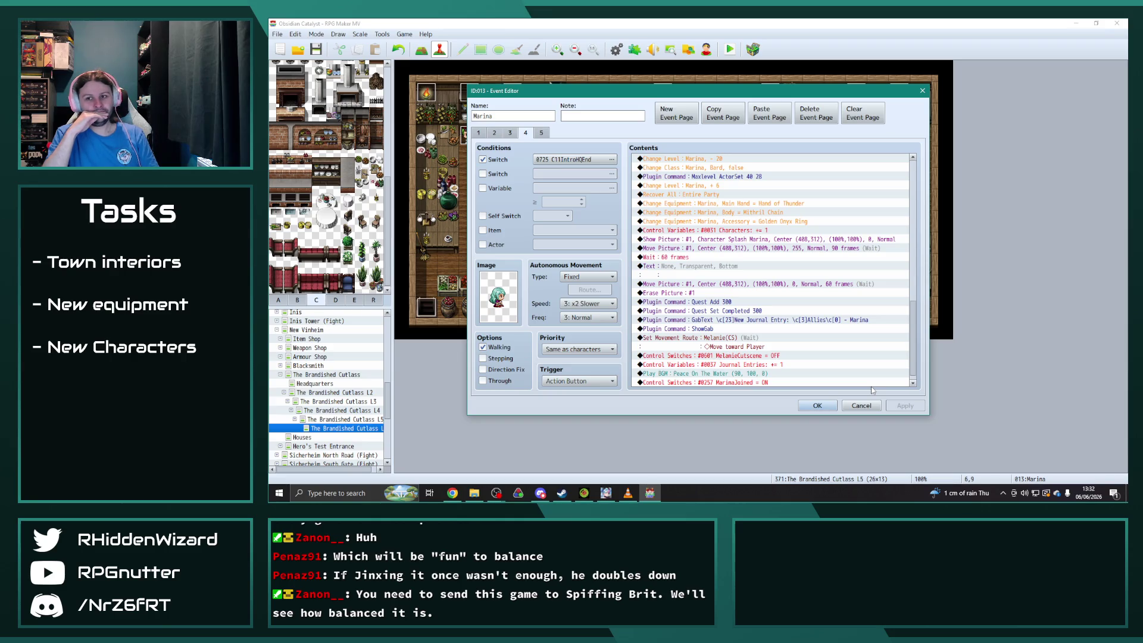
Click OK on Marina's event editor to return to The Brandished Cutlass L5 map.
{"action": "key", "text": "alt+Tab"}
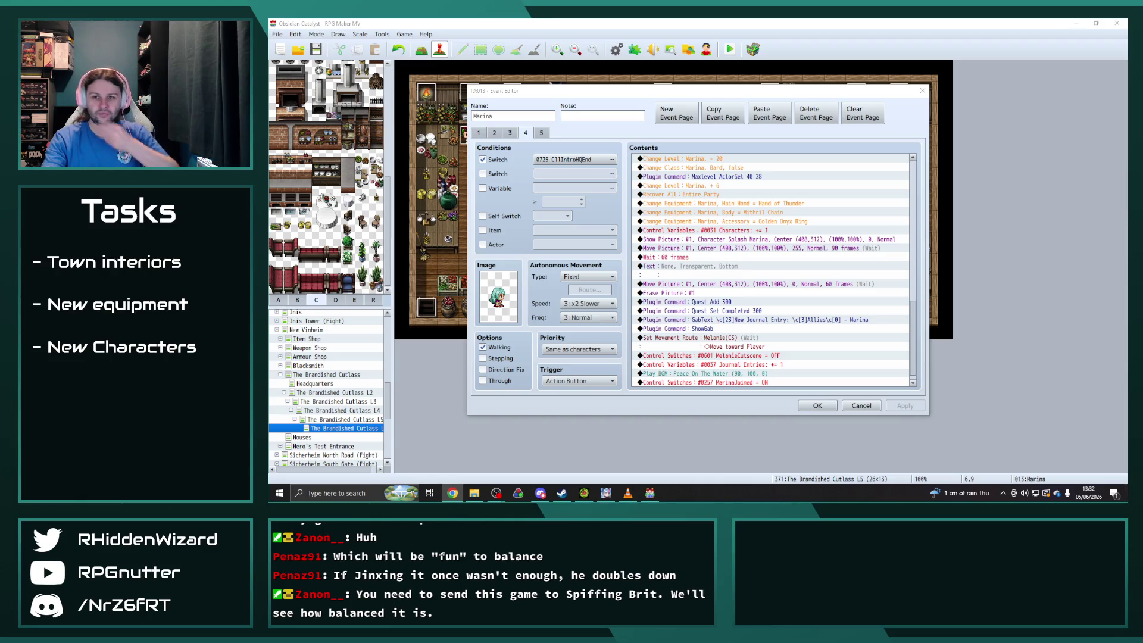
{"action": "left_click", "coordinate": [819, 403]}
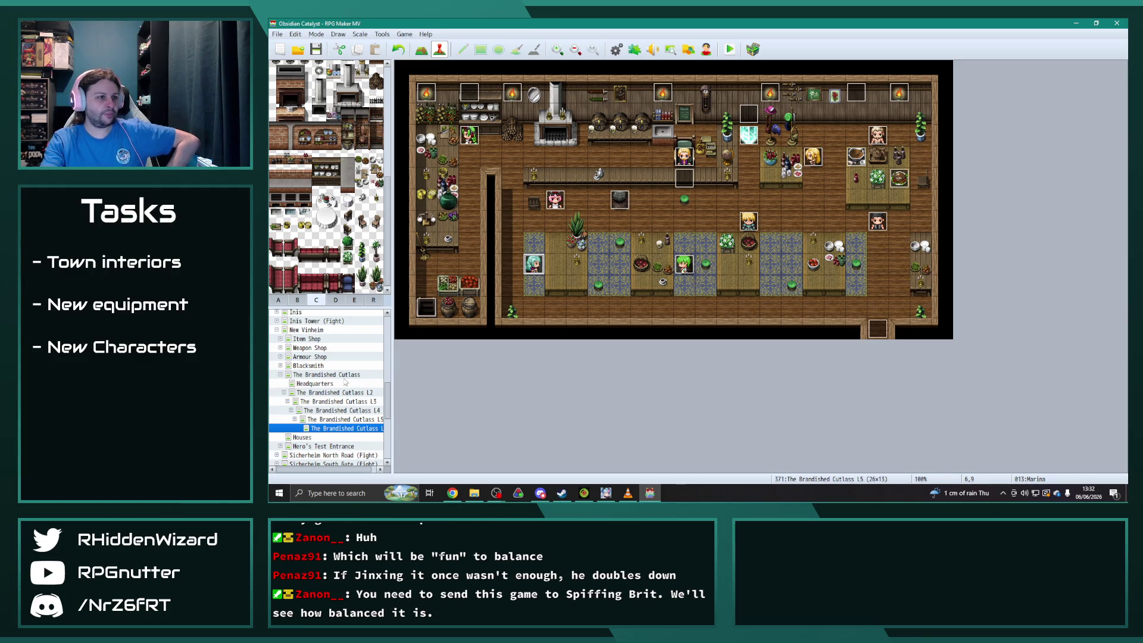
On the L4 map, copy Ashe's page 2 to a new page conditioned on C11IntroHQEnd.
{"action": "left_click", "coordinate": [350, 402]}
{"action": "left_click", "coordinate": [357, 411]}
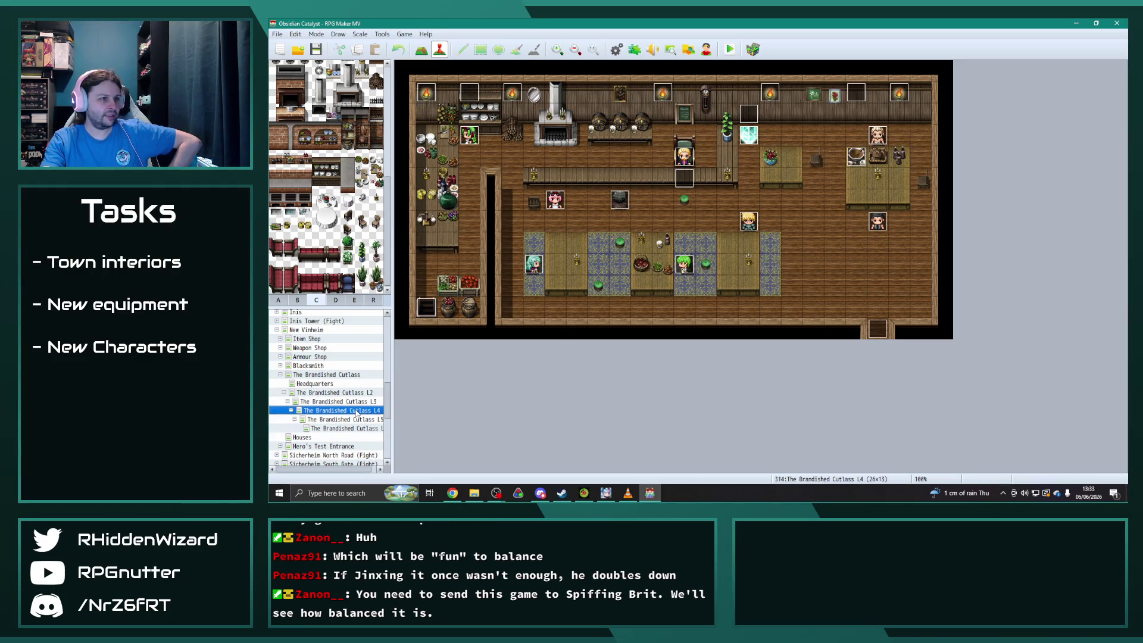
{"action": "double_click", "coordinate": [613, 209]}
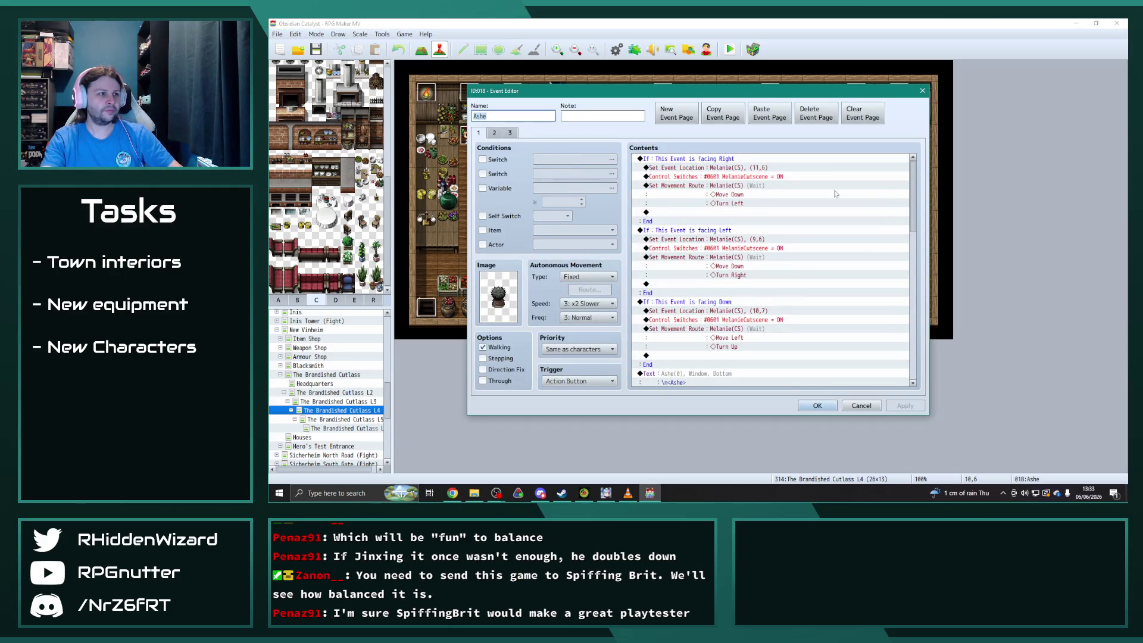
{"action": "left_click", "coordinate": [495, 132]}
{"action": "left_click", "coordinate": [723, 113]}
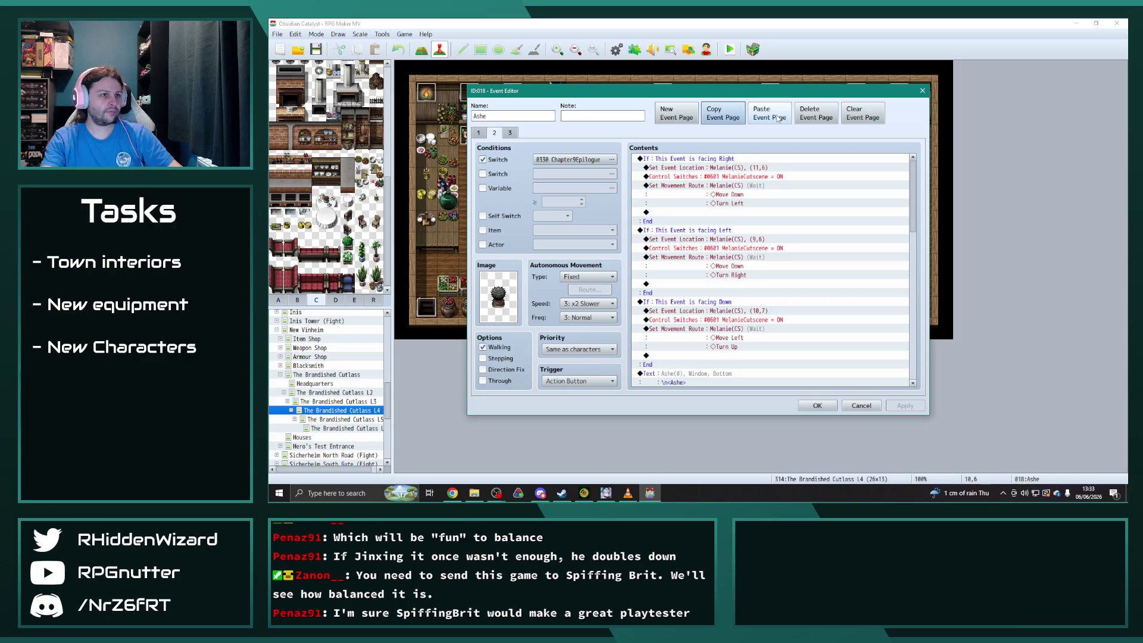
{"action": "left_click", "coordinate": [777, 117]}
{"action": "left_click", "coordinate": [613, 162]}
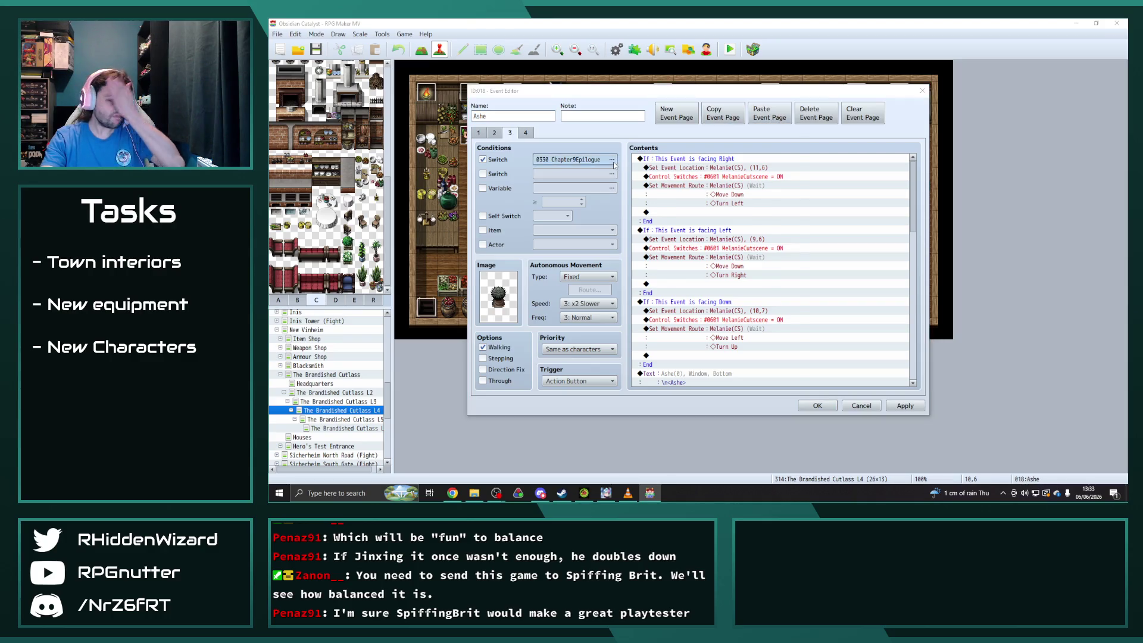
{"action": "left_click", "coordinate": [683, 361]}
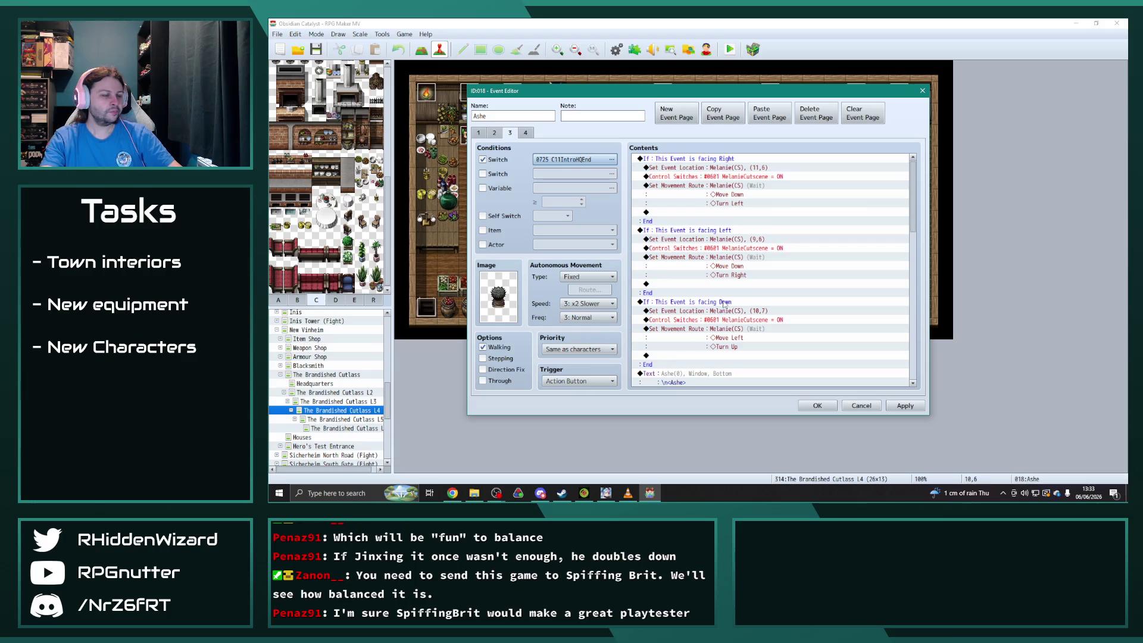
{"action": "left_click_drag", "start_coordinate": [914, 216], "coordinate": [915, 370]}
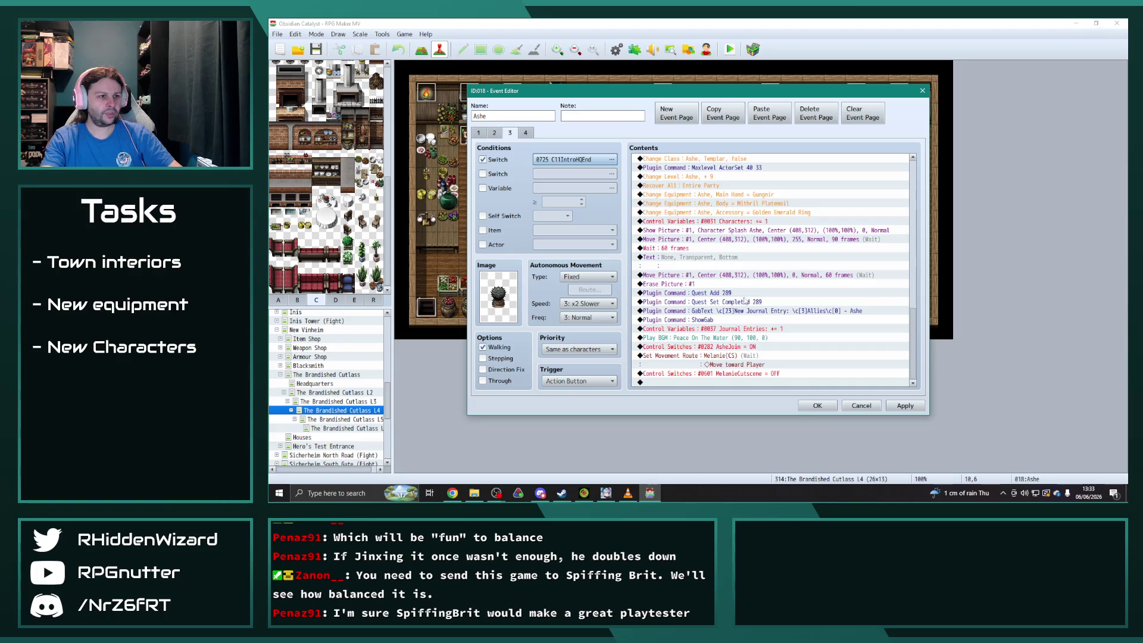
Change the Quest Add and Quest Set Completed numbers from 289 to 303, then save Ashe's event.
{"action": "double_click", "coordinate": [744, 294]}
{"action": "double_click", "coordinate": [723, 262]}
{"action": "type", "text": "33"}
{"action": "key", "text": "Return"}
{"action": "double_click", "coordinate": [763, 310]}
{"action": "double_click", "coordinate": [757, 262]}
{"action": "type", "text": "3"}
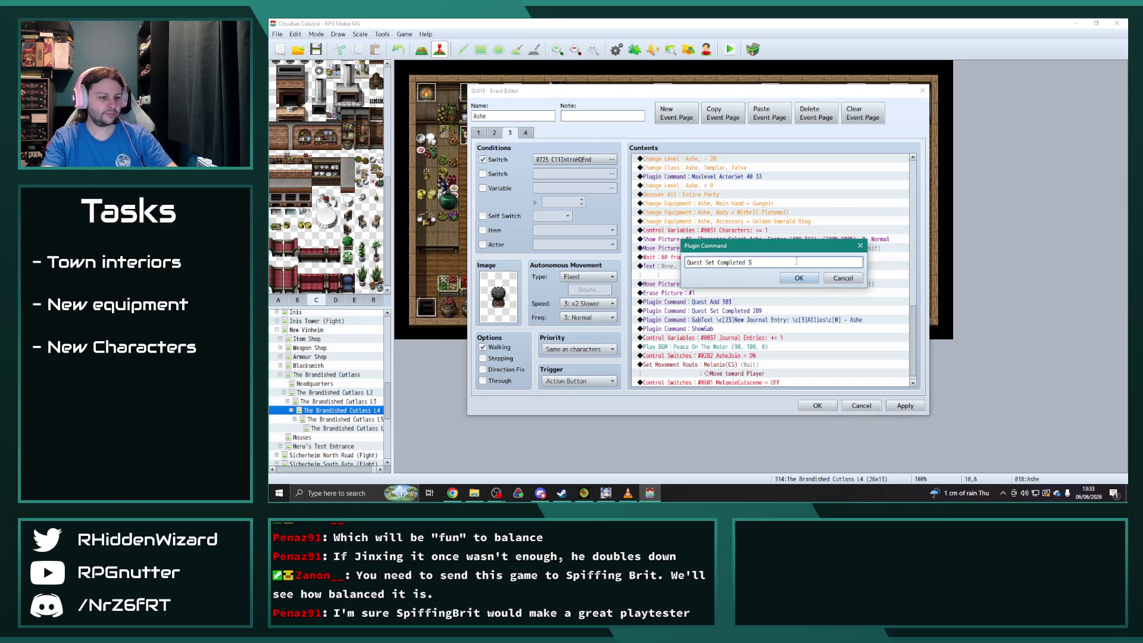
{"action": "type", "text": "03"}
{"action": "left_click", "coordinate": [799, 279]}
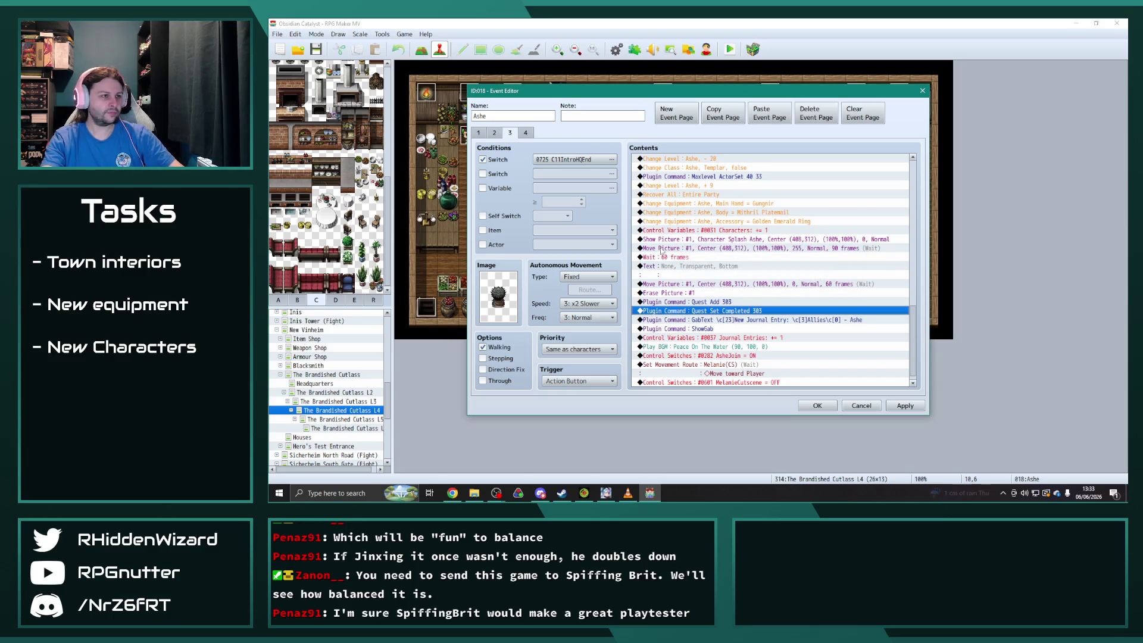
{"action": "left_click", "coordinate": [816, 405]}
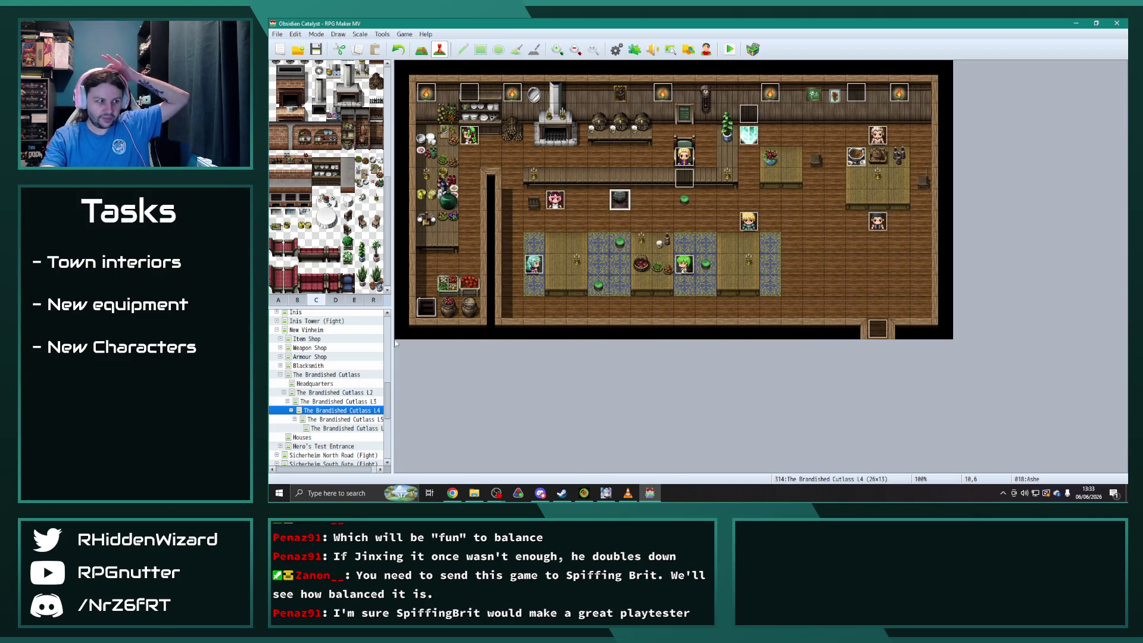
{"action": "left_click", "coordinate": [342, 419]}
Copy page 2 of Ashe's L5 event and paste it as a new page.
{"action": "double_click", "coordinate": [622, 200]}
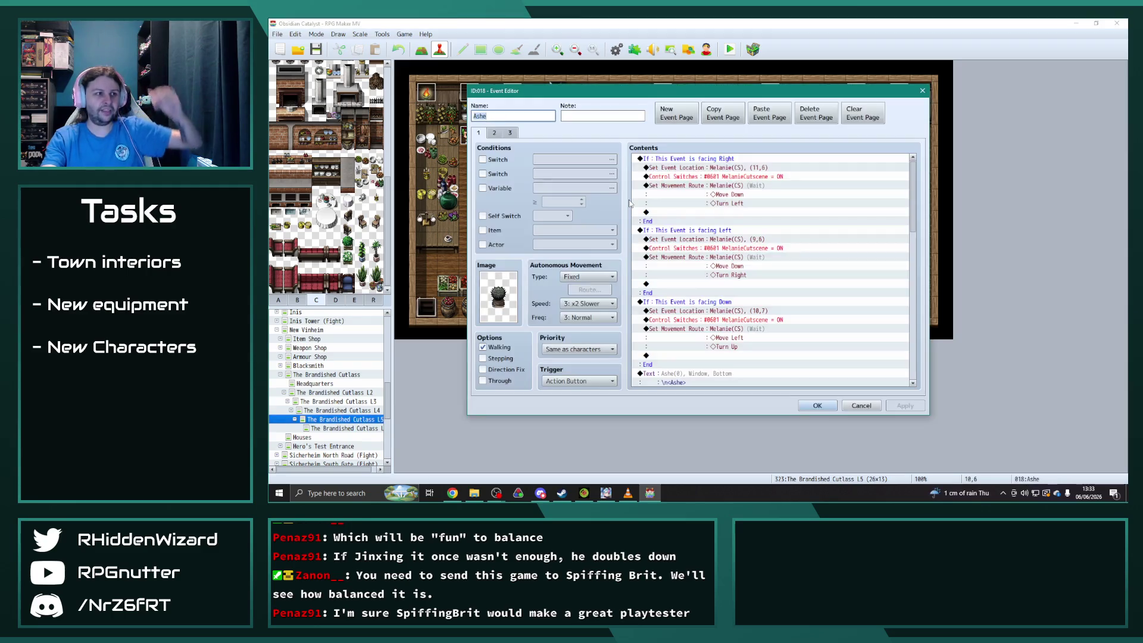
{"action": "left_click", "coordinate": [502, 134]}
{"action": "left_click", "coordinate": [722, 113]}
{"action": "left_click", "coordinate": [769, 113]}
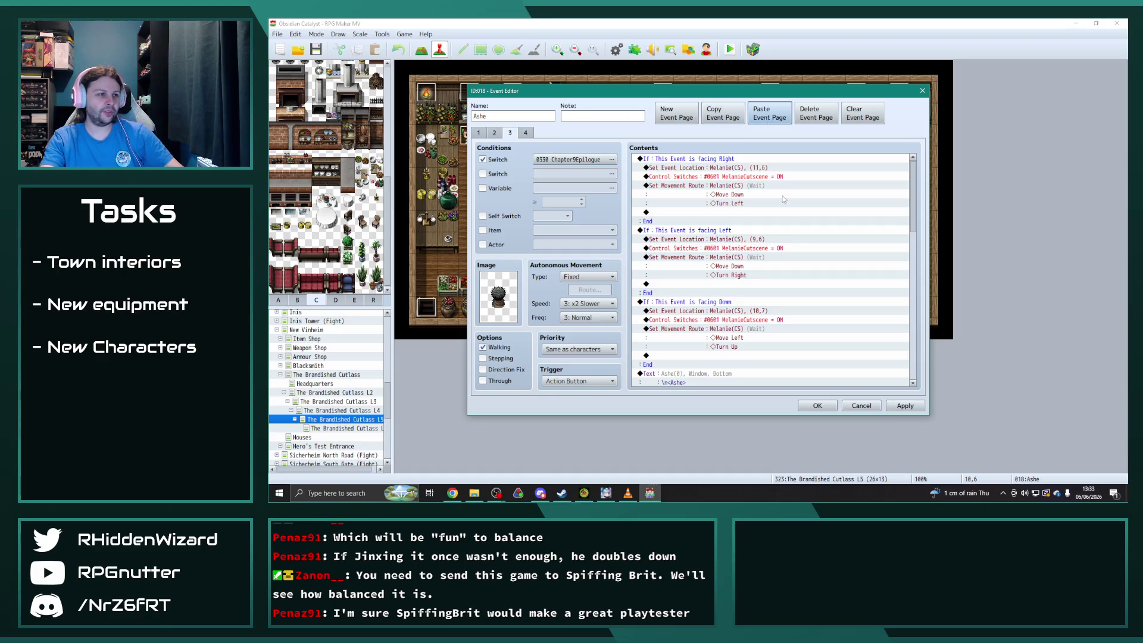
{"action": "scroll", "coordinate": [906, 224], "scroll_direction": "down", "scroll_amount": 10}
Change the Quest Add and Quest Set Completed commands from 289 to 303.
{"action": "double_click", "coordinate": [753, 293]}
{"action": "left_click", "coordinate": [747, 263]}
{"action": "double_click", "coordinate": [721, 263]}
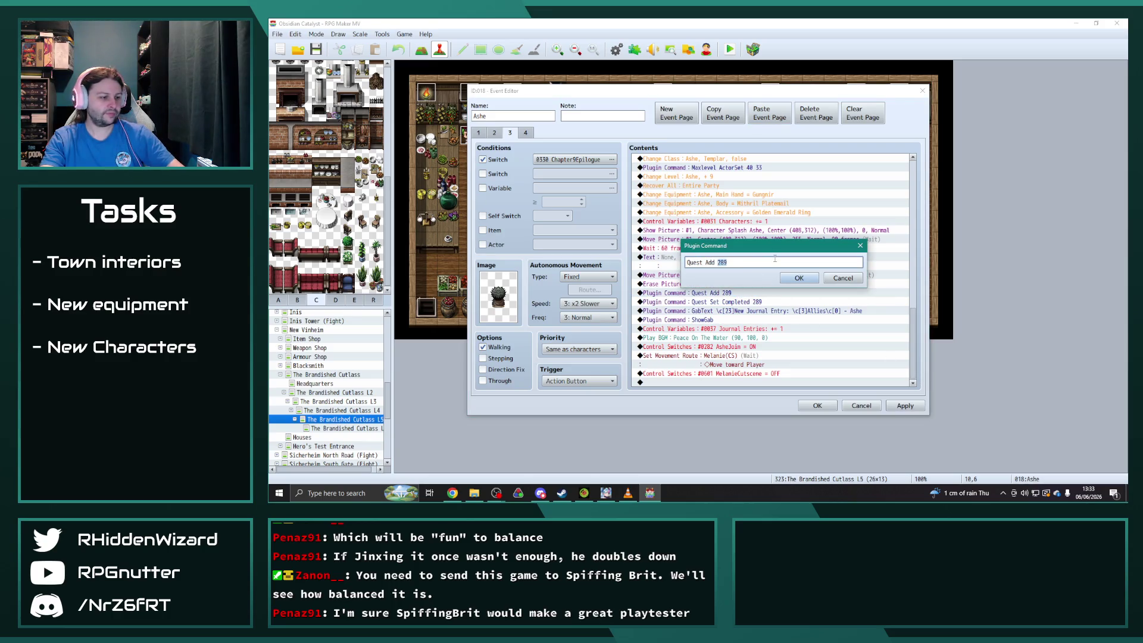
{"action": "type", "text": "303"}
{"action": "left_click", "coordinate": [799, 278]}
{"action": "left_click", "coordinate": [744, 312]}
{"action": "double_click", "coordinate": [745, 312]}
{"action": "left_click", "coordinate": [753, 263]}
{"action": "double_click", "coordinate": [749, 263]}
{"action": "key", "text": "BackSpace"}
{"action": "type", "text": "303"}
{"action": "left_click", "coordinate": [799, 278]}
Condition the new page on switch 0725 C11IntroHQEnd and save Ashe's event.
{"action": "scroll", "coordinate": [812, 338], "scroll_direction": "down", "scroll_amount": 1}
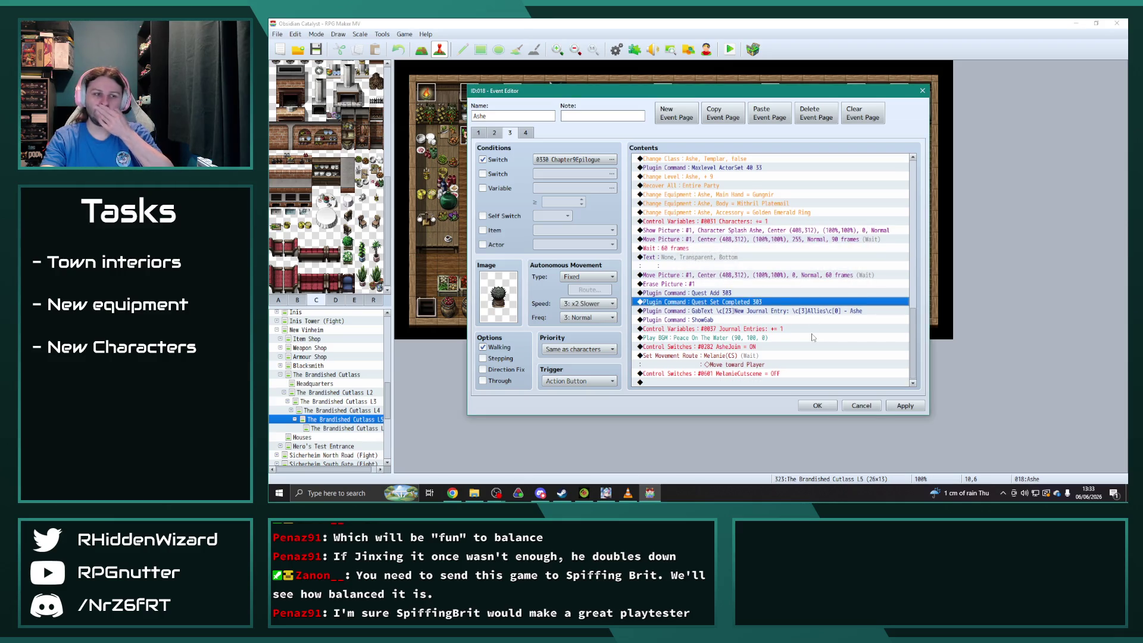
{"action": "left_click", "coordinate": [905, 405]}
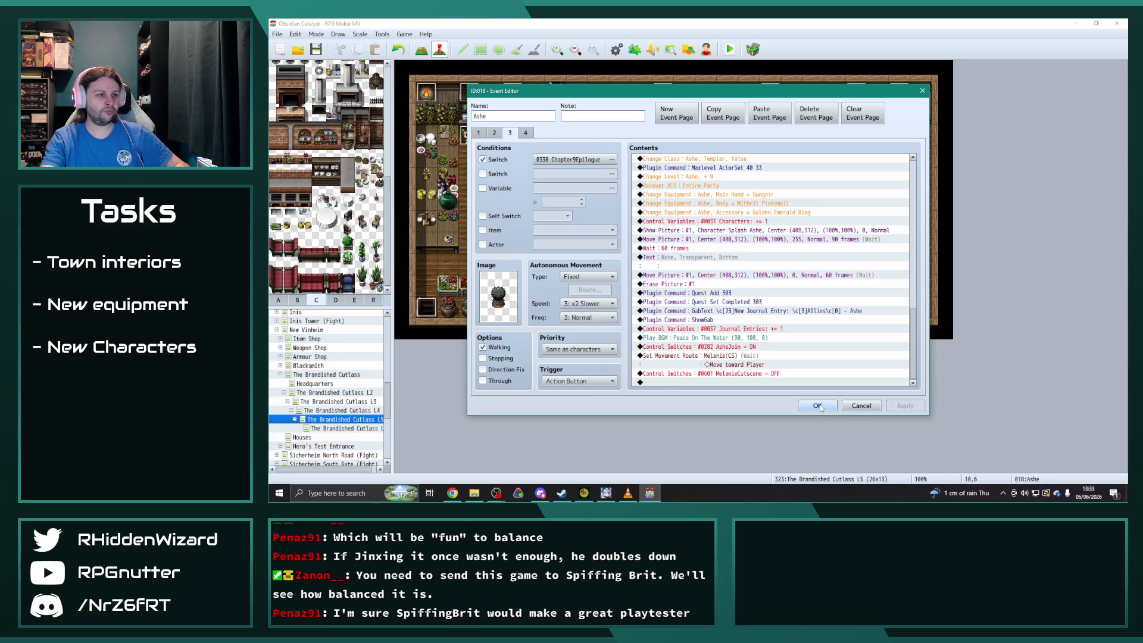
{"action": "left_click", "coordinate": [612, 159]}
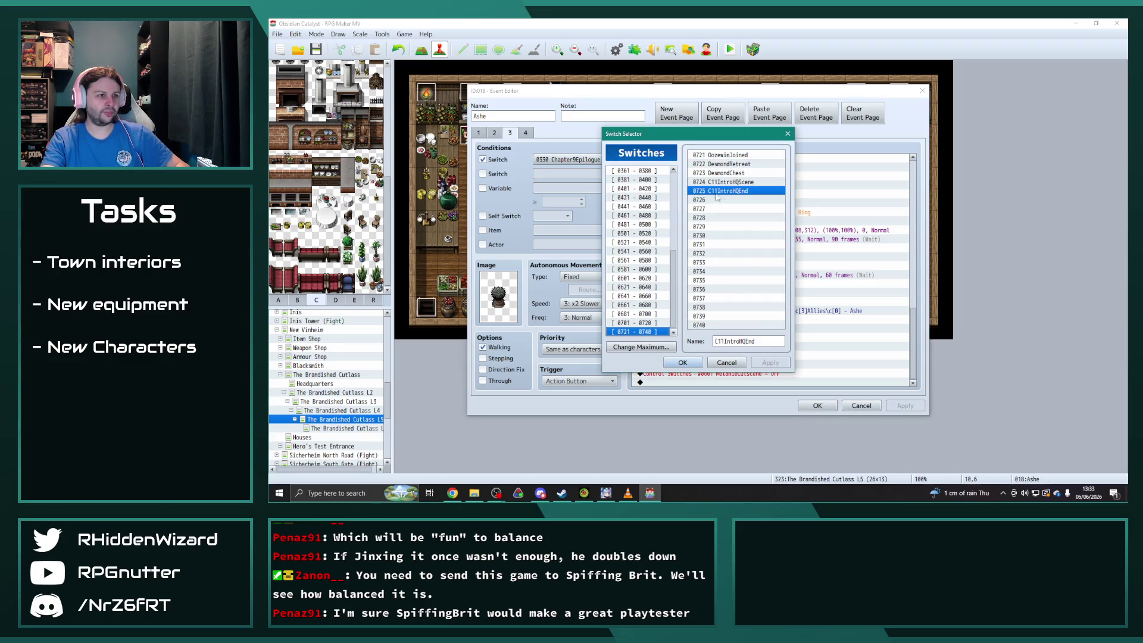
{"action": "left_click", "coordinate": [691, 349]}
{"action": "left_click", "coordinate": [817, 405]}
{"action": "key", "text": "Up"}
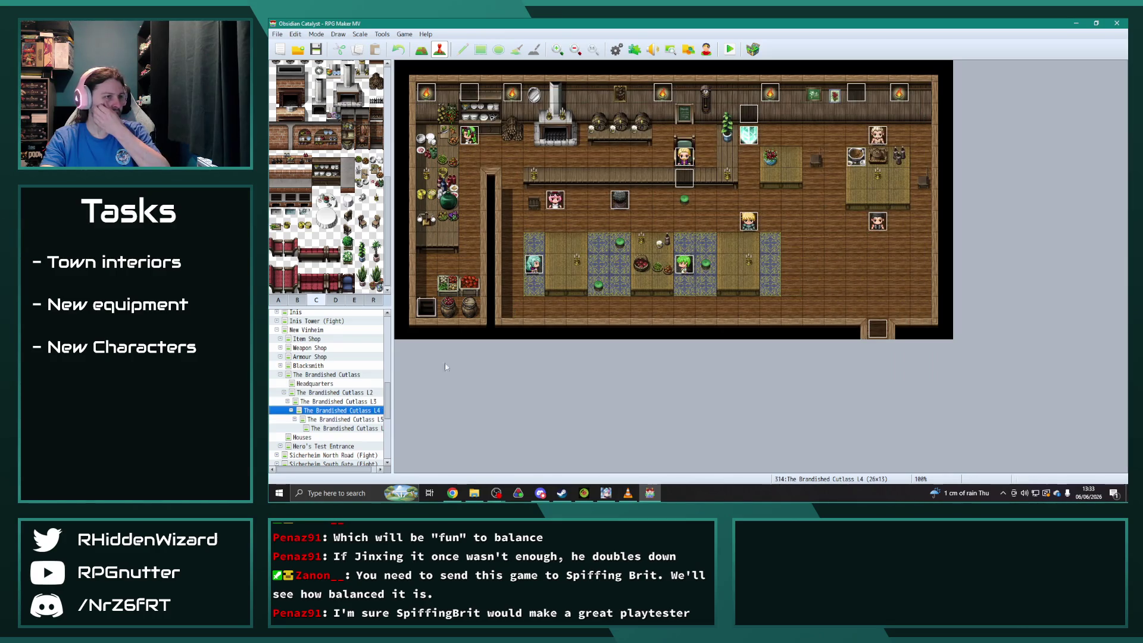
Check page 3 of Ashe's events on the L4 and L5 maps.
{"action": "double_click", "coordinate": [624, 199]}
{"action": "left_click", "coordinate": [510, 132]}
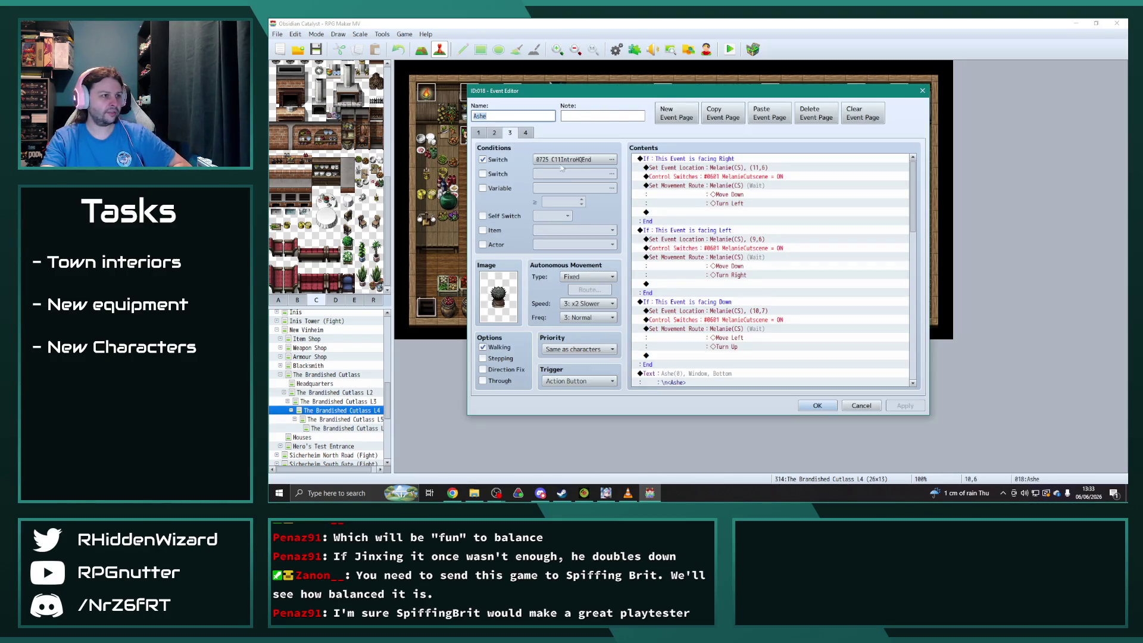
{"action": "left_click", "coordinate": [817, 406]}
{"action": "left_click", "coordinate": [364, 419]}
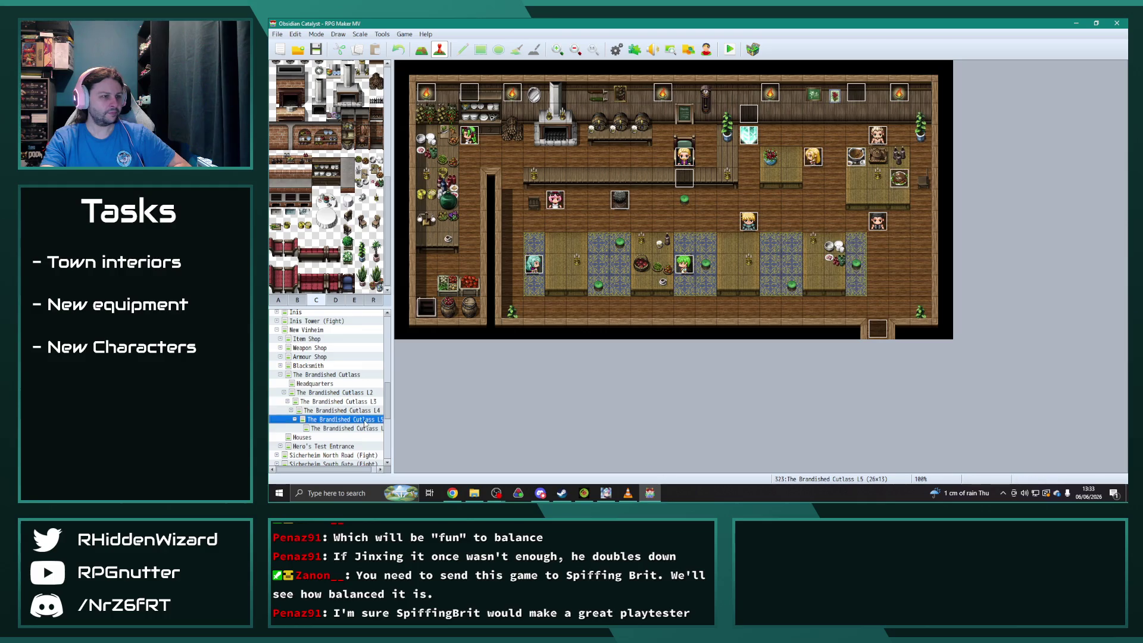
{"action": "double_click", "coordinate": [619, 200]}
{"action": "left_click", "coordinate": [509, 133]}
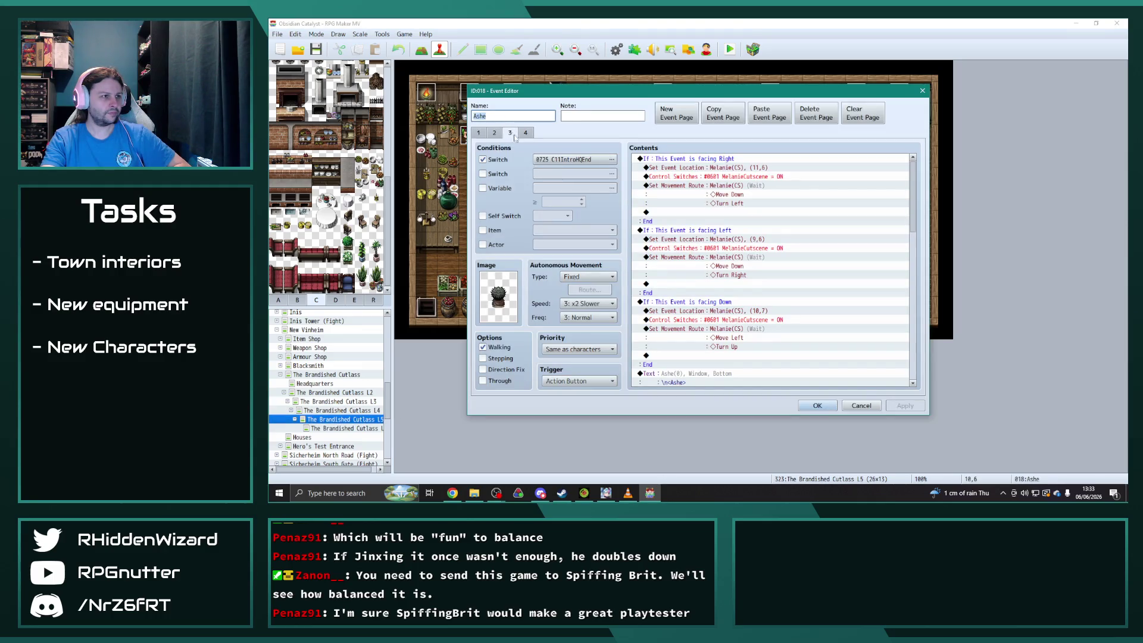
{"action": "left_click", "coordinate": [817, 405]}
On the second L5 map, paste a new page for Ashe with switch C11IntroHQEnd.
{"action": "left_click", "coordinate": [351, 428]}
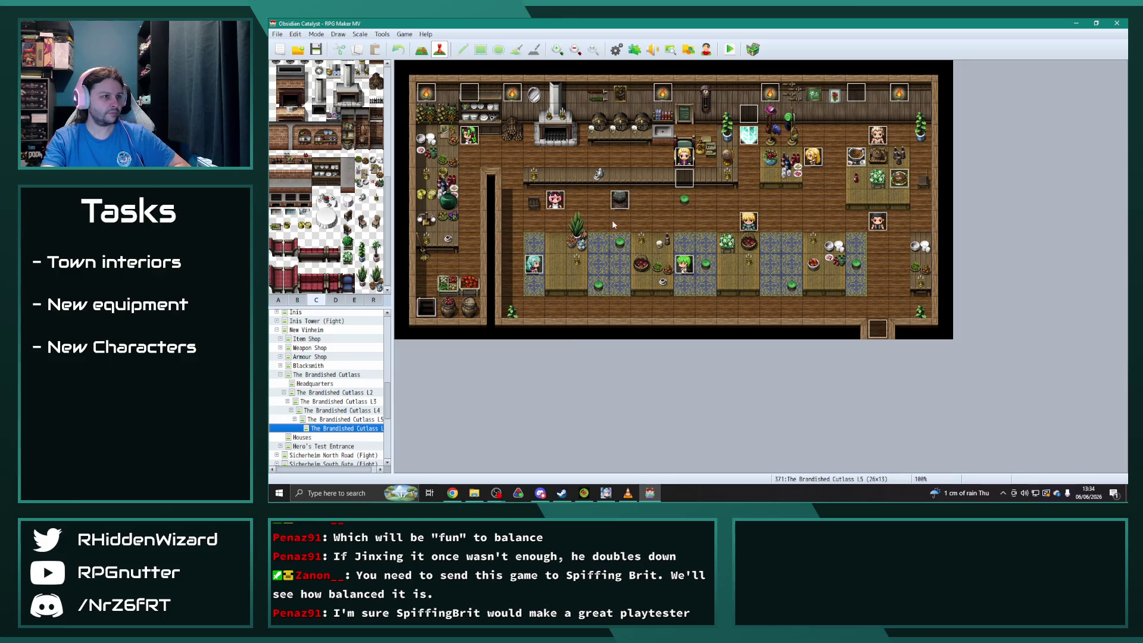
{"action": "double_click", "coordinate": [620, 199]}
{"action": "left_click", "coordinate": [494, 133]}
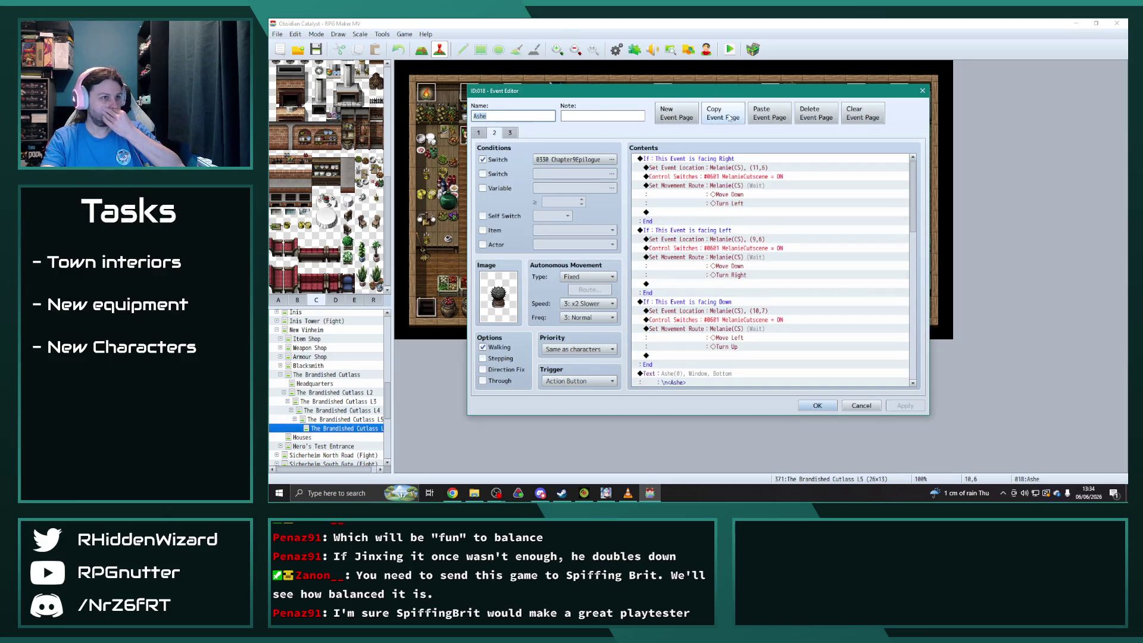
{"action": "left_click", "coordinate": [760, 117]}
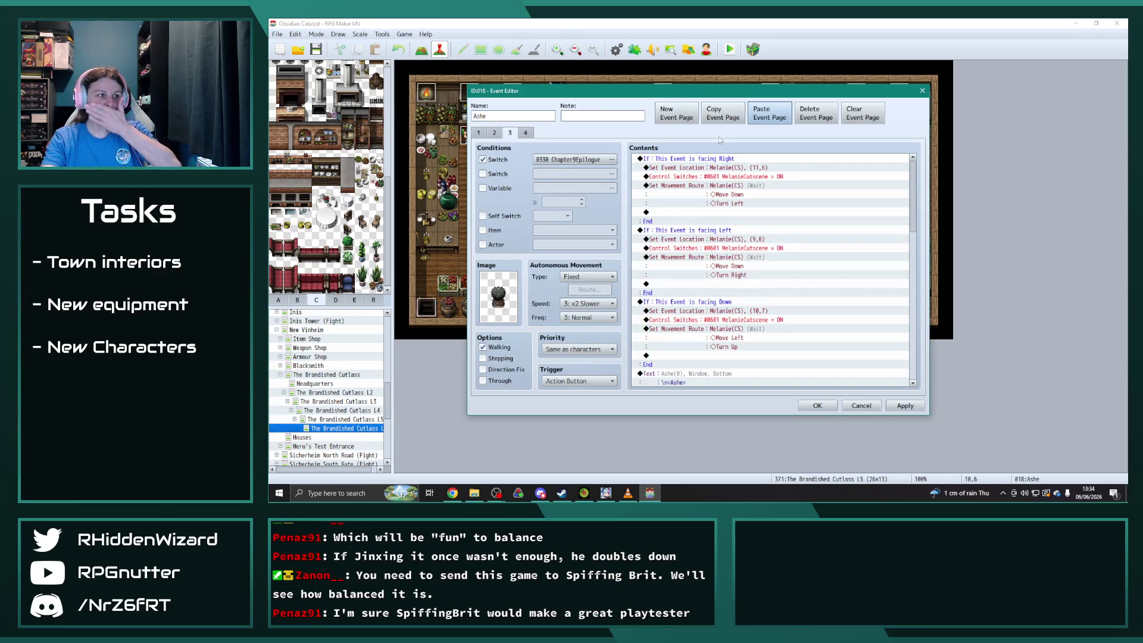
{"action": "left_click", "coordinate": [571, 159]}
{"action": "left_click", "coordinate": [682, 362]}
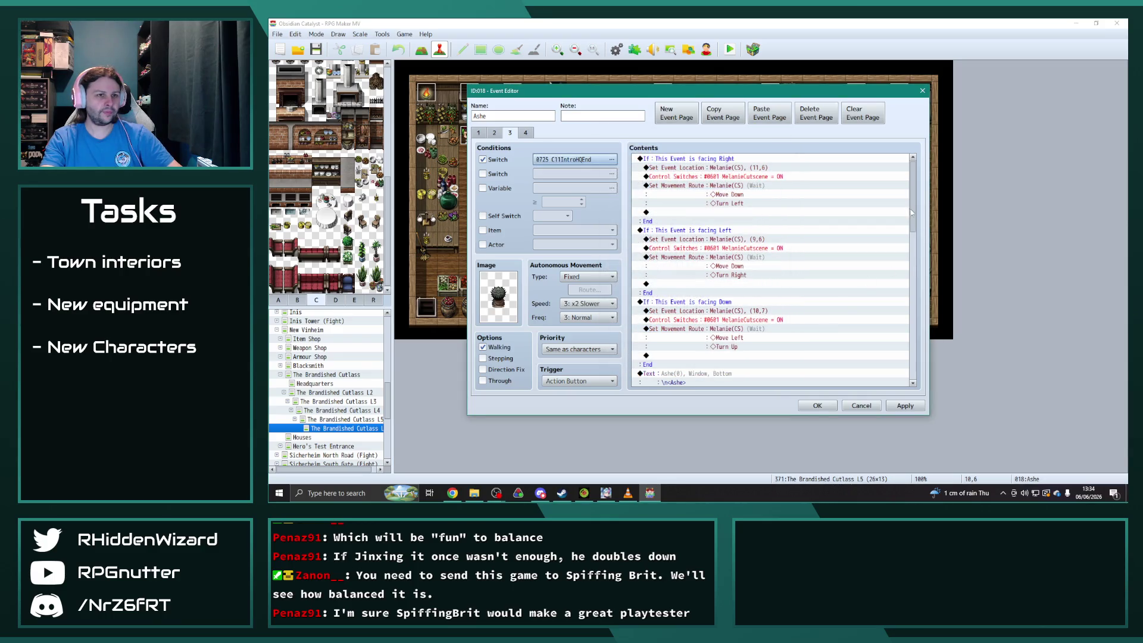
Change that page's Quest Add and Quest Set Completed from 289 to 303, then save.
{"action": "left_click_drag", "start_coordinate": [911, 212], "coordinate": [919, 365]}
{"action": "double_click", "coordinate": [738, 293]}
{"action": "double_click", "coordinate": [757, 262]}
{"action": "type", "text": "303"}
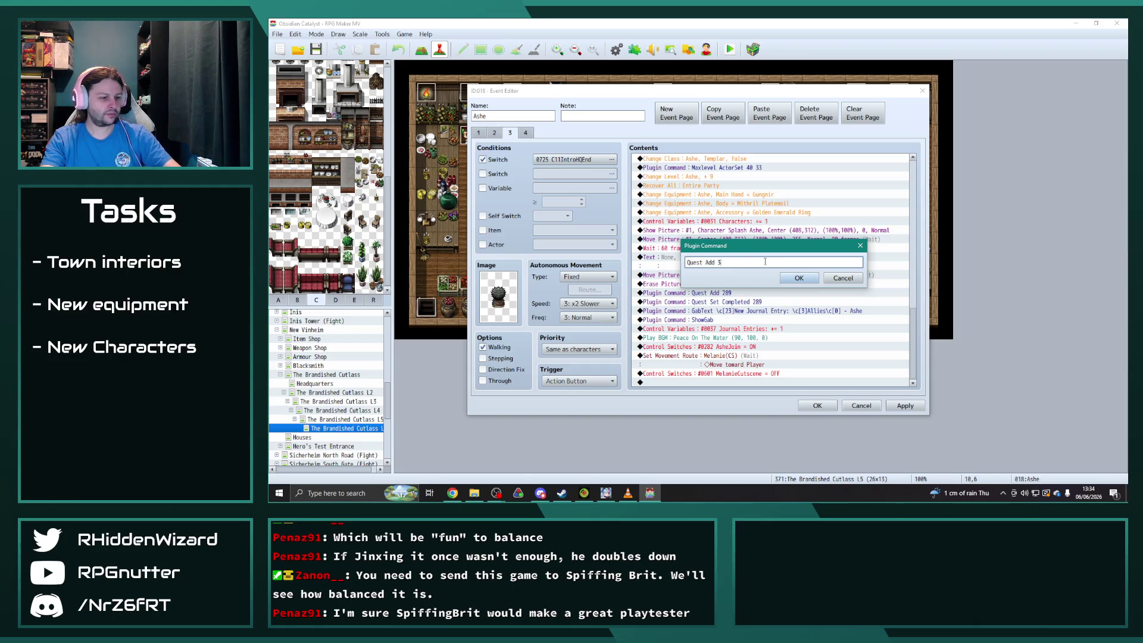
{"action": "left_click", "coordinate": [799, 278]}
{"action": "left_click", "coordinate": [751, 311]}
{"action": "double_click", "coordinate": [751, 310]}
{"action": "left_click", "coordinate": [755, 262]}
{"action": "double_click", "coordinate": [753, 262]}
{"action": "type", "text": "303"}
{"action": "left_click", "coordinate": [799, 278]}
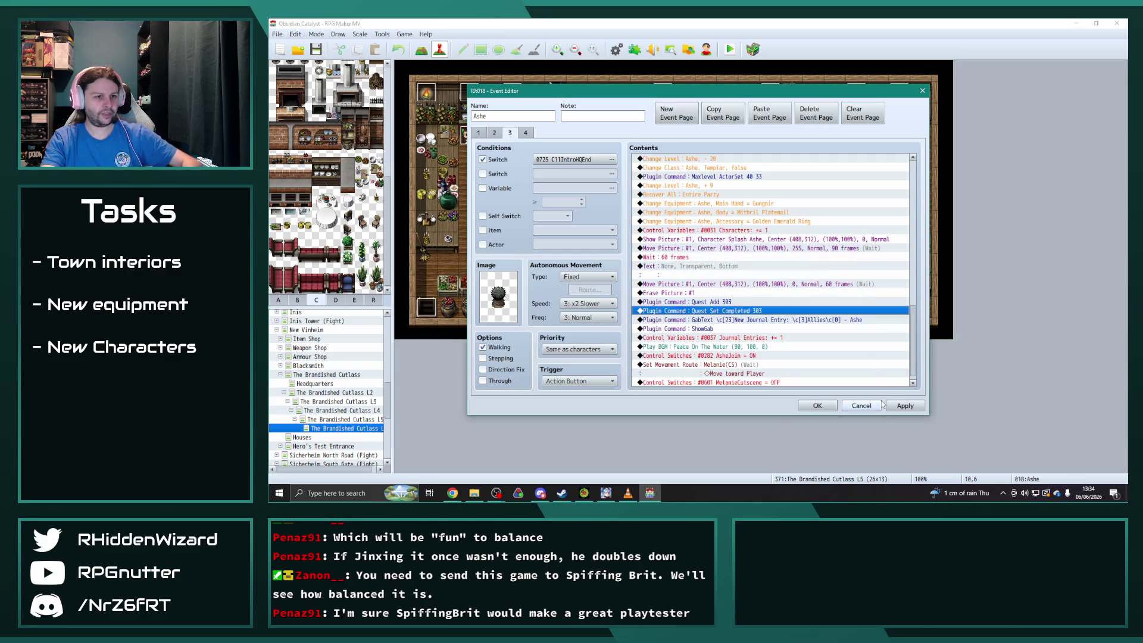
{"action": "left_click", "coordinate": [817, 405]}
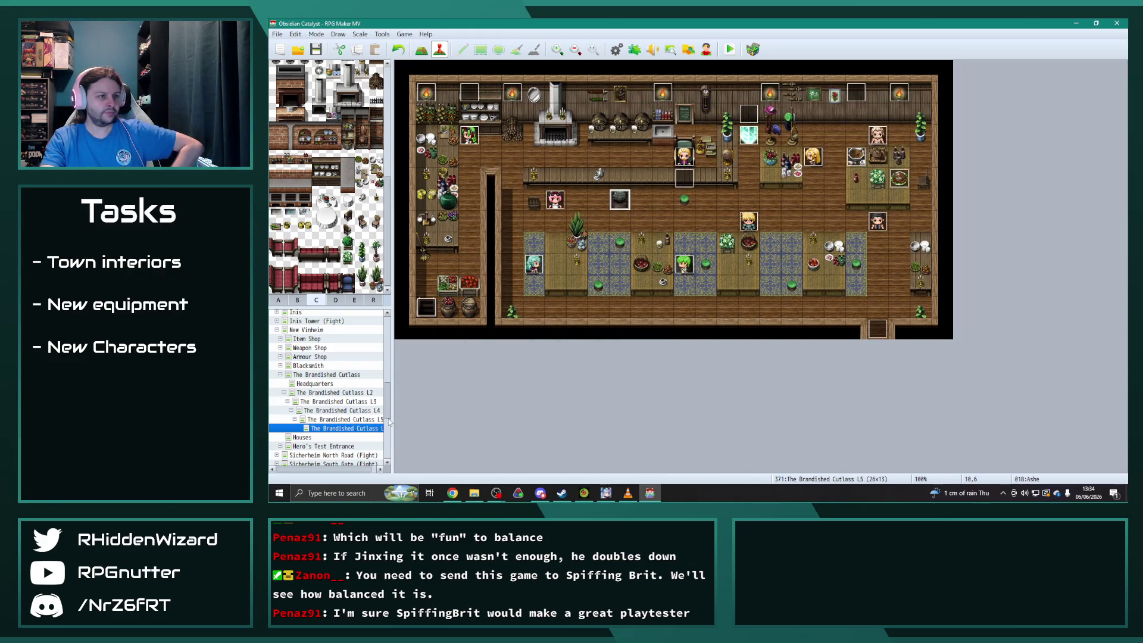
On the L5 map, copy page 1 of Olivia's event and paste it as a new page.
{"action": "left_click", "coordinate": [365, 420]}
{"action": "left_click", "coordinate": [364, 411]}
{"action": "left_click", "coordinate": [365, 420]}
{"action": "double_click", "coordinate": [812, 157]}
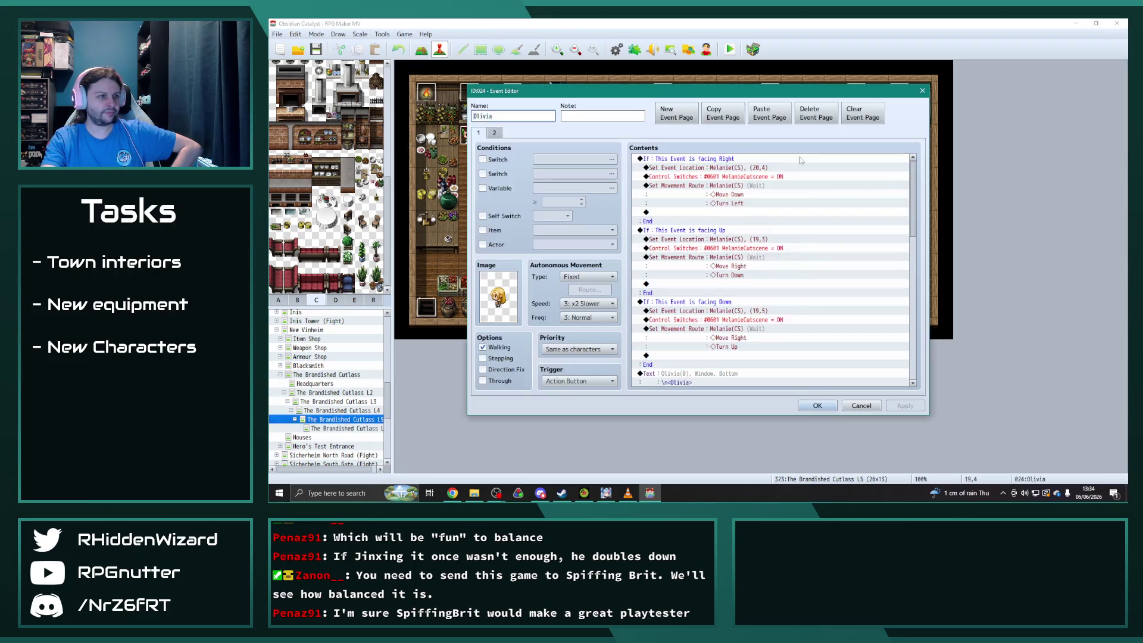
{"action": "left_click", "coordinate": [494, 133]}
{"action": "left_click", "coordinate": [480, 133]}
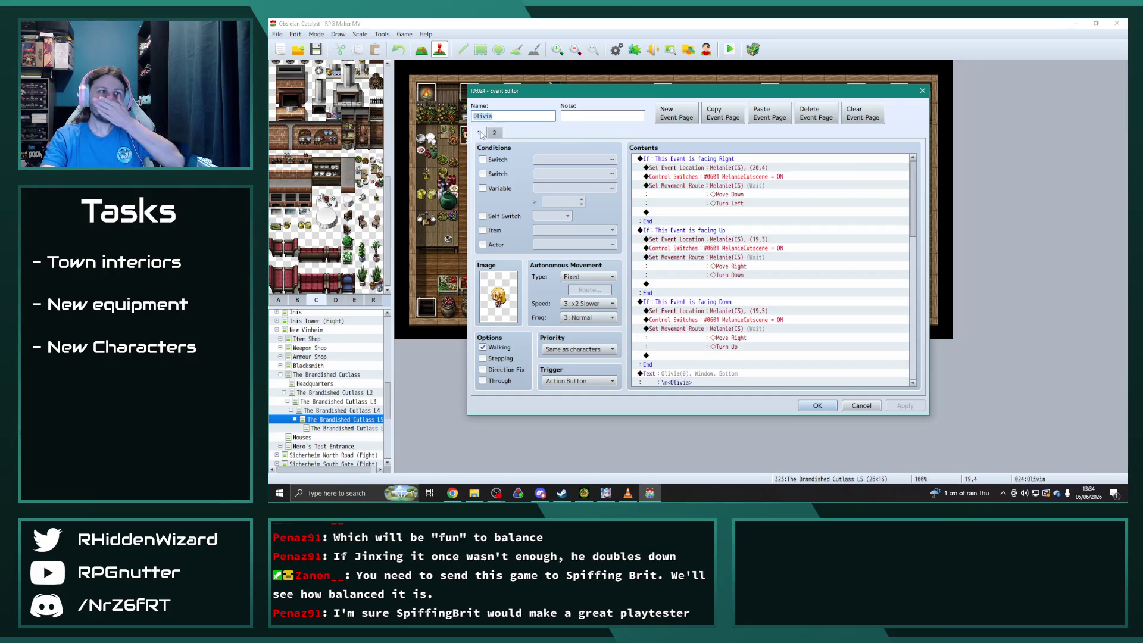
{"action": "left_click", "coordinate": [723, 113]}
{"action": "left_click", "coordinate": [770, 113]}
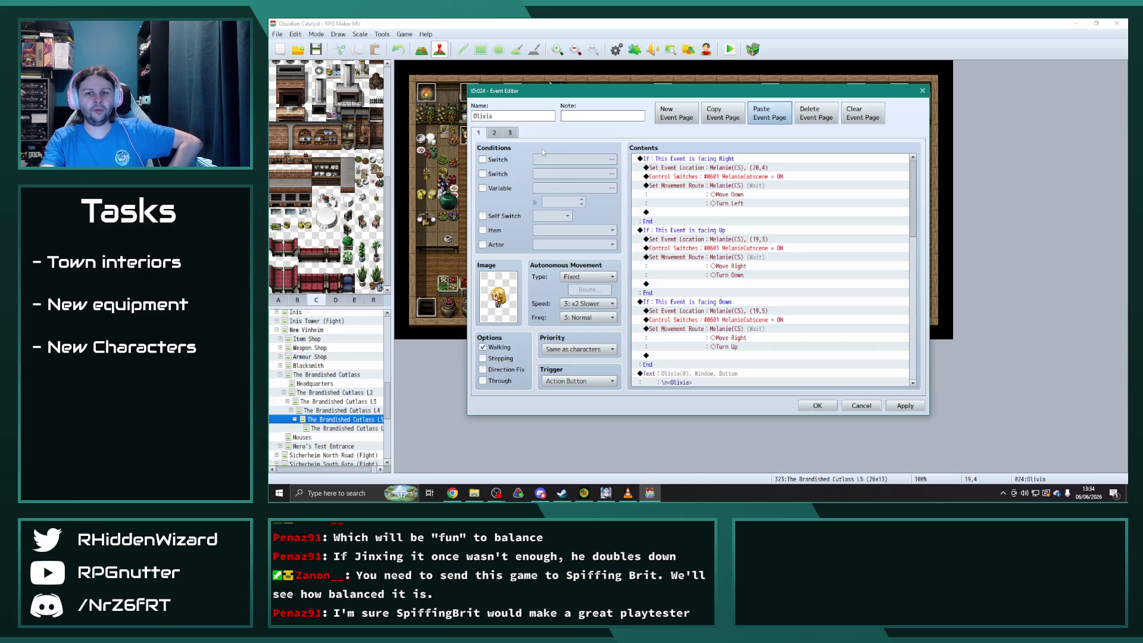
Condition the new page on switch 0725 C11IntroHQEnd.
{"action": "left_click", "coordinate": [482, 159]}
{"action": "left_click", "coordinate": [596, 160]}
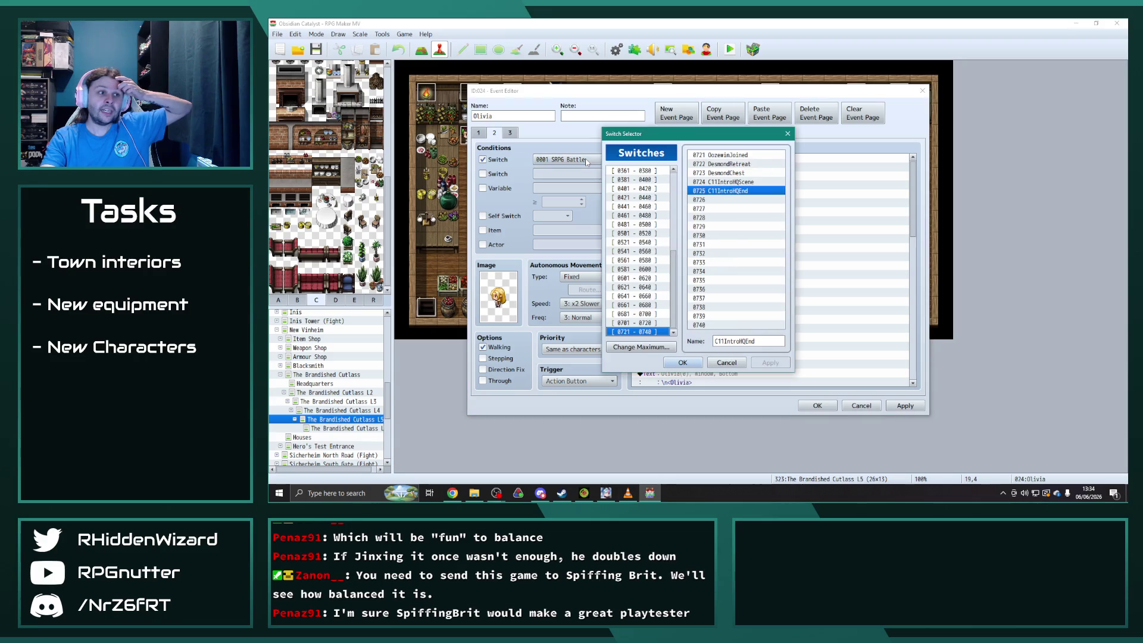
{"action": "left_click", "coordinate": [679, 363]}
{"action": "left_click", "coordinate": [905, 406]}
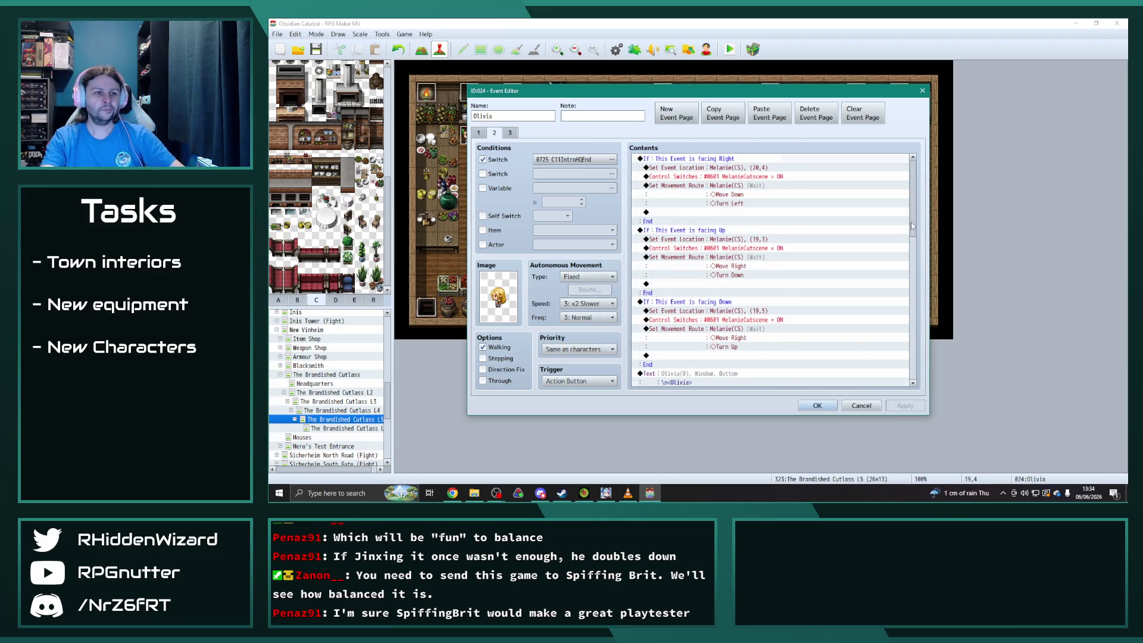
Change the Quest Add and Quest Set Completed commands from 292 to 306.
{"action": "left_click_drag", "start_coordinate": [911, 225], "coordinate": [912, 368]}
{"action": "left_click", "coordinate": [732, 293]}
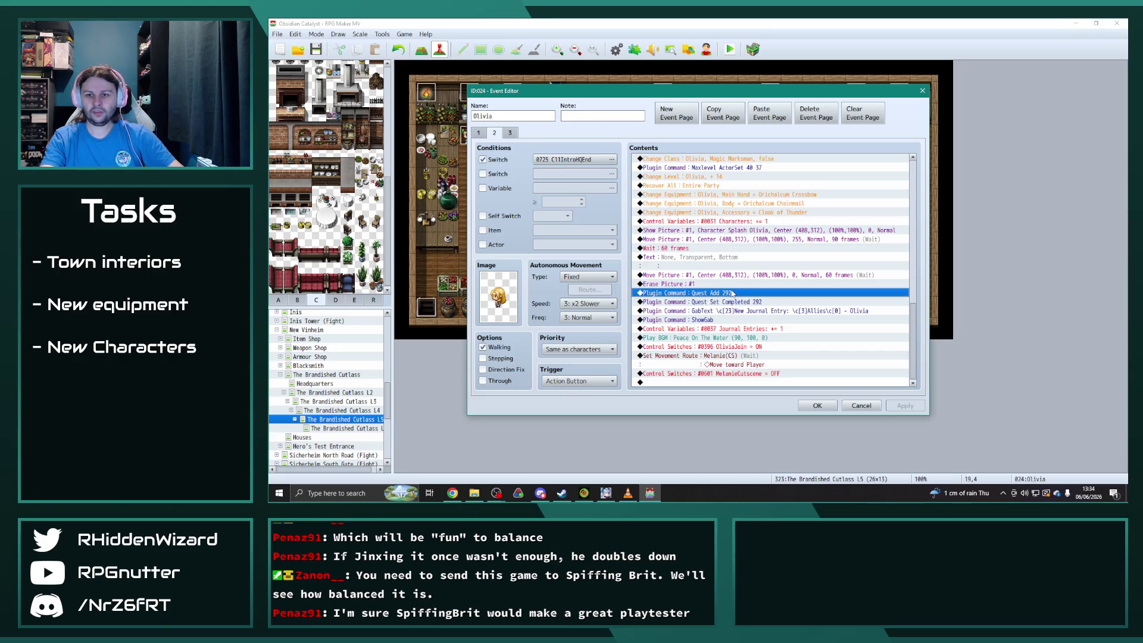
{"action": "double_click", "coordinate": [732, 293]}
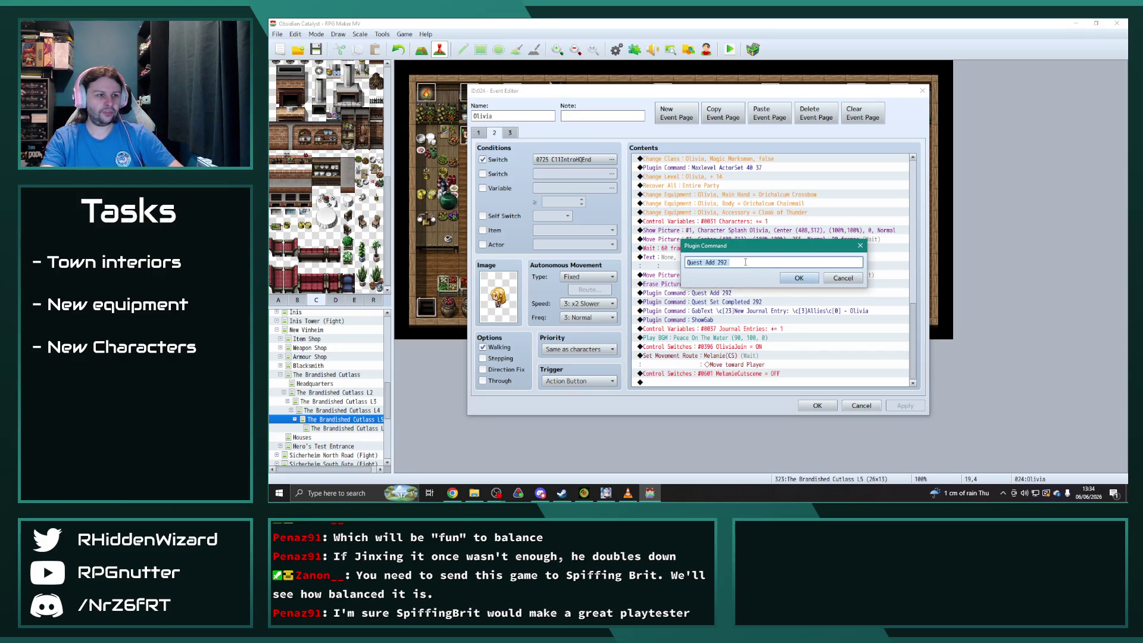
{"action": "double_click", "coordinate": [722, 263]}
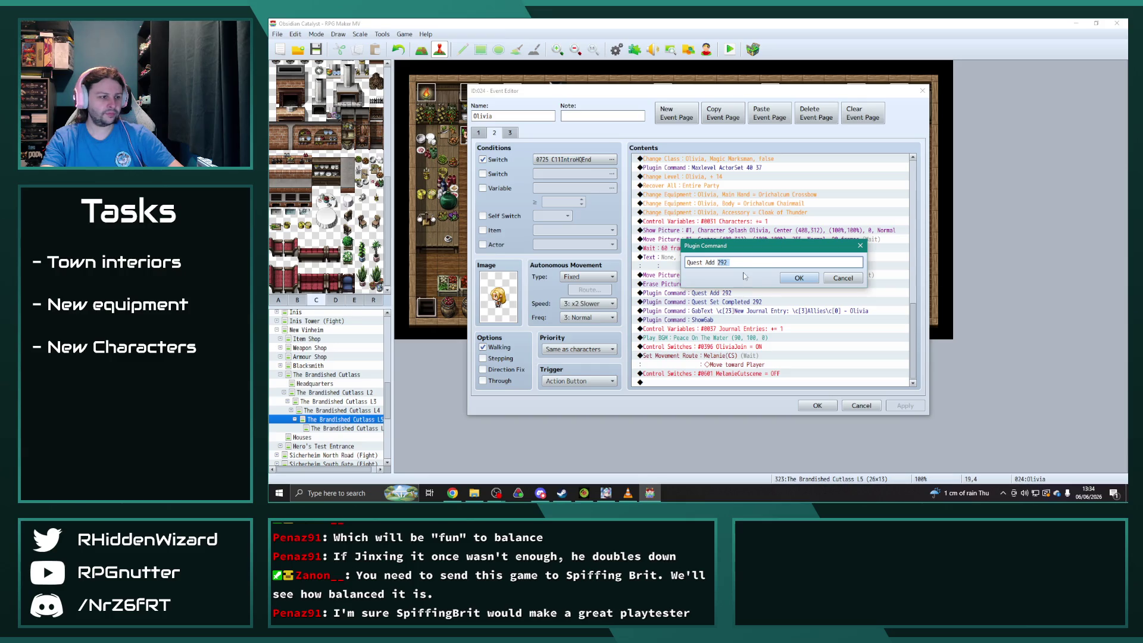
{"action": "type", "text": "306"}
{"action": "left_click", "coordinate": [799, 278]}
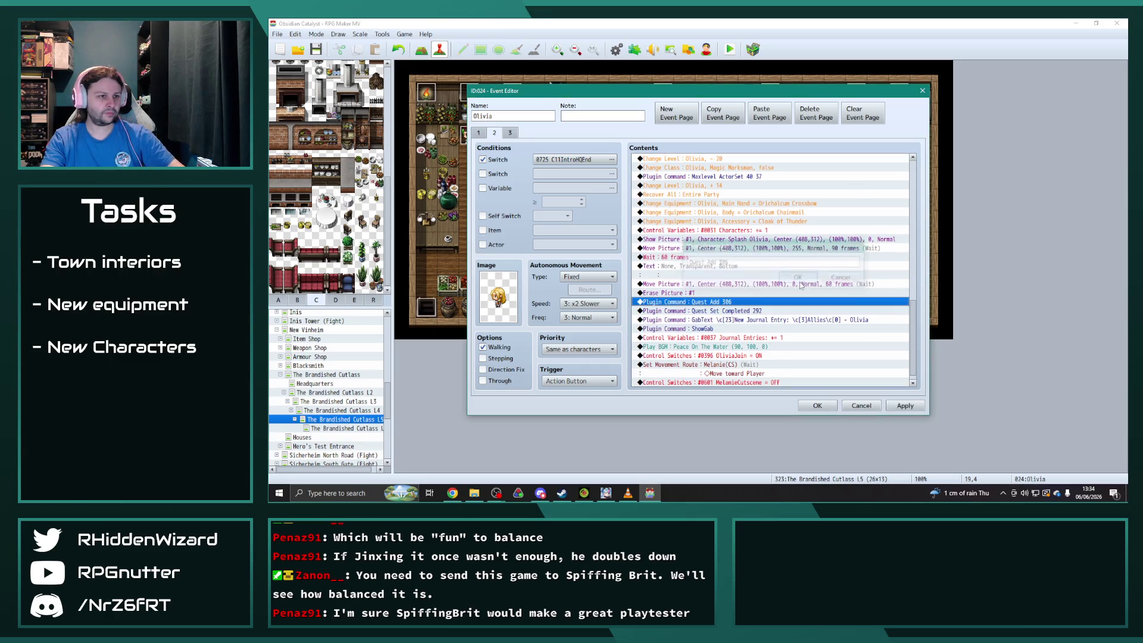
{"action": "double_click", "coordinate": [772, 311]}
{"action": "double_click", "coordinate": [777, 264]}
{"action": "type", "text": "30"}
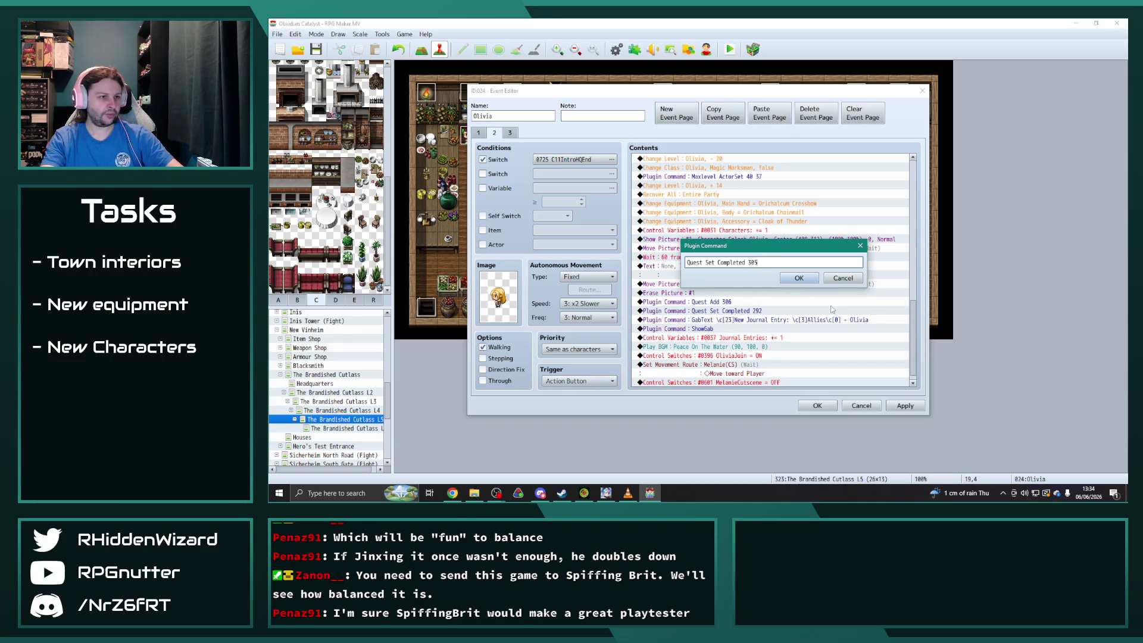
{"action": "type", "text": "6"}
{"action": "left_click", "coordinate": [800, 278]}
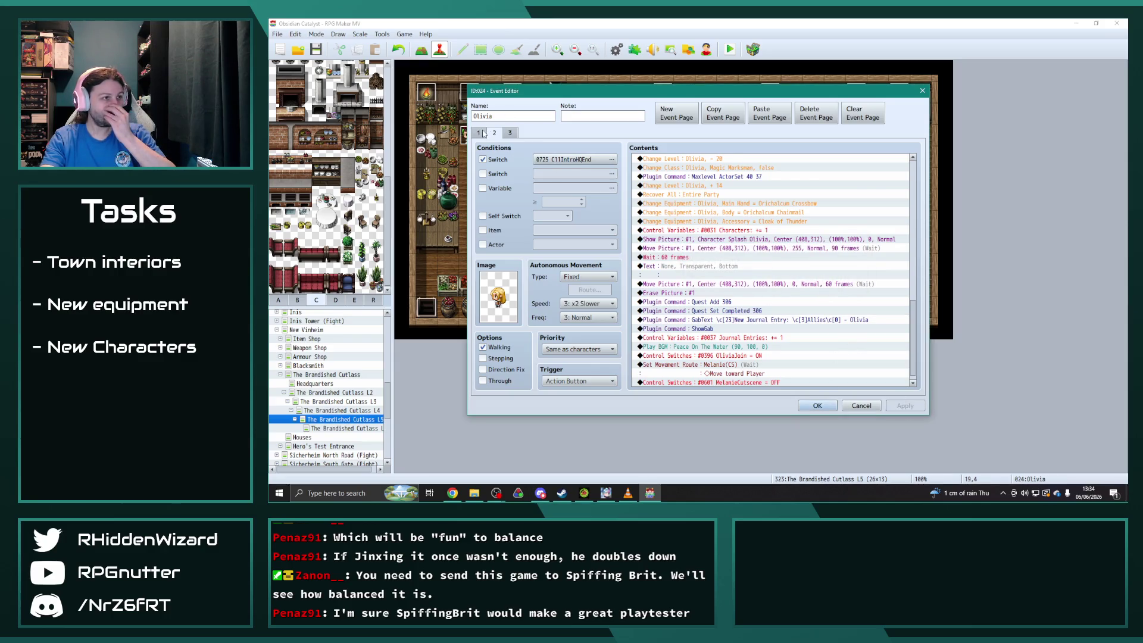
Review the quest commands on both of Olivia's pages and close the editor with OK.
{"action": "left_click", "coordinate": [484, 133]}
{"action": "scroll", "coordinate": [762, 308], "scroll_direction": "down", "scroll_amount": 10}
{"action": "double_click", "coordinate": [739, 293]}
{"action": "left_click", "coordinate": [784, 280]}
{"action": "double_click", "coordinate": [755, 310]}
{"action": "left_click", "coordinate": [799, 278]}
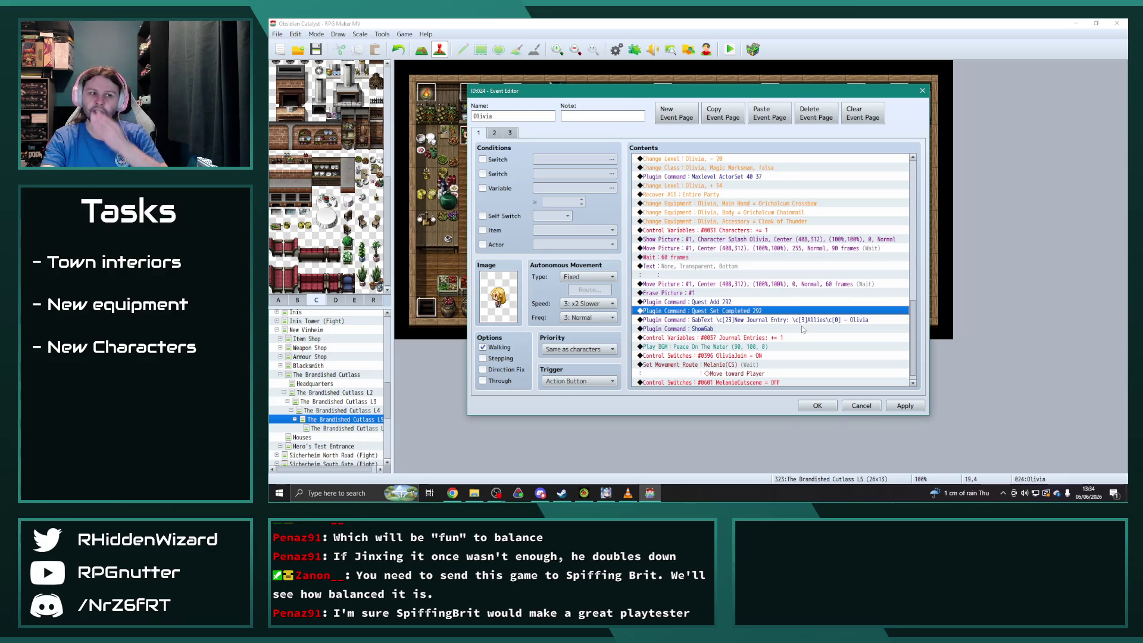
{"action": "left_click", "coordinate": [495, 132]}
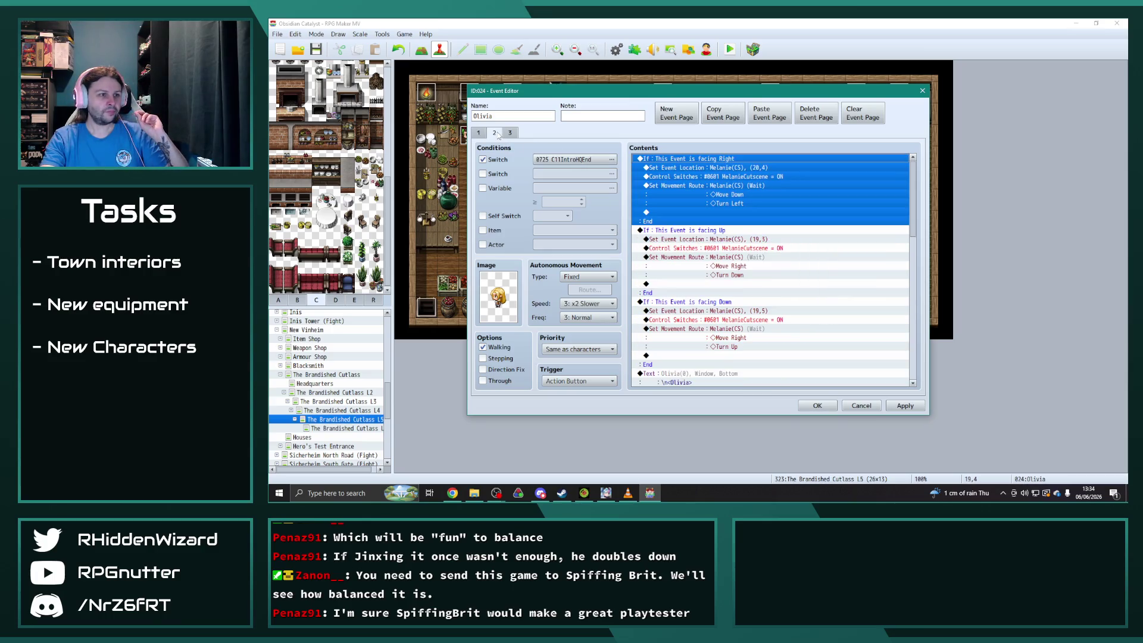
{"action": "left_click_drag", "start_coordinate": [915, 216], "coordinate": [912, 366]}
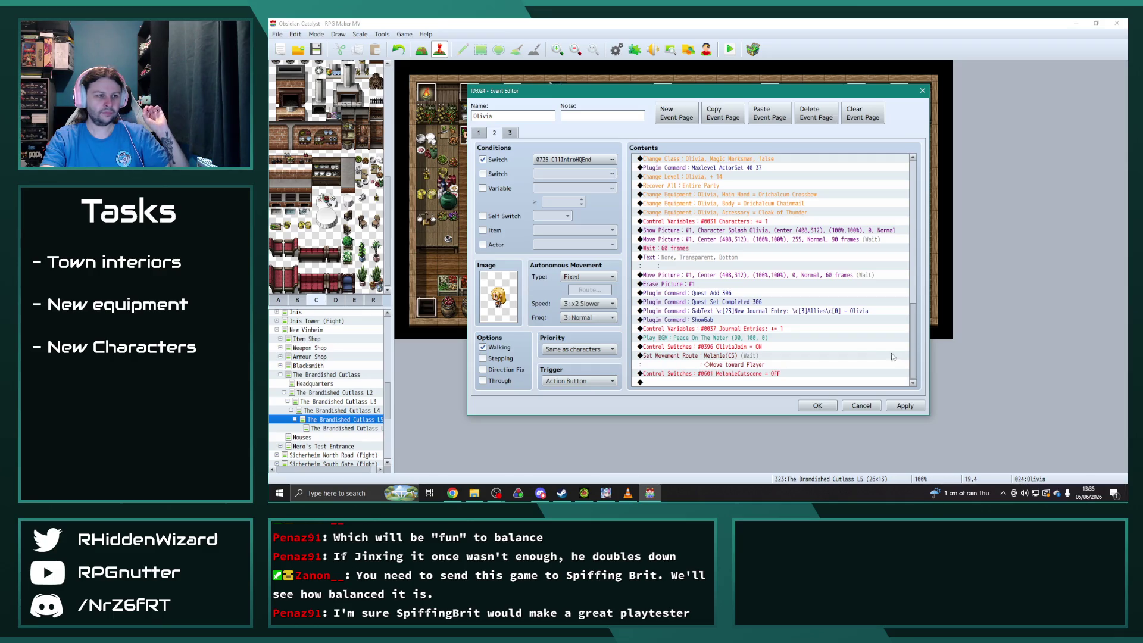
{"action": "left_click", "coordinate": [826, 407]}
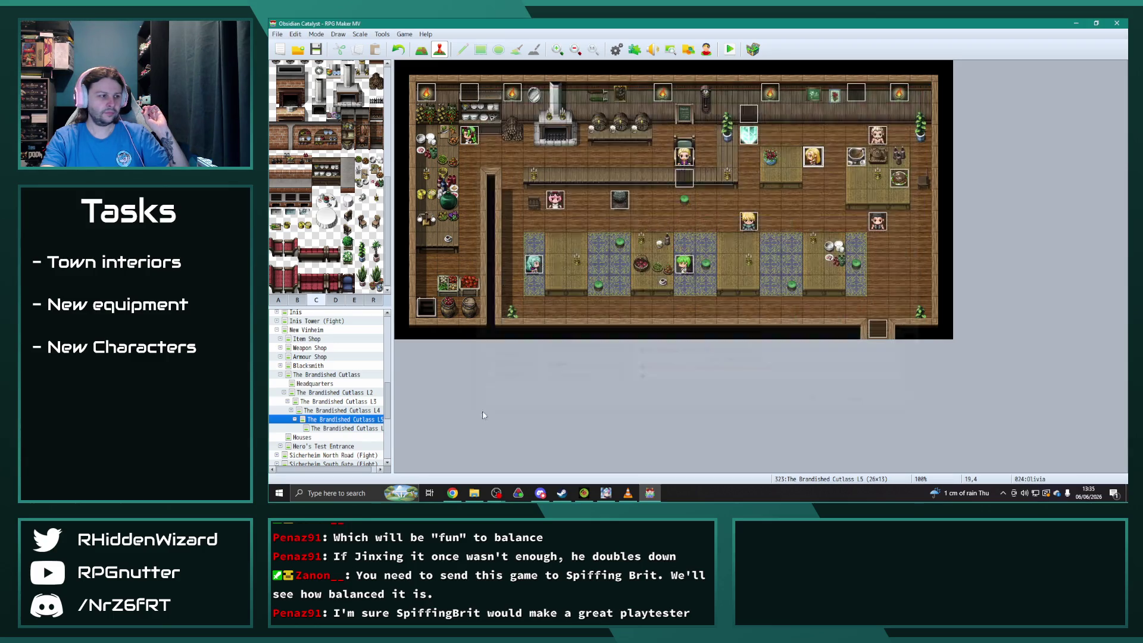
On the second Brandished Cutlass L5 map, duplicate Olivia's recruitment page as a new event page.
{"action": "left_click", "coordinate": [345, 428]}
{"action": "double_click", "coordinate": [812, 156]}
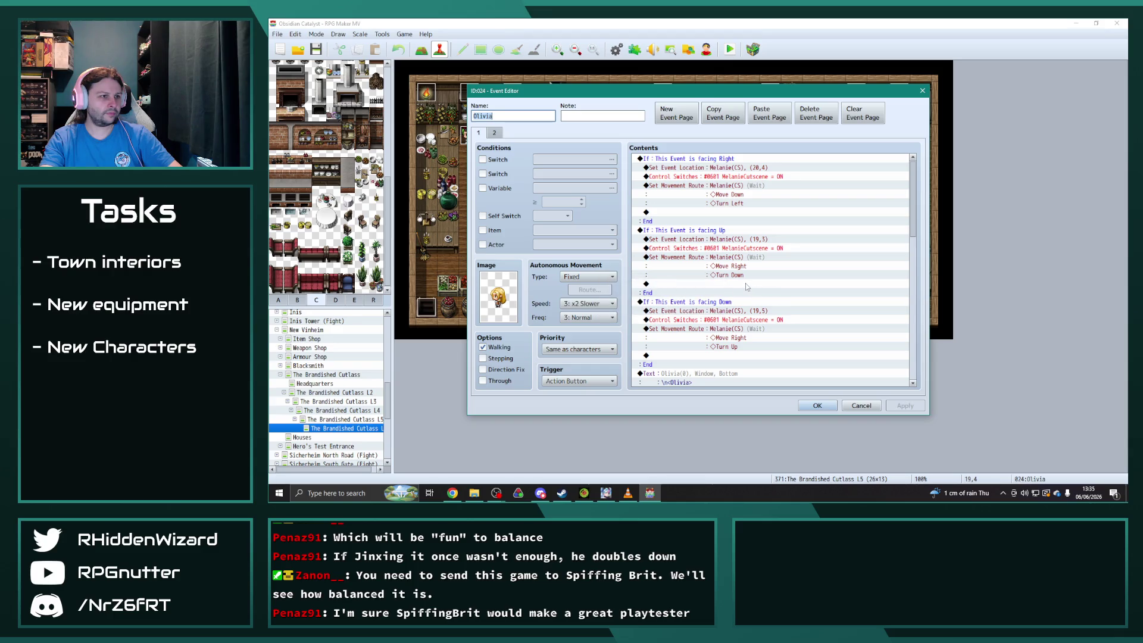
{"action": "left_click", "coordinate": [494, 133]}
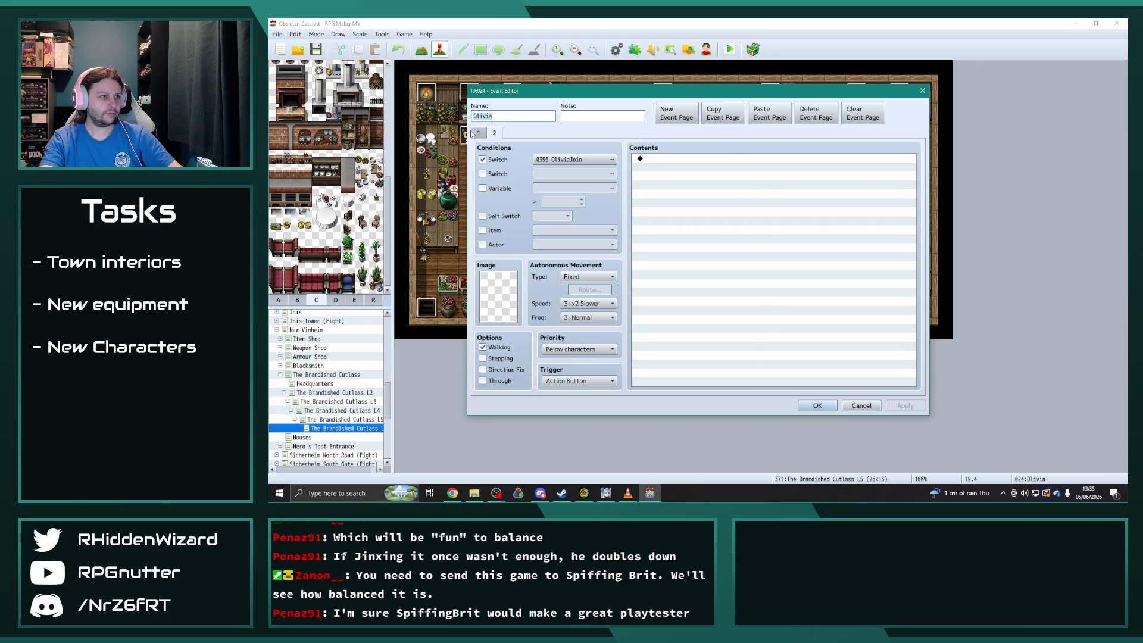
{"action": "left_click", "coordinate": [479, 134]}
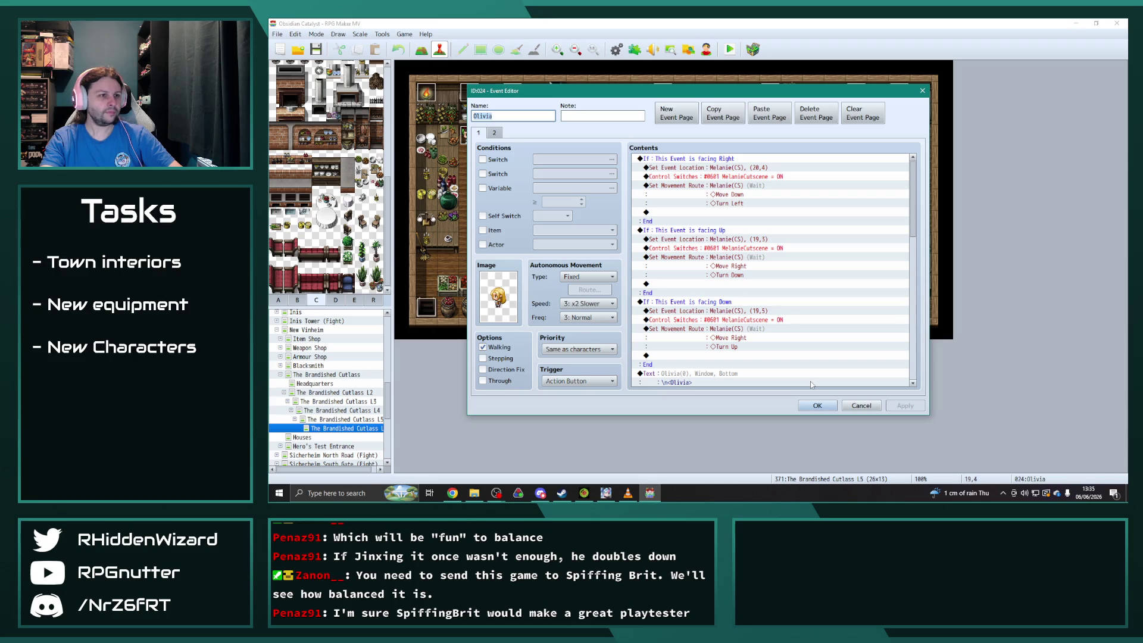
{"action": "left_click", "coordinate": [723, 113]}
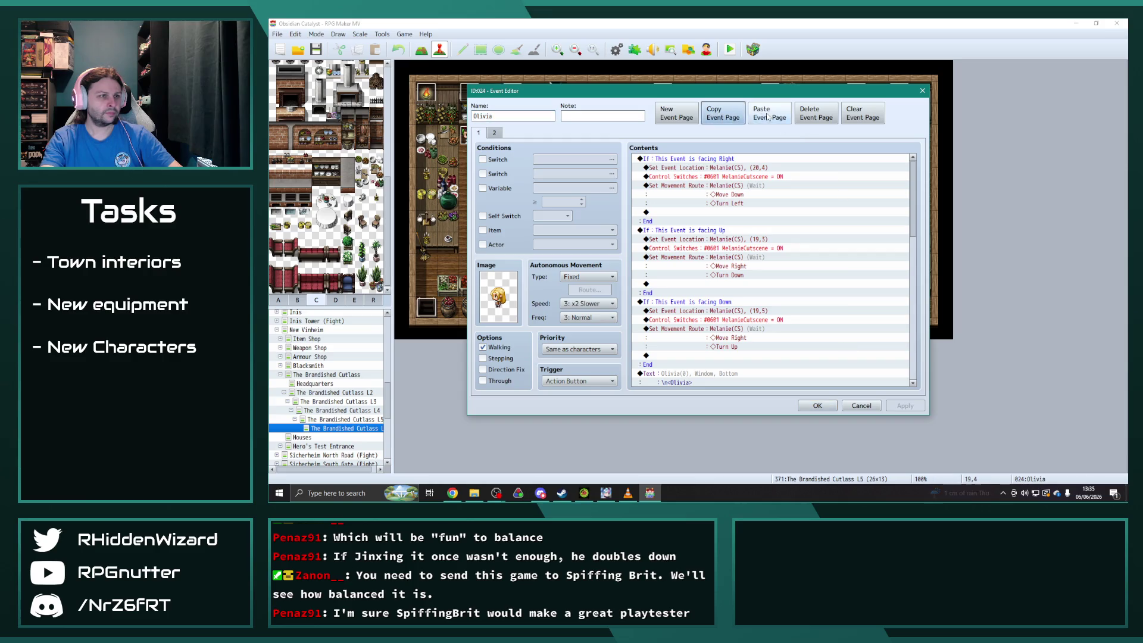
{"action": "left_click", "coordinate": [769, 113]}
{"action": "left_click", "coordinate": [828, 408]}
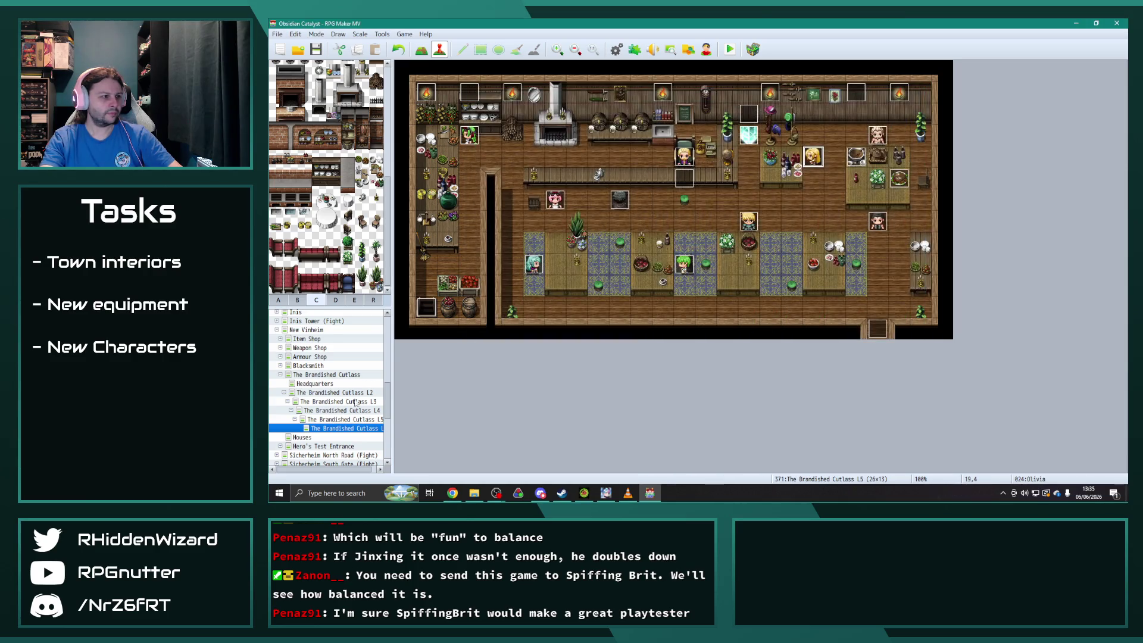
Move to the Brandished Cutlass L4 map and flip through Ashe's event pages.
{"action": "double_click", "coordinate": [619, 200]}
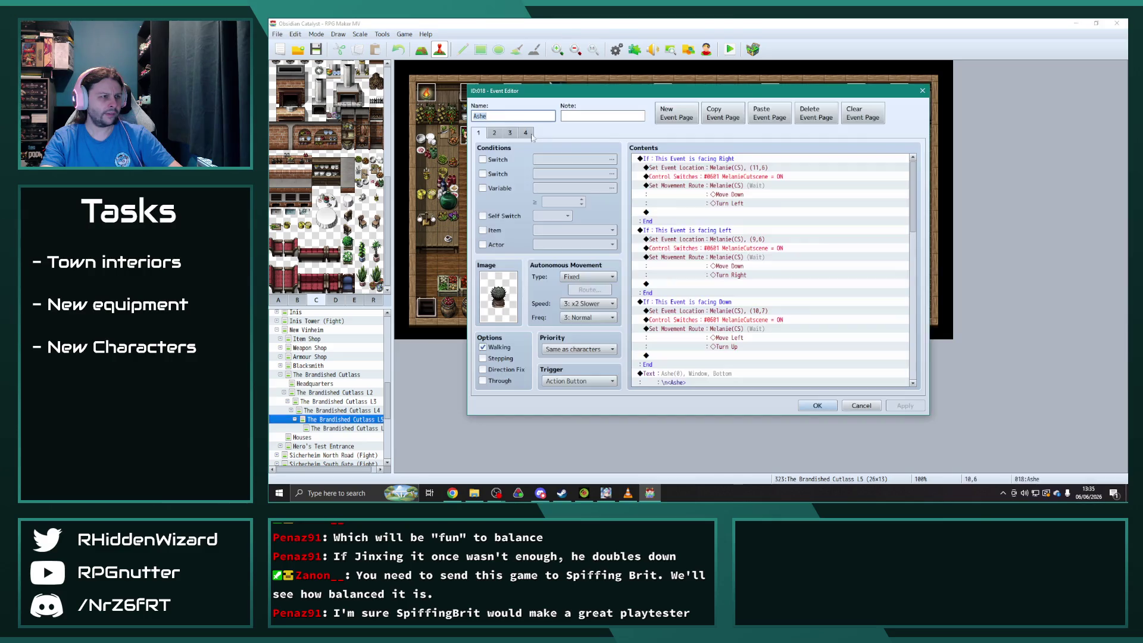
{"action": "left_click", "coordinate": [510, 133]}
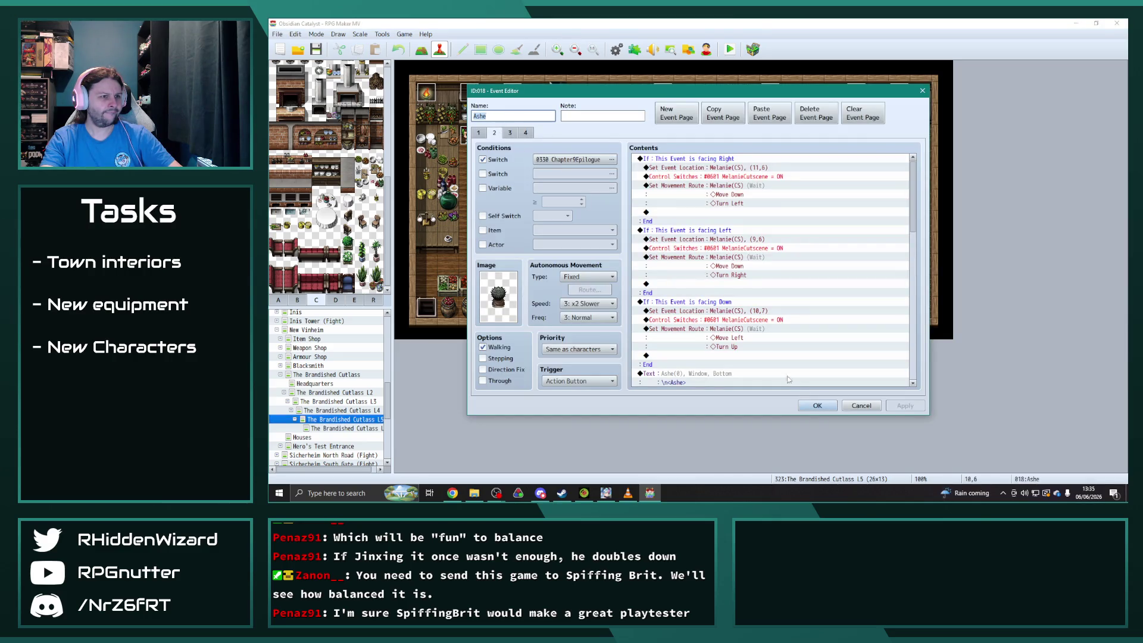
{"action": "left_click", "coordinate": [817, 406]}
{"action": "left_click", "coordinate": [372, 411]}
{"action": "double_click", "coordinate": [619, 200]}
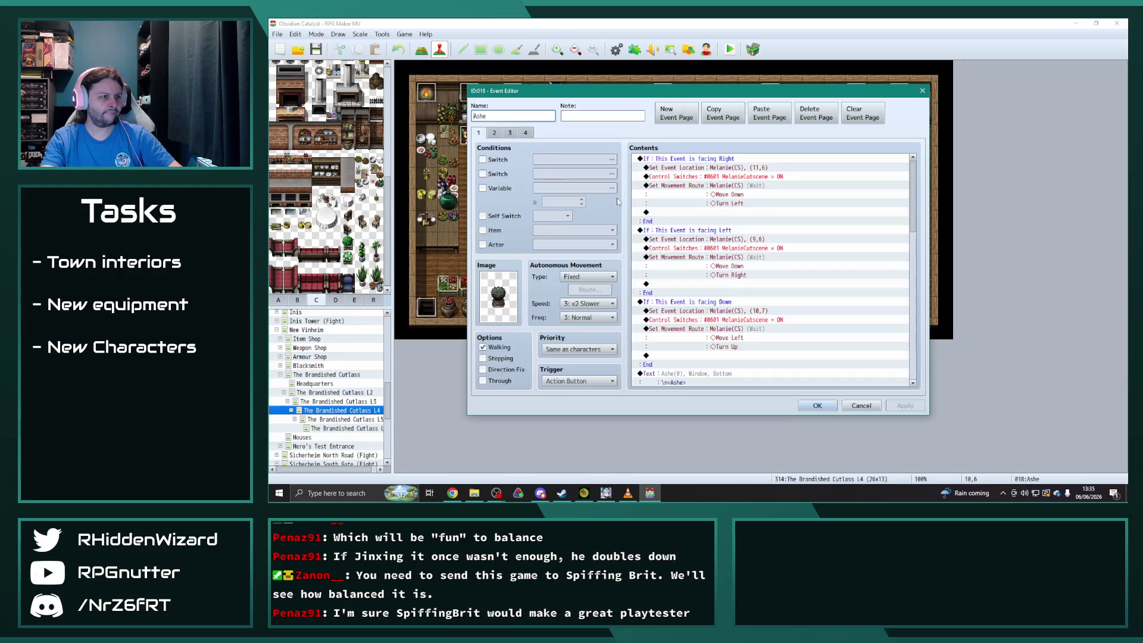
{"action": "left_click", "coordinate": [498, 133]}
{"action": "left_click", "coordinate": [509, 133]}
{"action": "left_click", "coordinate": [497, 135]}
{"action": "left_click", "coordinate": [478, 133]}
Check Ashe's Chapter9Epilogue condition page and third-page quest numbers, then reopen Olivia's L5 event.
{"action": "left_click_drag", "start_coordinate": [913, 192], "coordinate": [926, 372]}
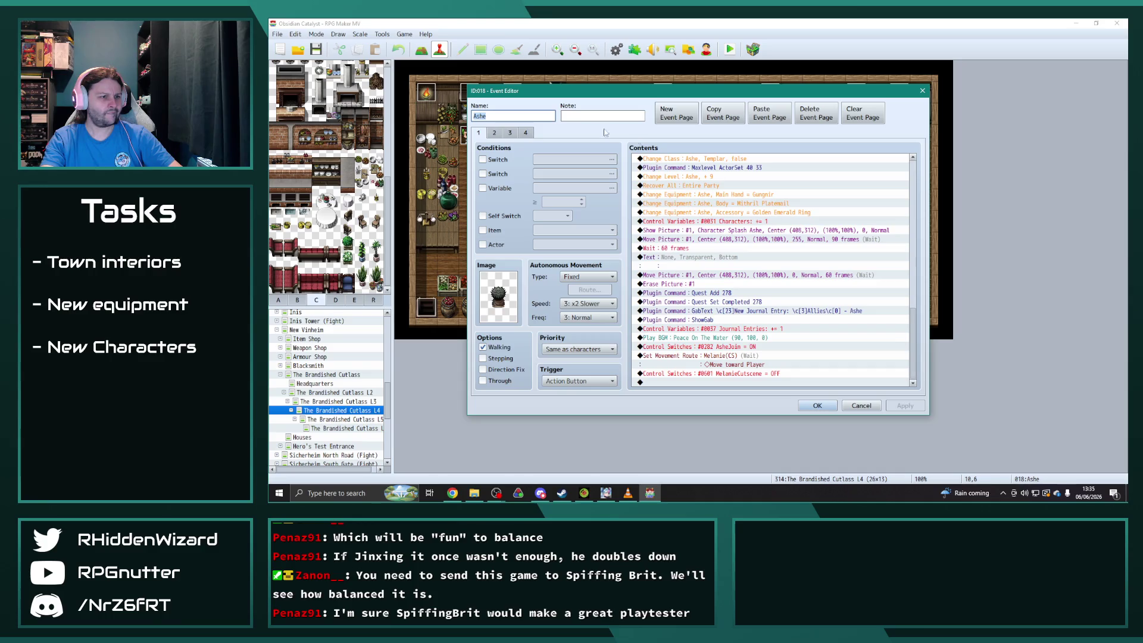
{"action": "left_click", "coordinate": [499, 133]}
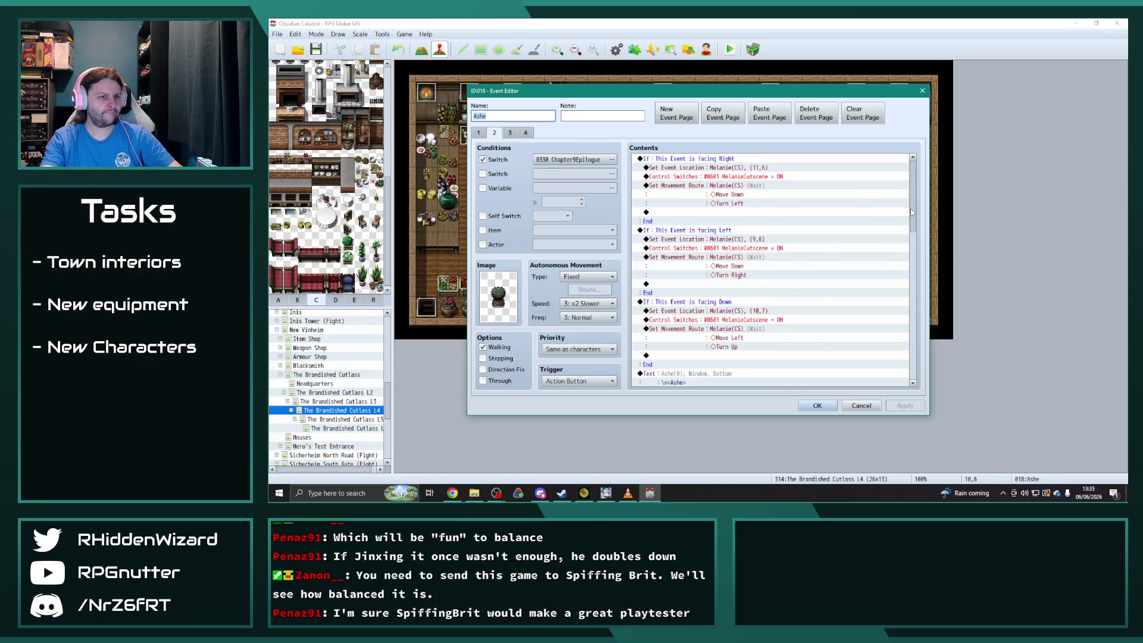
{"action": "left_click_drag", "start_coordinate": [910, 208], "coordinate": [928, 390]}
{"action": "left_click", "coordinate": [509, 133]}
{"action": "left_click_drag", "start_coordinate": [912, 213], "coordinate": [940, 367]}
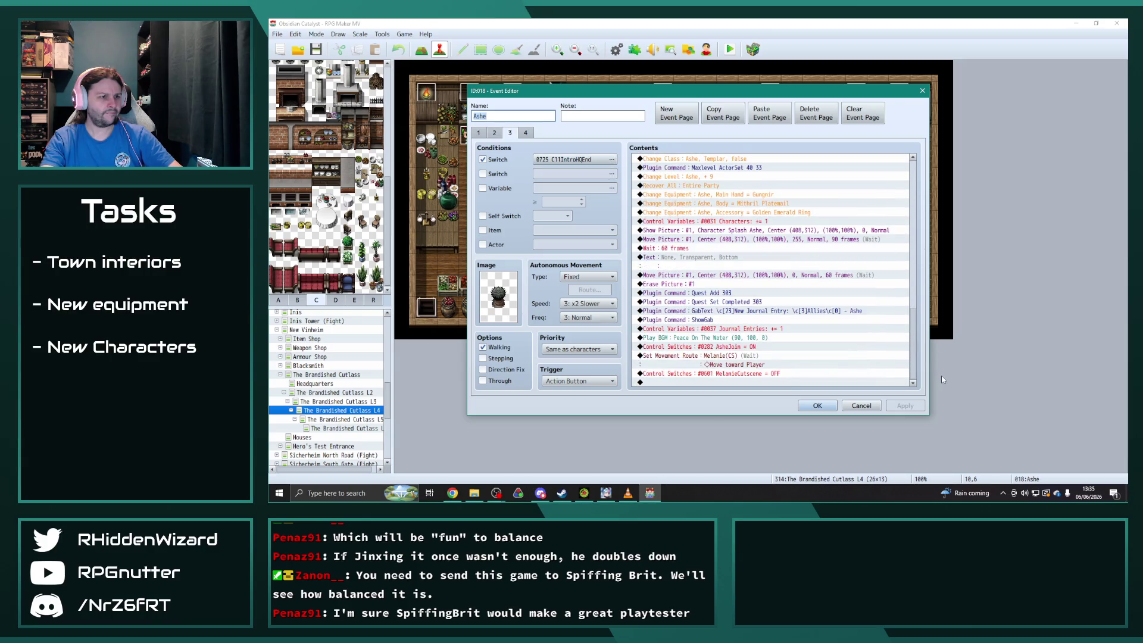
{"action": "left_click", "coordinate": [821, 407]}
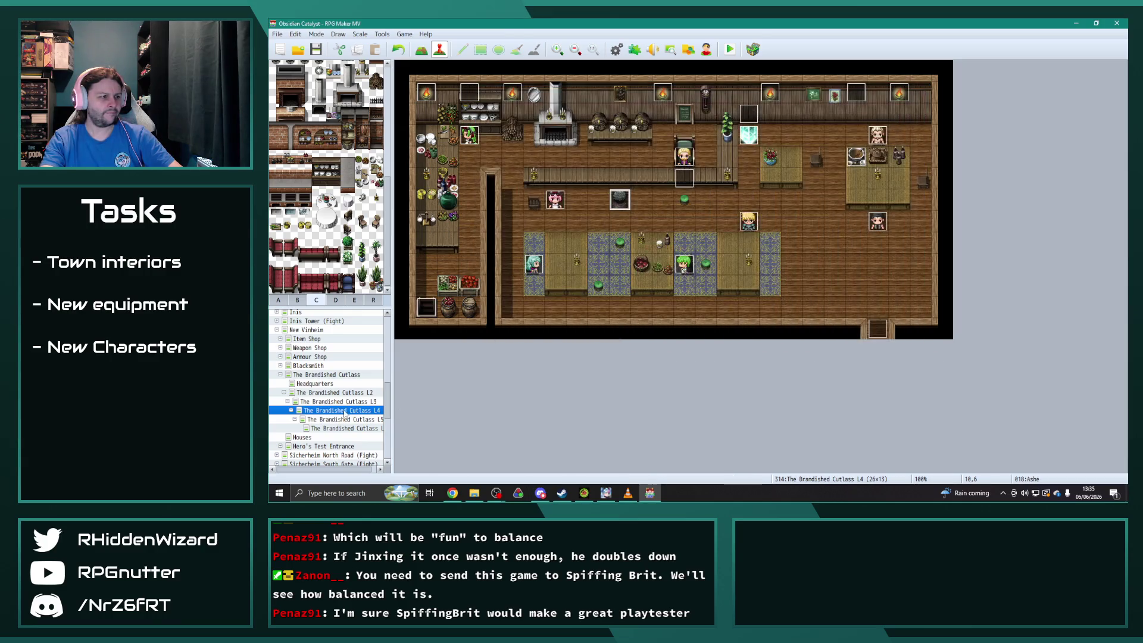
{"action": "key", "text": "Down"}
{"action": "key", "text": "Down"}
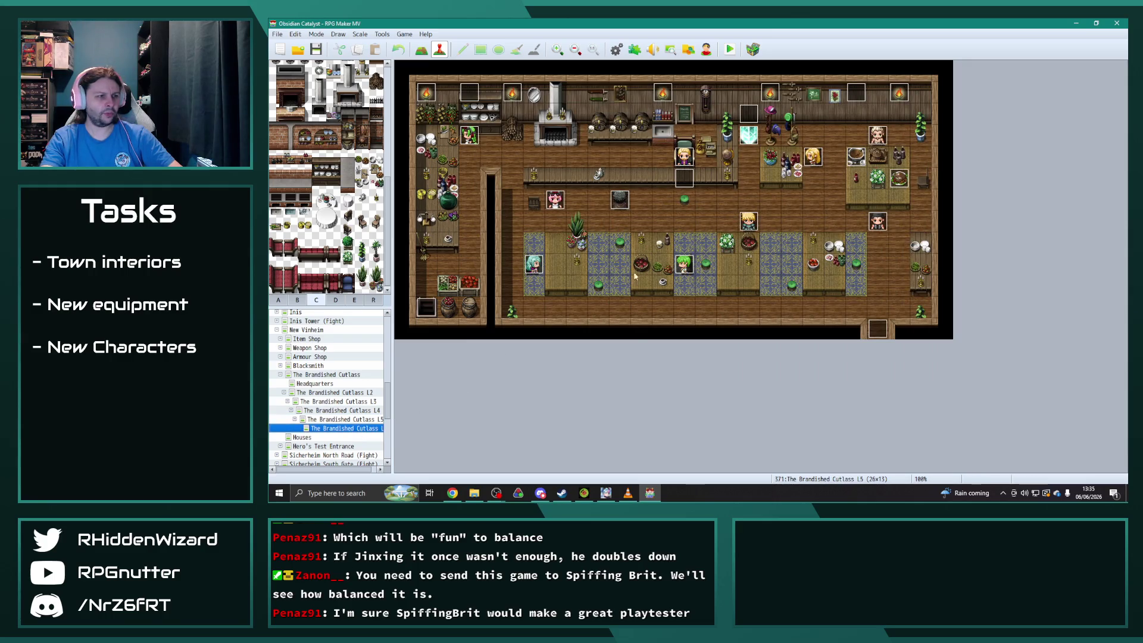
{"action": "double_click", "coordinate": [814, 156]}
Make Olivia's second event page require switch 0725 C11IntroHQEnd.
{"action": "left_click", "coordinate": [495, 133]}
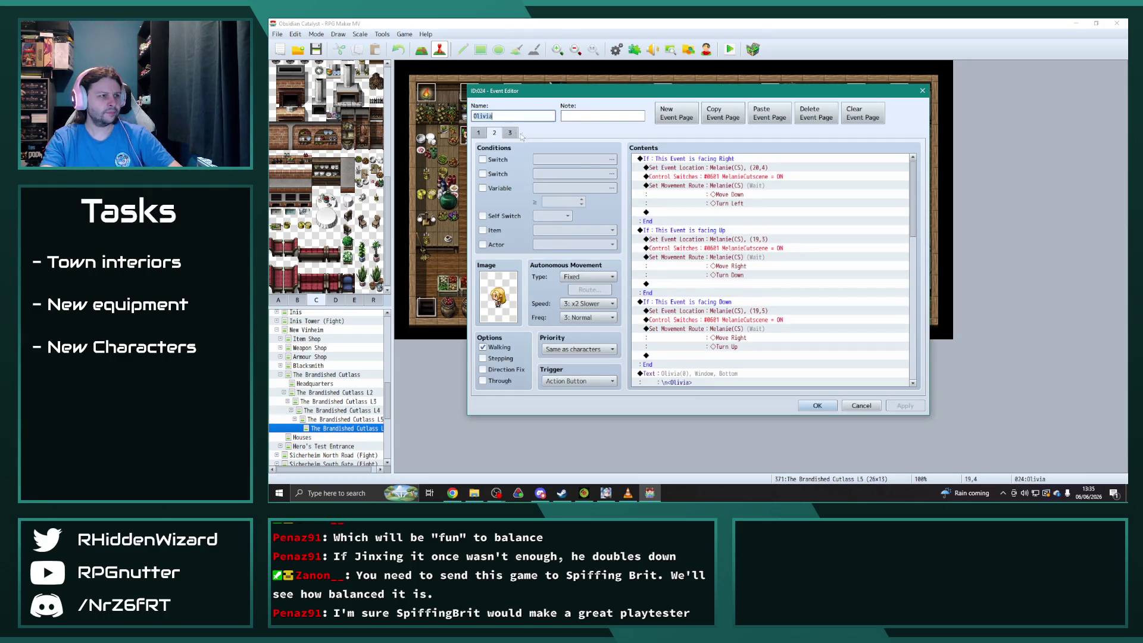
{"action": "left_click", "coordinate": [483, 159]}
{"action": "left_click", "coordinate": [590, 159]}
{"action": "left_click", "coordinate": [728, 352]}
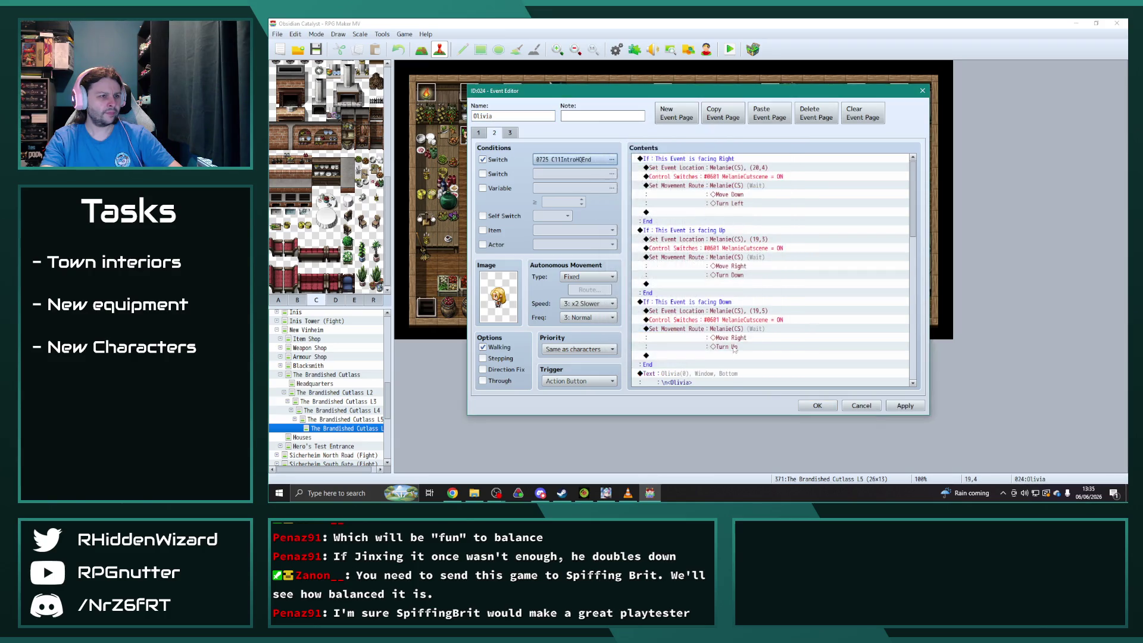
Change the Quest Add and Quest Set Completed commands from quest 292 to 306.
{"action": "scroll", "coordinate": [912, 198], "scroll_direction": "down", "scroll_amount": 10}
{"action": "double_click", "coordinate": [732, 293]}
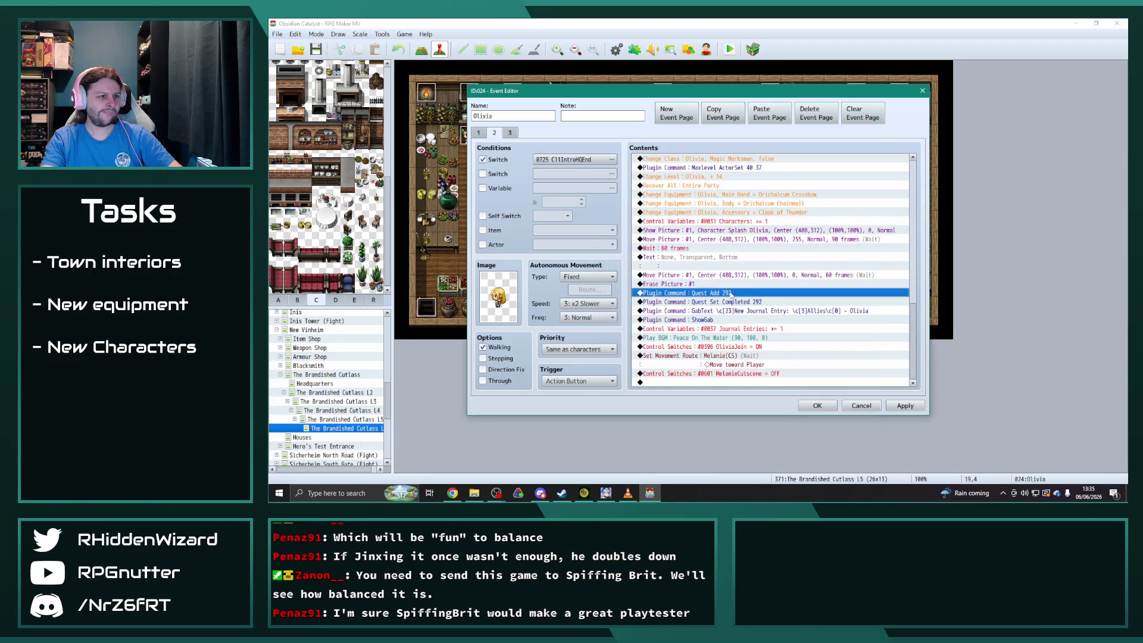
{"action": "left_click_drag", "start_coordinate": [736, 264], "coordinate": [719, 262]}
{"action": "type", "text": "3"}
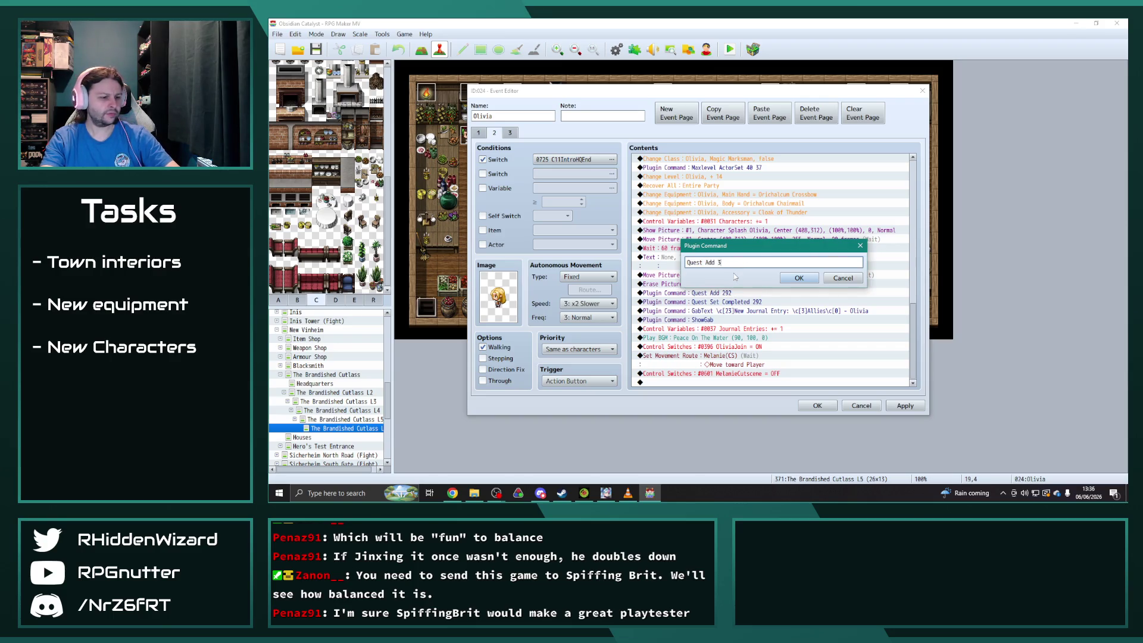
{"action": "type", "text": "06"}
{"action": "left_click", "coordinate": [799, 278]}
{"action": "double_click", "coordinate": [768, 311]}
{"action": "left_click", "coordinate": [769, 264]}
{"action": "double_click", "coordinate": [761, 262]}
{"action": "type", "text": "3"}
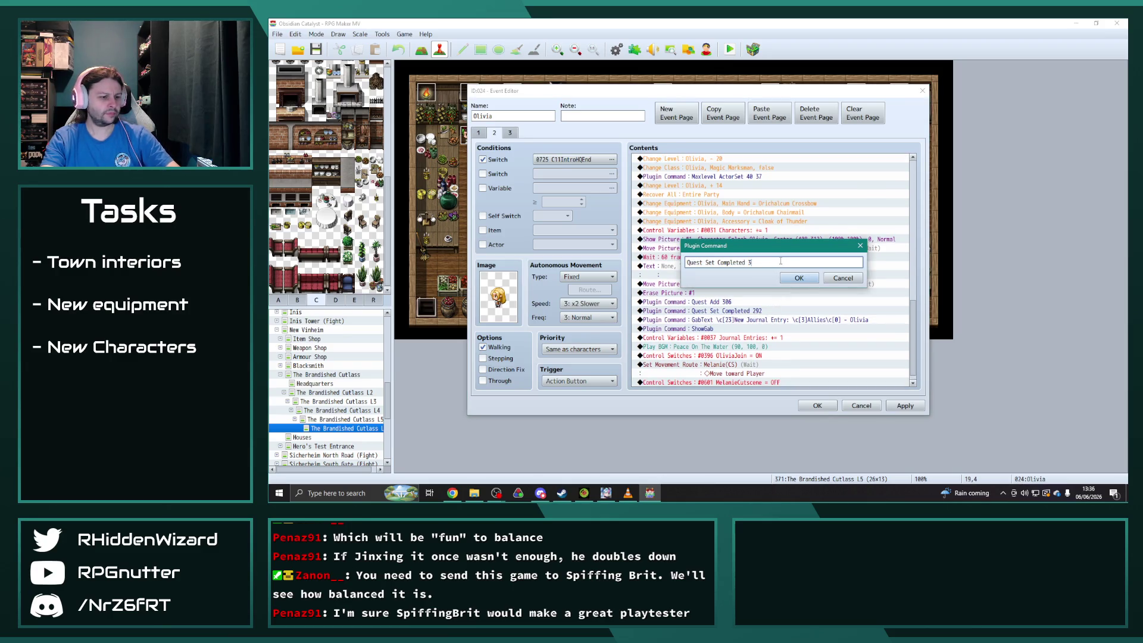
{"action": "left_click", "coordinate": [815, 278]}
Apply the page changes, confirm page 1 still adds quest 292, and save the project.
{"action": "left_click", "coordinate": [906, 407]}
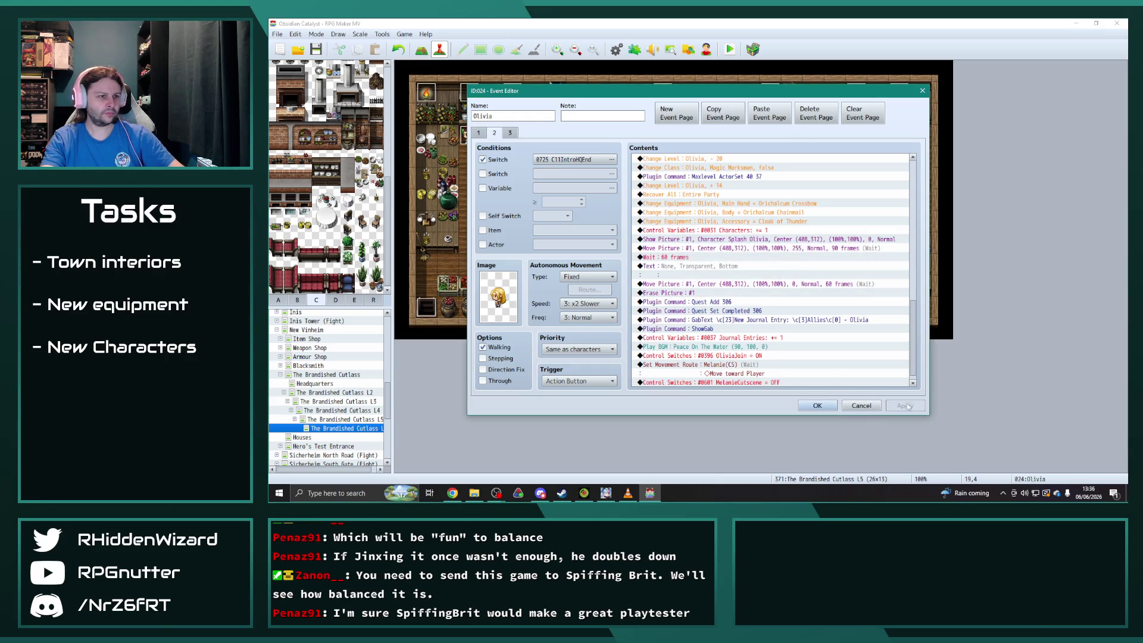
{"action": "left_click", "coordinate": [479, 134]}
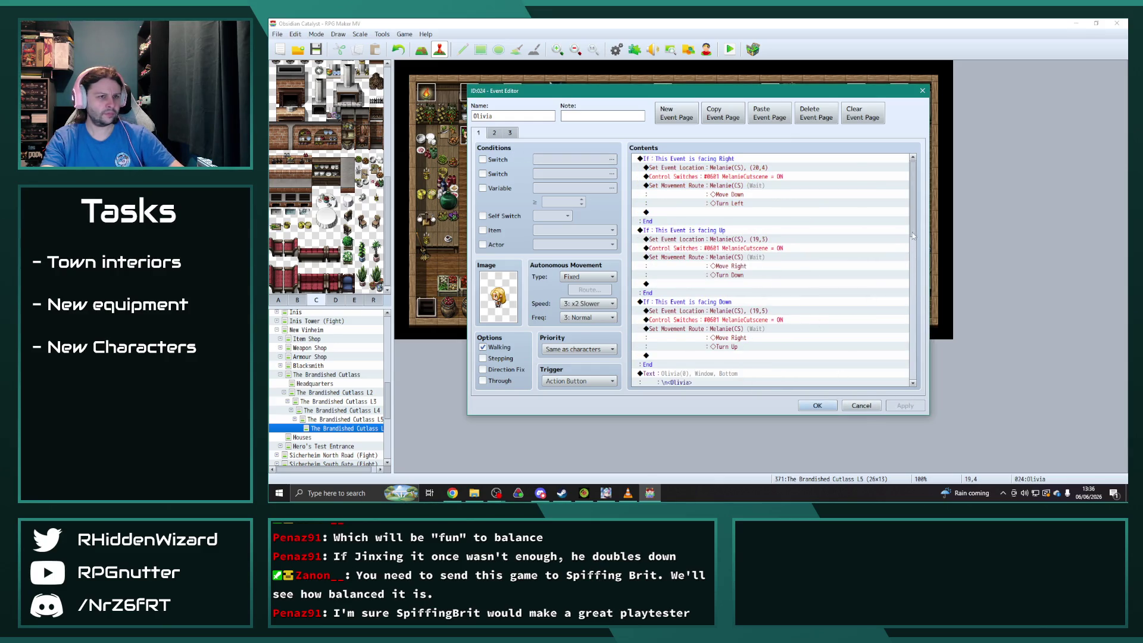
{"action": "left_click_drag", "start_coordinate": [912, 233], "coordinate": [934, 377]}
{"action": "double_click", "coordinate": [739, 293]}
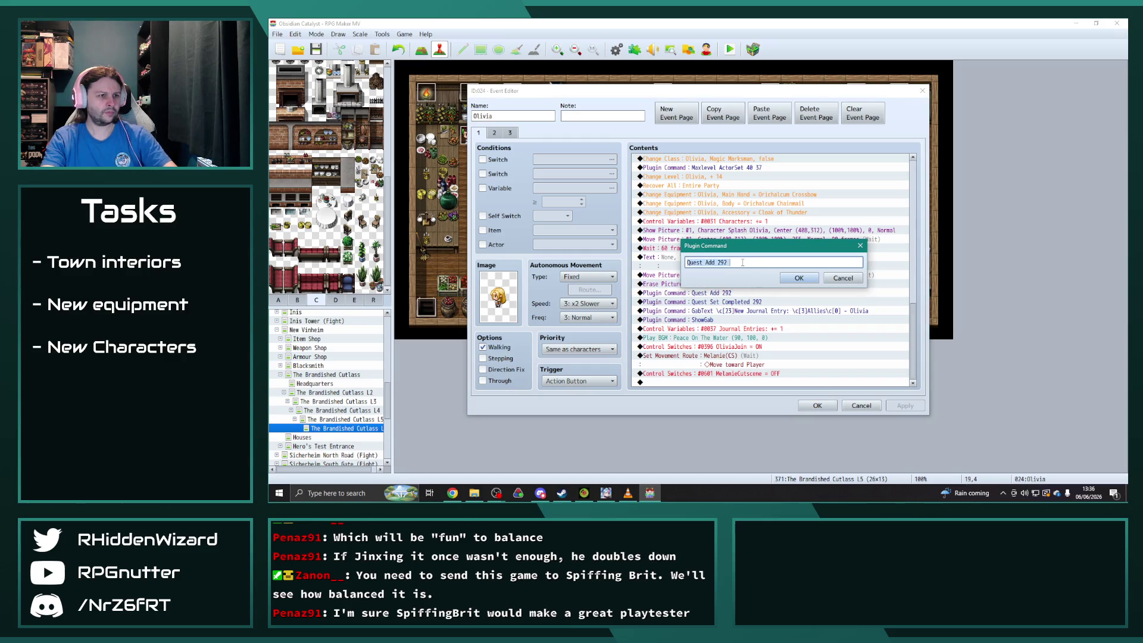
{"action": "left_click", "coordinate": [799, 278]}
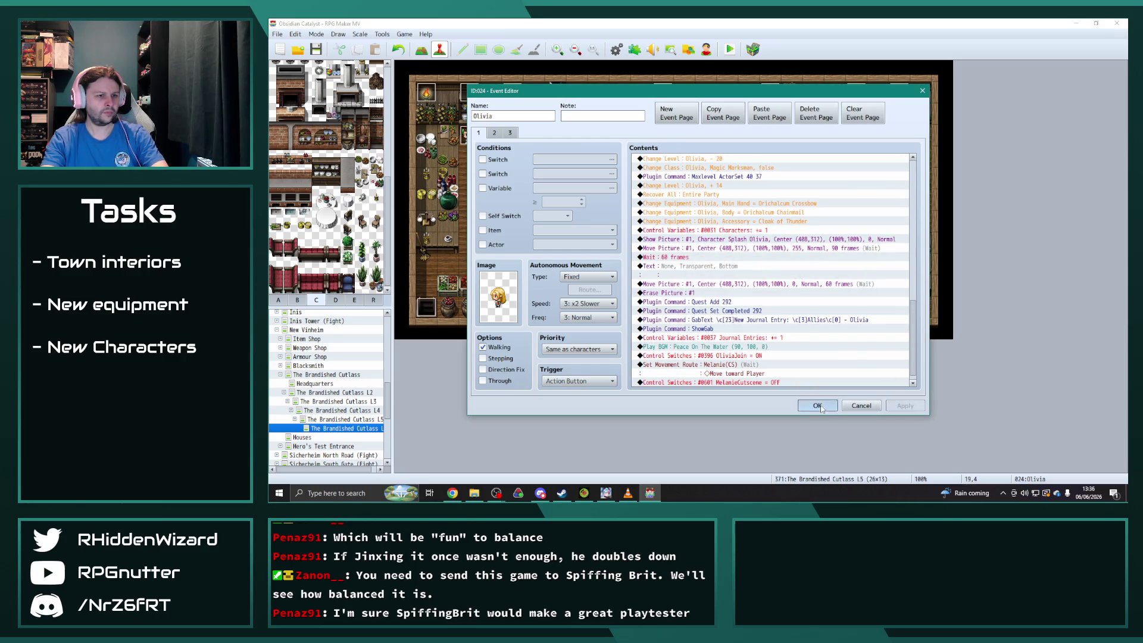
{"action": "left_click", "coordinate": [818, 406]}
{"action": "key", "text": "ctrl+s"}
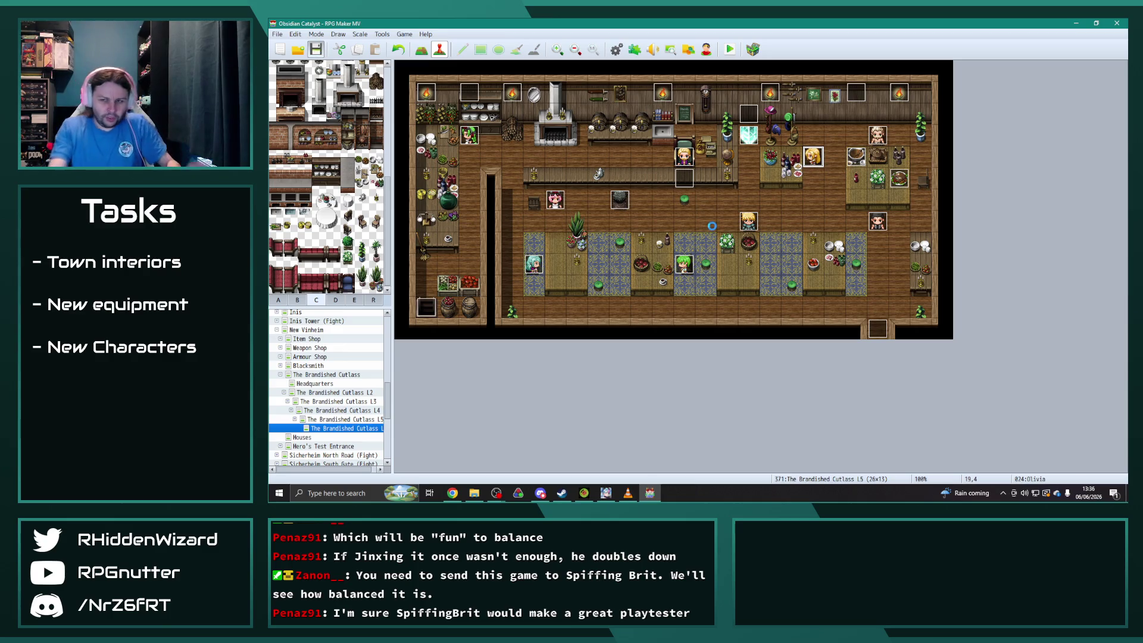
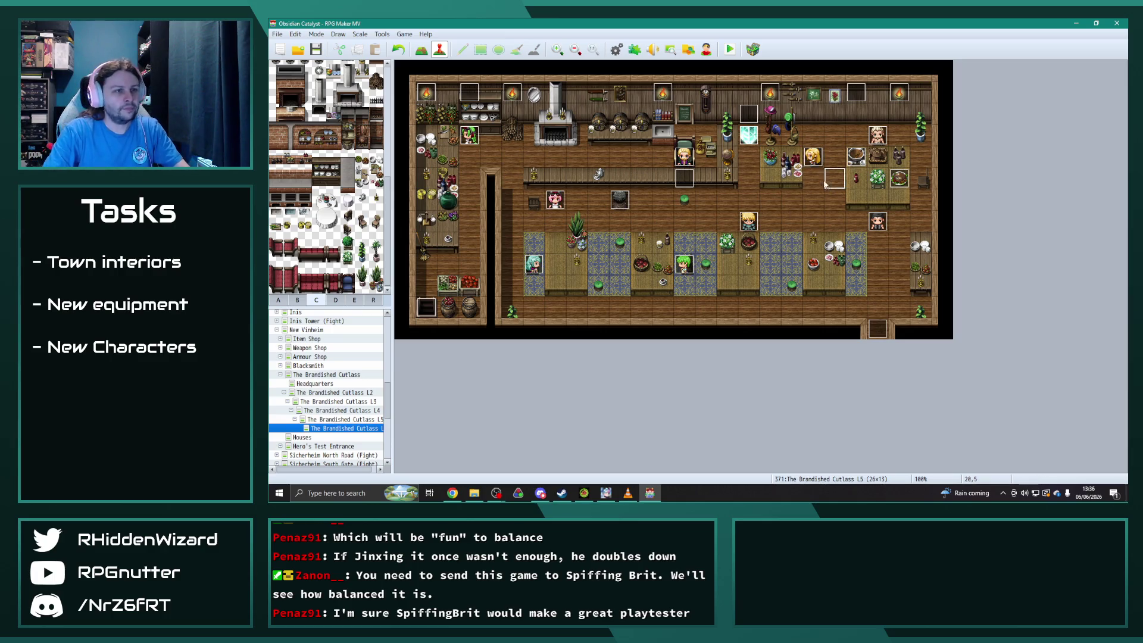
Paste the copied Olivia event onto tile 18,10 of The Brandished Cutlass and open it for editing.
{"action": "left_click", "coordinate": [799, 283]}
{"action": "key", "text": "ctrl+v"}
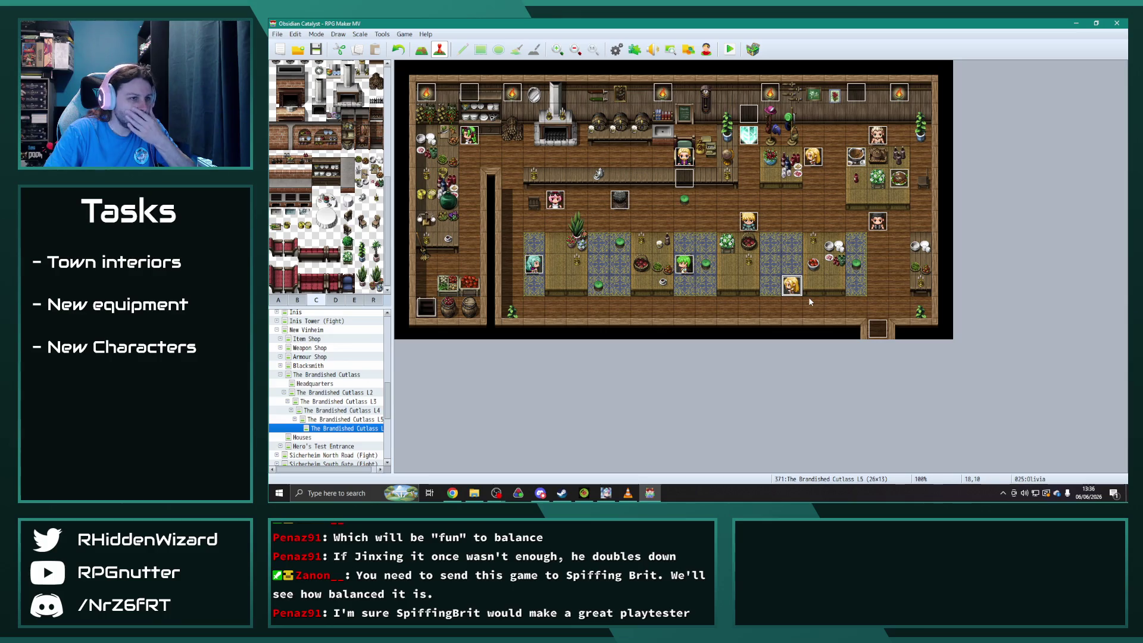
{"action": "double_click", "coordinate": [783, 280]}
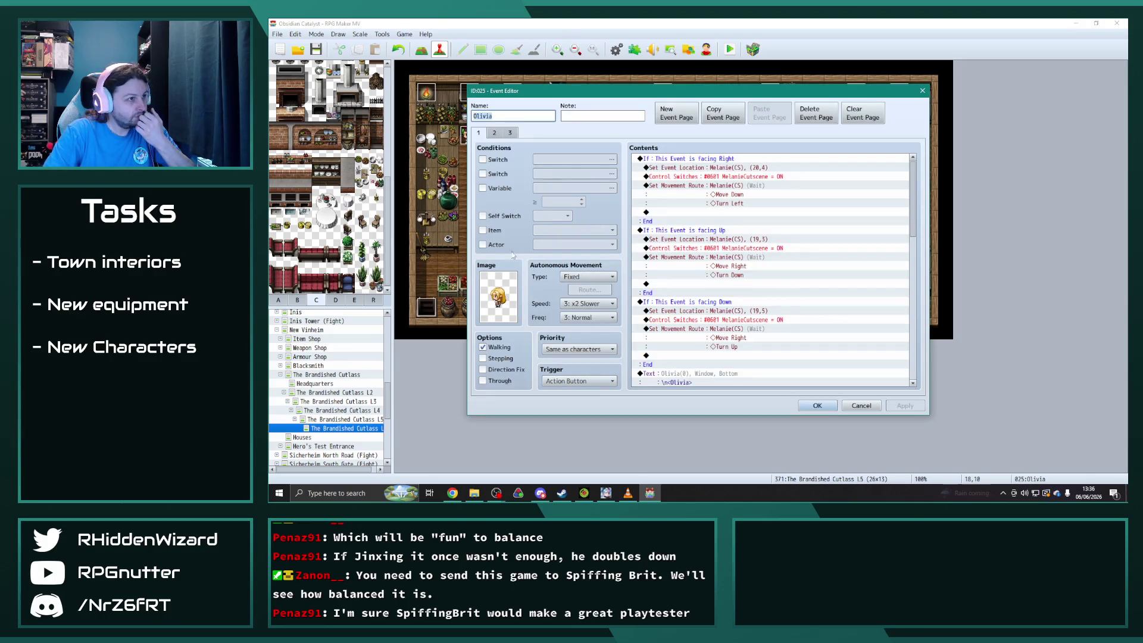
Name the copied event Storrvald and set its image to the Storrvald character sprite.
{"action": "type", "text": "Sto"}
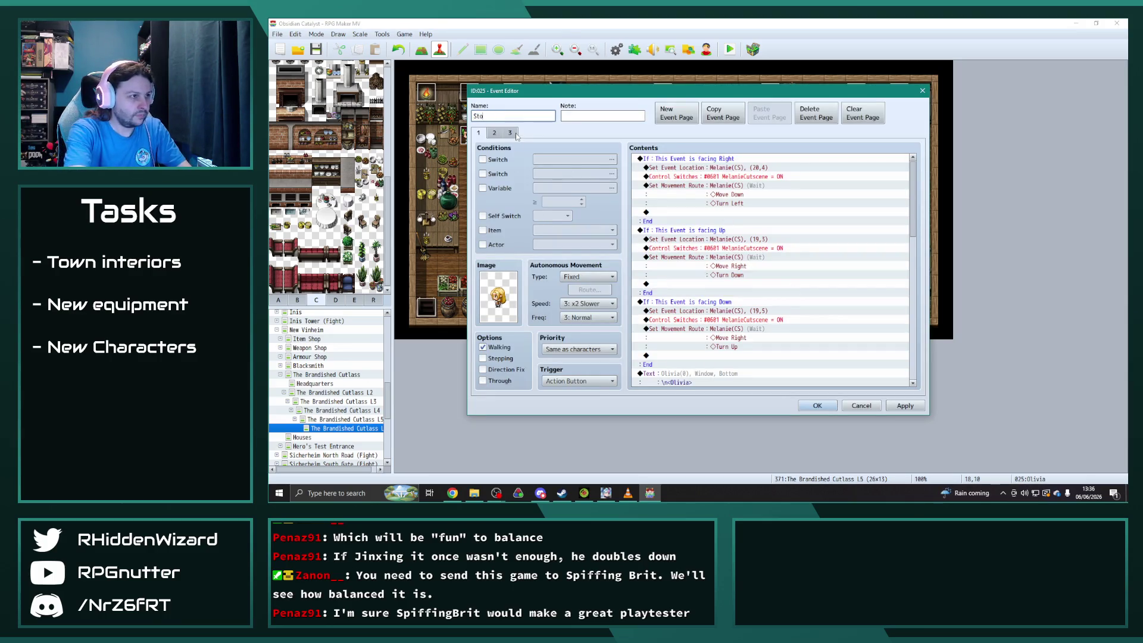
{"action": "type", "text": "rrvald"}
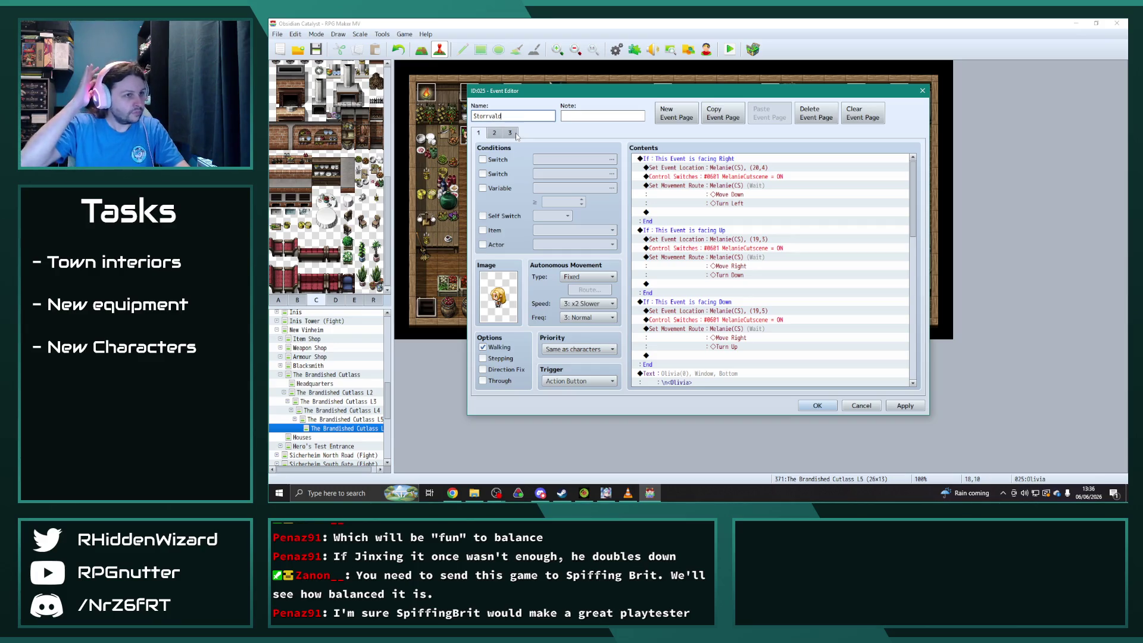
{"action": "double_click", "coordinate": [498, 292]}
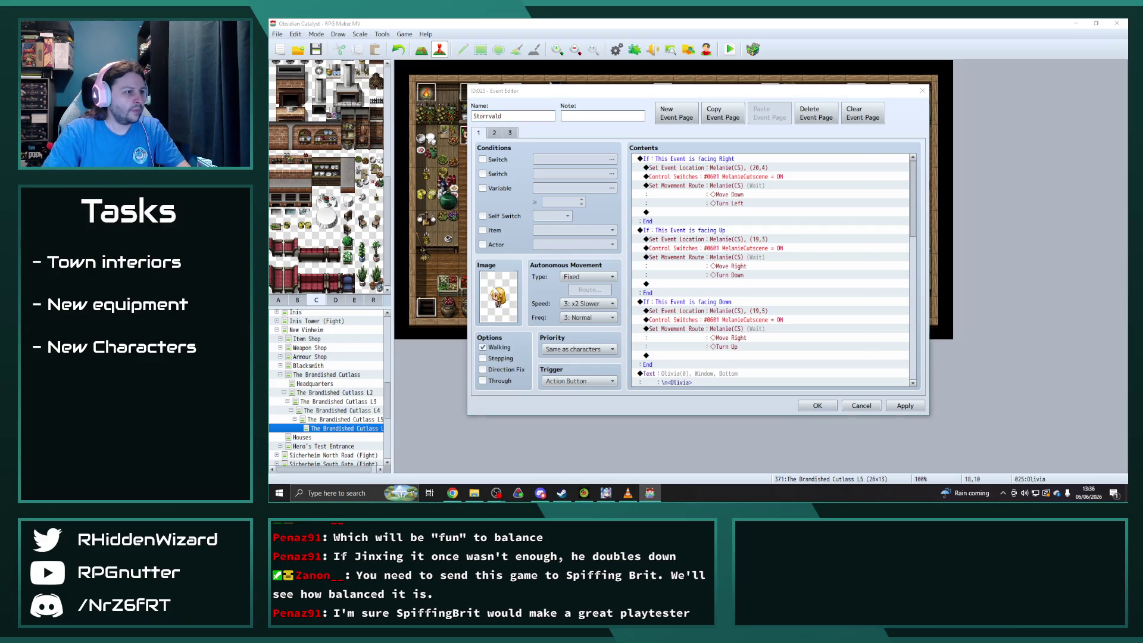
{"action": "scroll", "coordinate": [625, 262], "scroll_direction": "down", "scroll_amount": 1}
{"action": "left_click_drag", "start_coordinate": [628, 264], "coordinate": [630, 286]}
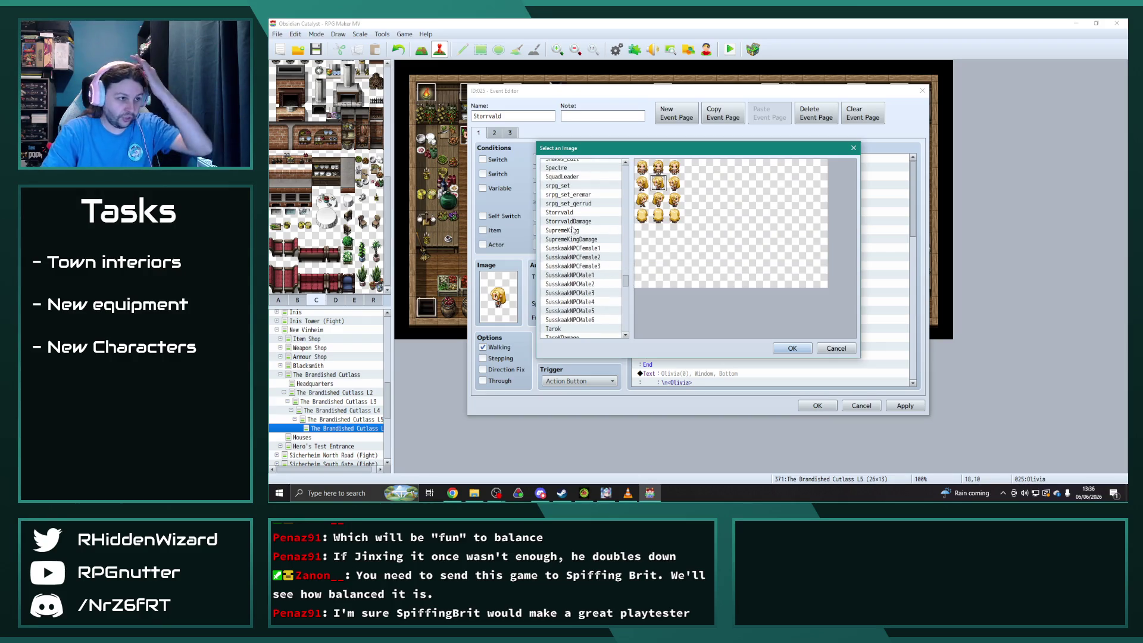
{"action": "left_click", "coordinate": [560, 212]}
{"action": "left_click", "coordinate": [659, 200]}
{"action": "double_click", "coordinate": [658, 200]}
{"action": "left_click", "coordinate": [905, 406]}
{"action": "key", "text": "alt+Tab"}
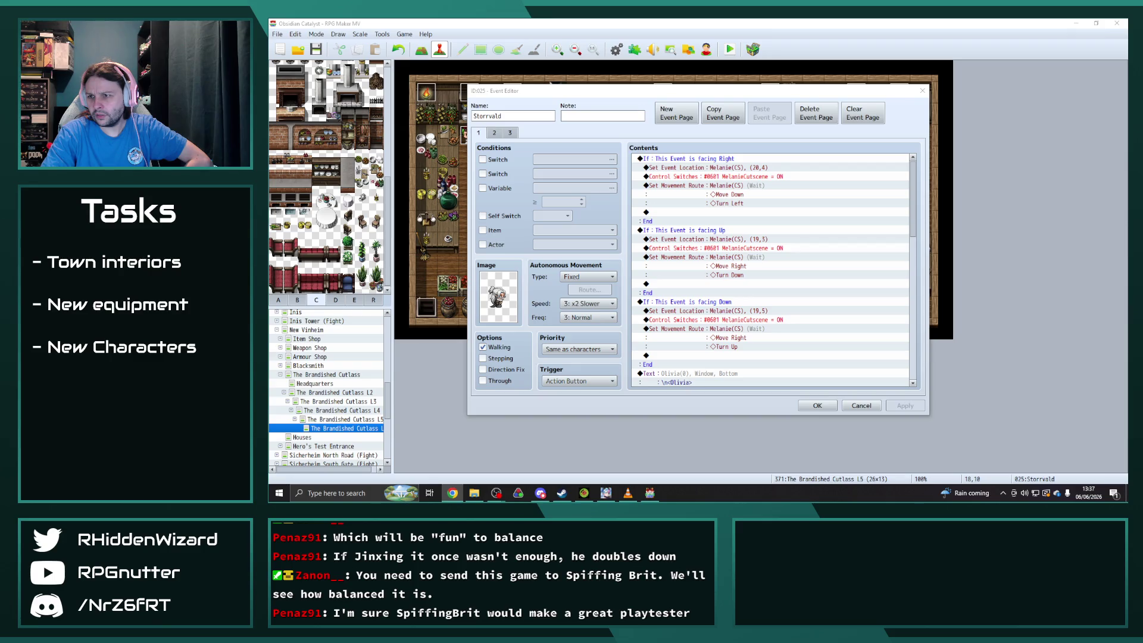
{"action": "scroll", "coordinate": [913, 219], "scroll_direction": "down", "scroll_amount": 3}
{"action": "left_click_drag", "start_coordinate": [914, 219], "coordinate": [913, 327]}
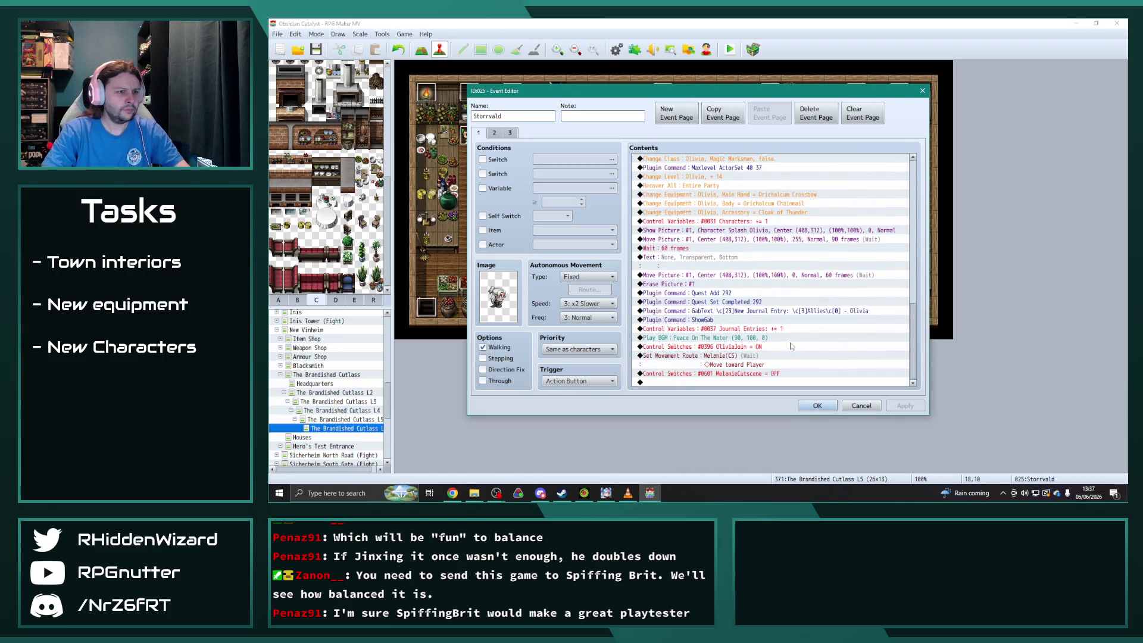
{"action": "double_click", "coordinate": [737, 230]}
{"action": "left_click", "coordinate": [767, 212]}
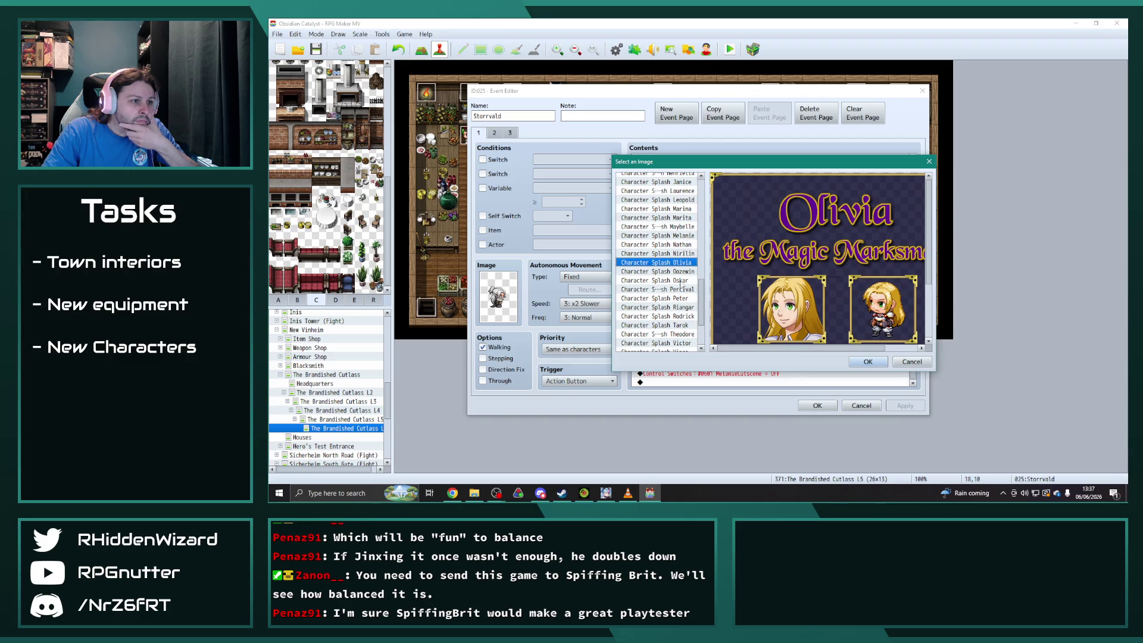
{"action": "scroll", "coordinate": [683, 282], "scroll_direction": "down", "scroll_amount": 2}
{"action": "scroll", "coordinate": [683, 281], "scroll_direction": "down", "scroll_amount": 1}
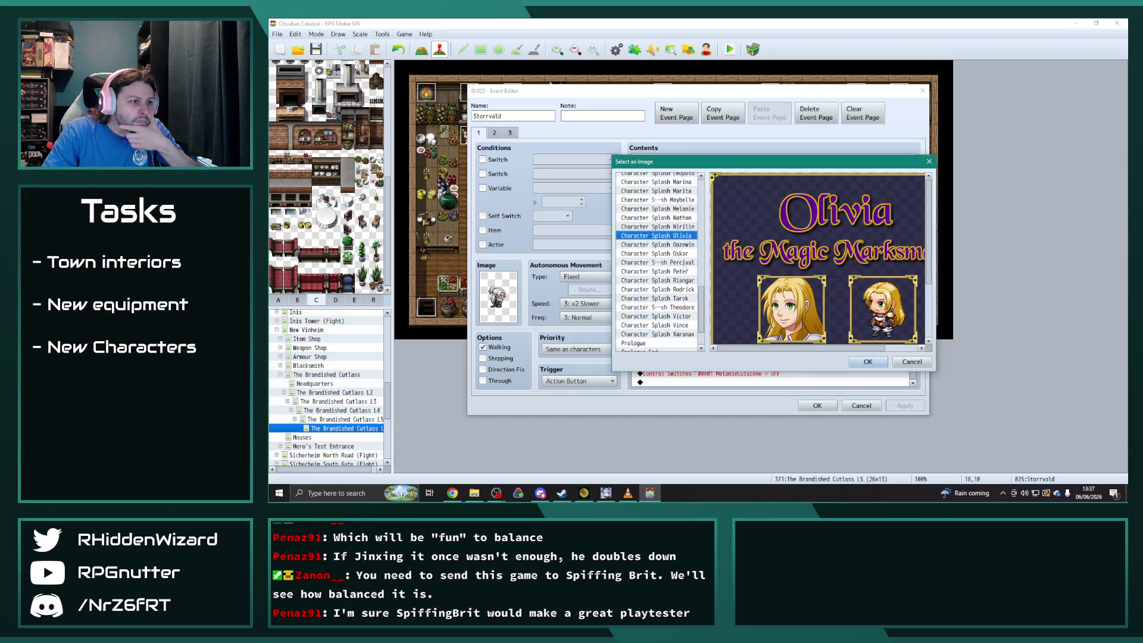
{"action": "left_click", "coordinate": [684, 271]}
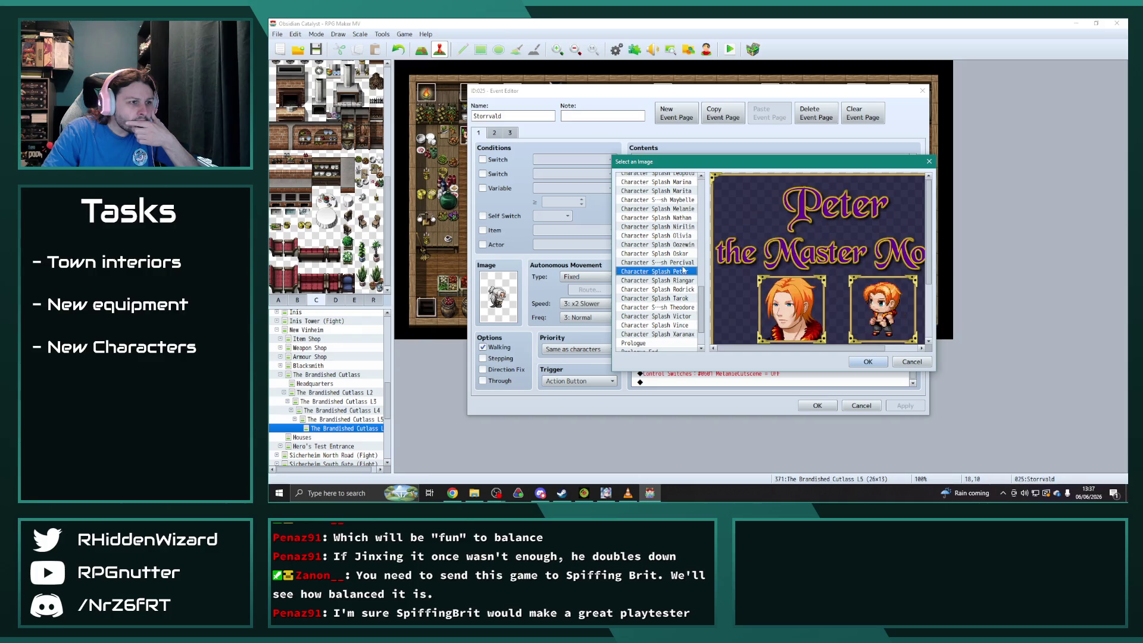
{"action": "left_click", "coordinate": [683, 263]}
{"action": "scroll", "coordinate": [681, 330], "scroll_direction": "down", "scroll_amount": 2}
{"action": "scroll", "coordinate": [680, 330], "scroll_direction": "down", "scroll_amount": 1}
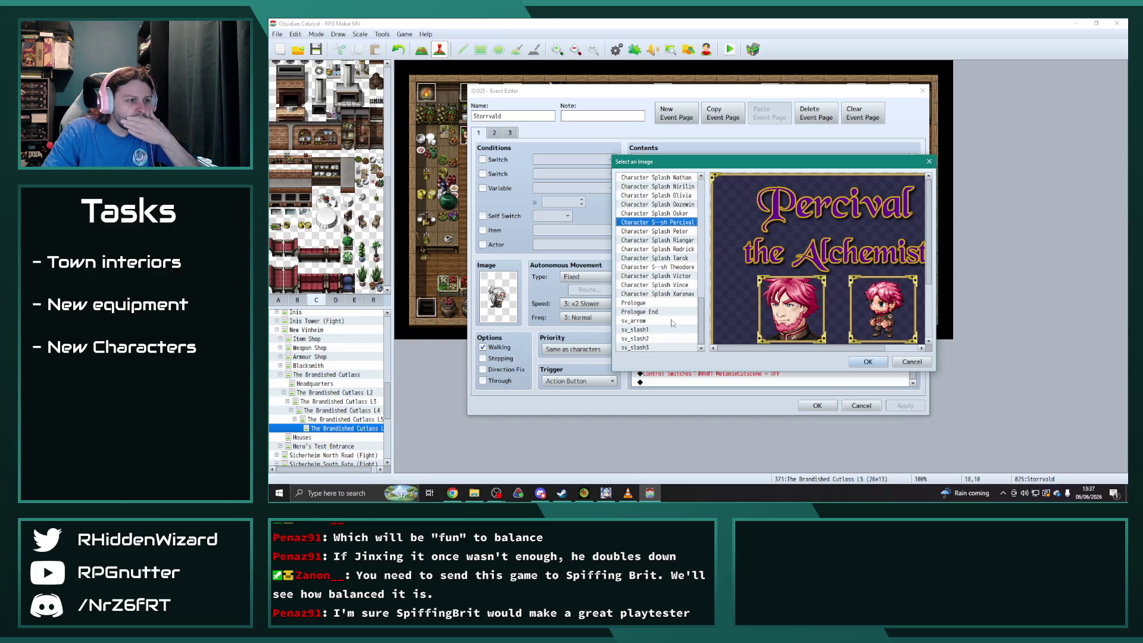
{"action": "left_click", "coordinate": [655, 322]}
{"action": "key", "text": "Down"}
{"action": "key", "text": "Down"}
{"action": "key", "text": "Down"}
{"action": "left_click", "coordinate": [913, 361]}
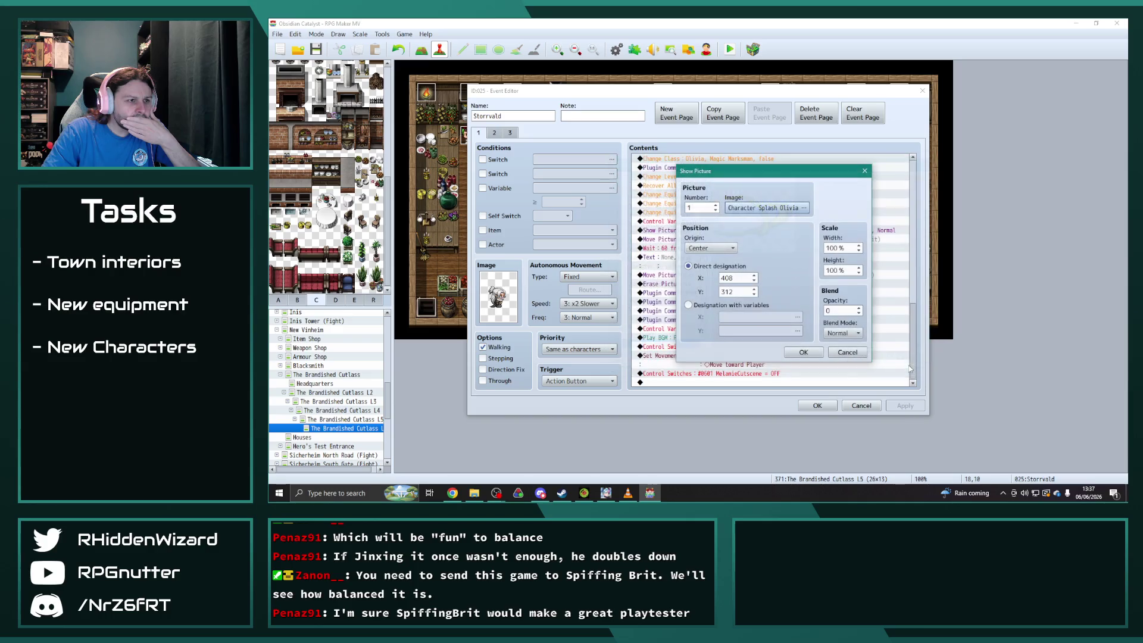
{"action": "left_click", "coordinate": [803, 354]}
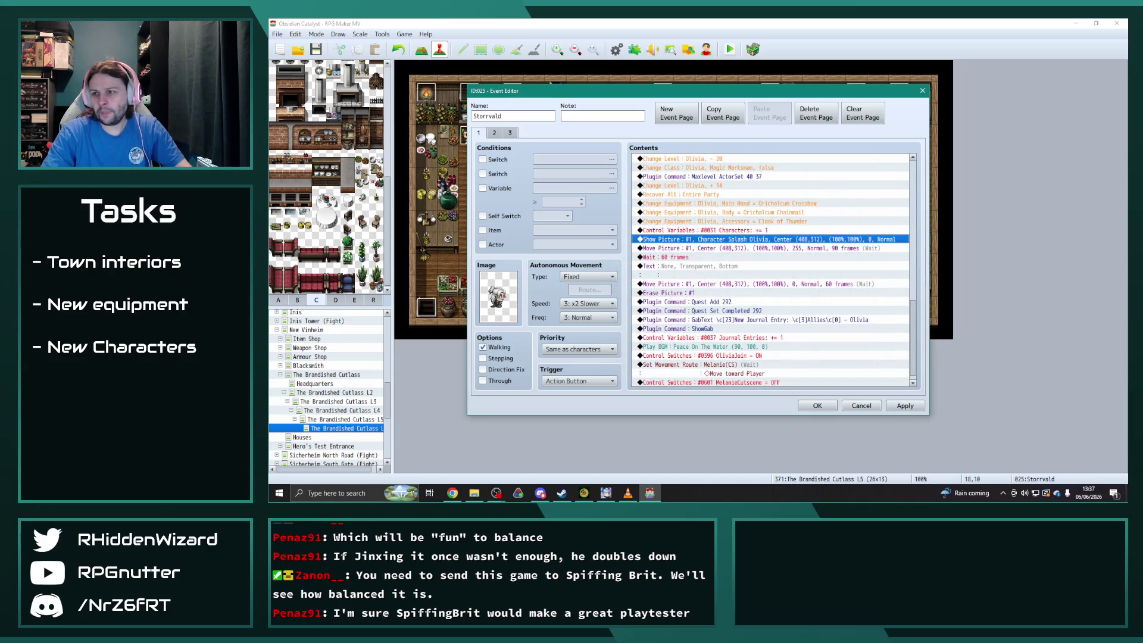
{"action": "key", "text": "alt+Tab"}
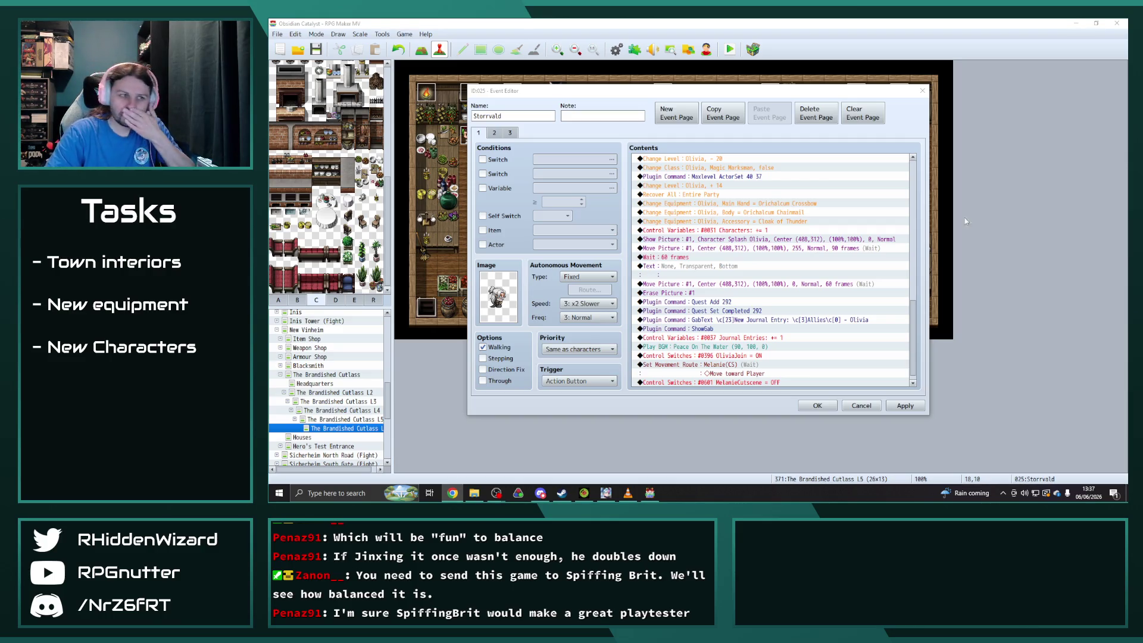
Delete the extra event page, leaving the event with two pages.
{"action": "left_click", "coordinate": [494, 133]}
{"action": "left_click", "coordinate": [510, 132]}
{"action": "left_click", "coordinate": [494, 133]}
{"action": "left_click", "coordinate": [814, 115]}
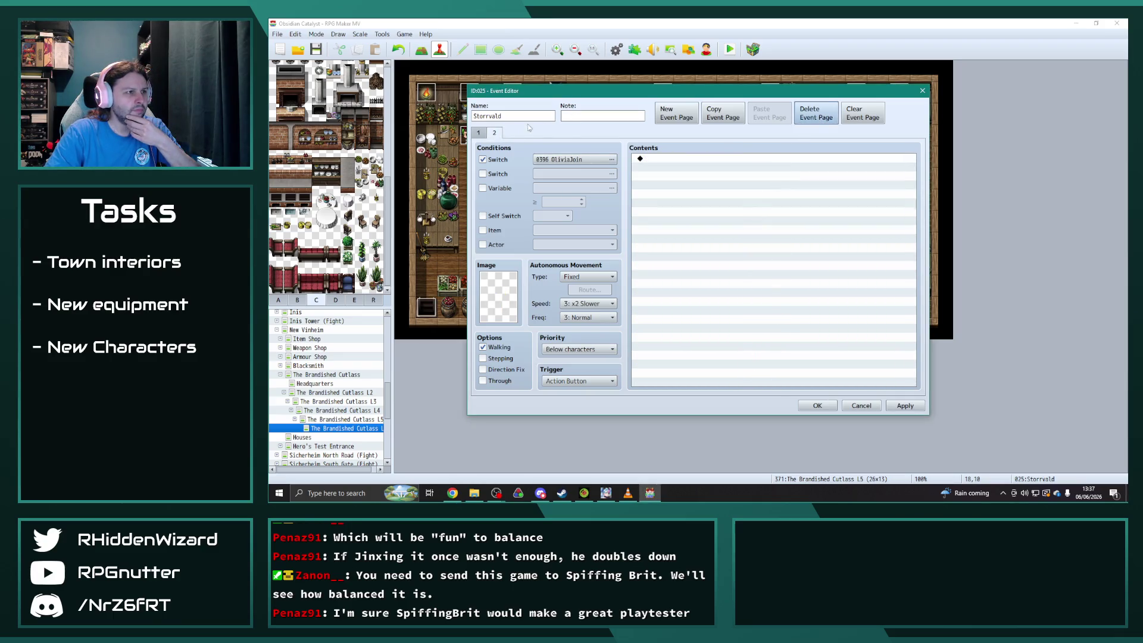
Condition page 2 on switch 0726, naming it StorrvaldJoin.
{"action": "left_click", "coordinate": [612, 159]}
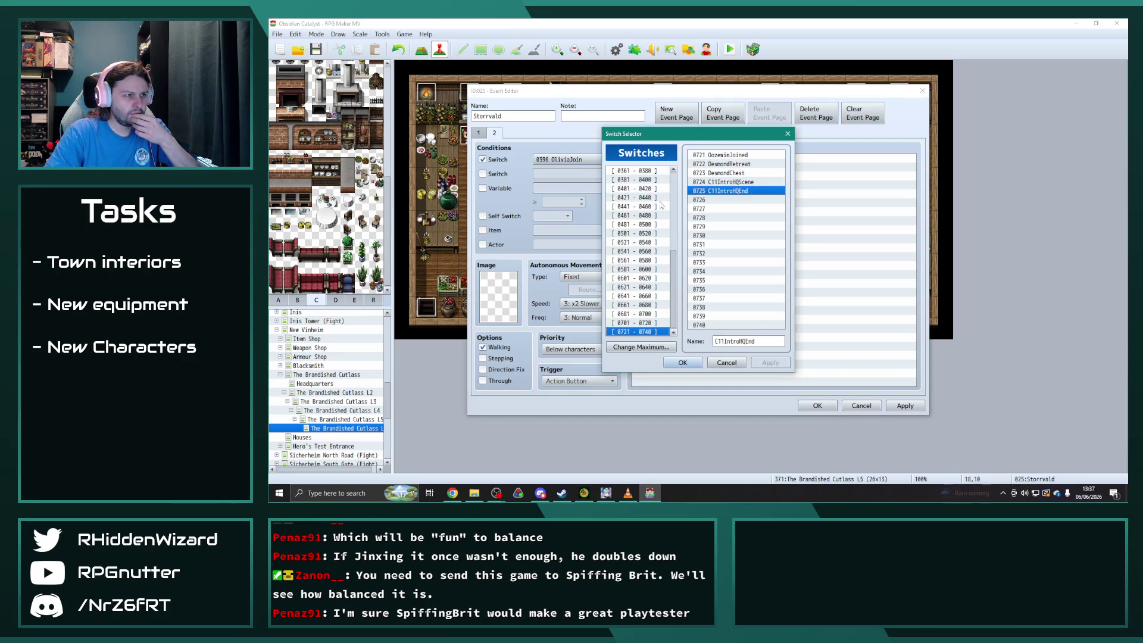
{"action": "left_click", "coordinate": [633, 179]}
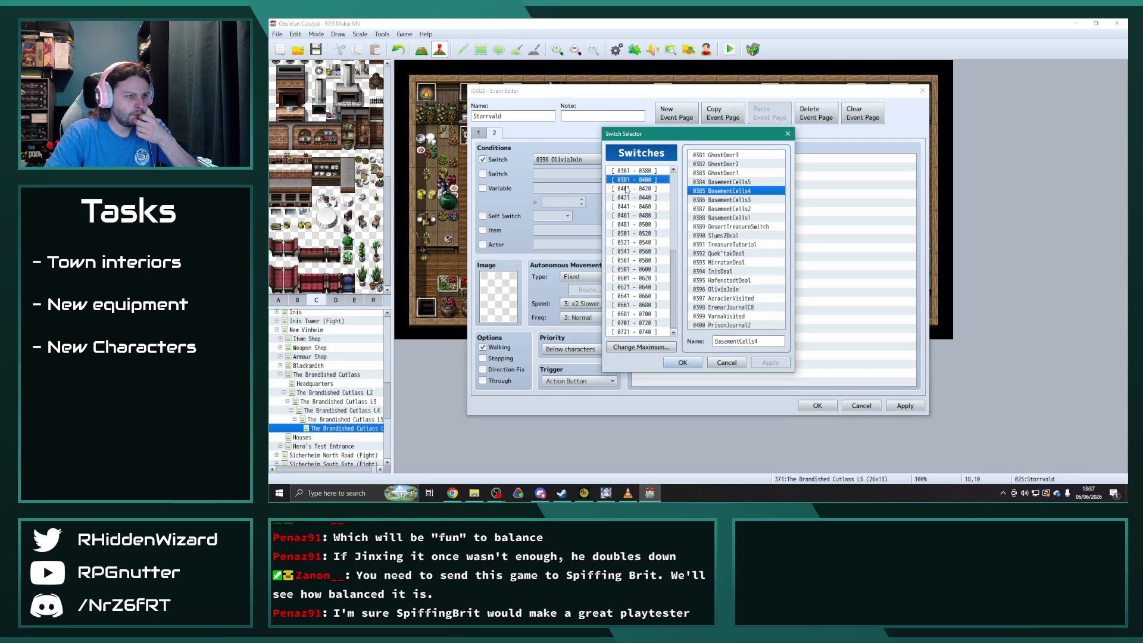
{"action": "left_click", "coordinate": [626, 197]}
{"action": "left_click", "coordinate": [632, 180]}
{"action": "left_click", "coordinate": [636, 323]}
{"action": "left_click", "coordinate": [636, 332]}
{"action": "left_click", "coordinate": [723, 199]}
{"action": "left_click", "coordinate": [722, 341]}
{"action": "type", "text": "StorrvaldJoin"}
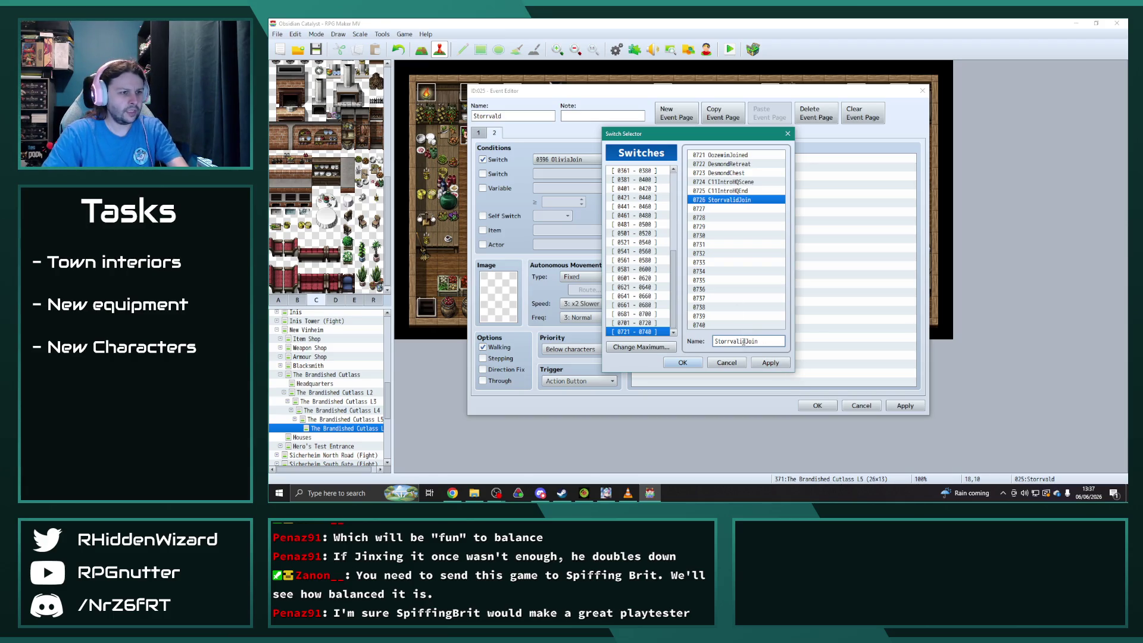
{"action": "left_click", "coordinate": [682, 363]}
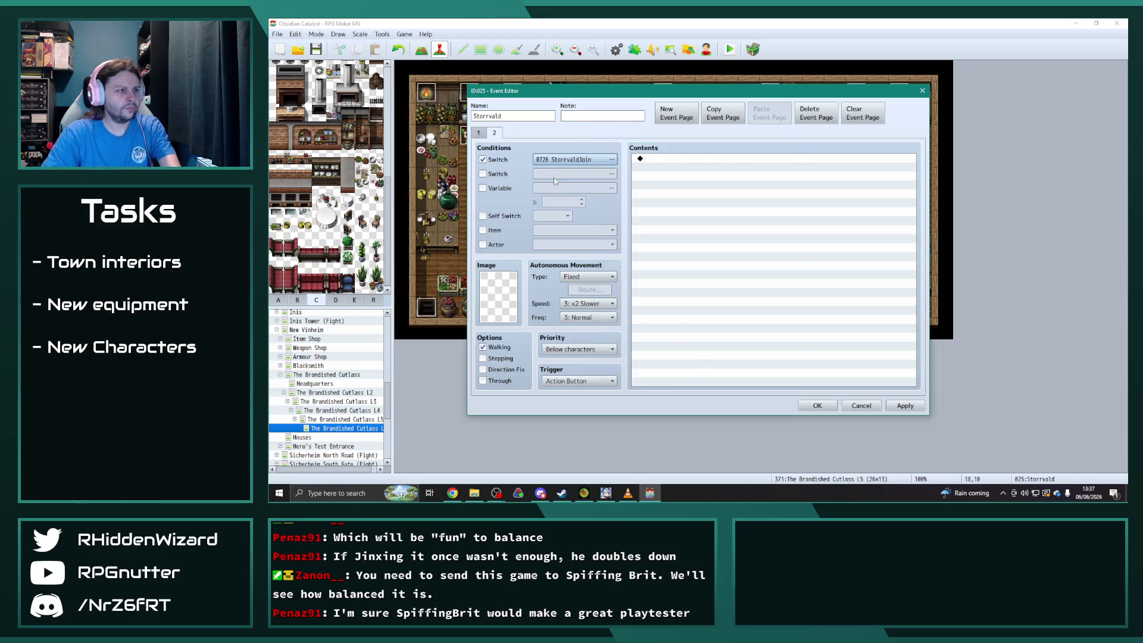
{"action": "left_click", "coordinate": [478, 134]}
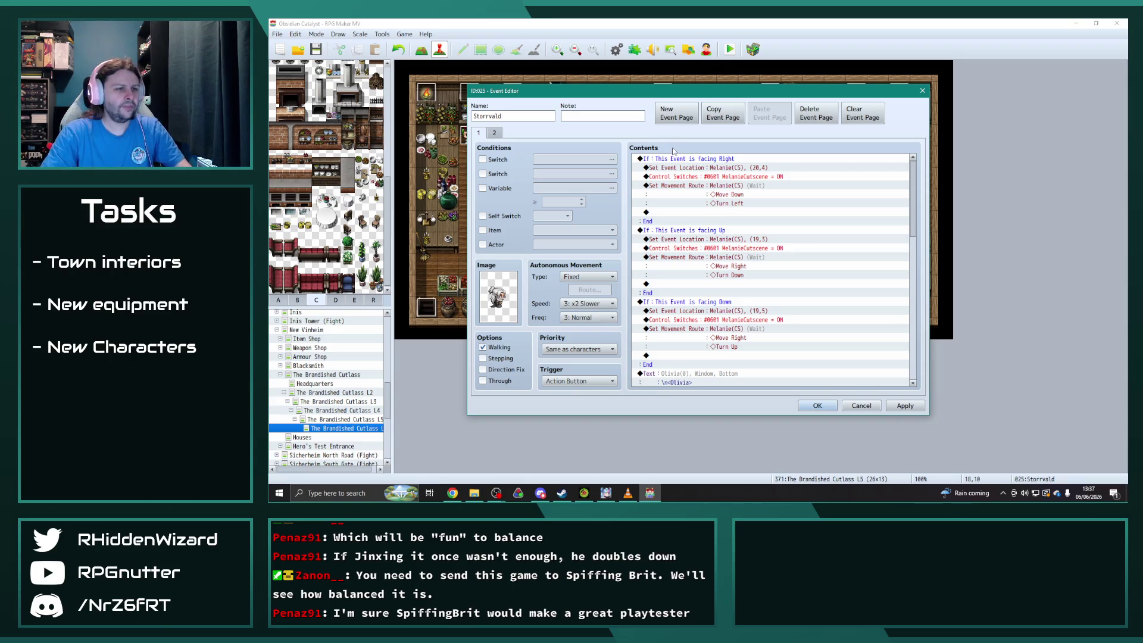
{"action": "mouse_move", "coordinate": [743, 97]}
{"action": "left_mouse_down"}
{"action": "mouse_move", "coordinate": [944, 93]}
{"action": "mouse_move", "coordinate": [882, 74]}
{"action": "mouse_move", "coordinate": [679, 59]}
{"action": "mouse_move", "coordinate": [1060, 82]}
{"action": "mouse_move", "coordinate": [774, 94]}
{"action": "mouse_move", "coordinate": [669, 297]}
{"action": "mouse_move", "coordinate": [561, 72]}
{"action": "left_mouse_up"}
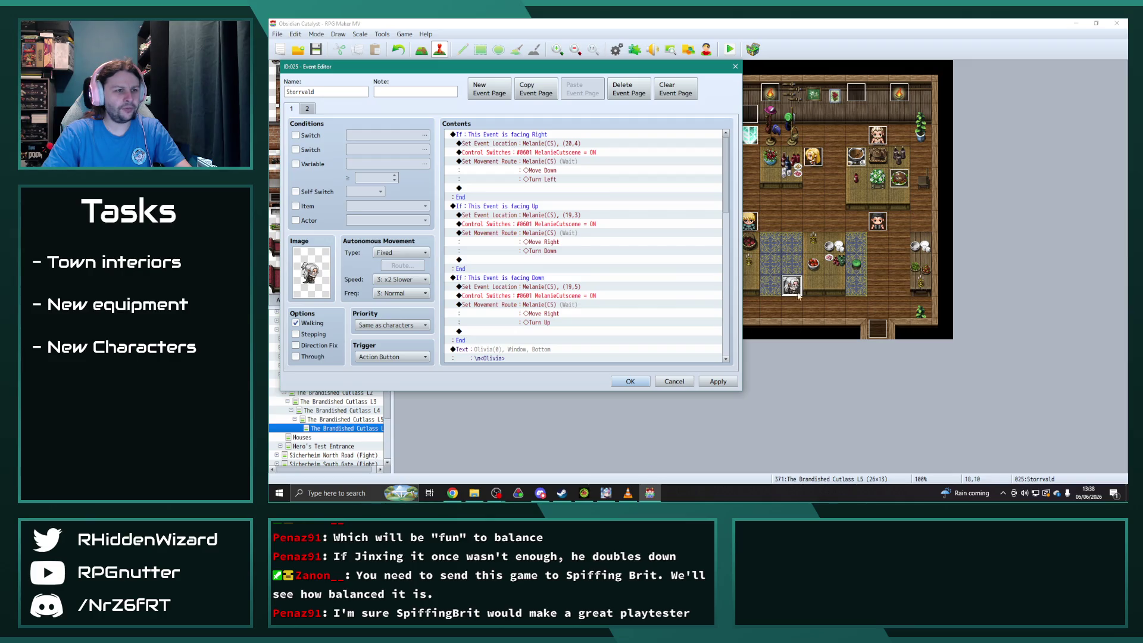
Change the first branch to facing Left and move Melanie to tile 17,10.
{"action": "double_click", "coordinate": [532, 136]}
{"action": "left_click", "coordinate": [589, 244]}
{"action": "left_click", "coordinate": [586, 264]}
{"action": "left_click", "coordinate": [625, 321]}
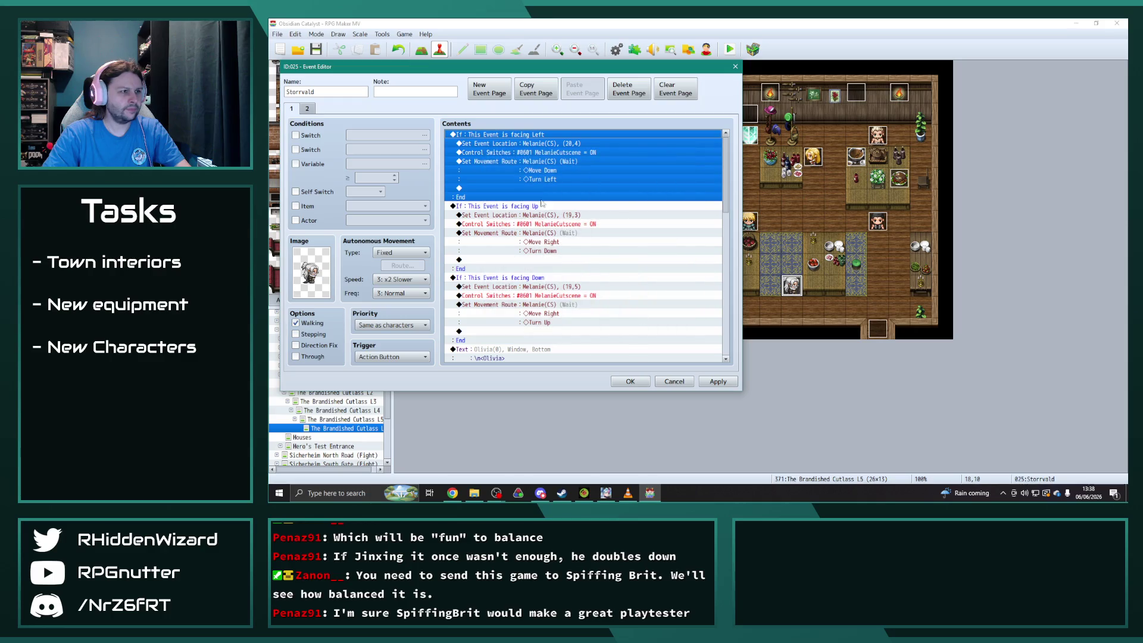
{"action": "double_click", "coordinate": [530, 145]}
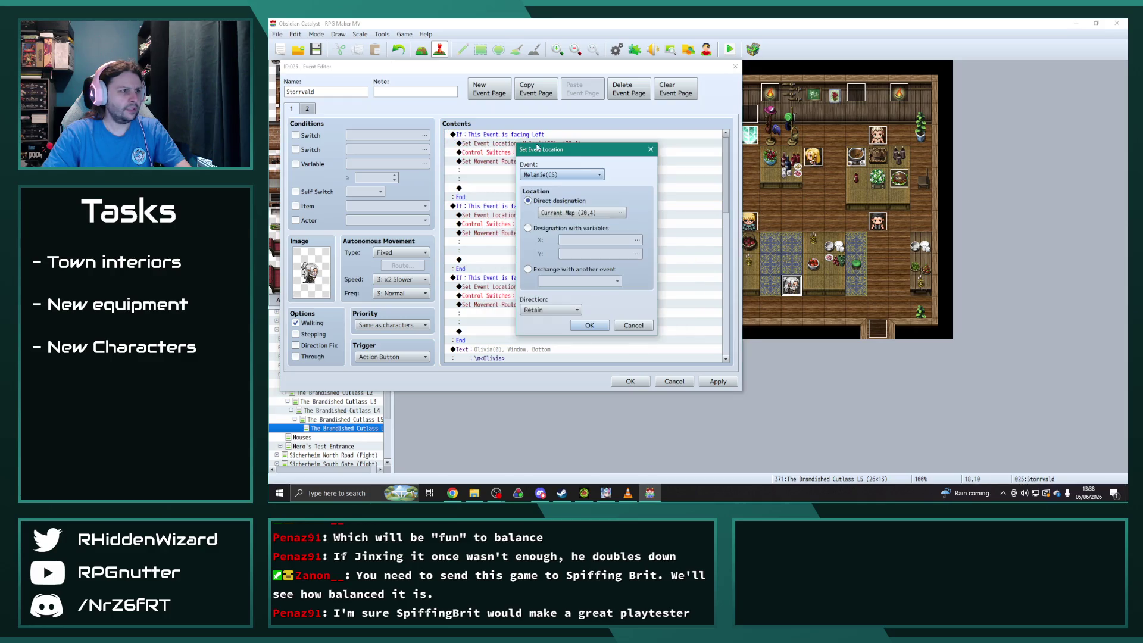
{"action": "left_click", "coordinate": [621, 213]}
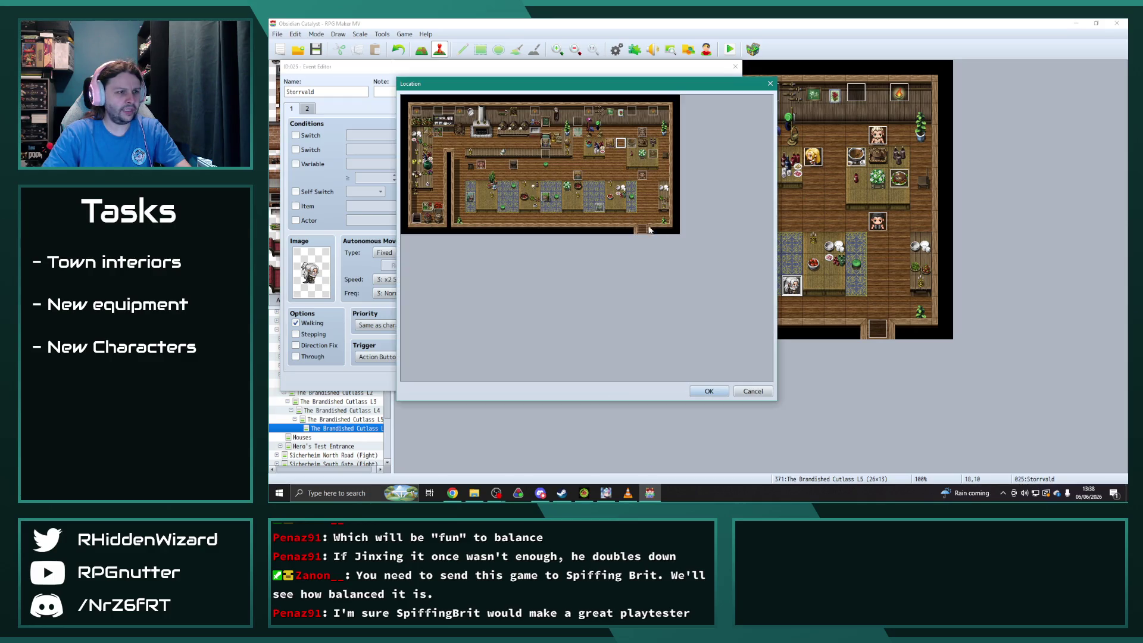
{"action": "left_click", "coordinate": [594, 210]}
{"action": "left_click", "coordinate": [709, 391]}
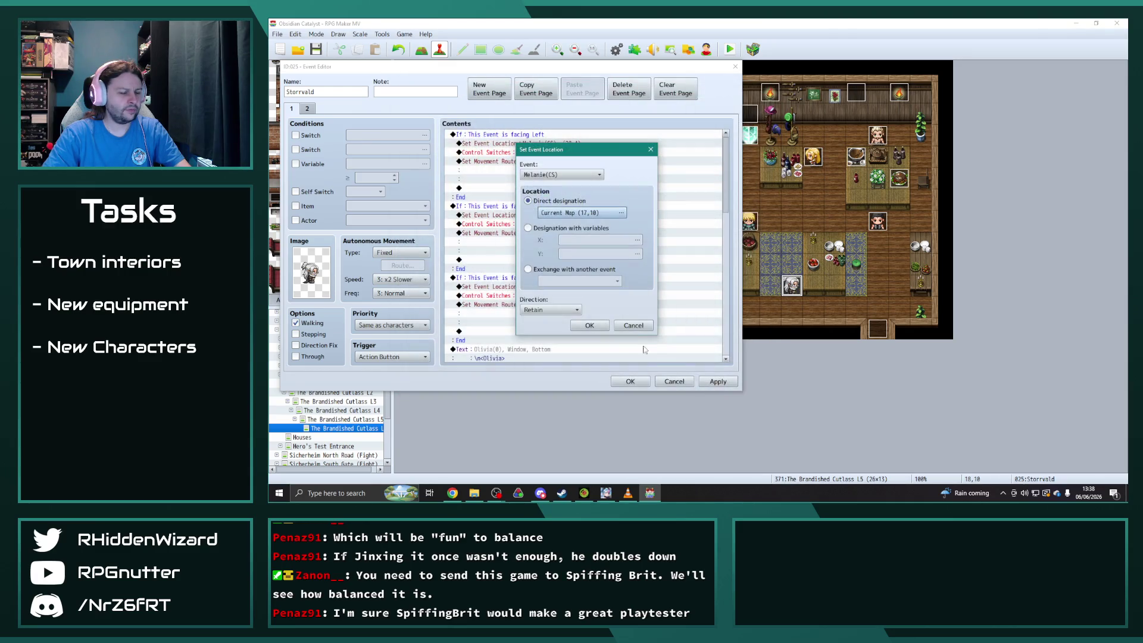
{"action": "left_click", "coordinate": [591, 326]}
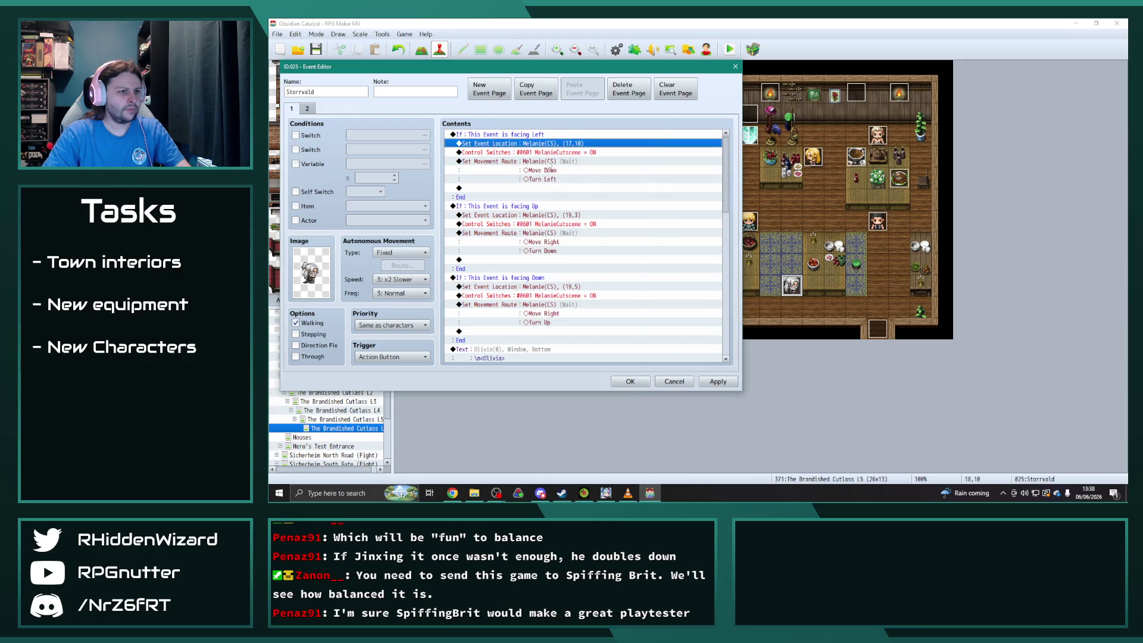
Replace Turn Left with Turn Right in Melanie's movement route.
{"action": "double_click", "coordinate": [541, 170]}
{"action": "left_click", "coordinate": [379, 179]}
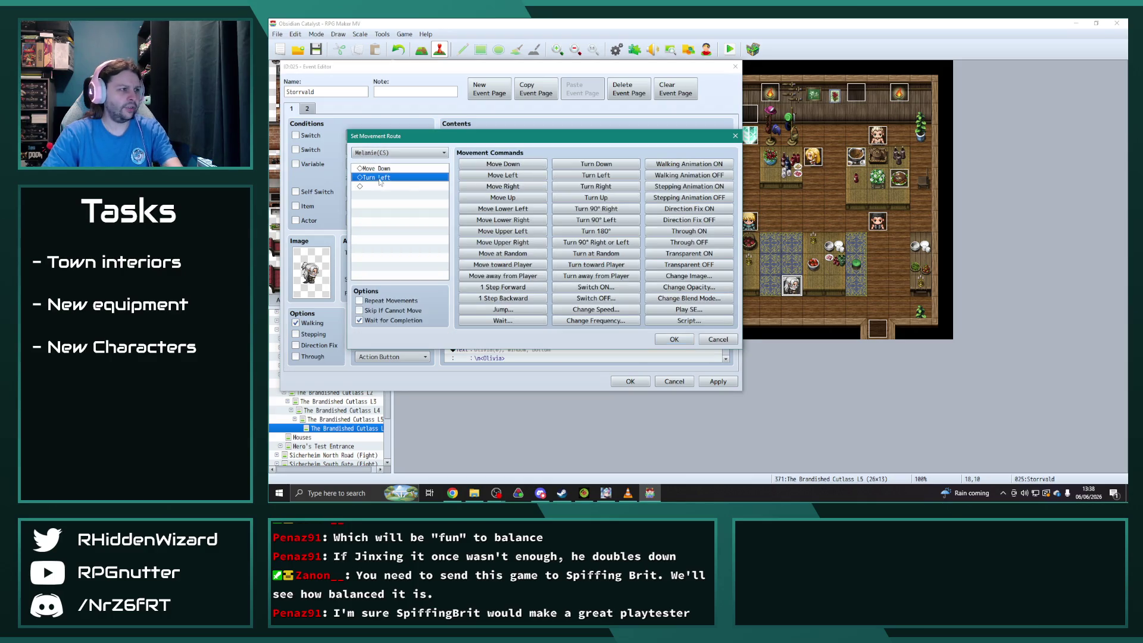
{"action": "left_click", "coordinate": [596, 186]}
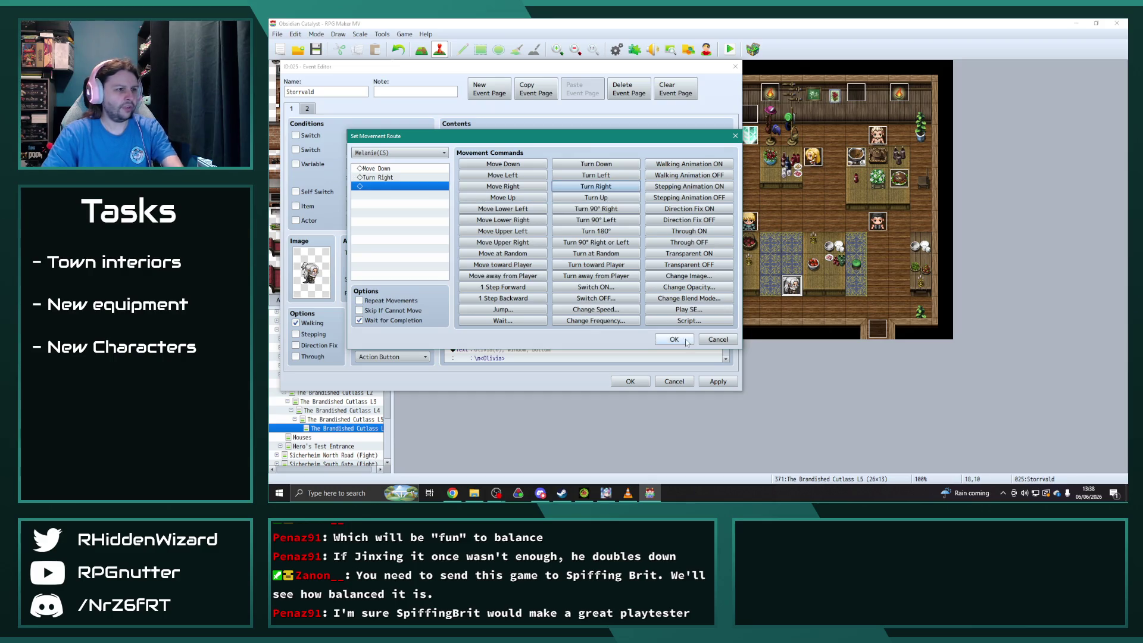
{"action": "left_click", "coordinate": [686, 340]}
In the facing-Up branch, place Melanie at (18,9) and make her step left.
{"action": "scroll", "coordinate": [646, 285], "scroll_direction": "down", "scroll_amount": 2}
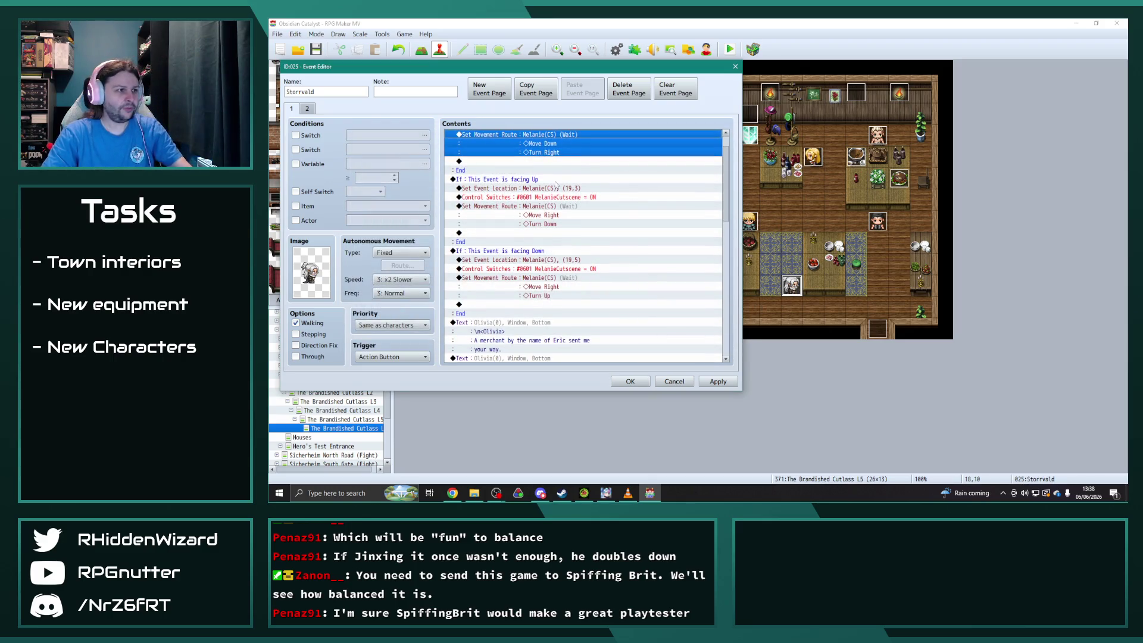
{"action": "double_click", "coordinate": [561, 187]}
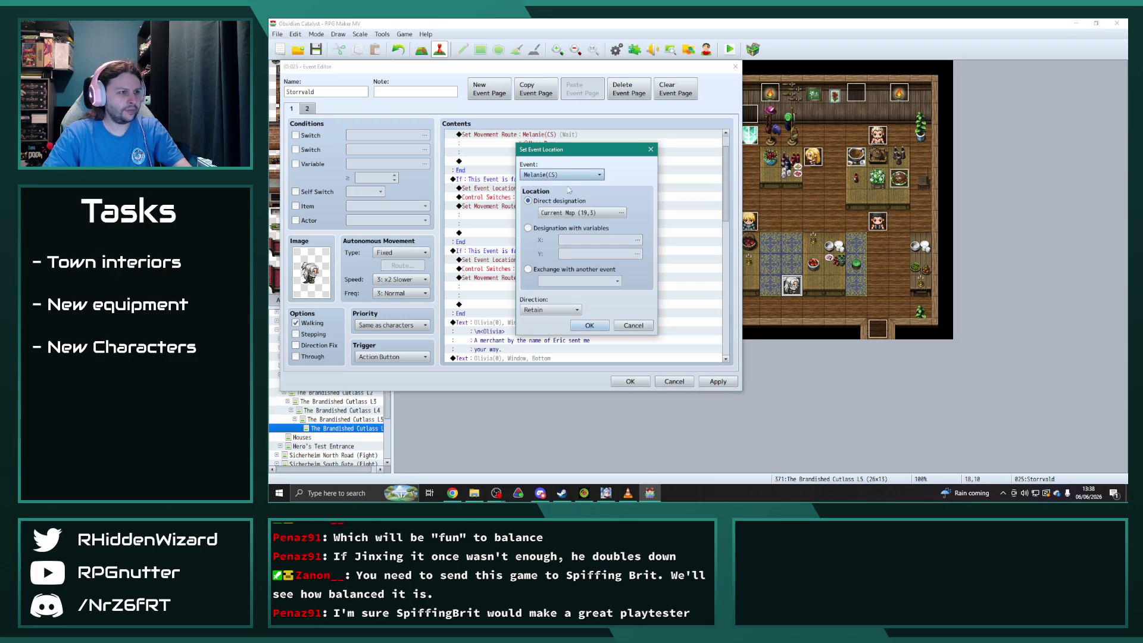
{"action": "left_click", "coordinate": [621, 213]}
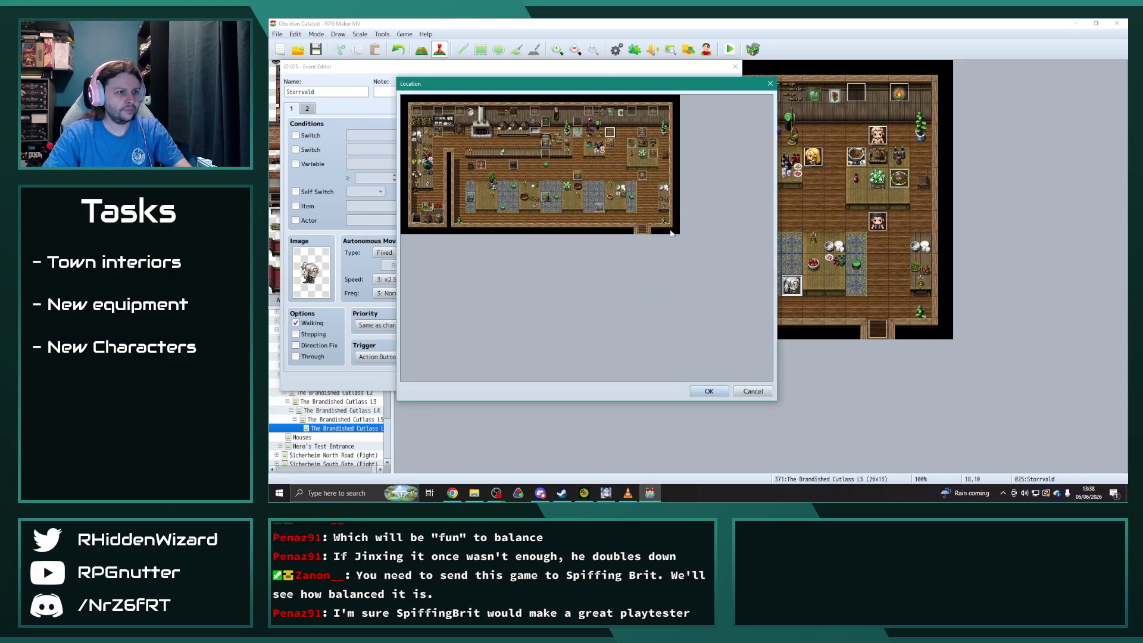
{"action": "left_click", "coordinate": [709, 391]}
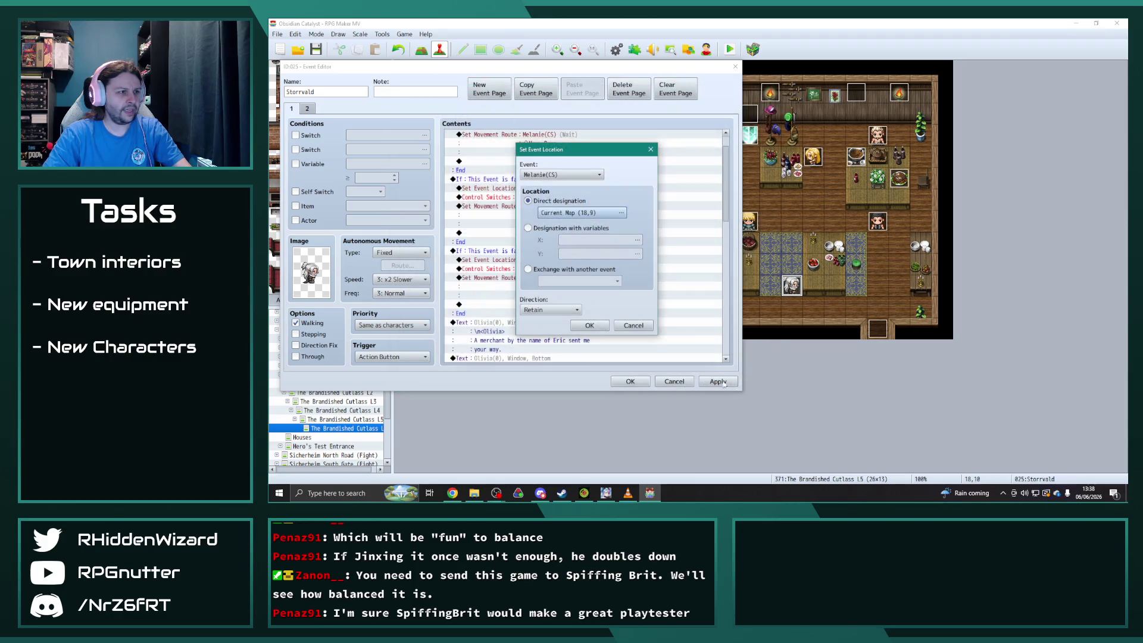
{"action": "left_click", "coordinate": [602, 327]}
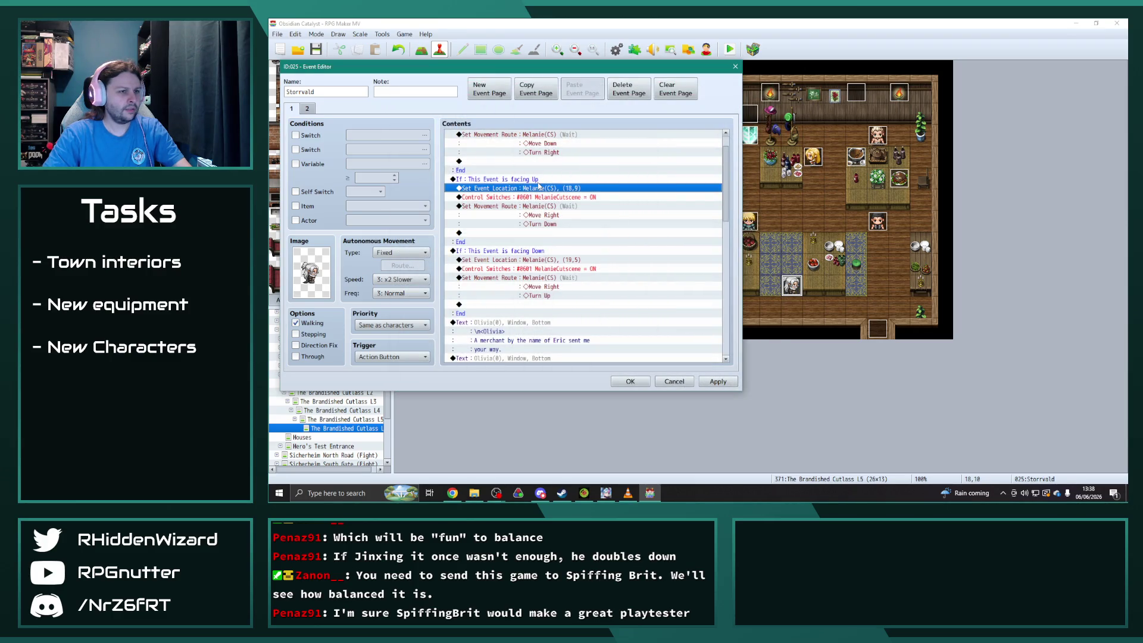
{"action": "double_click", "coordinate": [532, 206]}
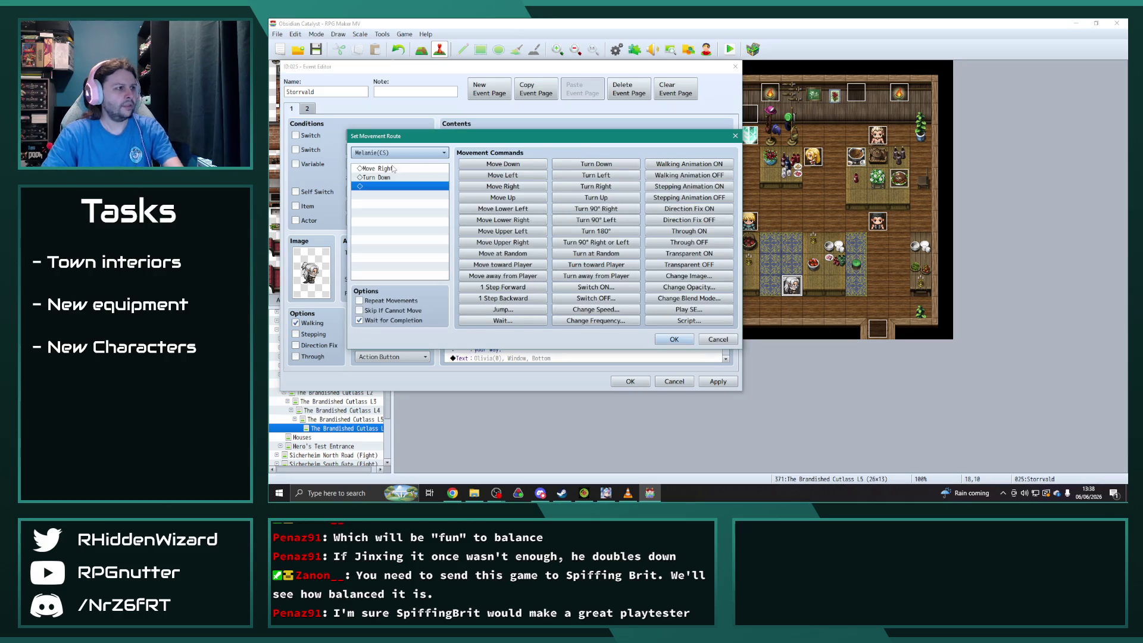
{"action": "left_click", "coordinate": [503, 175]}
{"action": "key", "text": "Delete"}
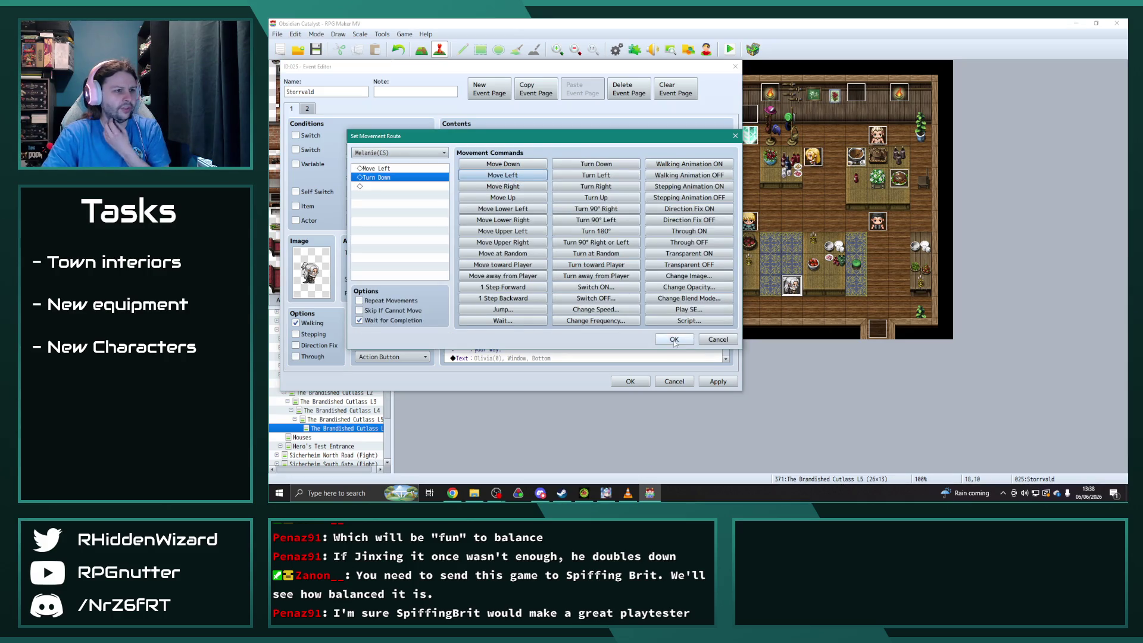
{"action": "left_click", "coordinate": [673, 339]}
In the facing-Down branch, place Melanie at (18,11) and change her route to Move Left.
{"action": "double_click", "coordinate": [523, 252]}
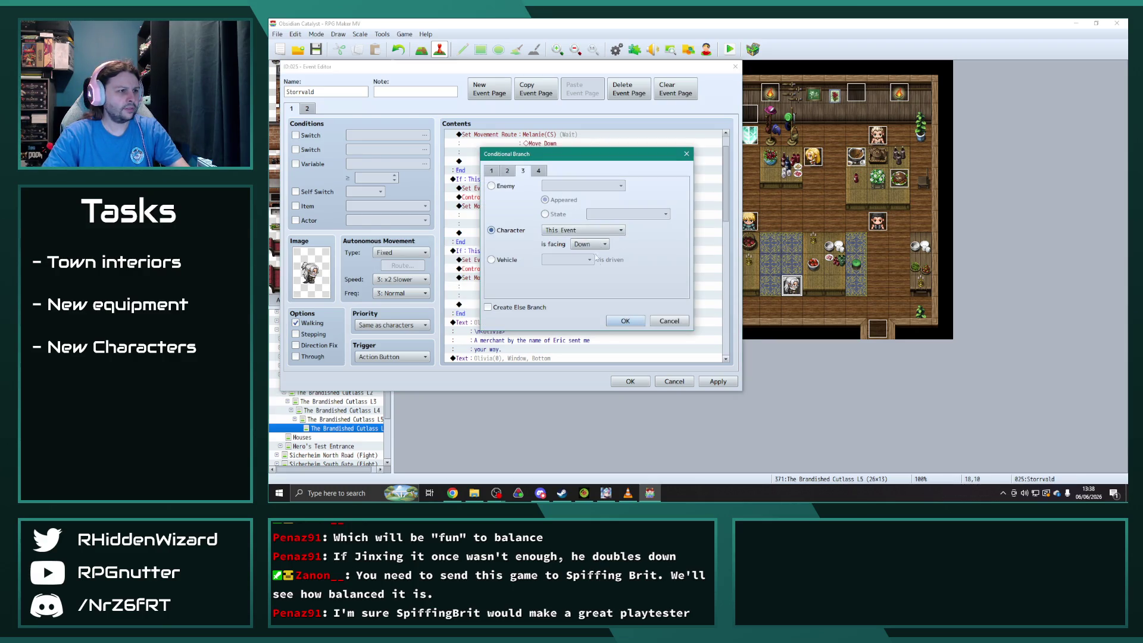
{"action": "left_click", "coordinate": [625, 321]}
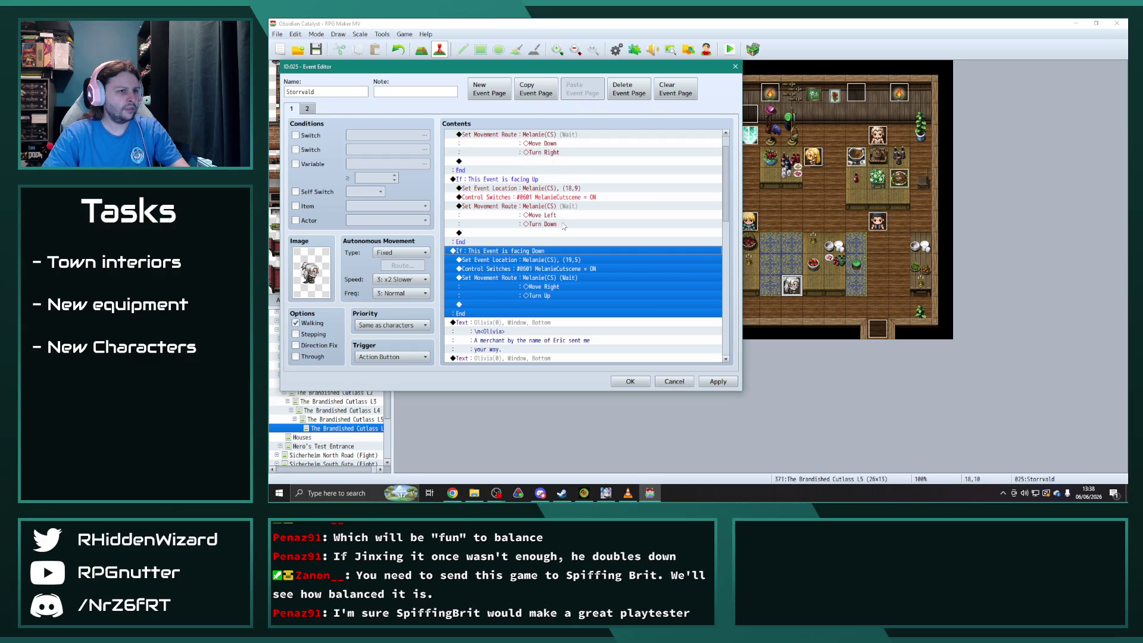
{"action": "double_click", "coordinate": [553, 260]}
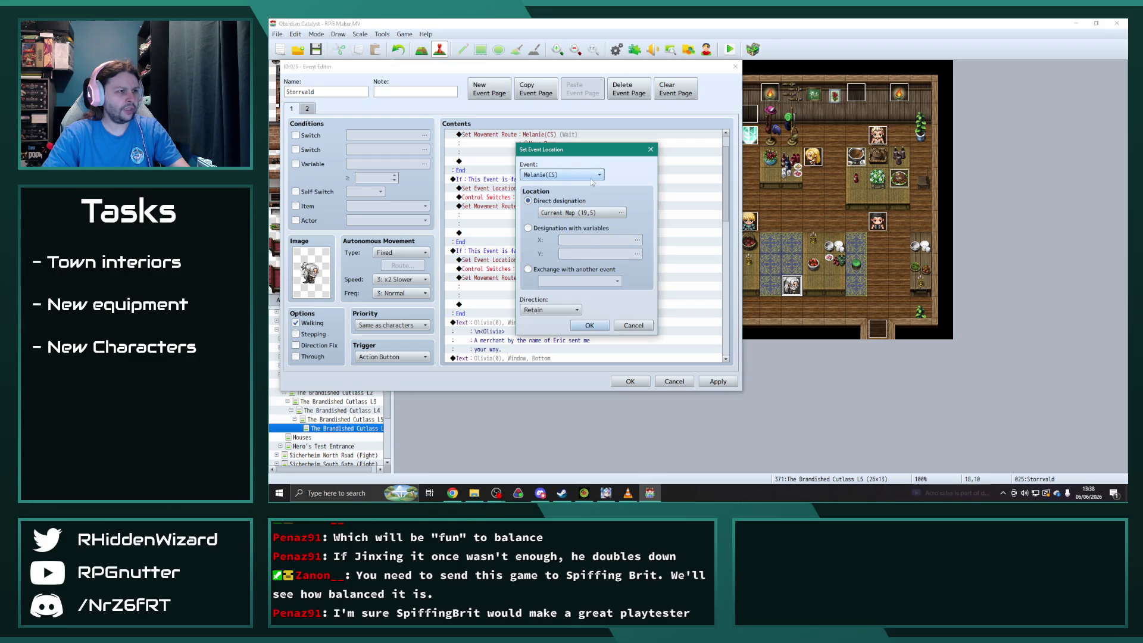
{"action": "left_click", "coordinate": [620, 213]}
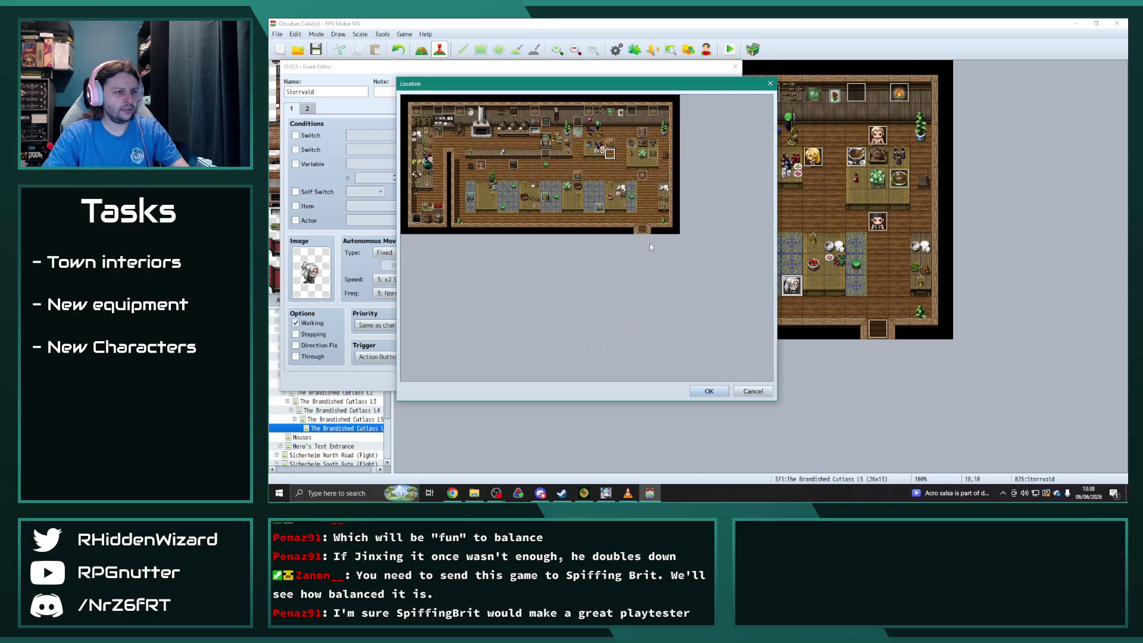
{"action": "left_click", "coordinate": [599, 218]}
{"action": "left_click", "coordinate": [709, 391]}
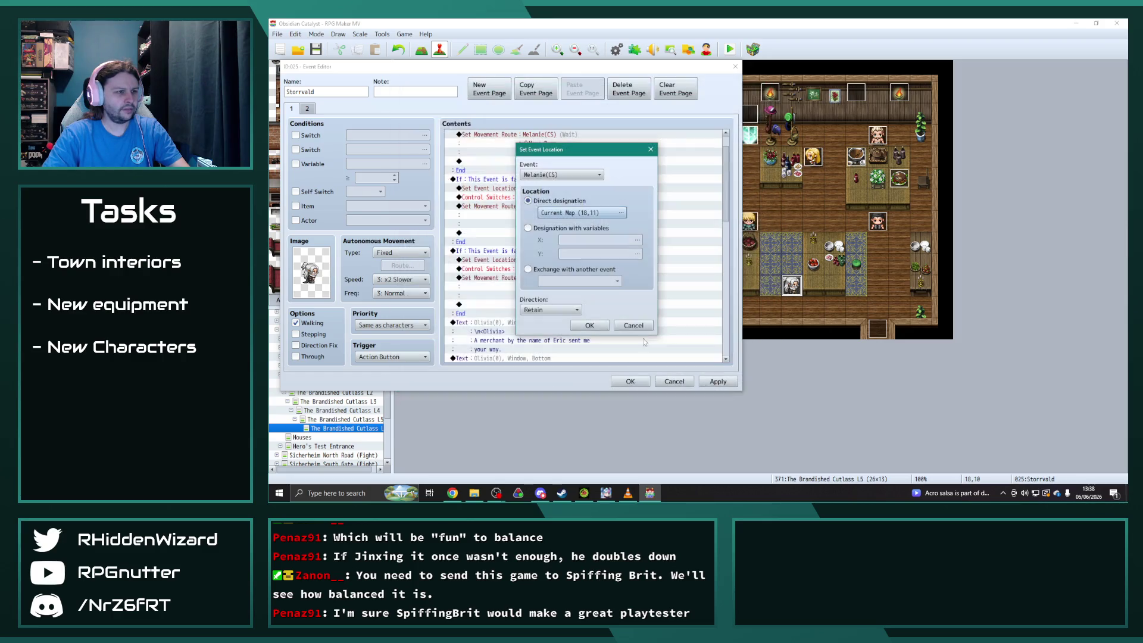
{"action": "left_click", "coordinate": [588, 327]}
{"action": "scroll", "coordinate": [557, 299], "scroll_direction": "down", "scroll_amount": 1}
{"action": "double_click", "coordinate": [553, 260]}
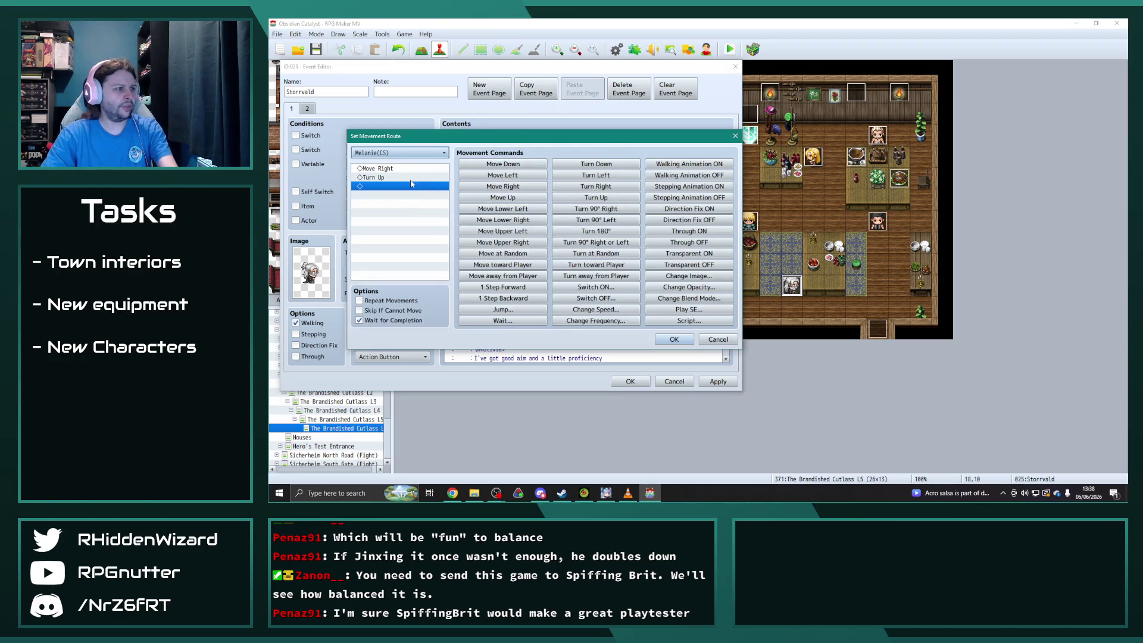
{"action": "left_click", "coordinate": [387, 169]}
{"action": "left_click", "coordinate": [503, 175]}
{"action": "left_click", "coordinate": [674, 339]}
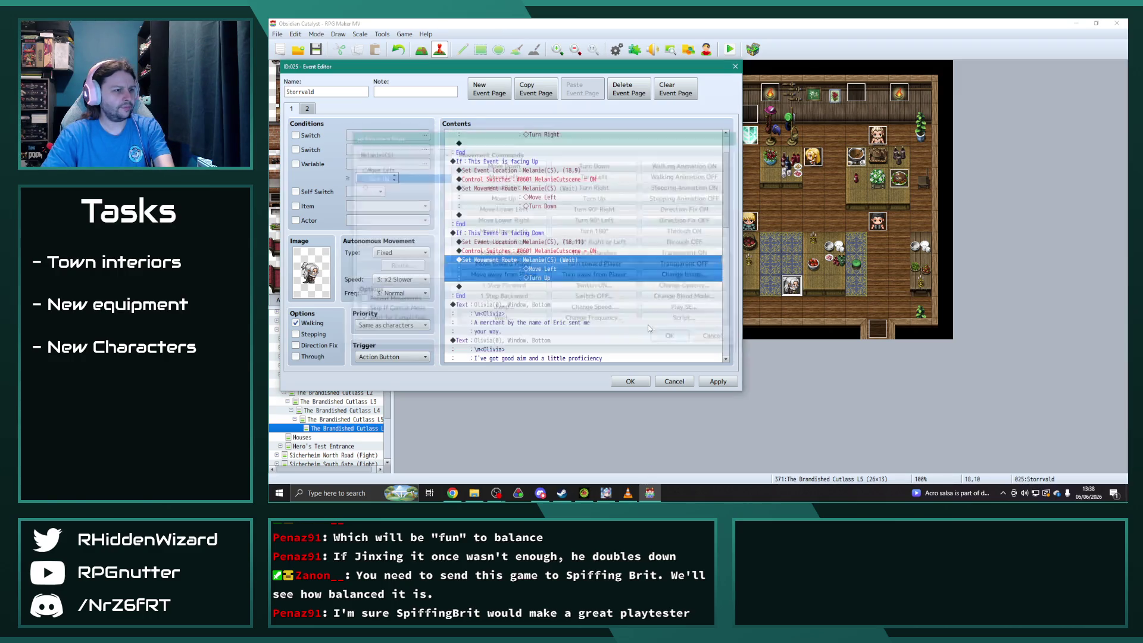
Give the first dialogue line Storrvald's face and the speaker name Storrvald.
{"action": "double_click", "coordinate": [609, 296]}
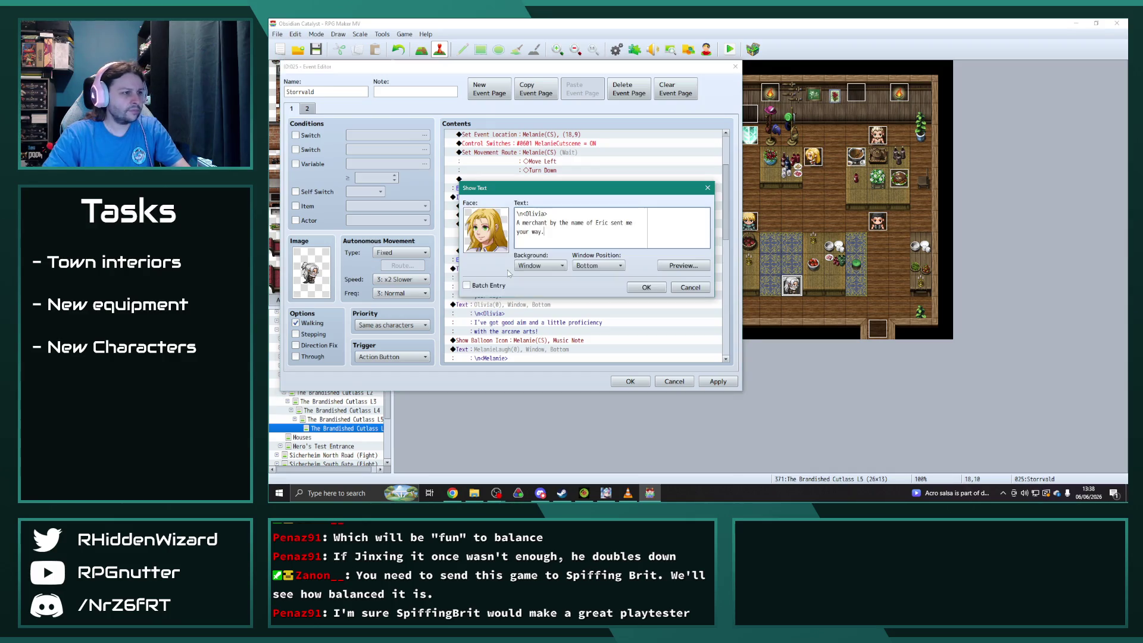
{"action": "double_click", "coordinate": [486, 230]}
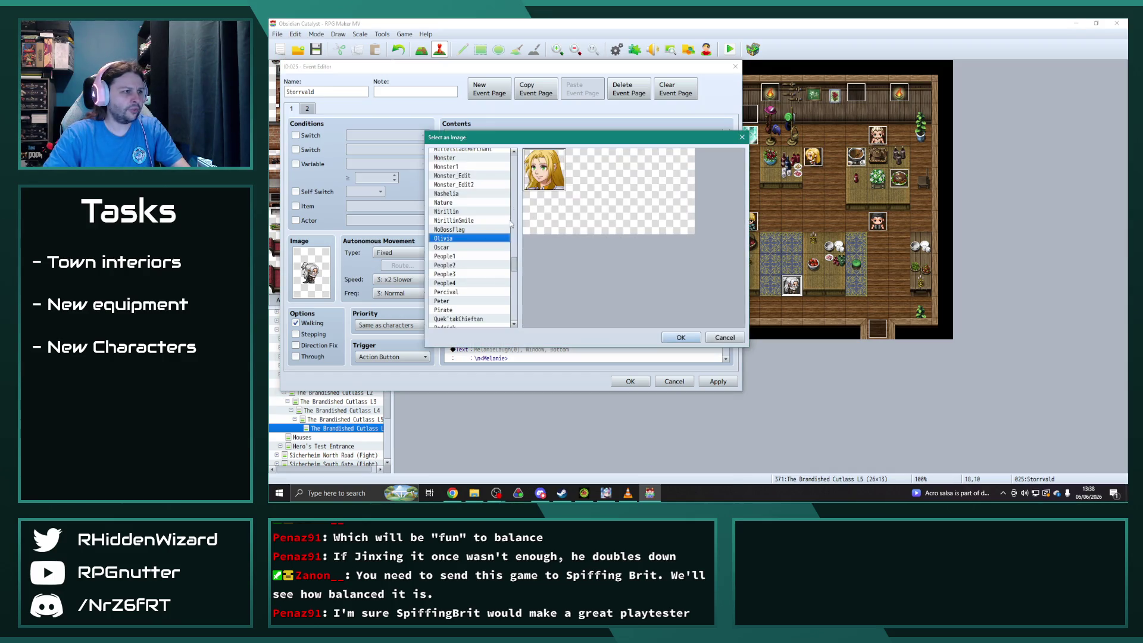
{"action": "left_click_drag", "start_coordinate": [519, 266], "coordinate": [514, 296]}
{"action": "left_click", "coordinate": [448, 253]}
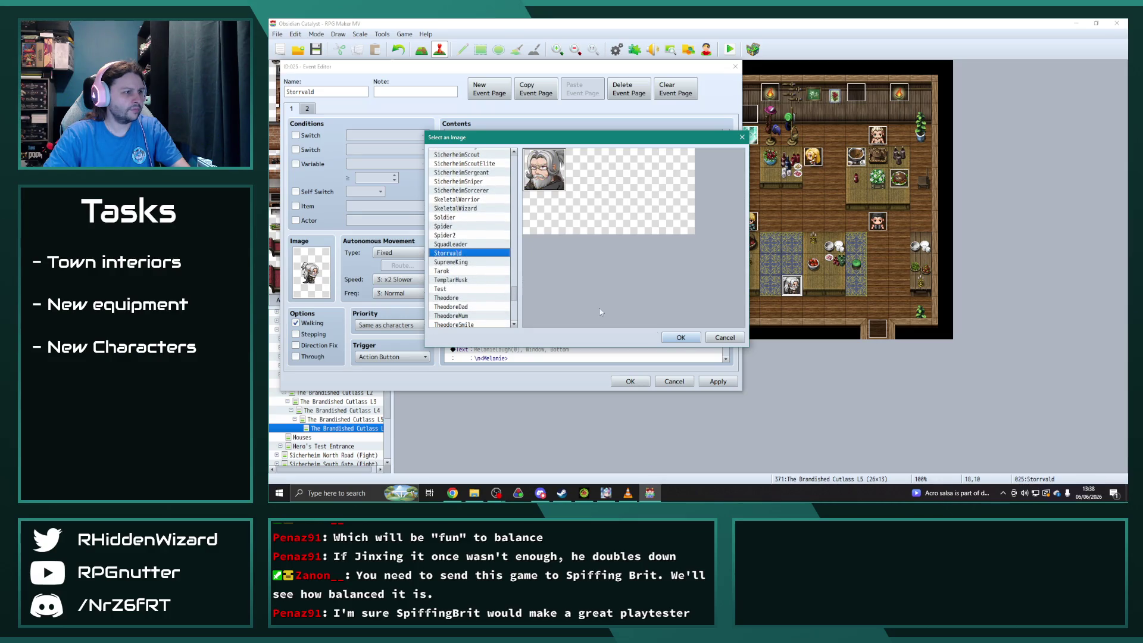
{"action": "left_click", "coordinate": [681, 338]}
{"action": "left_click_drag", "start_coordinate": [546, 214], "coordinate": [527, 213]}
{"action": "type", "text": "Sorr"}
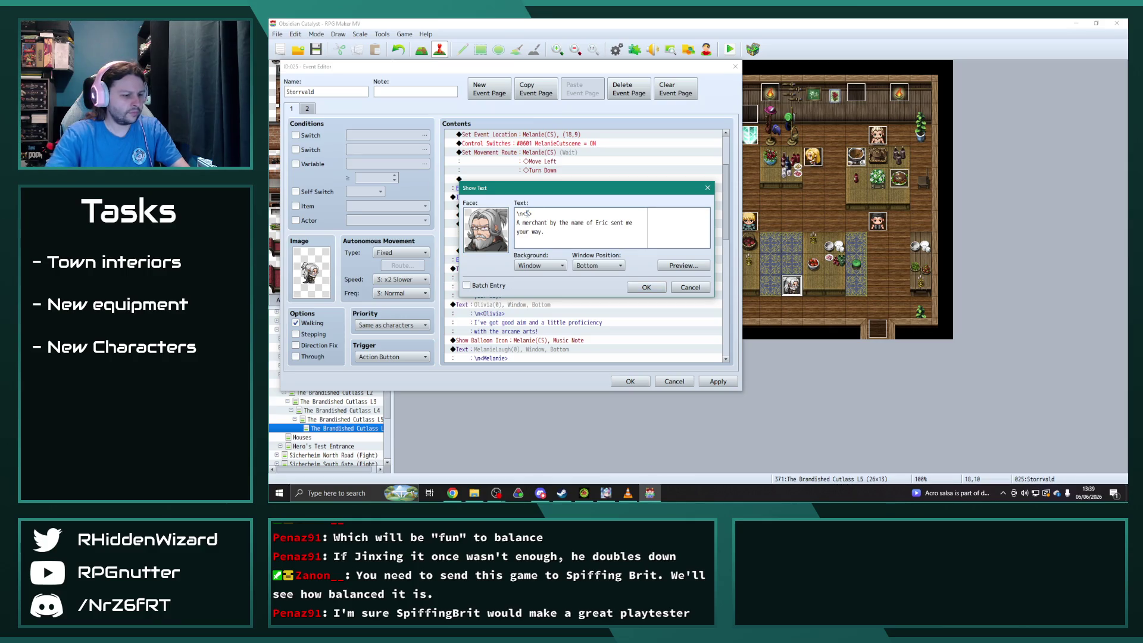
{"action": "left_click", "coordinate": [527, 214]}
{"action": "type", "text": "torr"}
{"action": "key", "text": "End"}
{"action": "type", "text": "vald"}
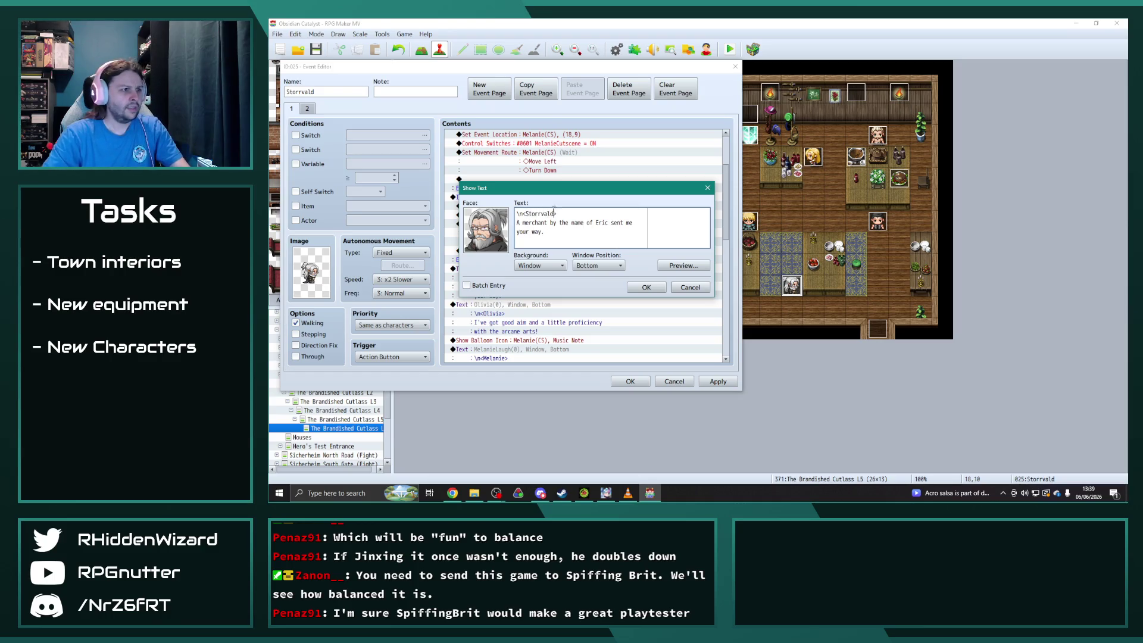
{"action": "left_click_drag", "start_coordinate": [527, 213], "coordinate": [554, 213]}
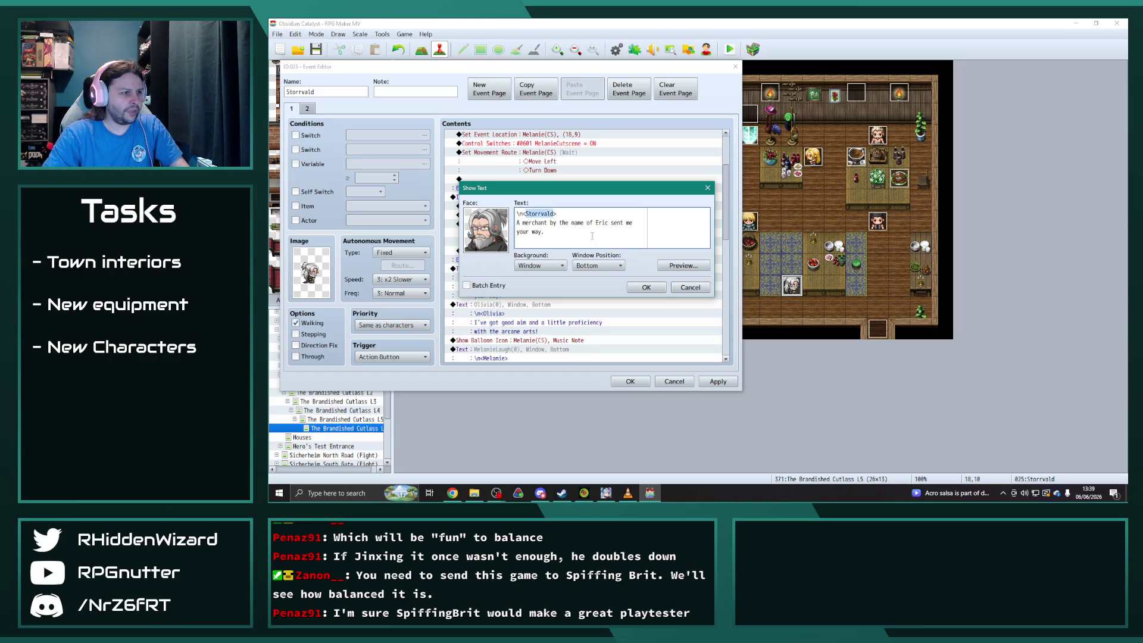
{"action": "left_click", "coordinate": [645, 286]}
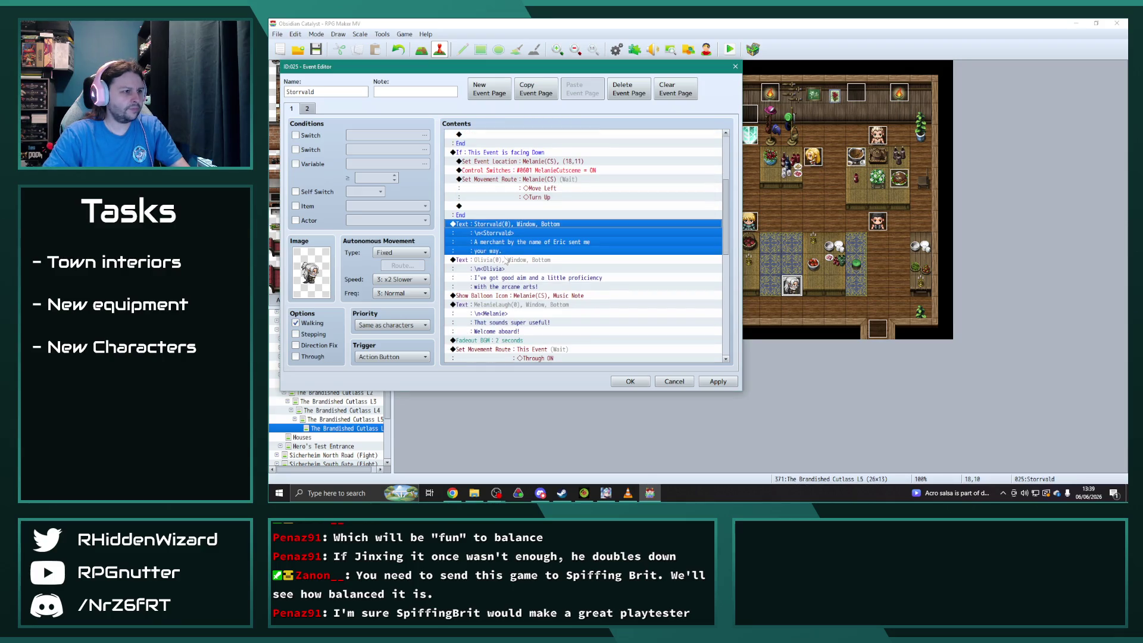
Set the second line to Storrvald's face and name, reading 'I study the stars and am adept with the magical arts.'.
{"action": "double_click", "coordinate": [505, 260]}
{"action": "double_click", "coordinate": [535, 213]}
{"action": "type", "text": "Storrvald"}
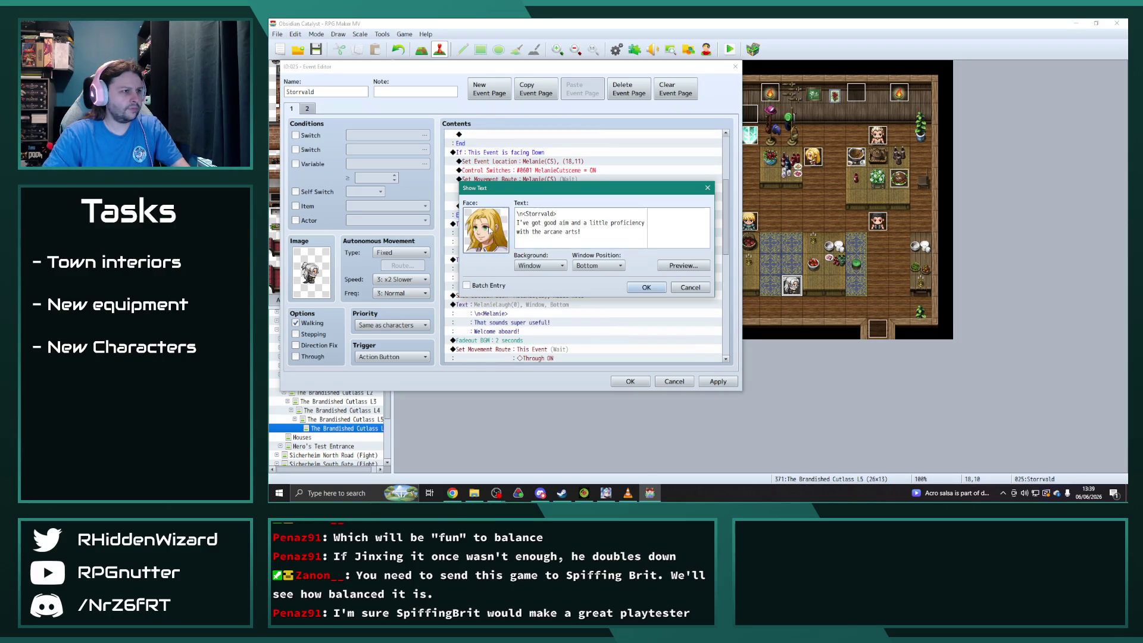
{"action": "double_click", "coordinate": [489, 230]}
{"action": "left_click_drag", "start_coordinate": [514, 263], "coordinate": [515, 271]}
{"action": "scroll", "coordinate": [468, 264], "scroll_direction": "down", "scroll_amount": 13}
{"action": "left_click", "coordinate": [448, 257]}
{"action": "left_click", "coordinate": [681, 338]}
{"action": "left_click_drag", "start_coordinate": [517, 222], "coordinate": [581, 232]}
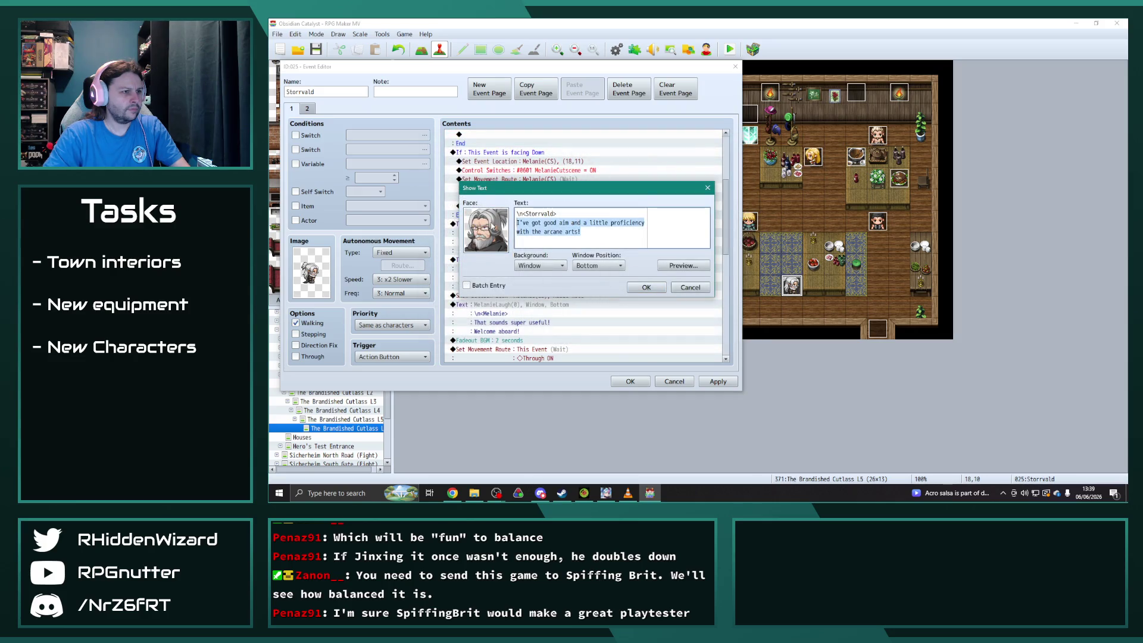
{"action": "type", "text": "I study the stars and am adept with"}
{"action": "key", "text": "Return"}
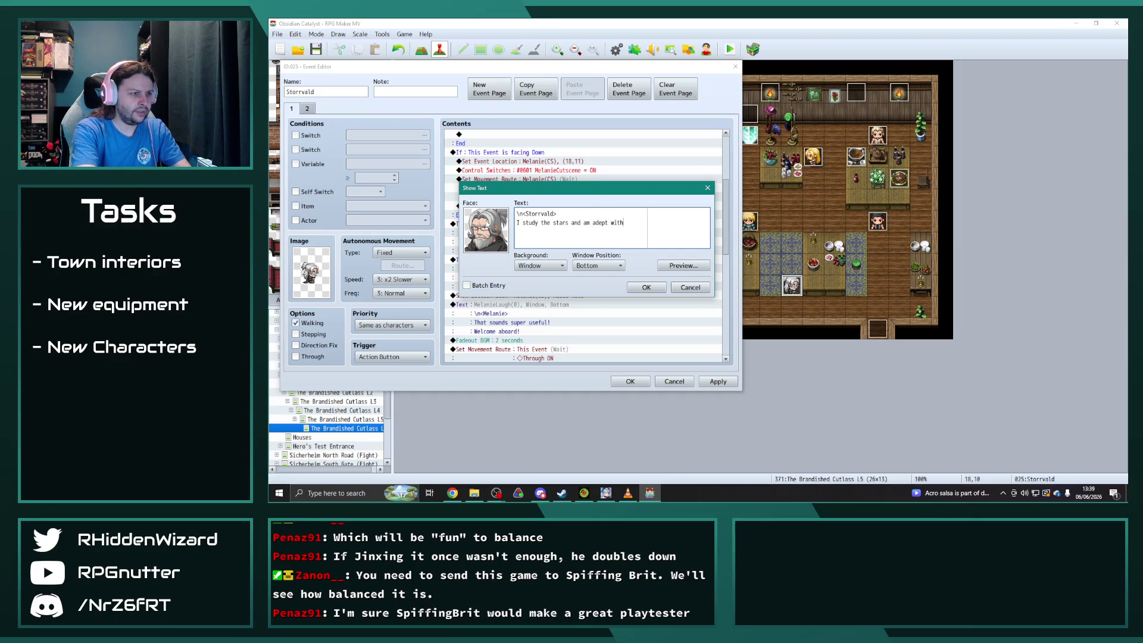
{"action": "type", "text": " the"}
{"action": "key", "text": "Return"}
{"action": "type", "text": "magical arts"}
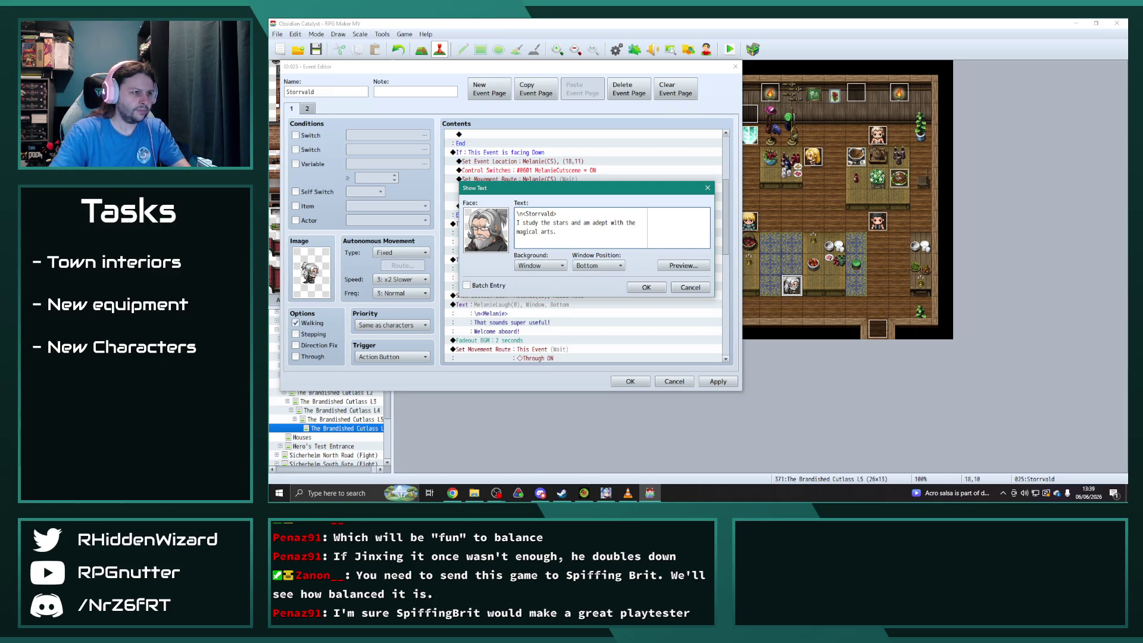
{"action": "type", "text": "."}
{"action": "left_click", "coordinate": [632, 287]}
Change the party-join message to 'Storrvald the Astrologer joined the party!'.
{"action": "scroll", "coordinate": [628, 304], "scroll_direction": "down", "scroll_amount": 1}
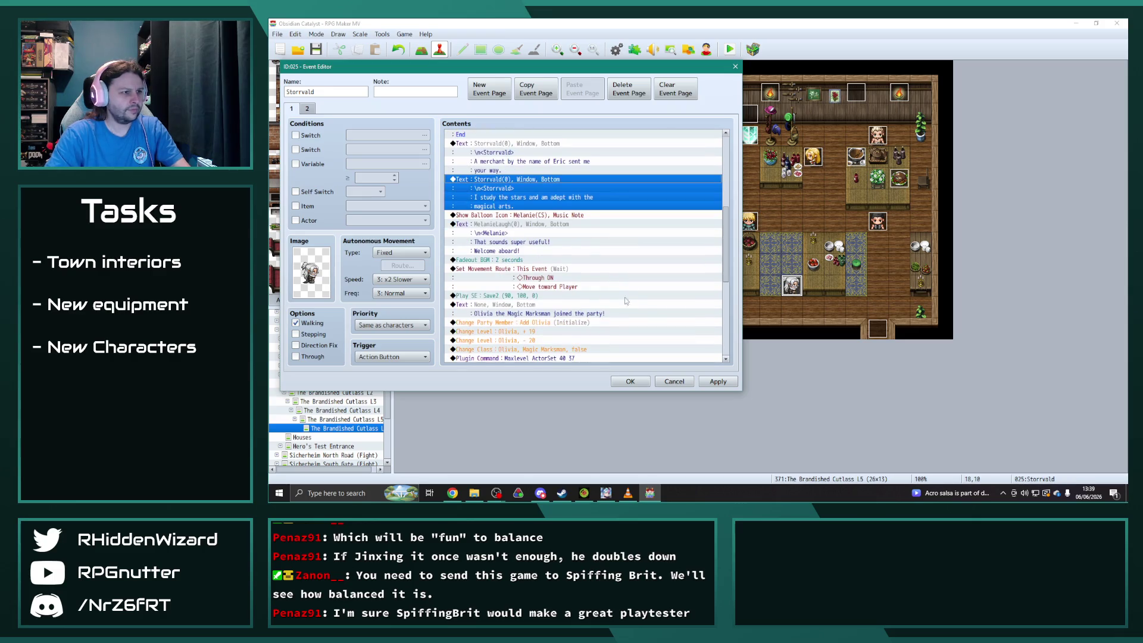
{"action": "scroll", "coordinate": [633, 244], "scroll_direction": "down", "scroll_amount": 2}
{"action": "double_click", "coordinate": [633, 243]}
{"action": "left_click_drag", "start_coordinate": [593, 213], "coordinate": [516, 213]}
{"action": "type", "text": "Storrvald the Astrolog joined the party!"}
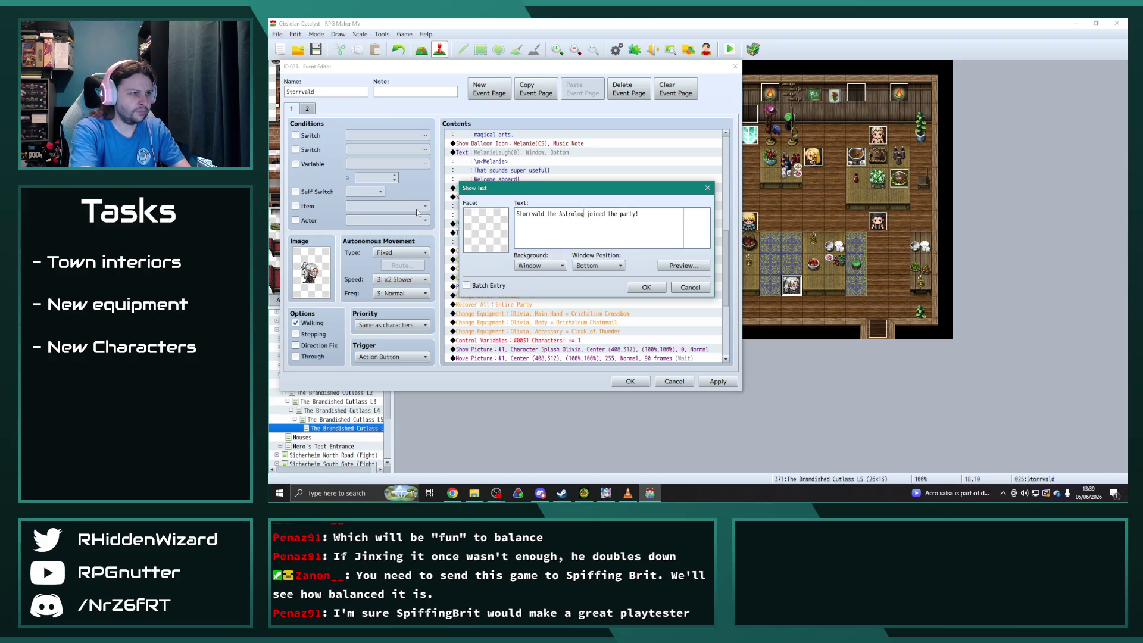
{"action": "type", "text": "ger"}
{"action": "left_click", "coordinate": [631, 287]}
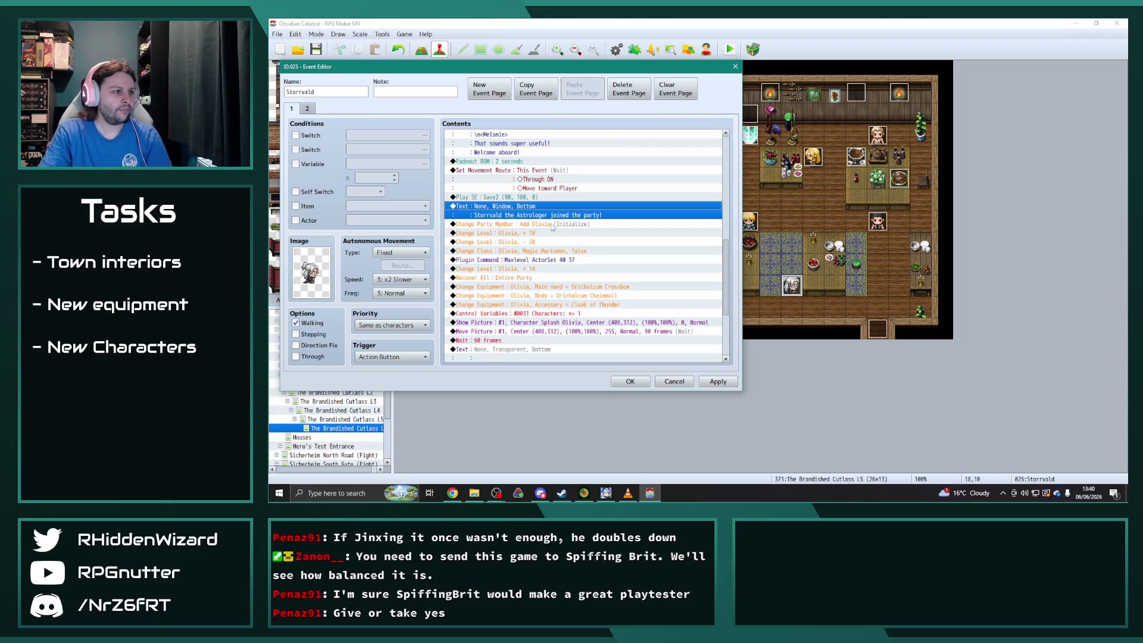
Make the Change Party Member command add Storrvald.
{"action": "double_click", "coordinate": [552, 226]}
{"action": "left_click", "coordinate": [610, 220]}
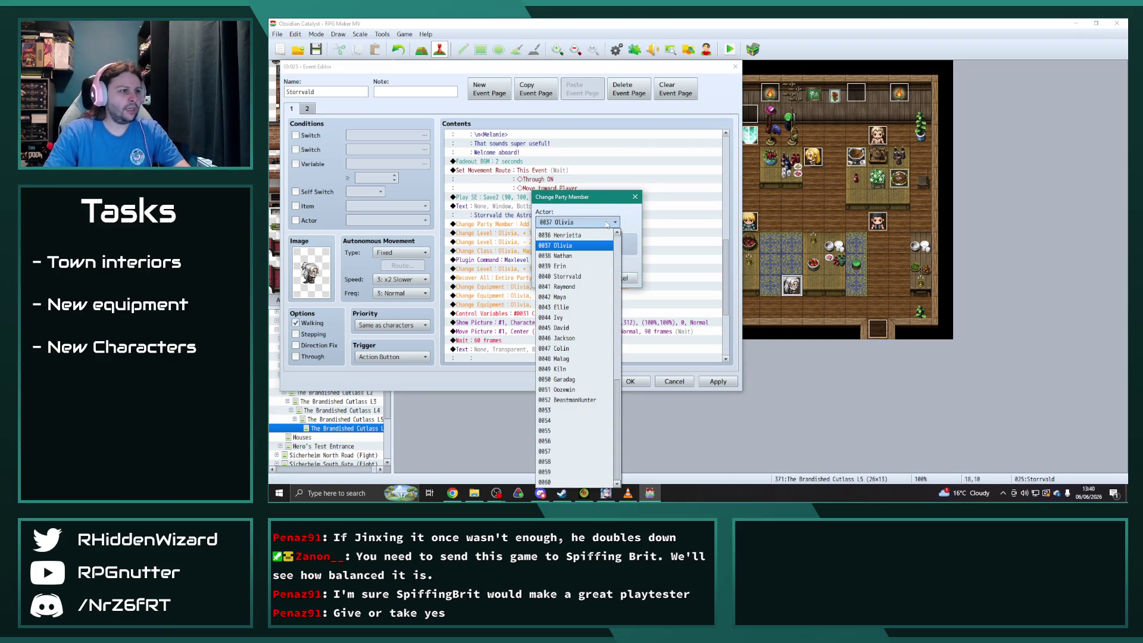
{"action": "left_click", "coordinate": [568, 276]}
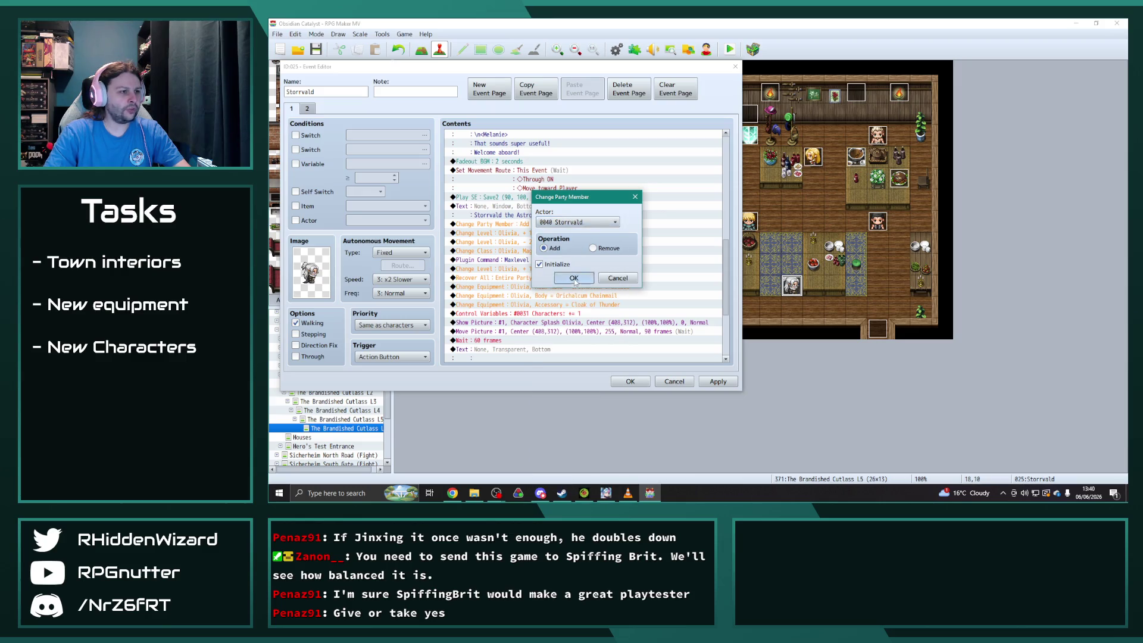
{"action": "left_click", "coordinate": [575, 279]}
Set the Change Class command to make Storrvald an Astrologer.
{"action": "double_click", "coordinate": [541, 251]}
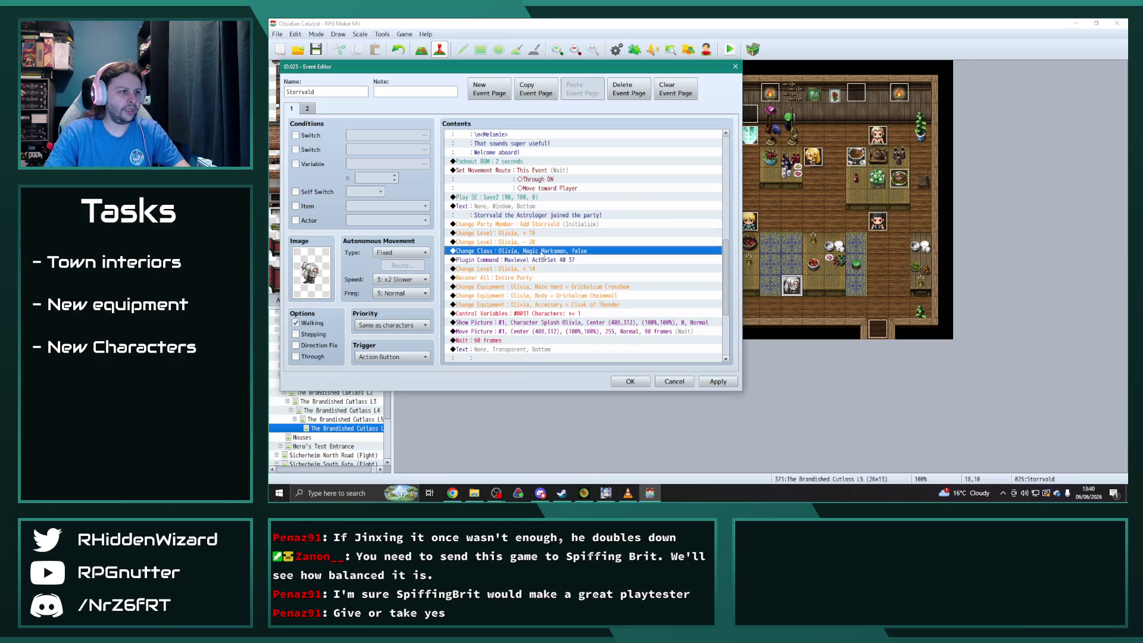
{"action": "left_click", "coordinate": [596, 223]}
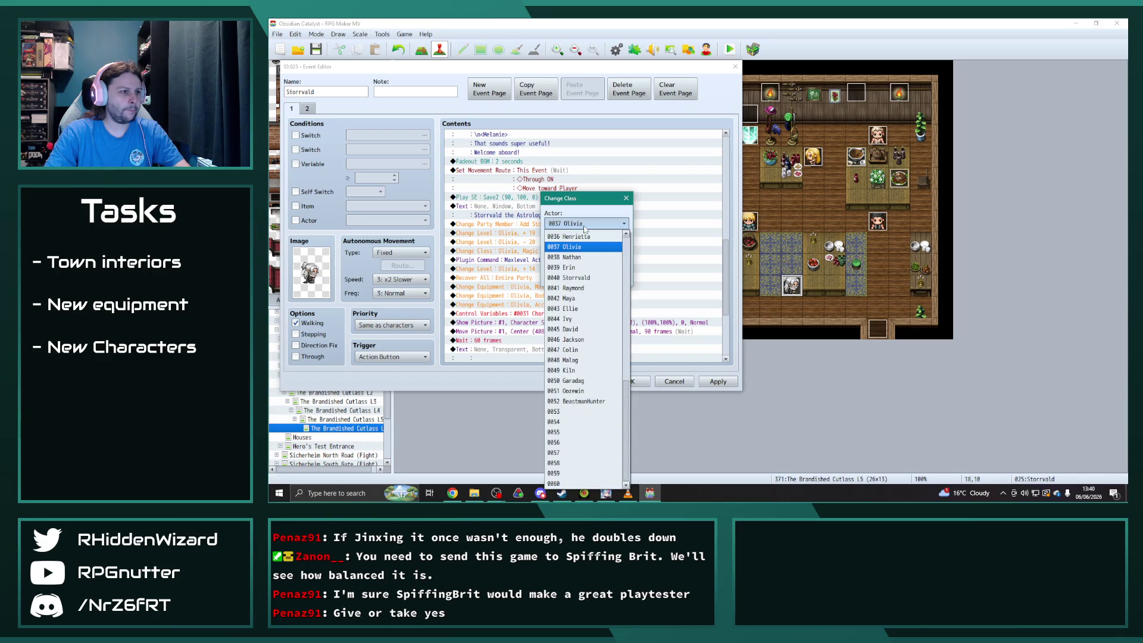
{"action": "left_click", "coordinate": [581, 281]}
{"action": "left_click", "coordinate": [581, 248]}
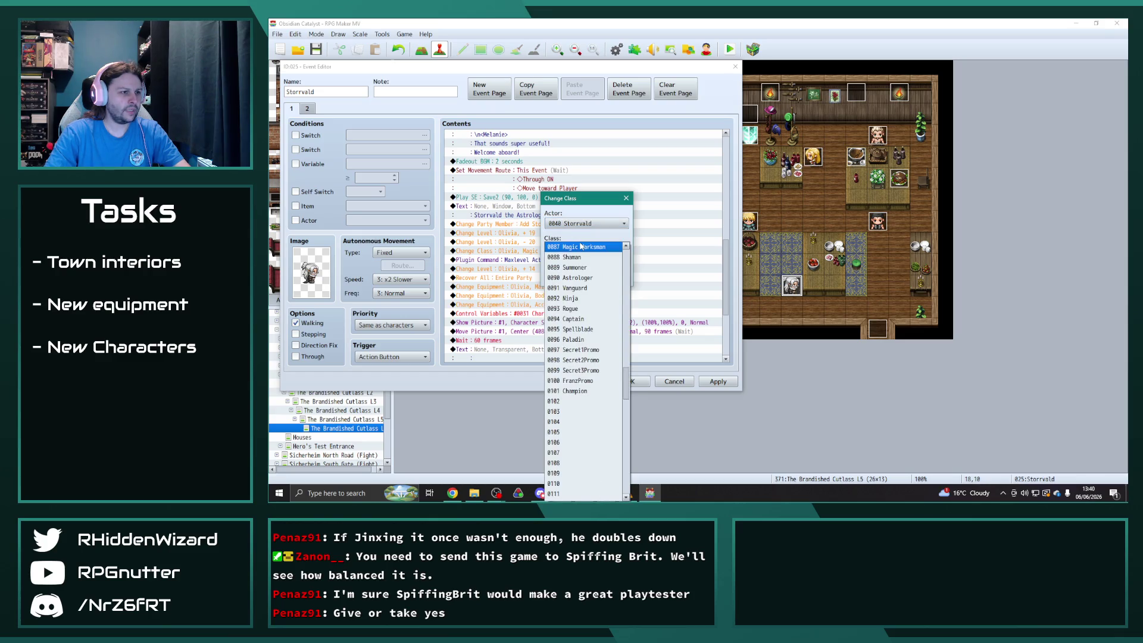
{"action": "left_click", "coordinate": [584, 278]}
{"action": "left_click", "coordinate": [583, 281]}
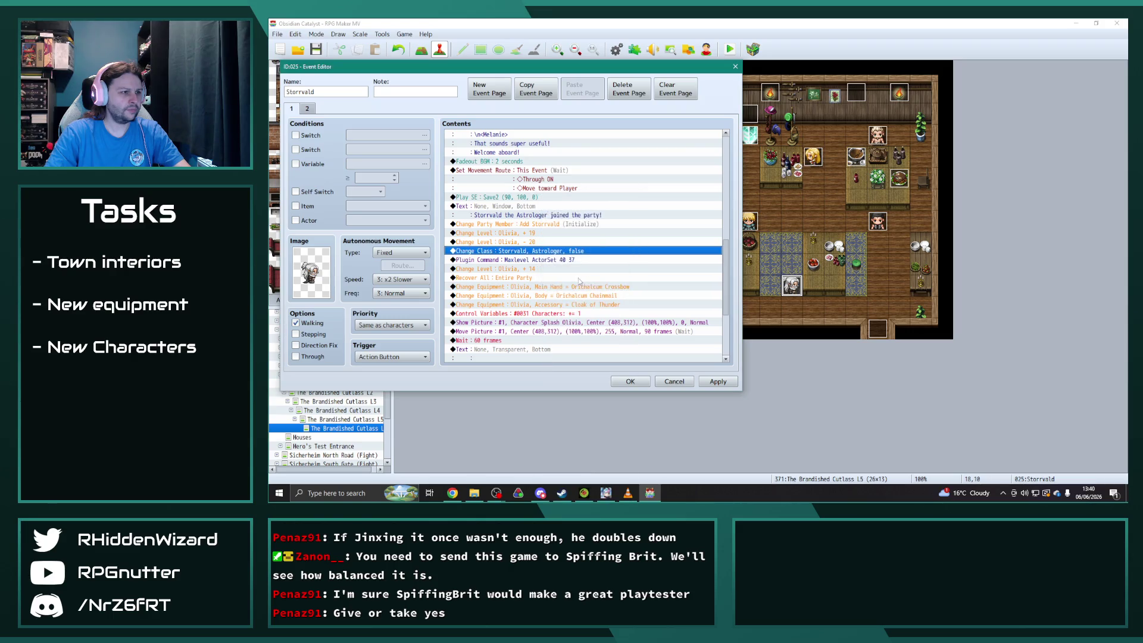
Raise the Change Level command's level gain to 19.
{"action": "scroll", "coordinate": [535, 252], "scroll_direction": "down", "scroll_amount": 1}
{"action": "double_click", "coordinate": [532, 242]}
{"action": "left_click", "coordinate": [609, 263]}
{"action": "left_click", "coordinate": [608, 263]}
{"action": "left_click", "coordinate": [609, 263]}
{"action": "left_click", "coordinate": [609, 263]}
{"action": "left_click", "coordinate": [608, 263]}
{"action": "left_click", "coordinate": [593, 312]}
Point the first two Change Equipment commands at Storrvald, setting his Main Hand to None.
{"action": "scroll", "coordinate": [578, 290], "scroll_direction": "down", "scroll_amount": 2}
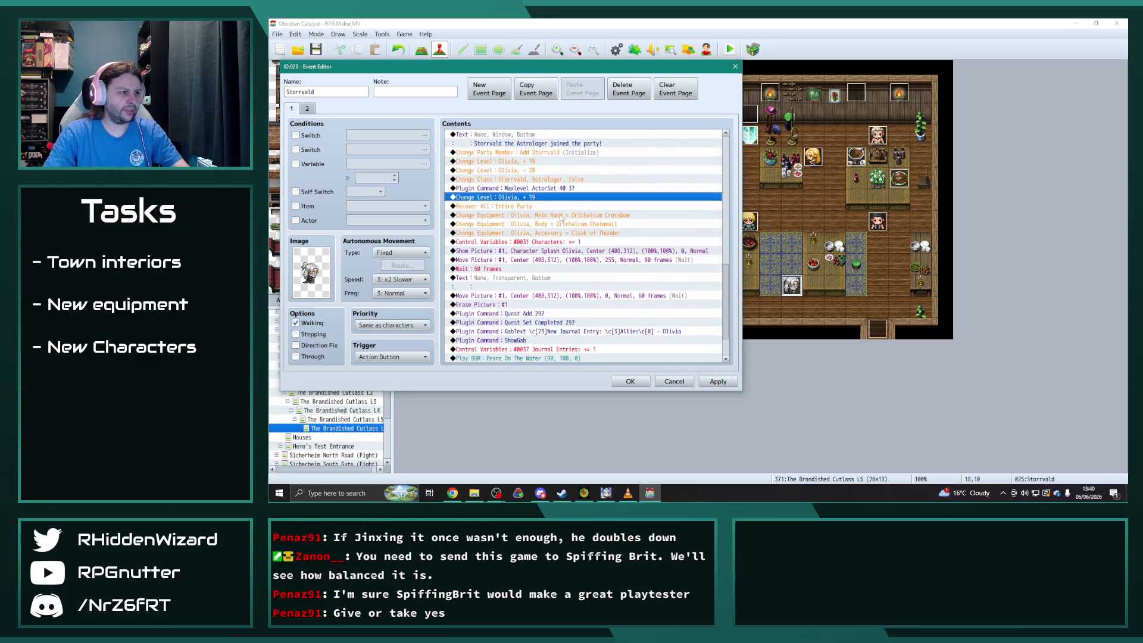
{"action": "double_click", "coordinate": [551, 216]}
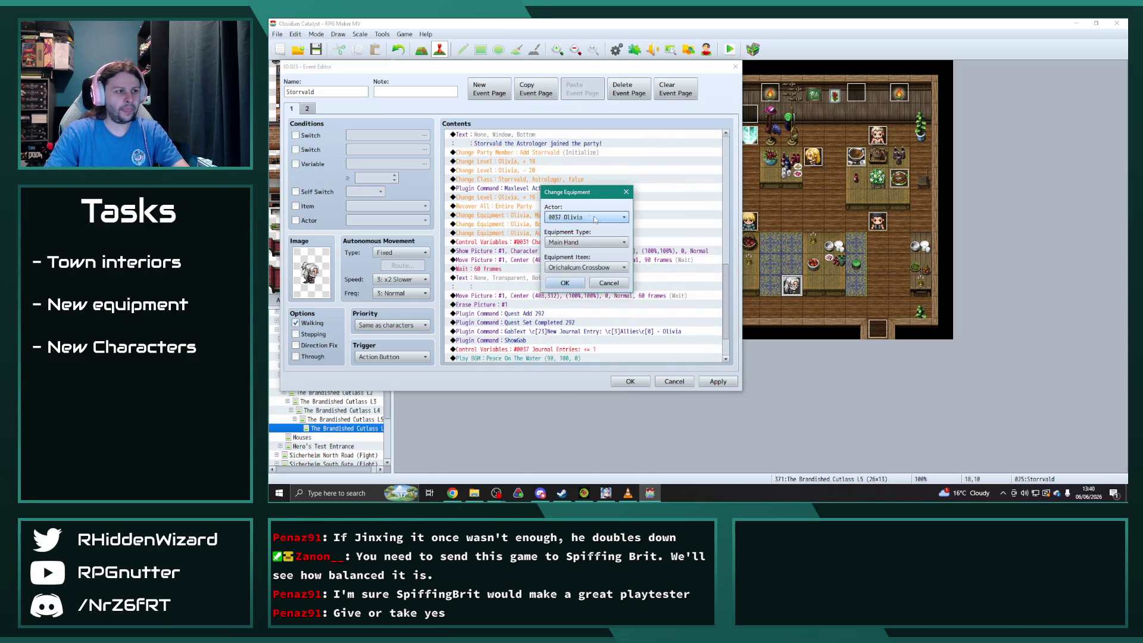
{"action": "left_click", "coordinate": [552, 217]}
{"action": "left_click", "coordinate": [571, 271]}
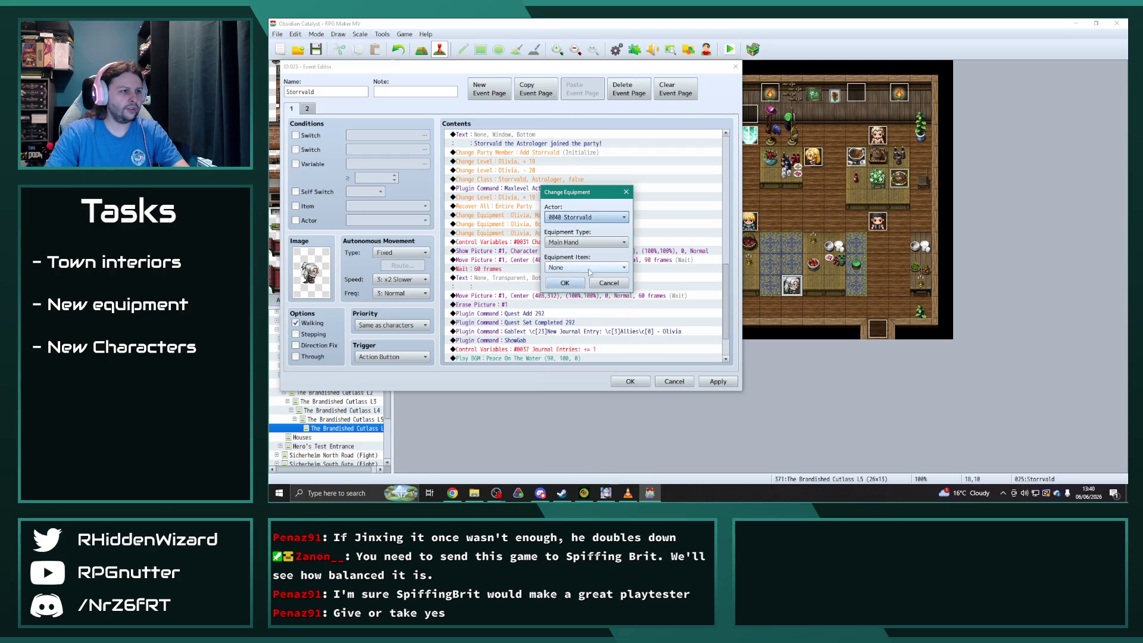
{"action": "left_click", "coordinate": [569, 240]}
{"action": "double_click", "coordinate": [567, 232]}
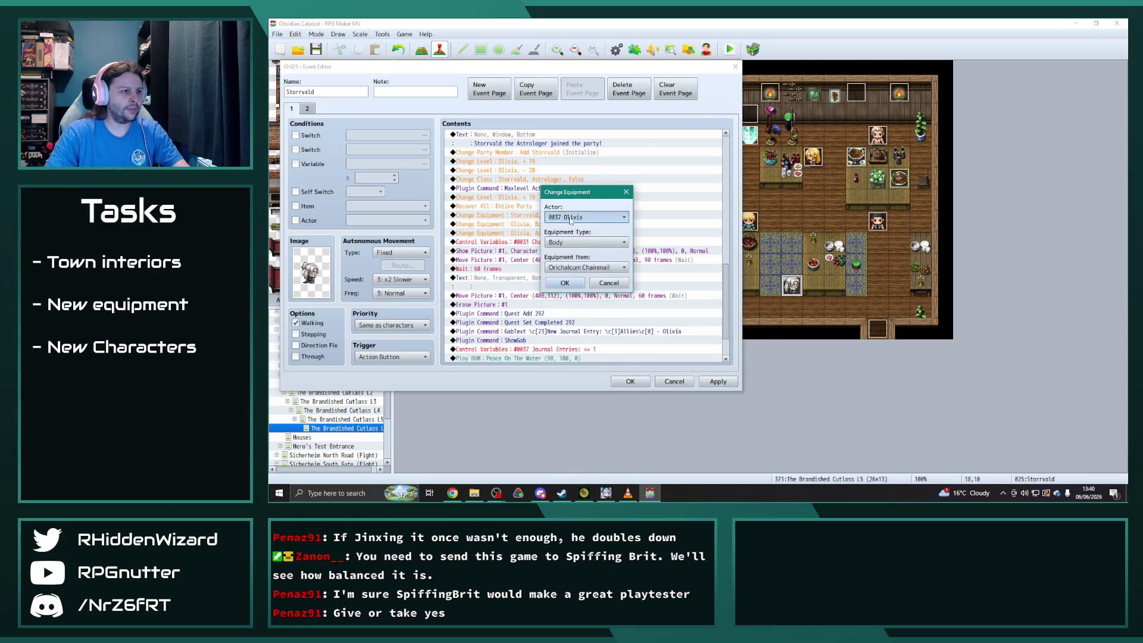
{"action": "left_click", "coordinate": [587, 217]}
{"action": "left_click", "coordinate": [583, 273]}
{"action": "left_click", "coordinate": [564, 283]}
Switch the last equipment command to Storrvald with his Accessory slot set to None.
{"action": "double_click", "coordinate": [566, 233]}
{"action": "left_click", "coordinate": [585, 217]}
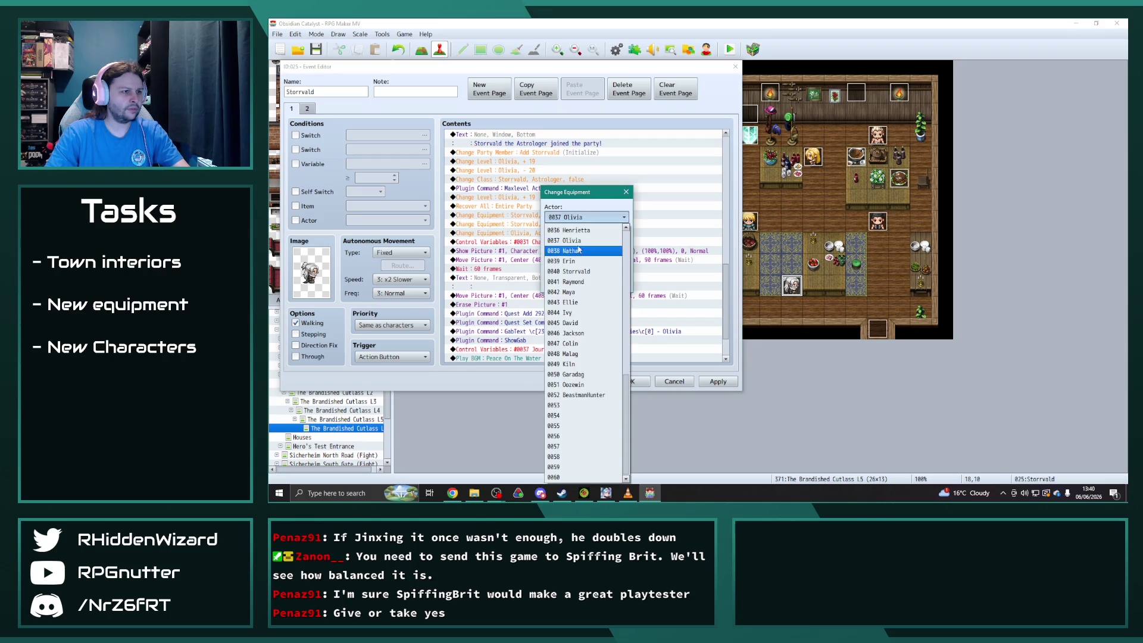
{"action": "left_click", "coordinate": [576, 271]}
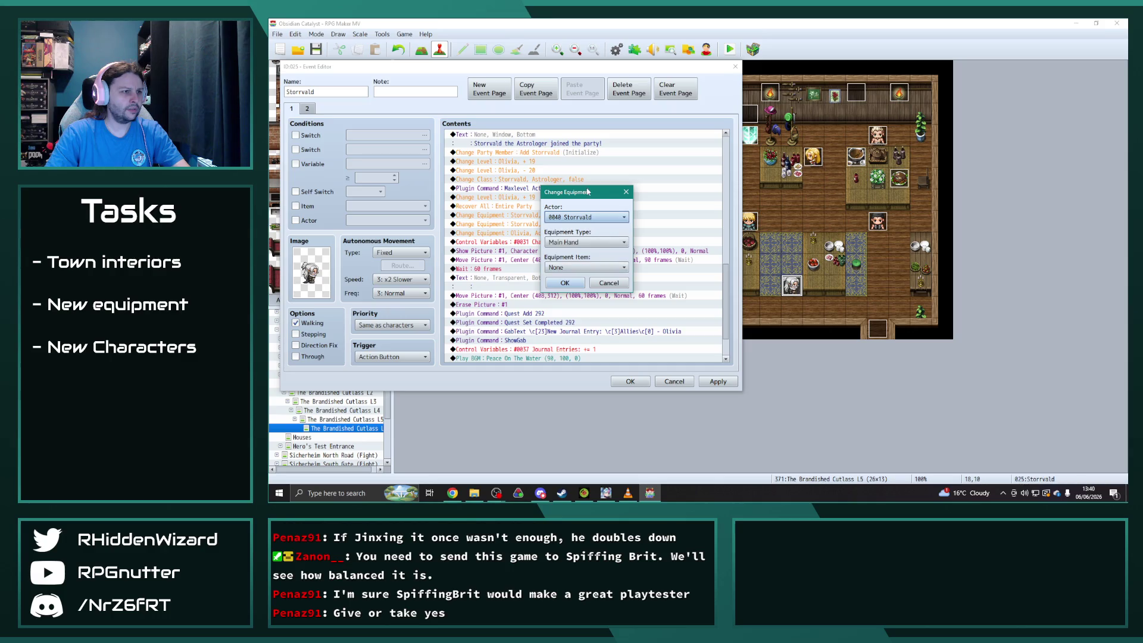
{"action": "left_click_drag", "start_coordinate": [586, 192], "coordinate": [679, 182]}
{"action": "left_click", "coordinate": [668, 231]}
{"action": "left_click", "coordinate": [655, 274]}
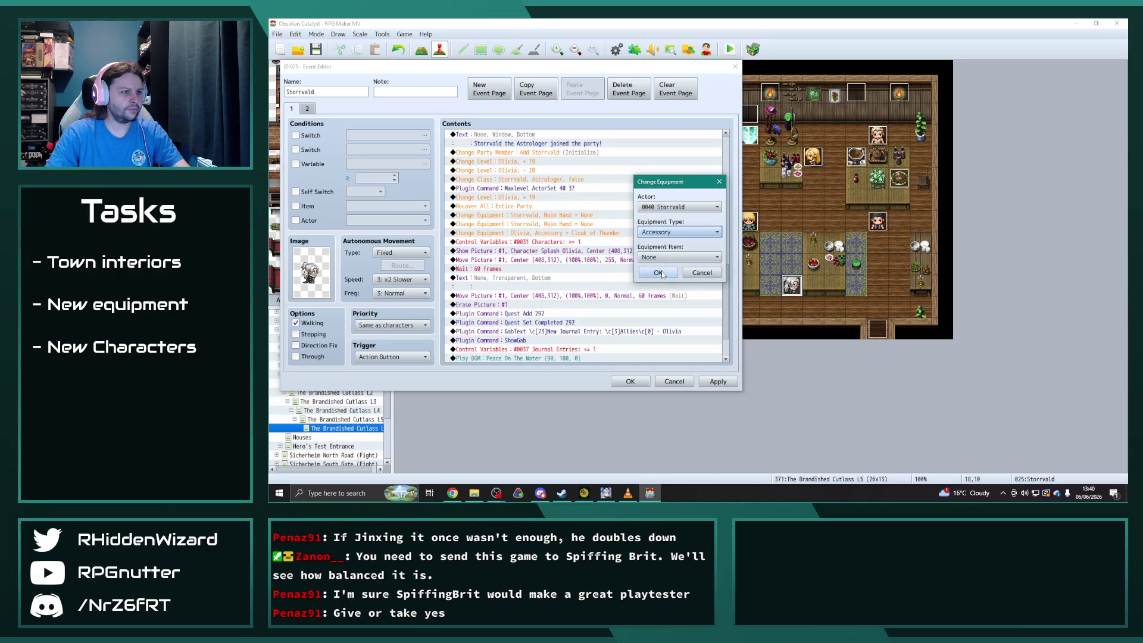
{"action": "left_click", "coordinate": [638, 301]}
{"action": "scroll", "coordinate": [638, 300], "scroll_direction": "down", "scroll_amount": 1}
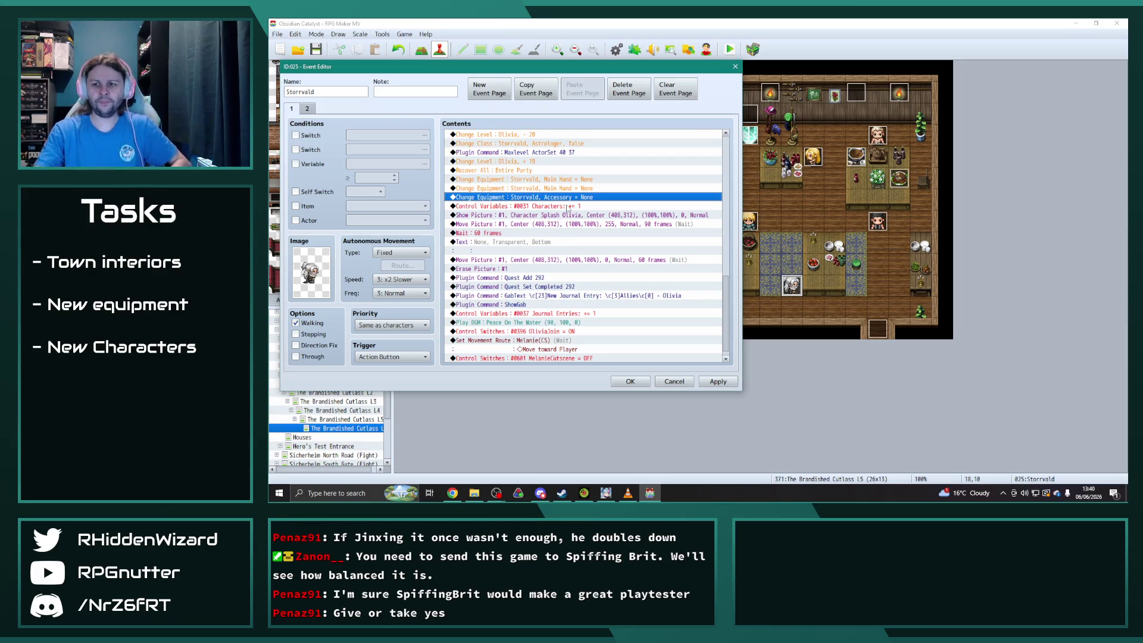
{"action": "key", "text": "alt+Tab"}
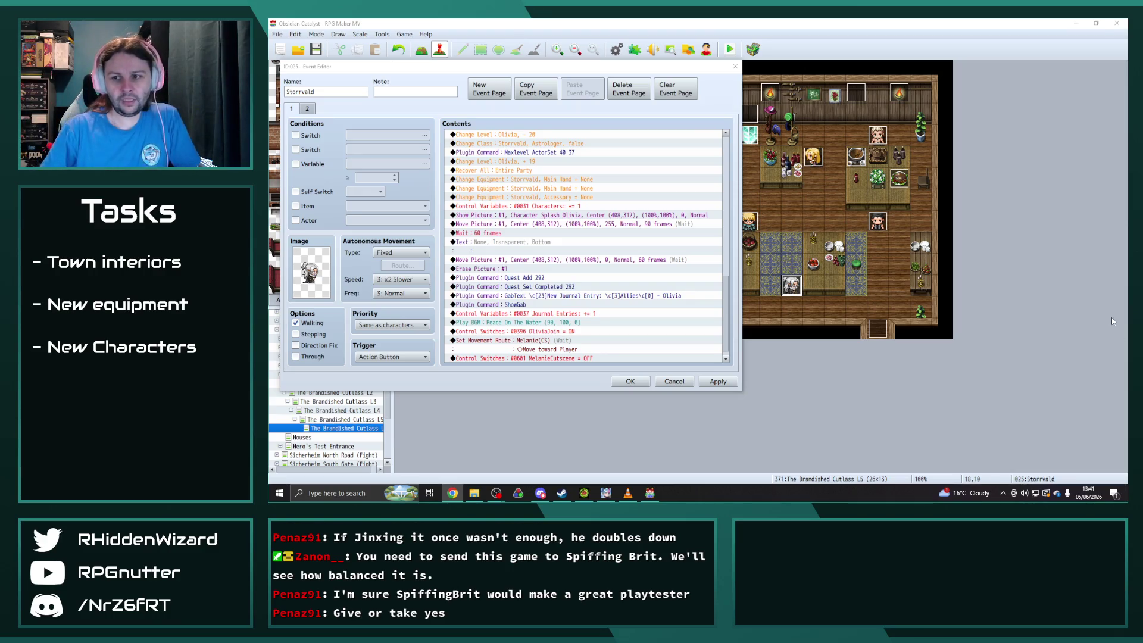
Point the Quest Add and Quest Set Completed plugin commands to quest 307.
{"action": "scroll", "coordinate": [575, 314], "scroll_direction": "down", "scroll_amount": 1}
{"action": "double_click", "coordinate": [536, 268]}
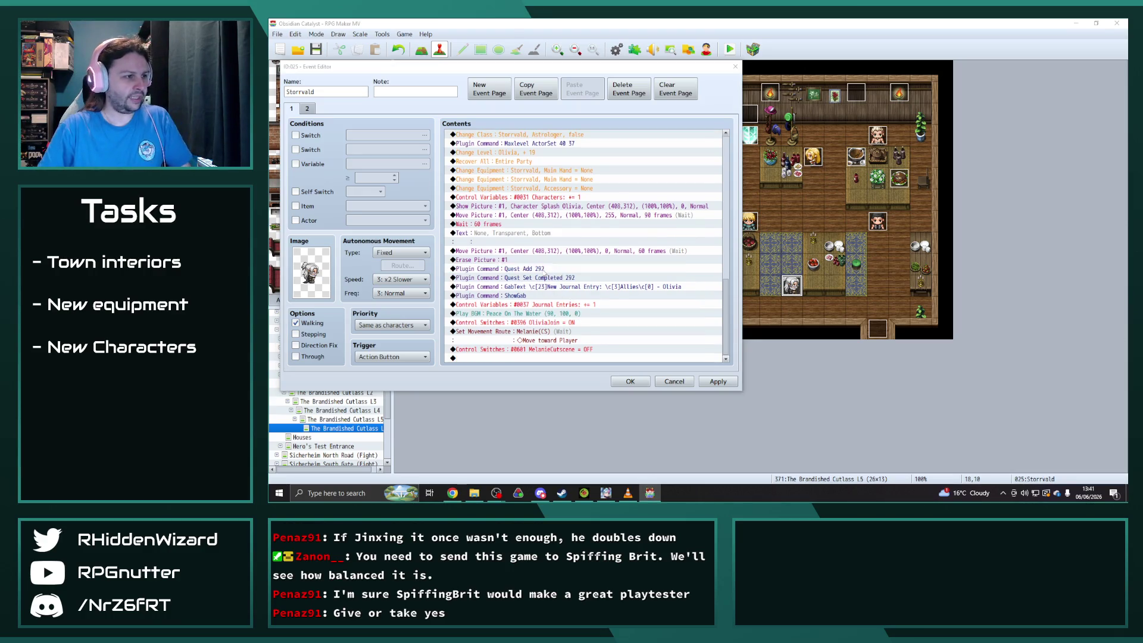
{"action": "left_click", "coordinate": [545, 243]}
{"action": "key", "text": "BackSpace"}
{"action": "key", "text": "BackSpace"}
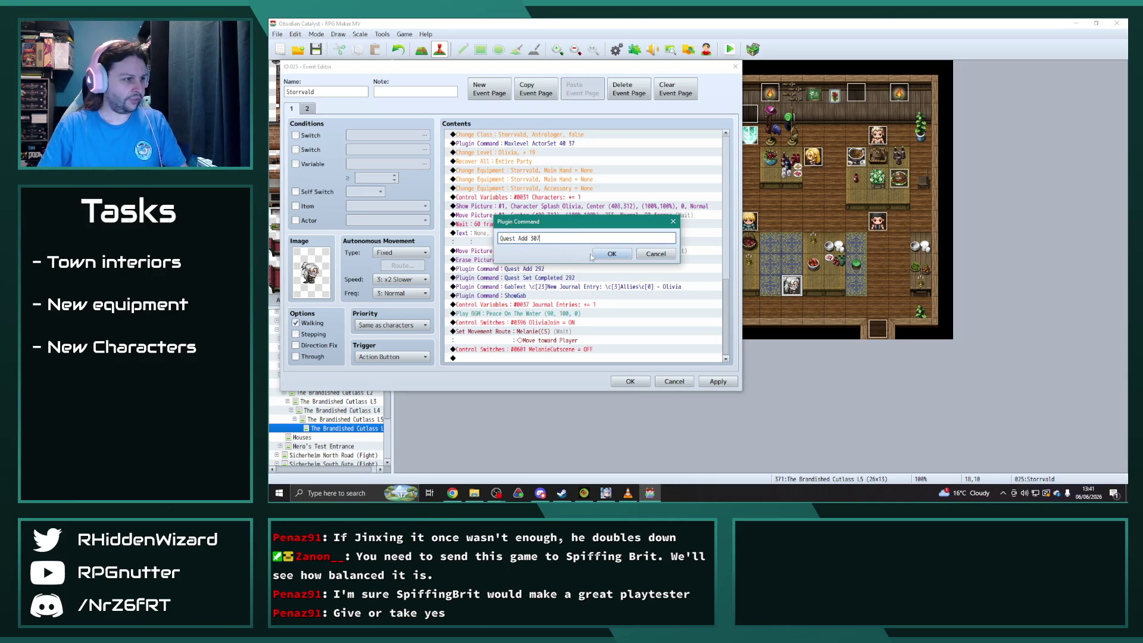
{"action": "left_click", "coordinate": [597, 254]}
{"action": "double_click", "coordinate": [536, 286]}
{"action": "left_click", "coordinate": [562, 238]}
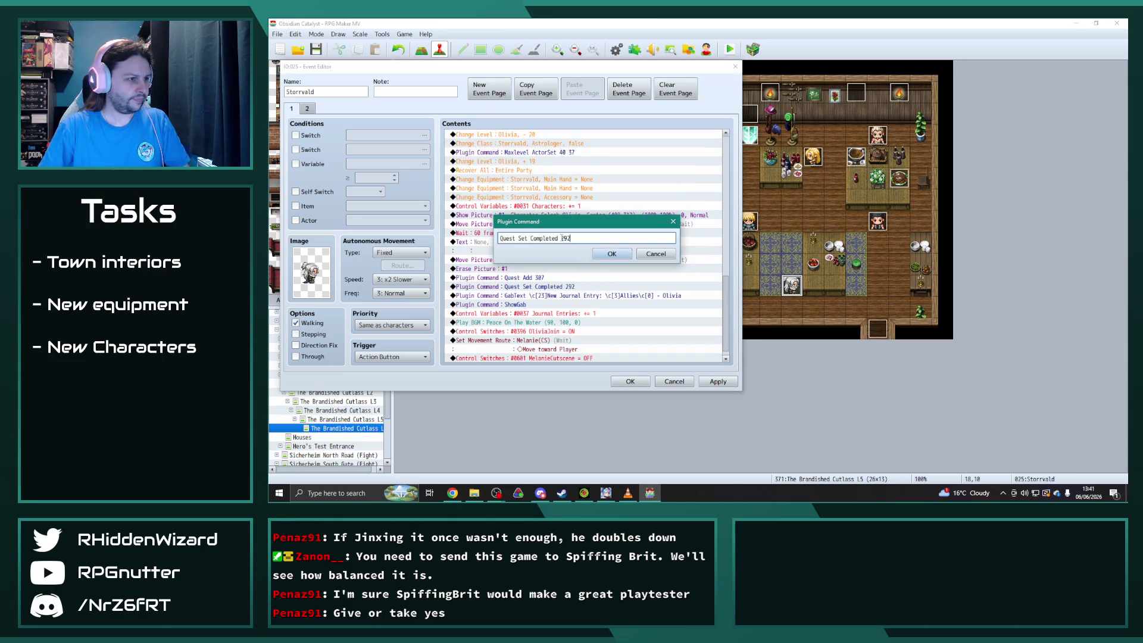
{"action": "key", "text": "BackSpace"}
{"action": "key", "text": "BackSpace"}
{"action": "key", "text": "BackSpace"}
{"action": "type", "text": "307"}
{"action": "left_click", "coordinate": [612, 253]}
Change the journal entry text to name Storrvald and apply the edits.
{"action": "double_click", "coordinate": [619, 295]}
{"action": "key", "text": "End"}
{"action": "key", "text": "BackSpace"}
{"action": "key", "text": "BackSpace"}
{"action": "key", "text": "BackSpace"}
{"action": "type", "text": "Storrvald"}
{"action": "left_click", "coordinate": [628, 254]}
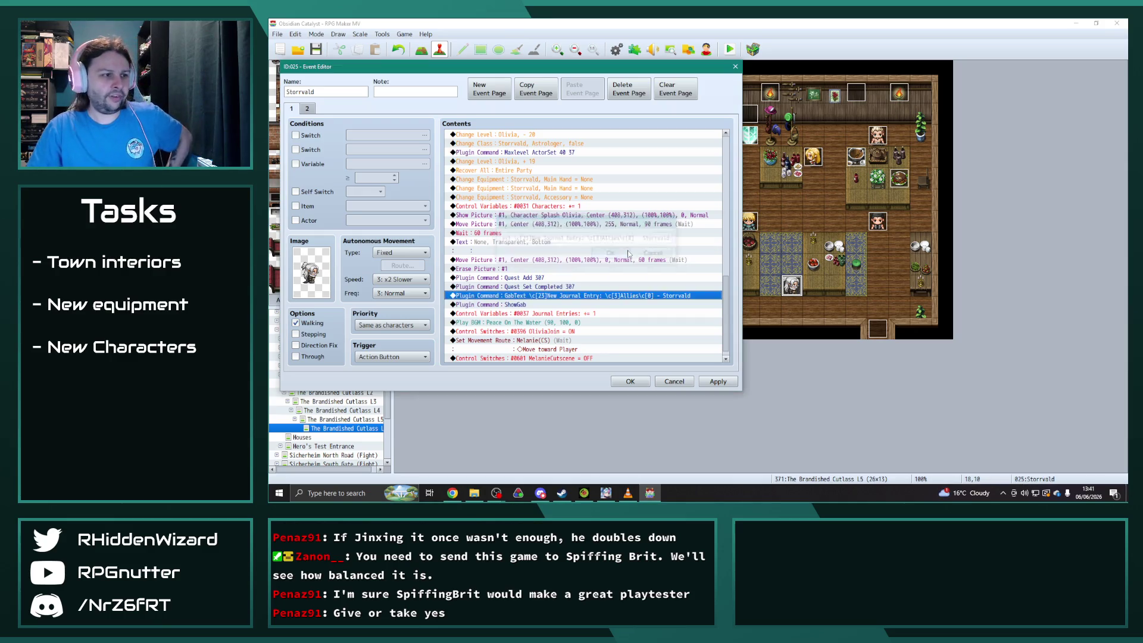
{"action": "left_click", "coordinate": [704, 378]}
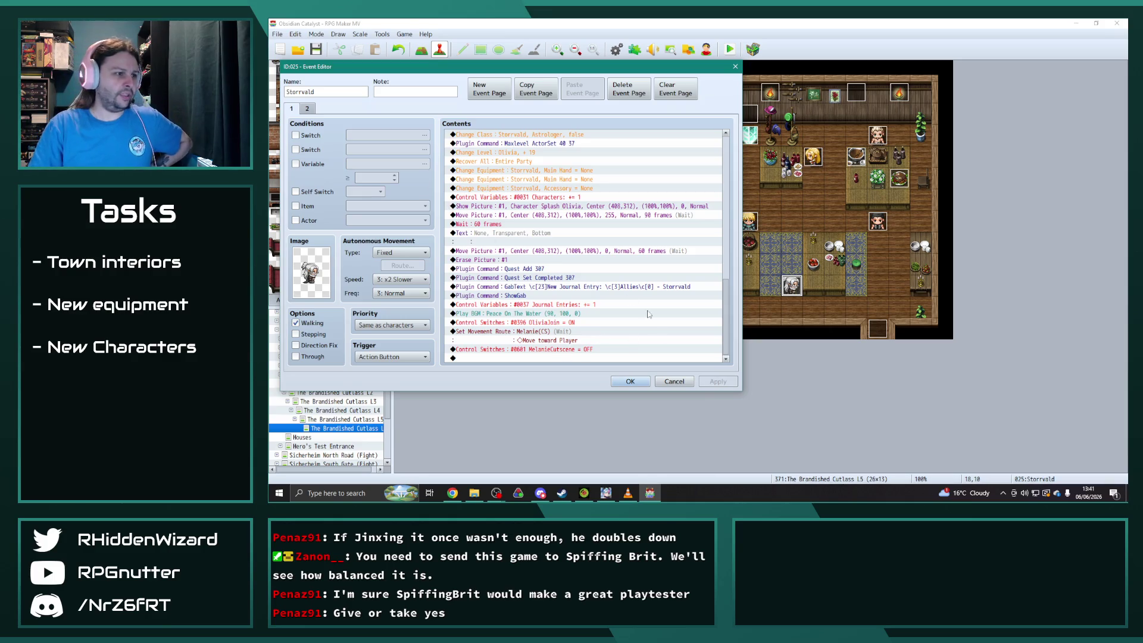
Make the Control Switches command turn on 0726 StorrvaldJoin instead of OliviaJoin, then close the event.
{"action": "left_click", "coordinate": [579, 323]}
{"action": "double_click", "coordinate": [579, 323]}
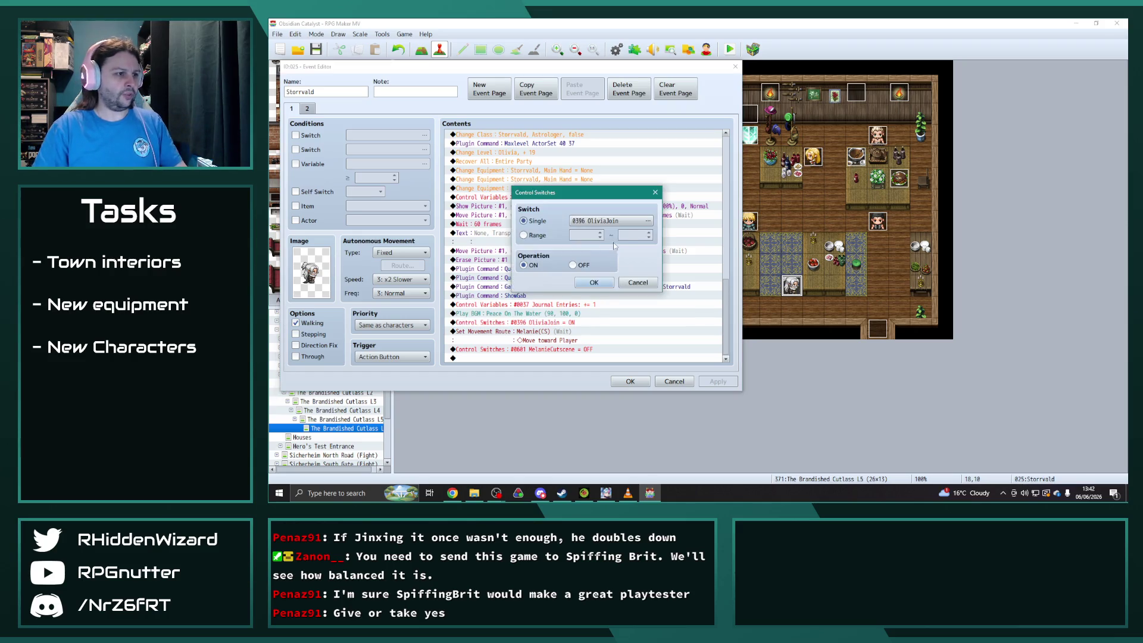
{"action": "left_click", "coordinate": [648, 221]}
{"action": "left_click", "coordinate": [624, 355]}
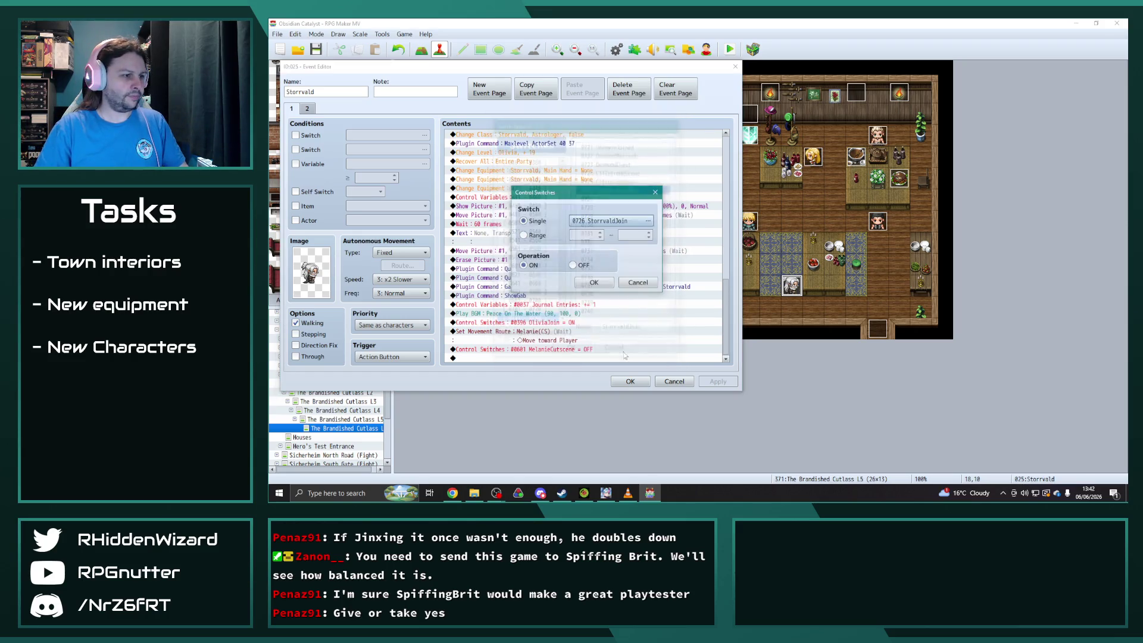
{"action": "left_click", "coordinate": [594, 282]}
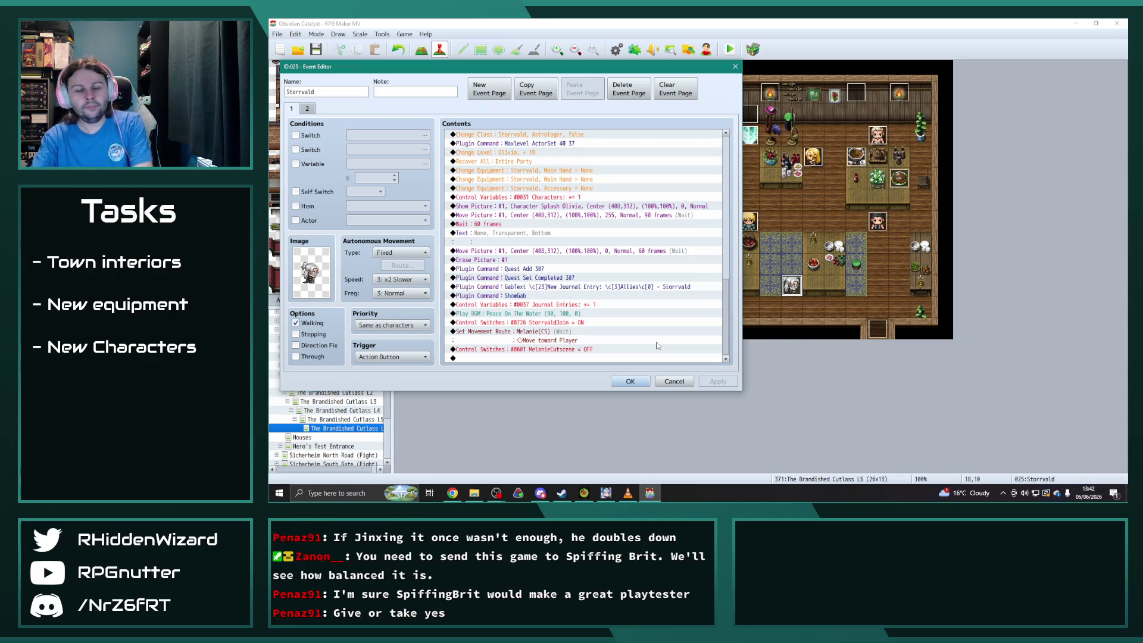
{"action": "left_click", "coordinate": [630, 381]}
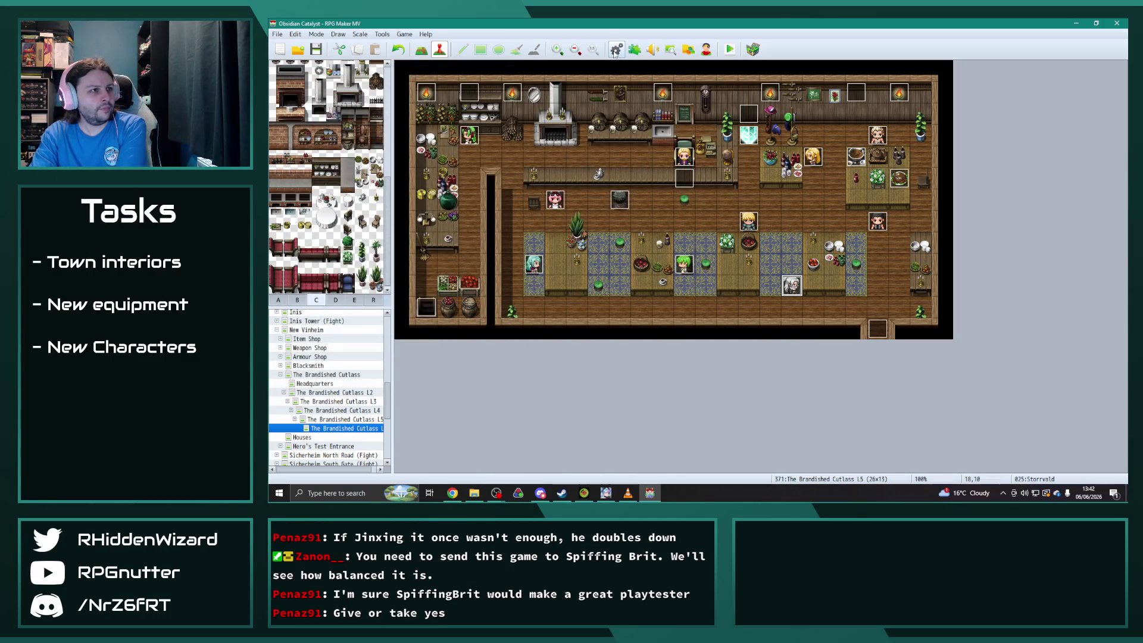
Open the game Database from the toolbar, showing the Astrologer class.
{"action": "left_click", "coordinate": [616, 49]}
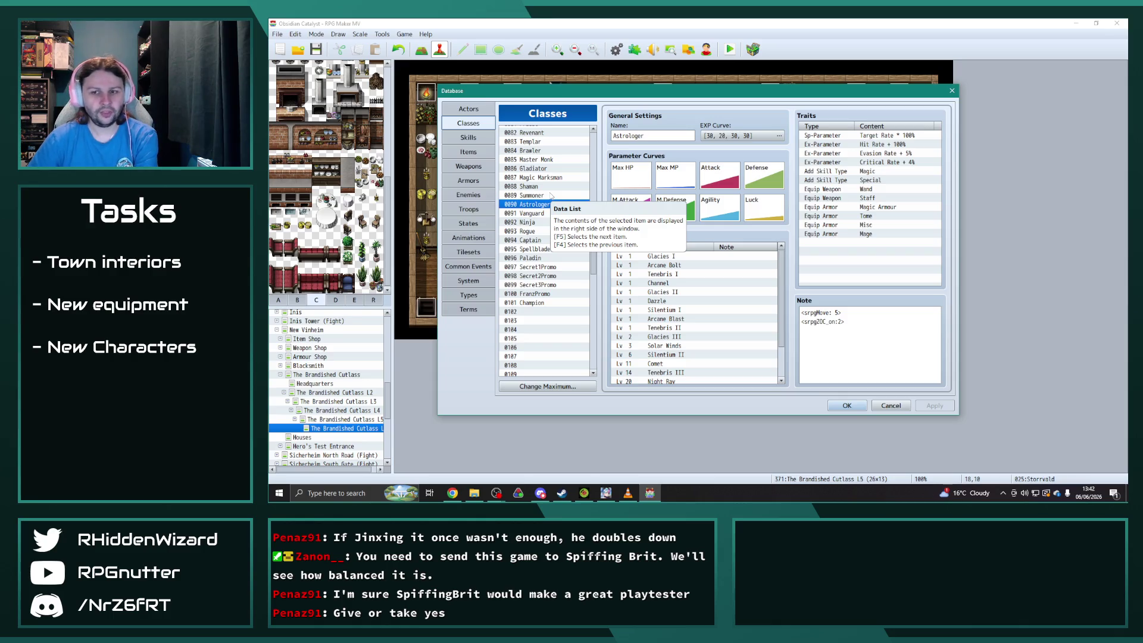
Look over the Seraphim Sword and Frostforged Blade weapons, then show the Armors entries.
{"action": "left_click", "coordinate": [469, 167]}
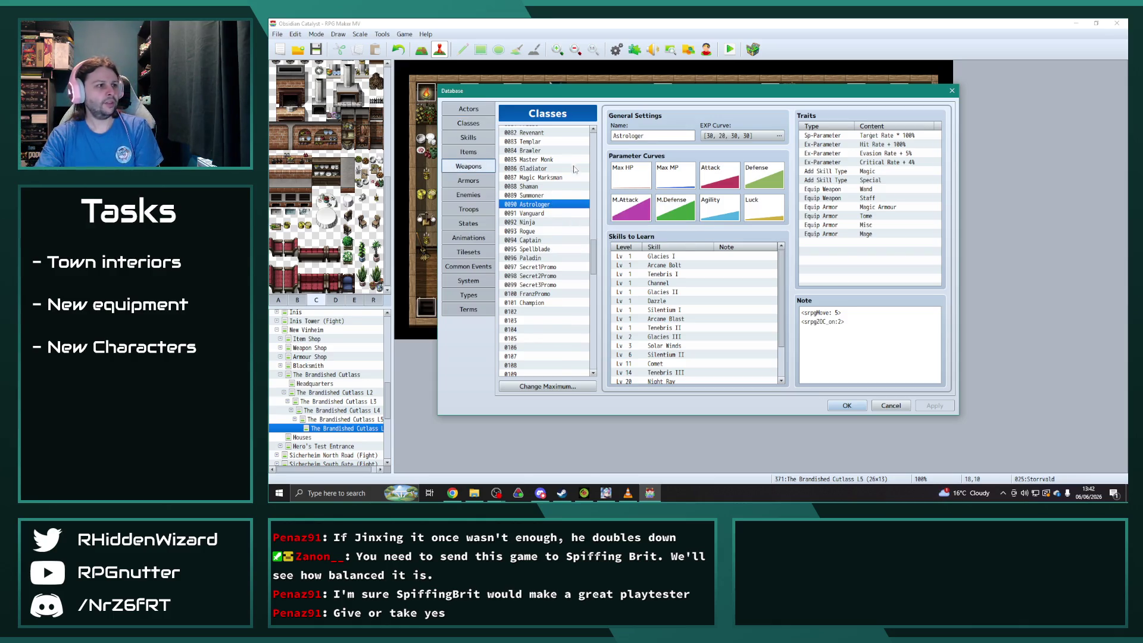
{"action": "scroll", "coordinate": [556, 258], "scroll_direction": "down", "scroll_amount": 7}
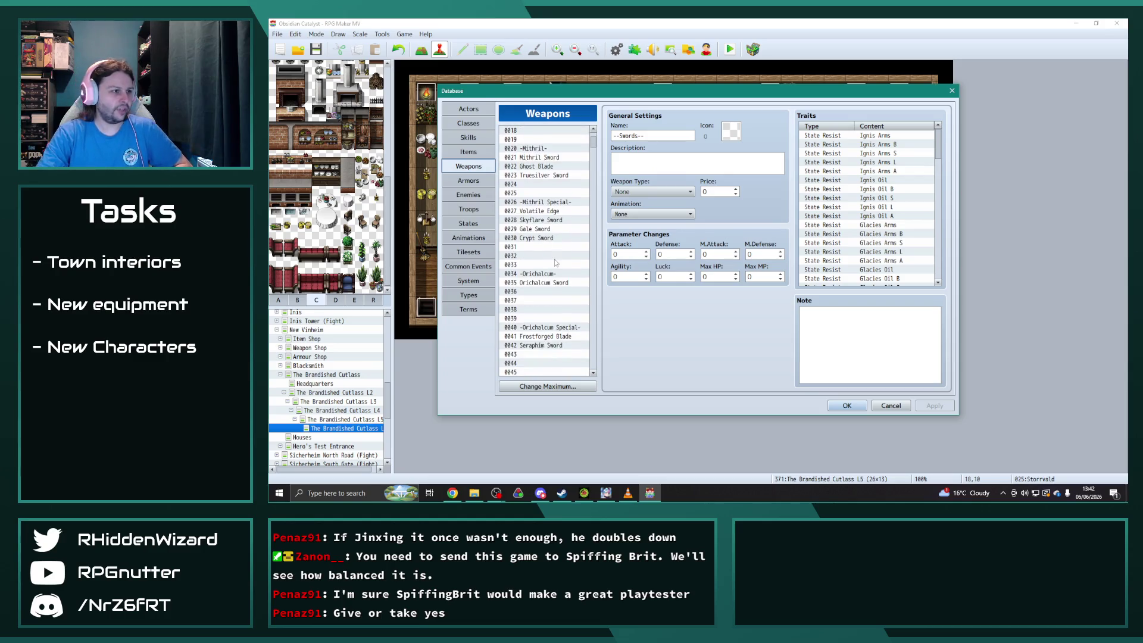
{"action": "left_click", "coordinate": [549, 256]}
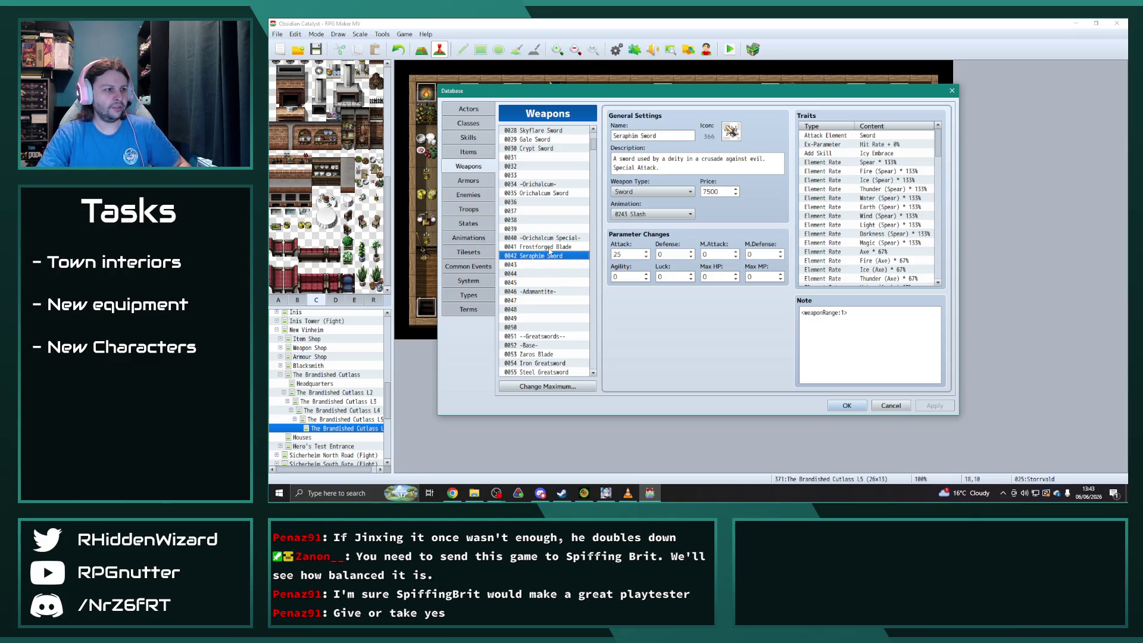
{"action": "left_click", "coordinate": [550, 248]}
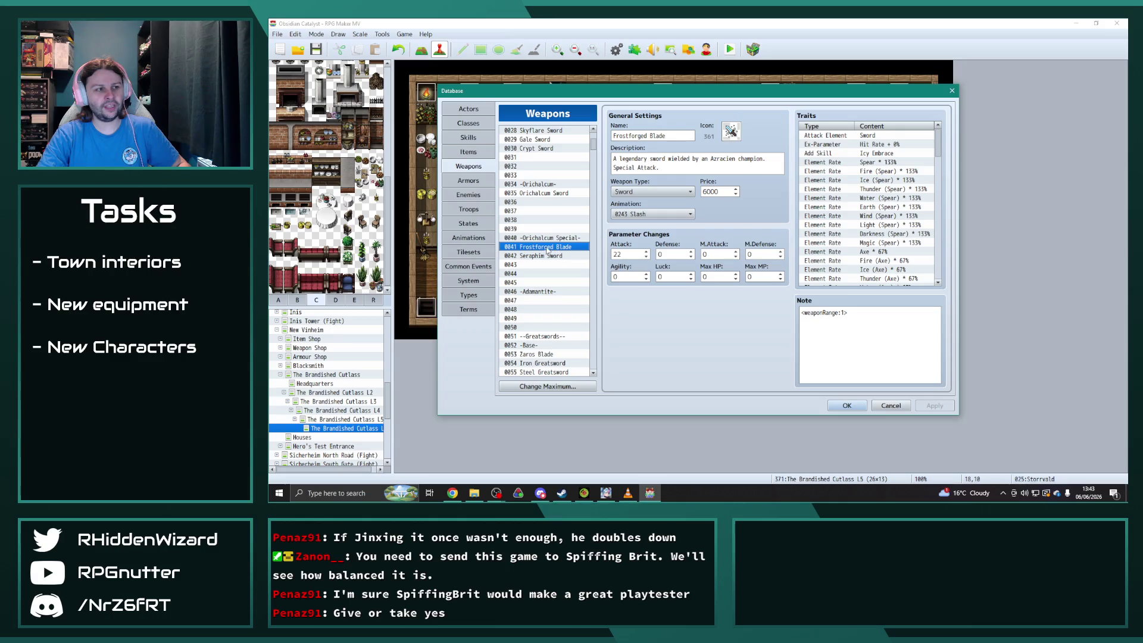
{"action": "left_click", "coordinate": [474, 181]}
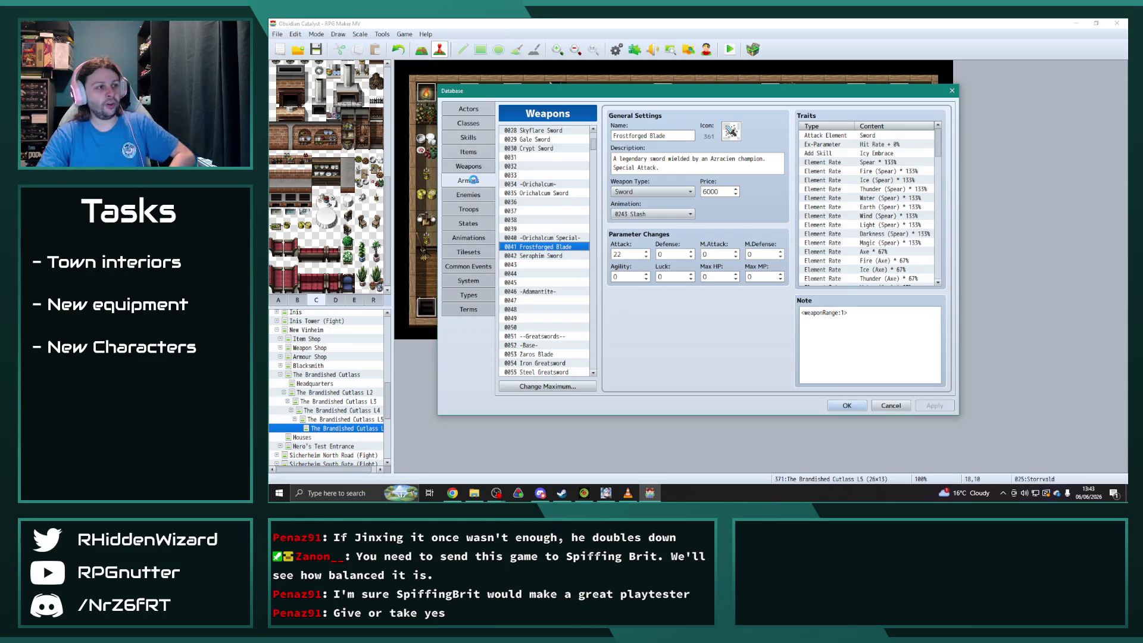
{"action": "left_click", "coordinate": [552, 230]}
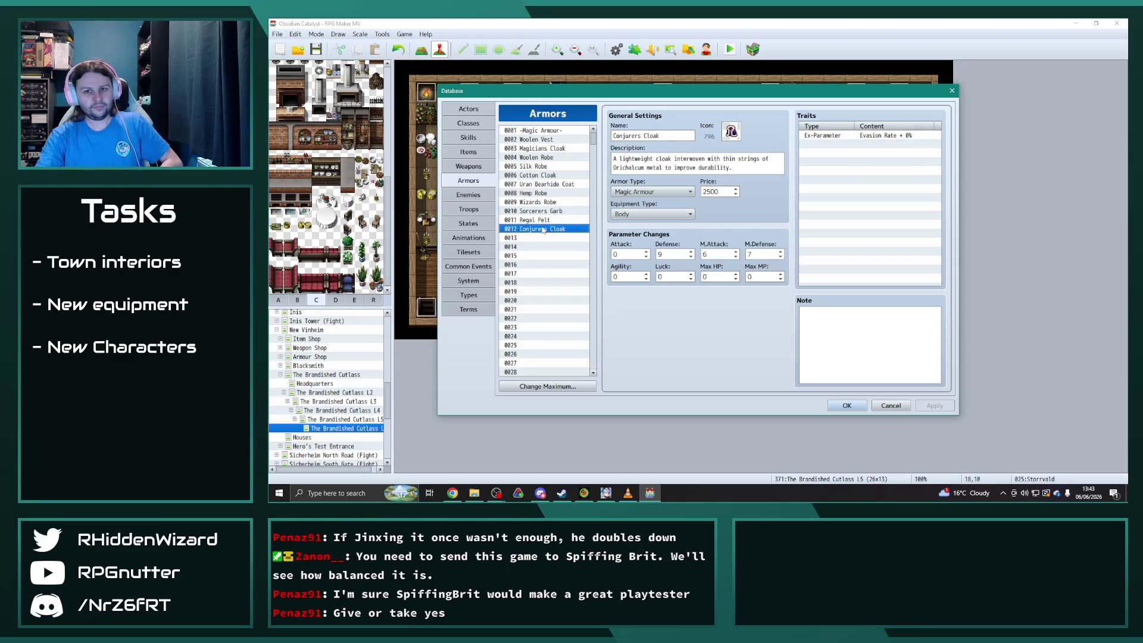
{"action": "left_click", "coordinate": [539, 221]}
{"action": "left_click", "coordinate": [541, 227]}
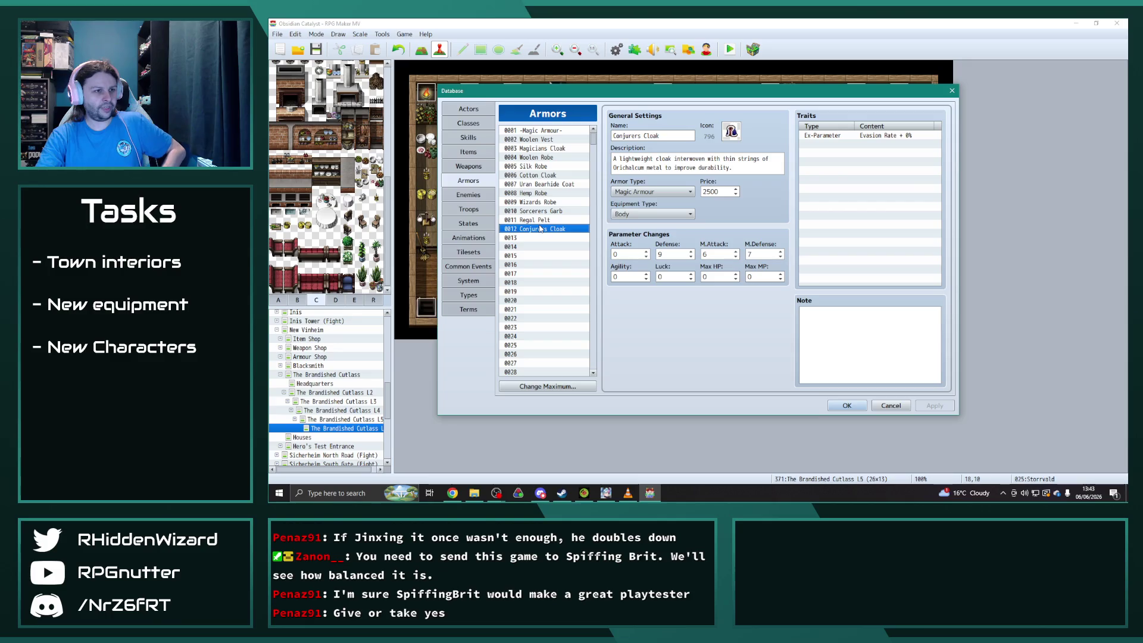
{"action": "left_click", "coordinate": [539, 221]}
{"action": "left_click", "coordinate": [540, 229]}
{"action": "left_click", "coordinate": [539, 221]}
{"action": "left_click", "coordinate": [540, 231]}
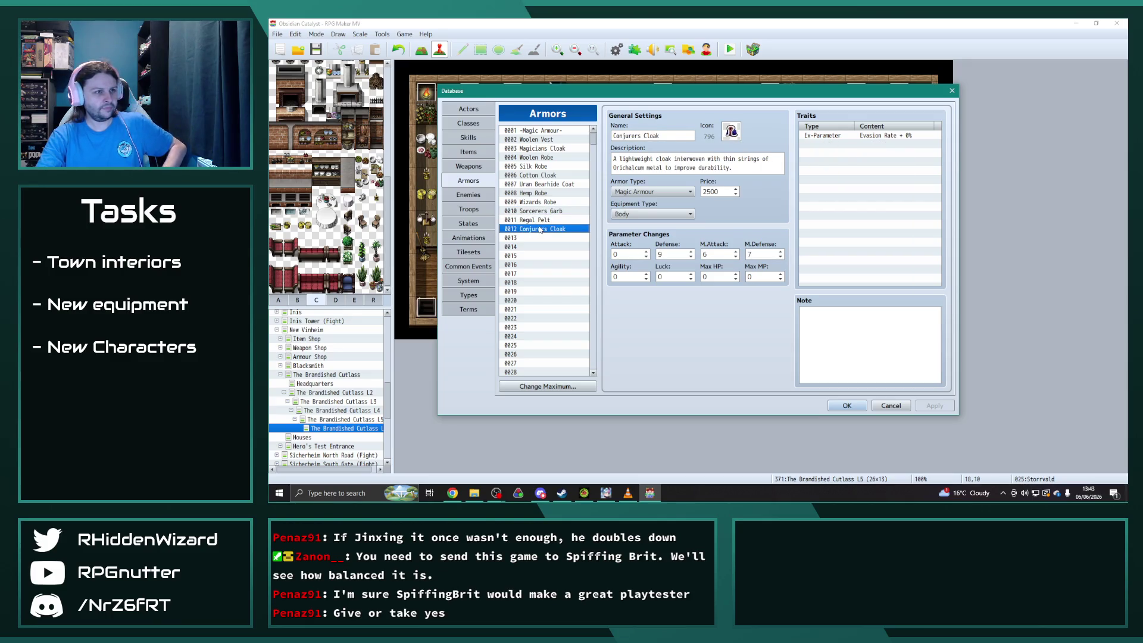
{"action": "left_click", "coordinate": [538, 220]}
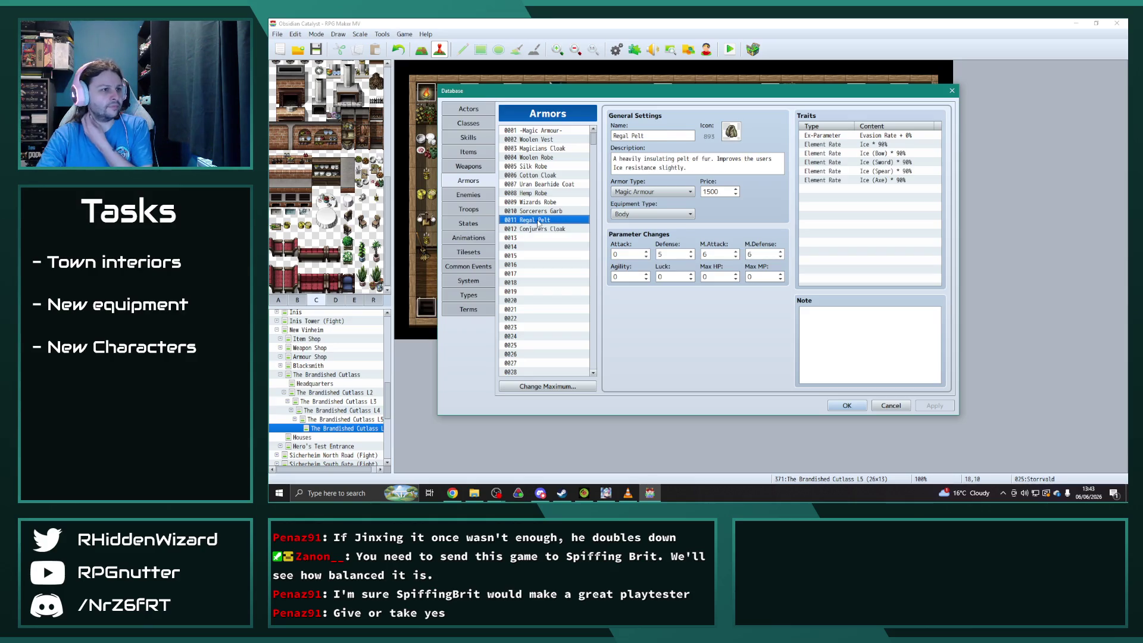
{"action": "left_click", "coordinate": [535, 212]}
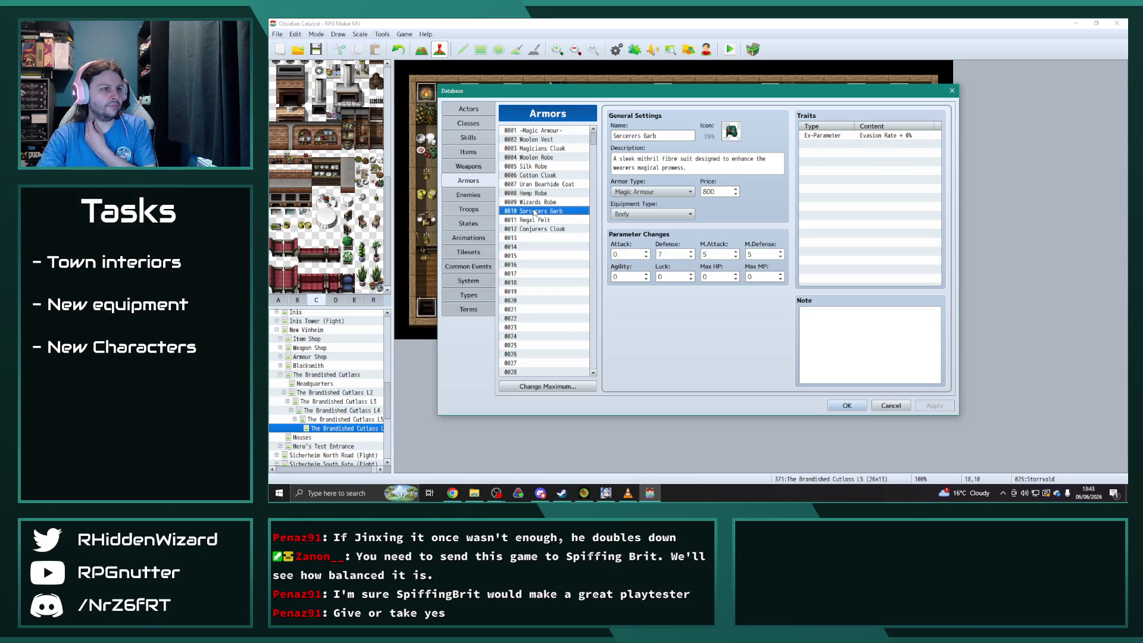
{"action": "left_click", "coordinate": [535, 230]}
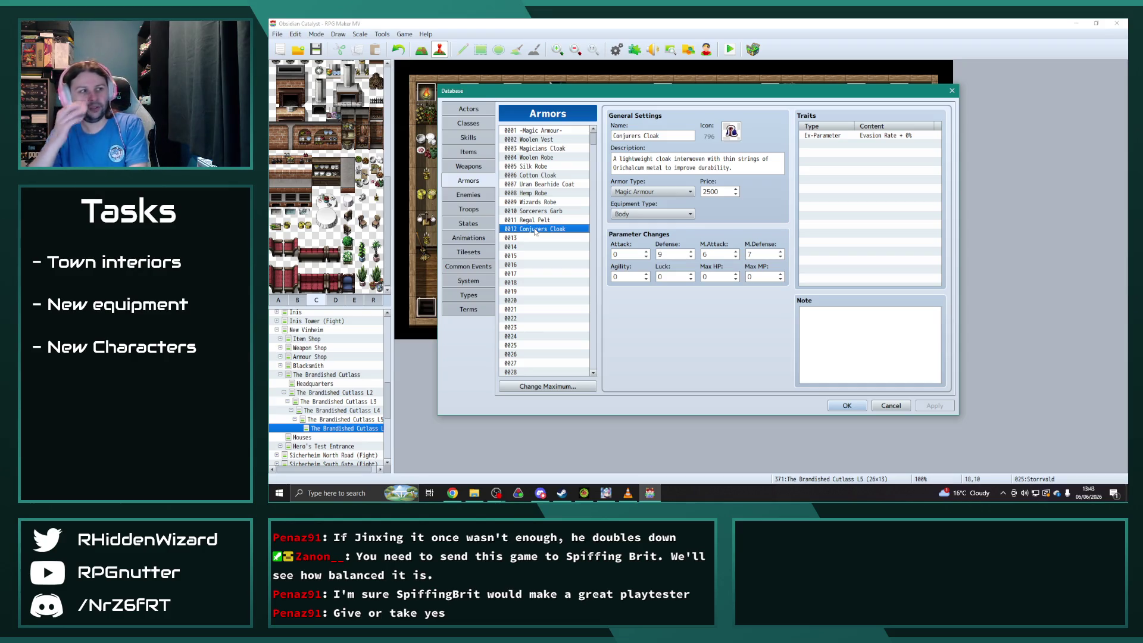
{"action": "left_click_drag", "start_coordinate": [593, 143], "coordinate": [602, 313]}
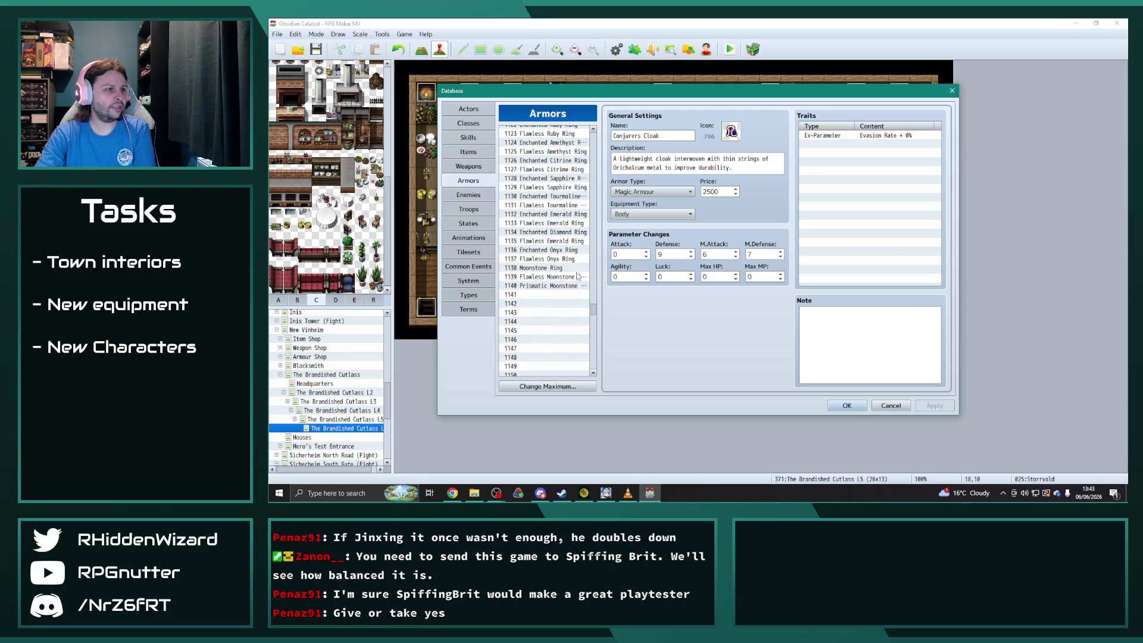
{"action": "left_click", "coordinate": [553, 206]}
{"action": "key", "text": "Down"}
{"action": "key", "text": "Down"}
{"action": "key", "text": "Down"}
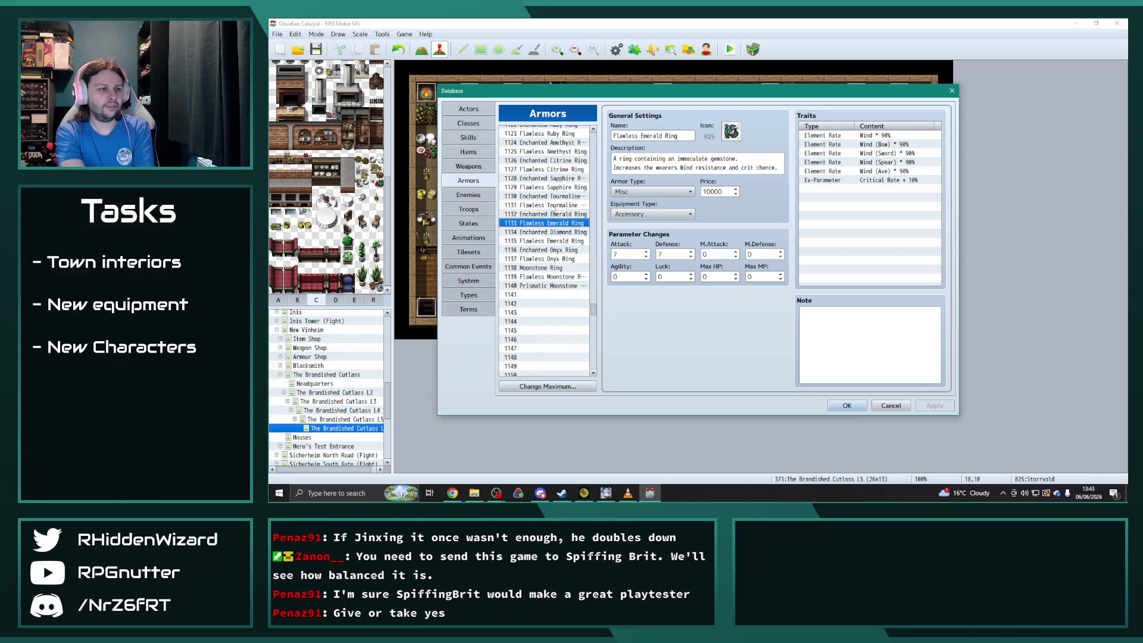
{"action": "key", "text": "Down"}
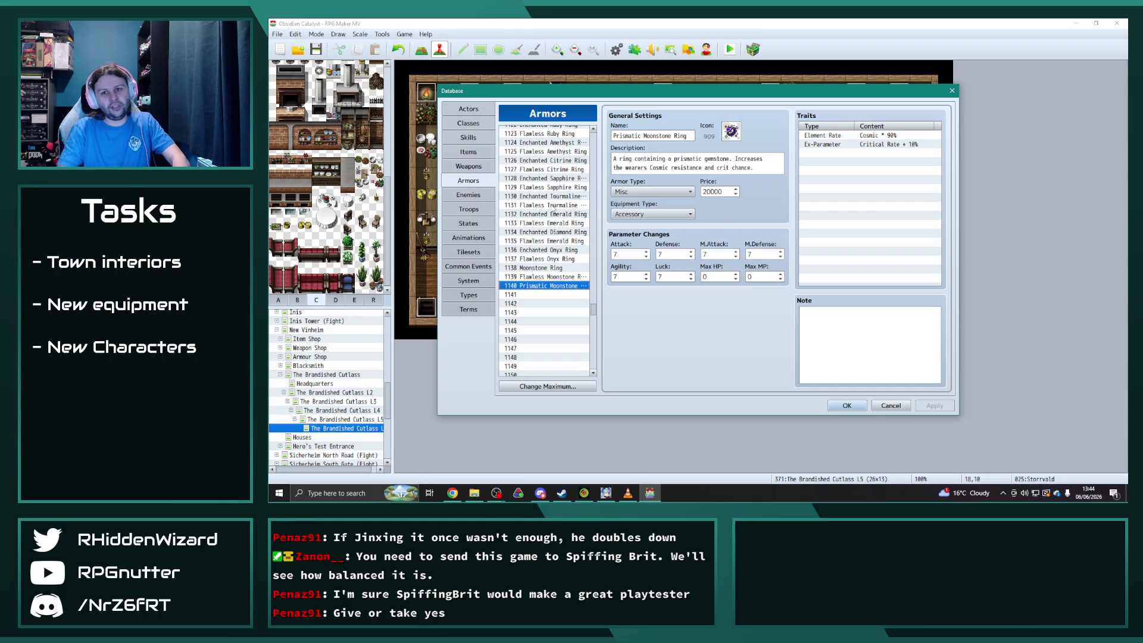
Inspect state 0065 Restrained in the States list, then head back to Armors.
{"action": "left_click", "coordinate": [468, 224]}
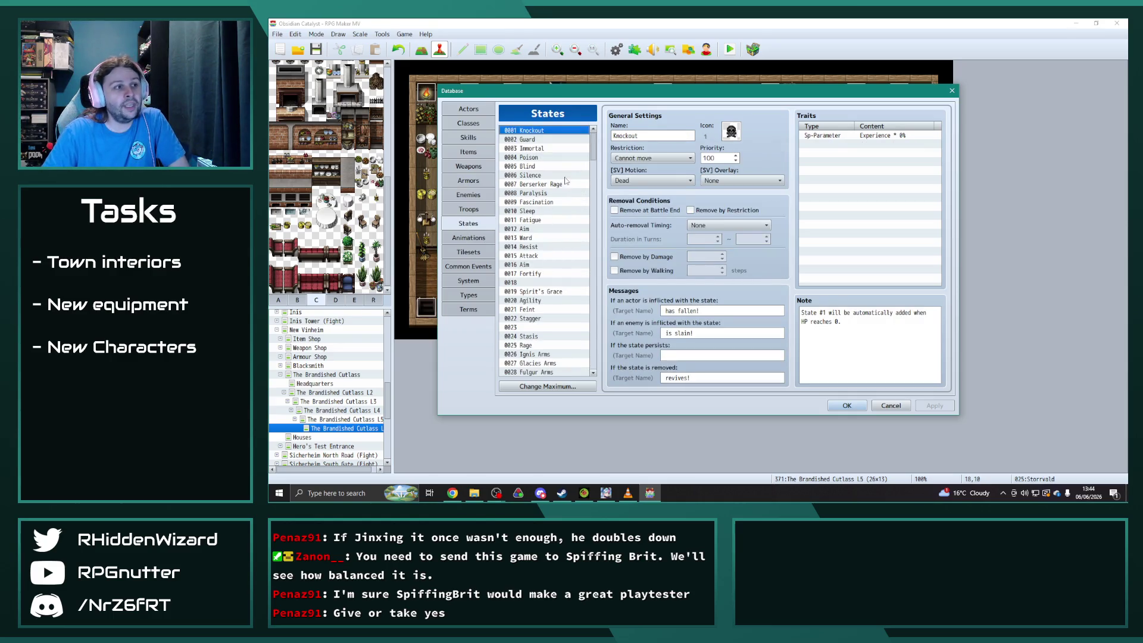
{"action": "scroll", "coordinate": [567, 267], "scroll_direction": "down", "scroll_amount": 1}
{"action": "scroll", "coordinate": [566, 266], "scroll_direction": "down", "scroll_amount": 5}
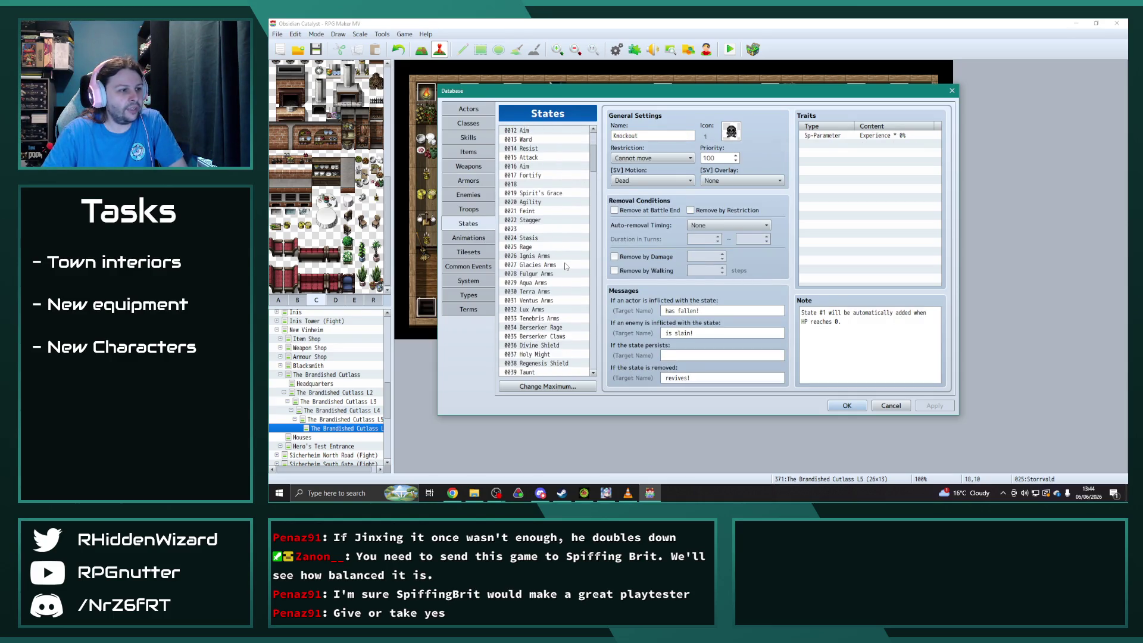
{"action": "scroll", "coordinate": [566, 266], "scroll_direction": "down", "scroll_amount": 5}
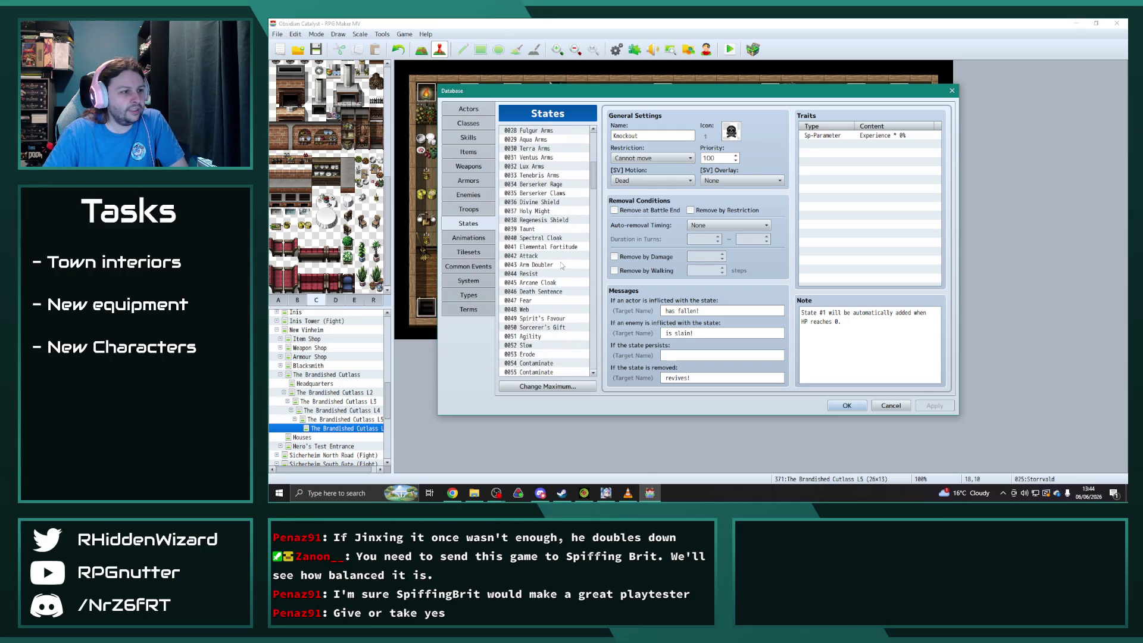
{"action": "scroll", "coordinate": [550, 268], "scroll_direction": "down", "scroll_amount": 5}
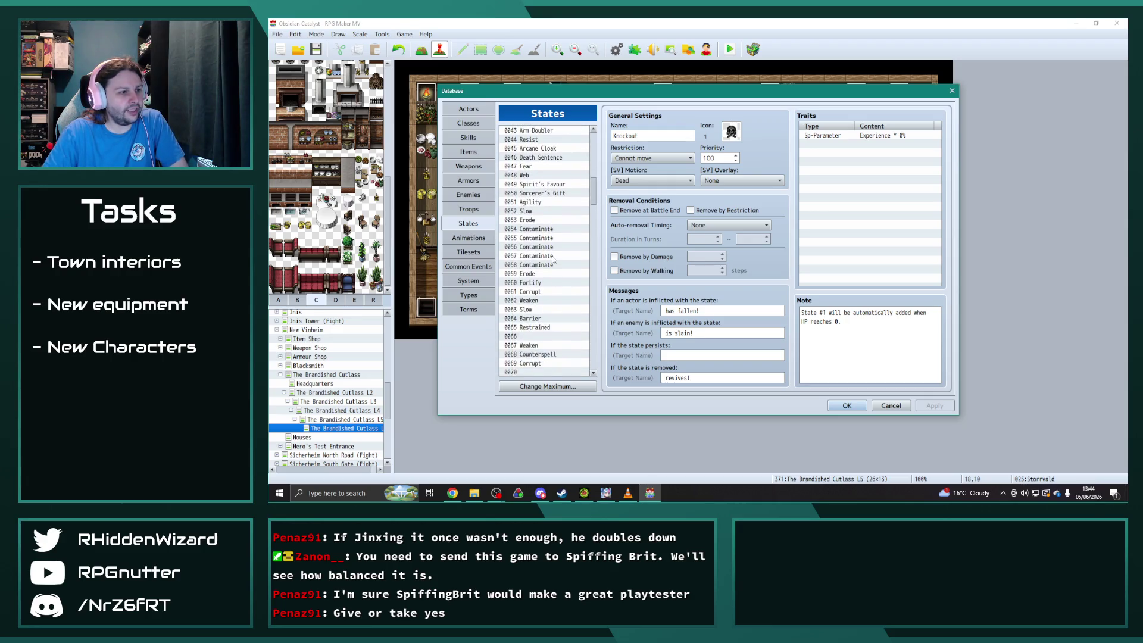
{"action": "left_click", "coordinate": [554, 275]}
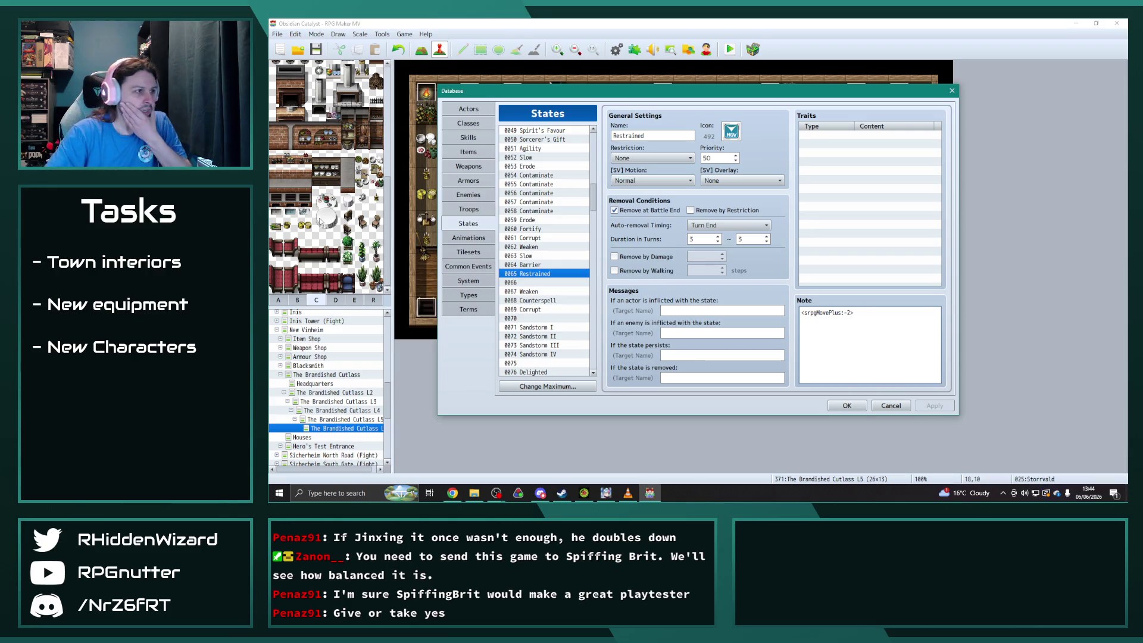
{"action": "left_click", "coordinate": [474, 182]}
Compare the Flawless Moonstone Necklace with the Moonstone Necklace armor entries.
{"action": "scroll", "coordinate": [564, 286], "scroll_direction": "down", "scroll_amount": 20}
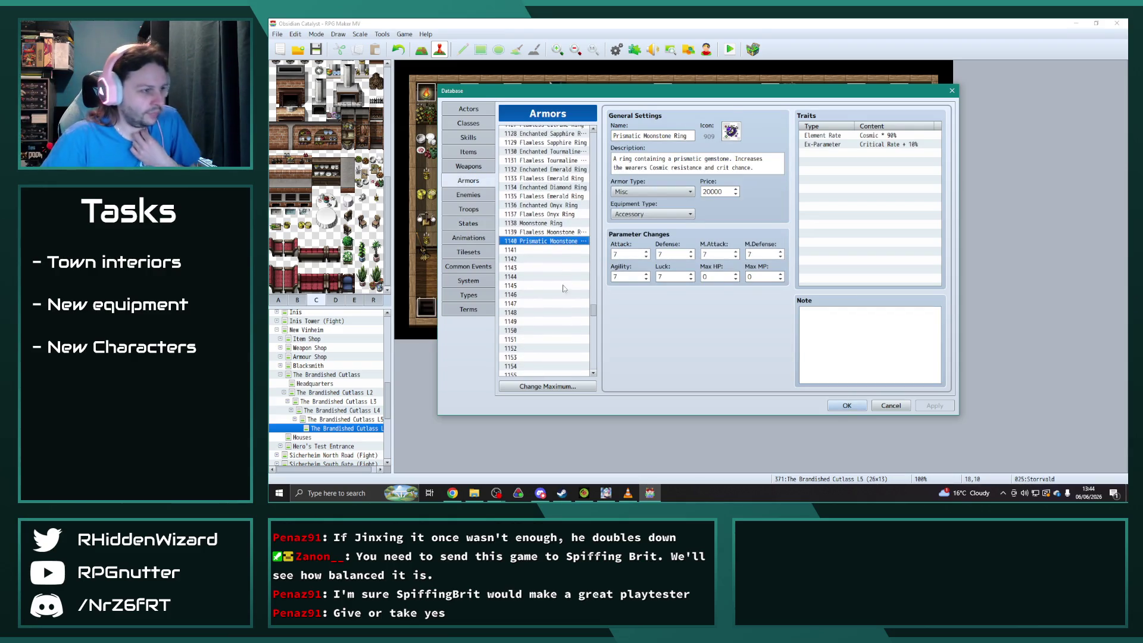
{"action": "scroll", "coordinate": [599, 324], "scroll_direction": "down", "scroll_amount": 11}
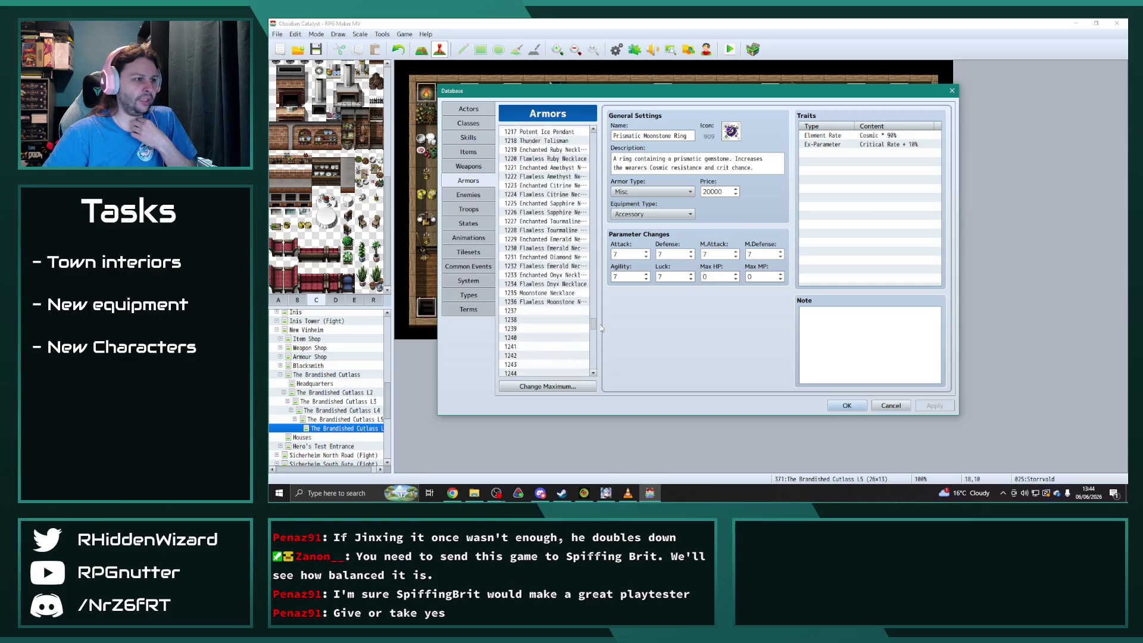
{"action": "left_click", "coordinate": [549, 277]}
{"action": "scroll", "coordinate": [551, 281], "scroll_direction": "up", "scroll_amount": 2}
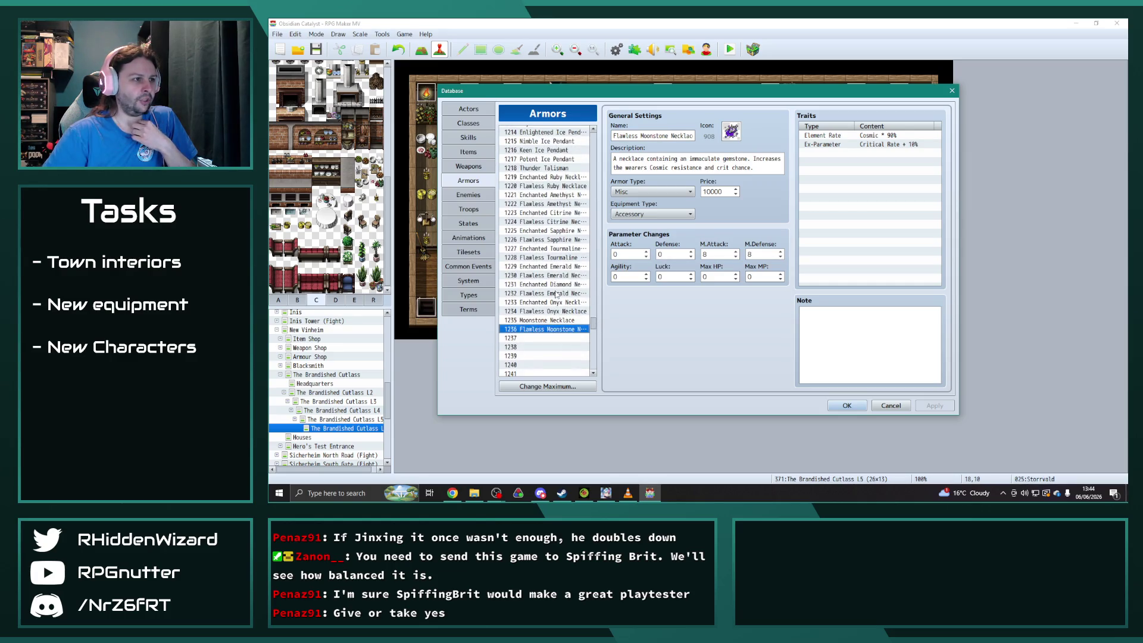
{"action": "left_click", "coordinate": [555, 322]}
{"action": "left_click", "coordinate": [554, 330]}
{"action": "left_click", "coordinate": [551, 320]}
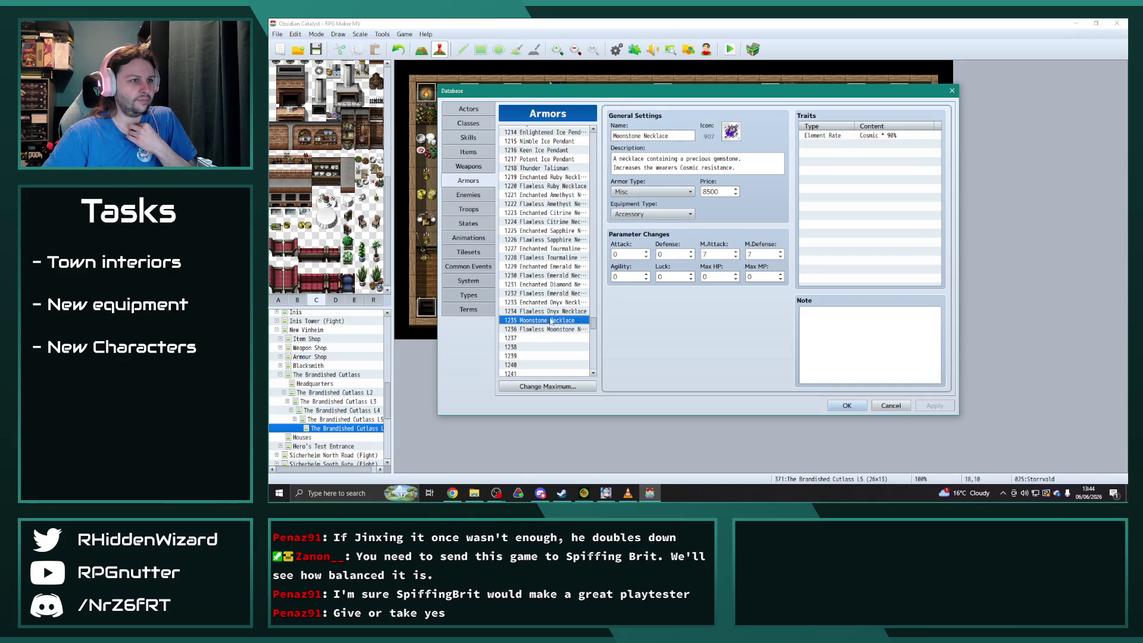
{"action": "key", "text": "Up"}
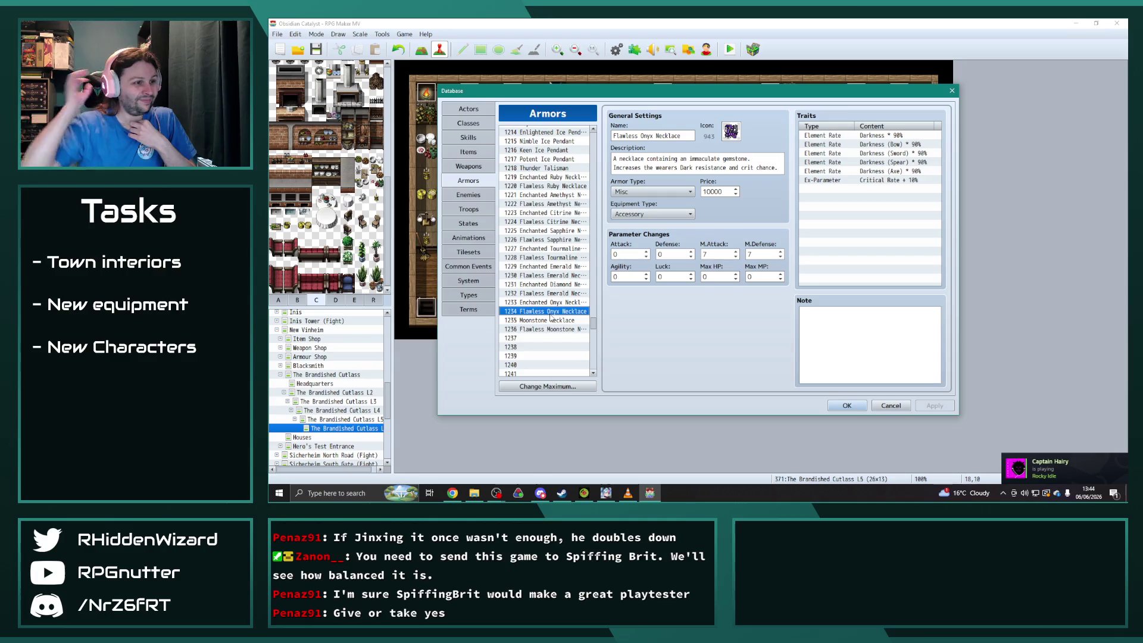
Compare the Enchanted and Flawless Onyx Necklaces, then select 0012 Conjurers Cloak at the top.
{"action": "left_click", "coordinate": [541, 329]}
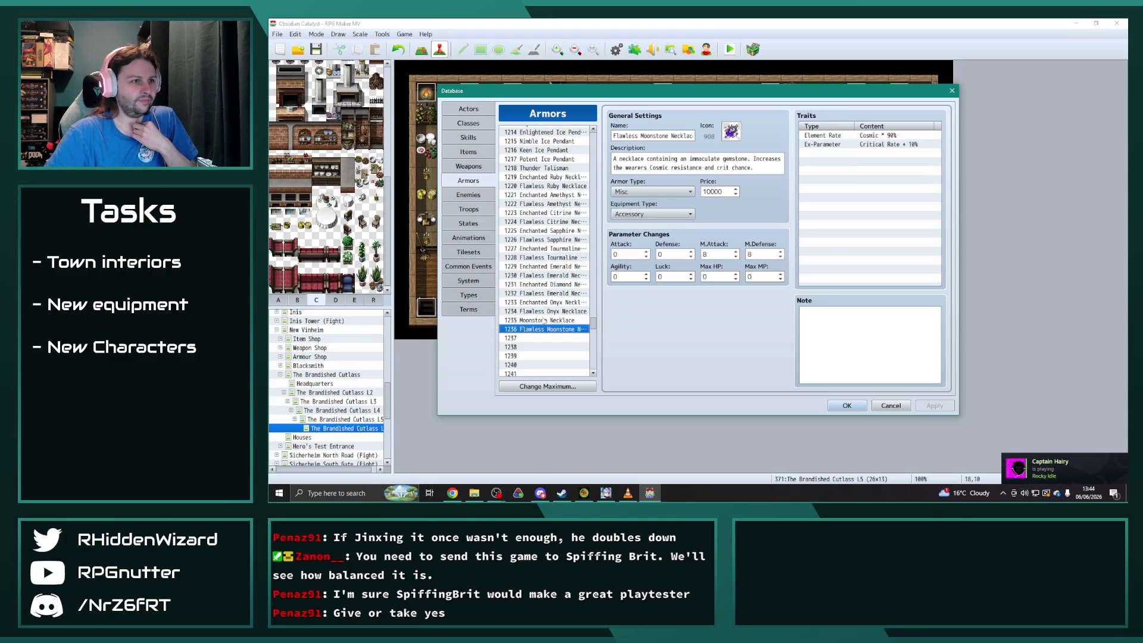
{"action": "left_click", "coordinate": [542, 321]}
{"action": "left_click", "coordinate": [542, 314]}
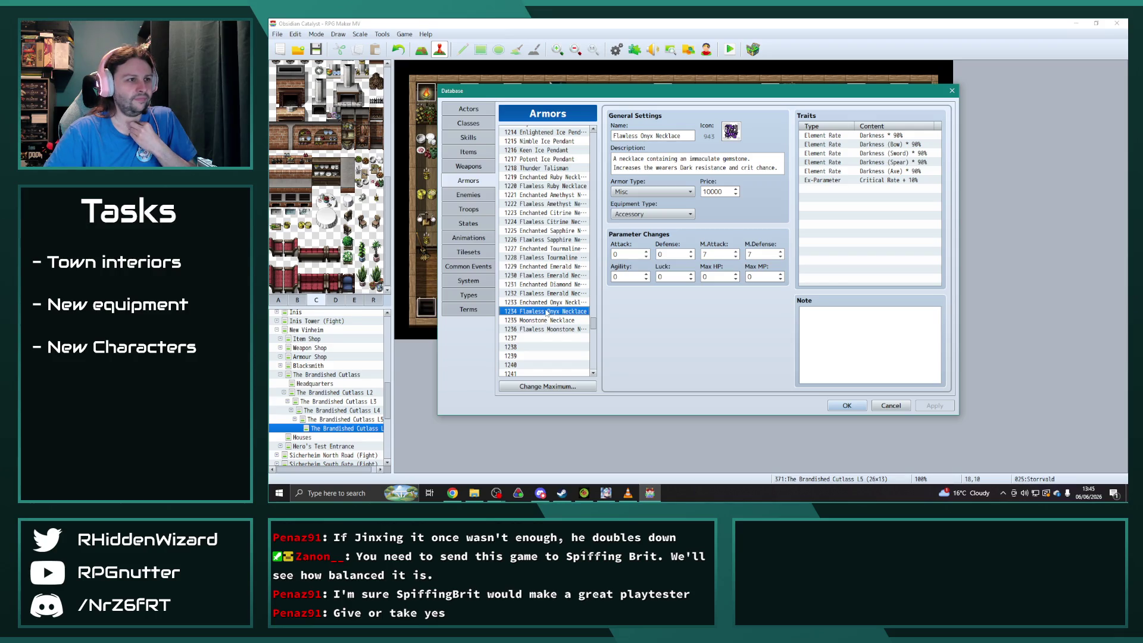
{"action": "left_click", "coordinate": [549, 302]}
{"action": "left_click", "coordinate": [549, 312]}
{"action": "left_click", "coordinate": [549, 303]}
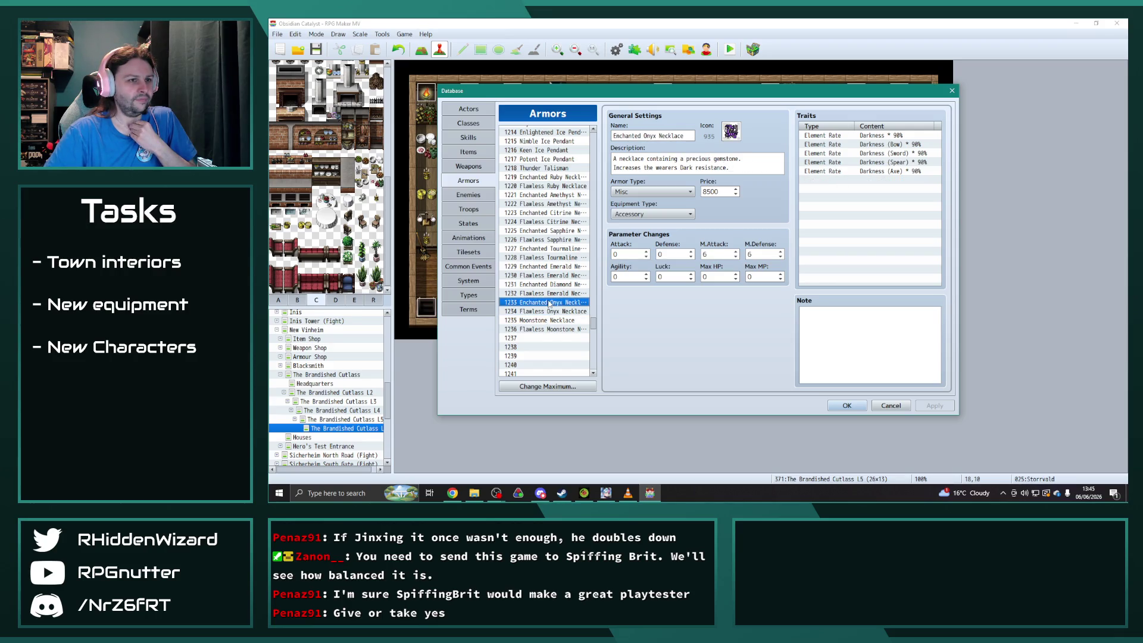
{"action": "left_click", "coordinate": [550, 311]}
{"action": "left_click", "coordinate": [550, 303]}
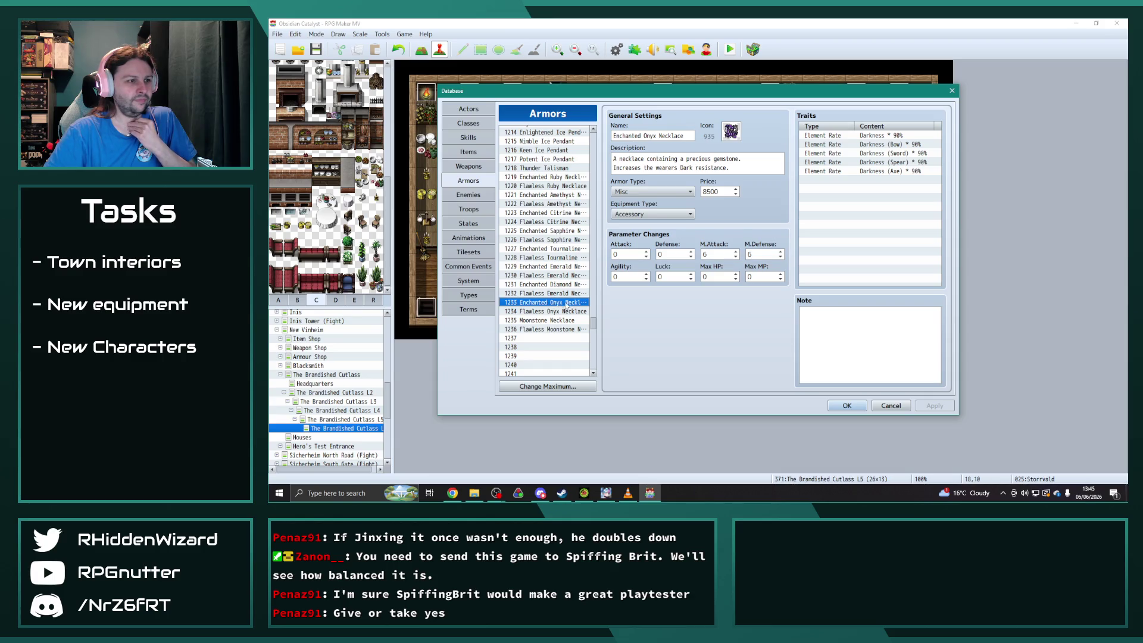
{"action": "left_click_drag", "start_coordinate": [598, 322], "coordinate": [599, 134]}
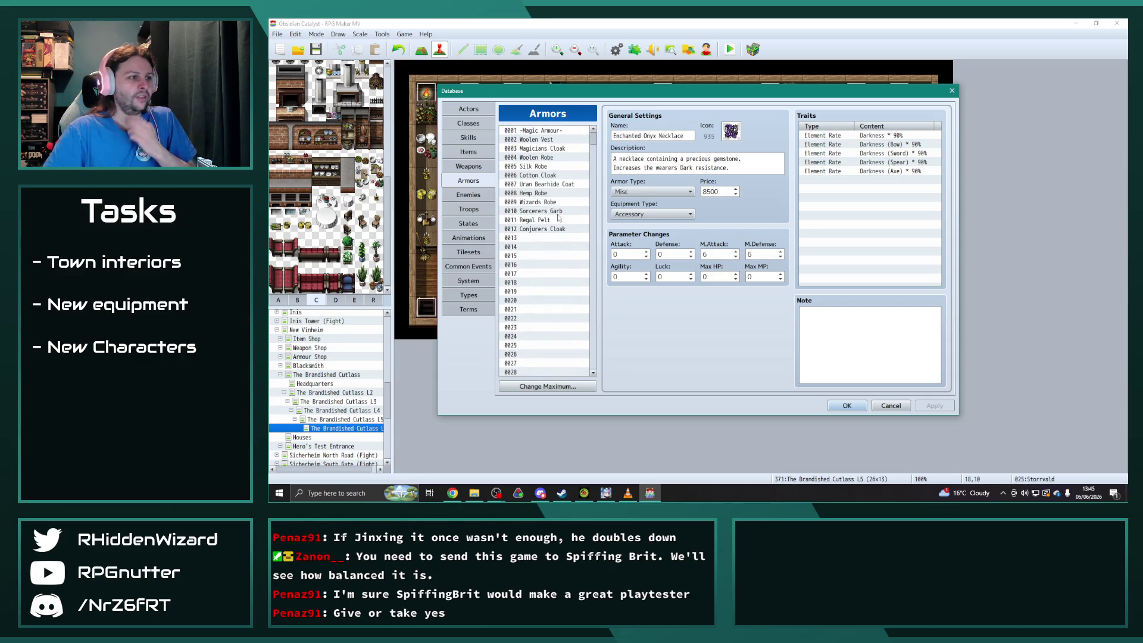
{"action": "left_click", "coordinate": [547, 230]}
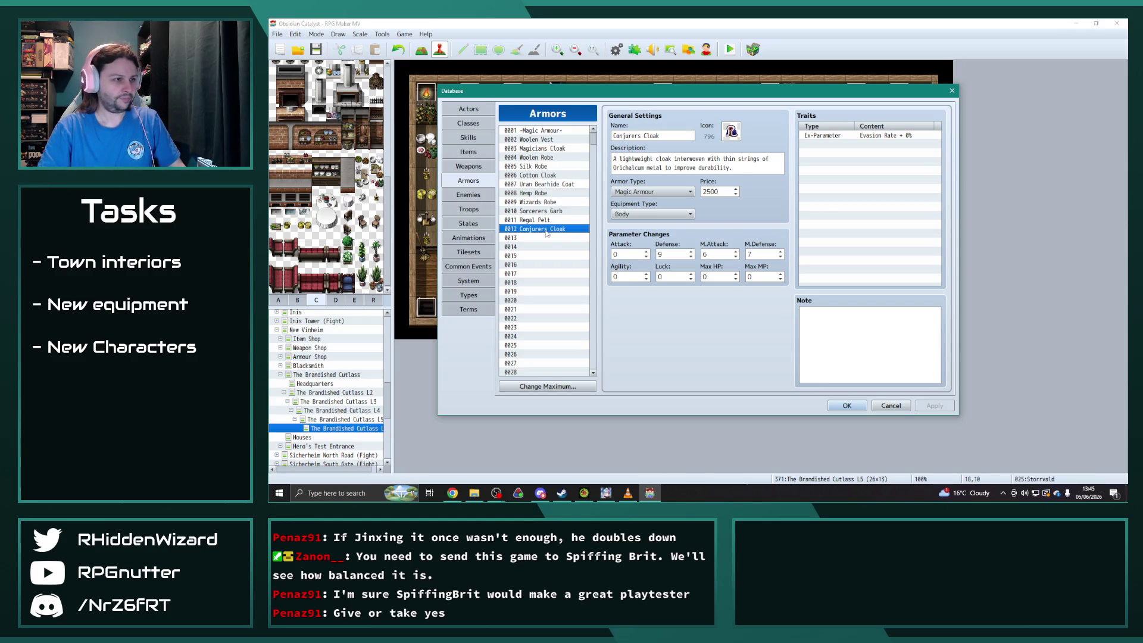
Paste the Conjurers Cloak into empty slot 0013 and rename it Magister's Robe.
{"action": "left_click", "coordinate": [546, 238]}
{"action": "key", "text": "ctrl+v"}
{"action": "triple_click", "coordinate": [673, 134]}
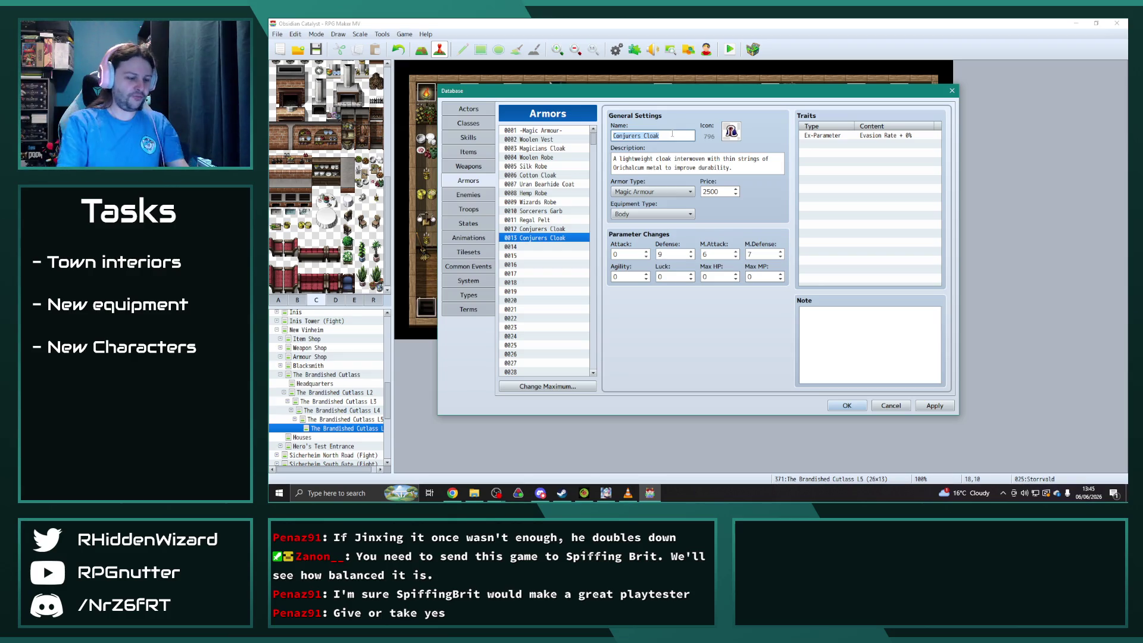
{"action": "type", "text": "Mag"}
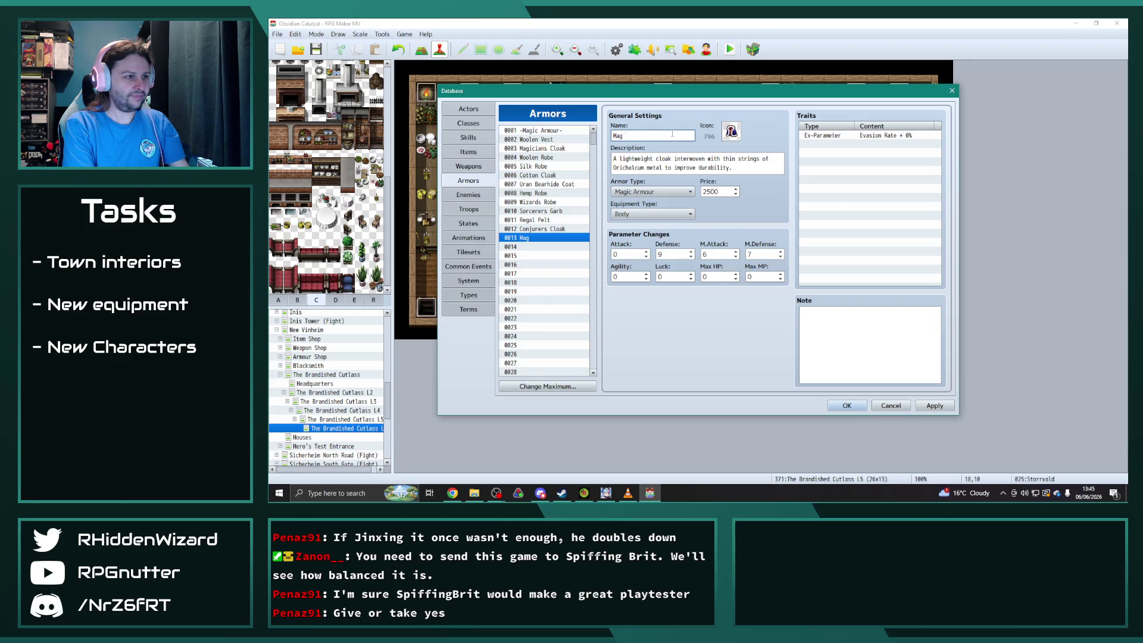
{"action": "type", "text": "ister's Robe"}
Browse the Select an Image icon grid for Magister's Robe and close it, keeping icon 796.
{"action": "double_click", "coordinate": [731, 131]}
{"action": "scroll", "coordinate": [697, 249], "scroll_direction": "down", "scroll_amount": 3}
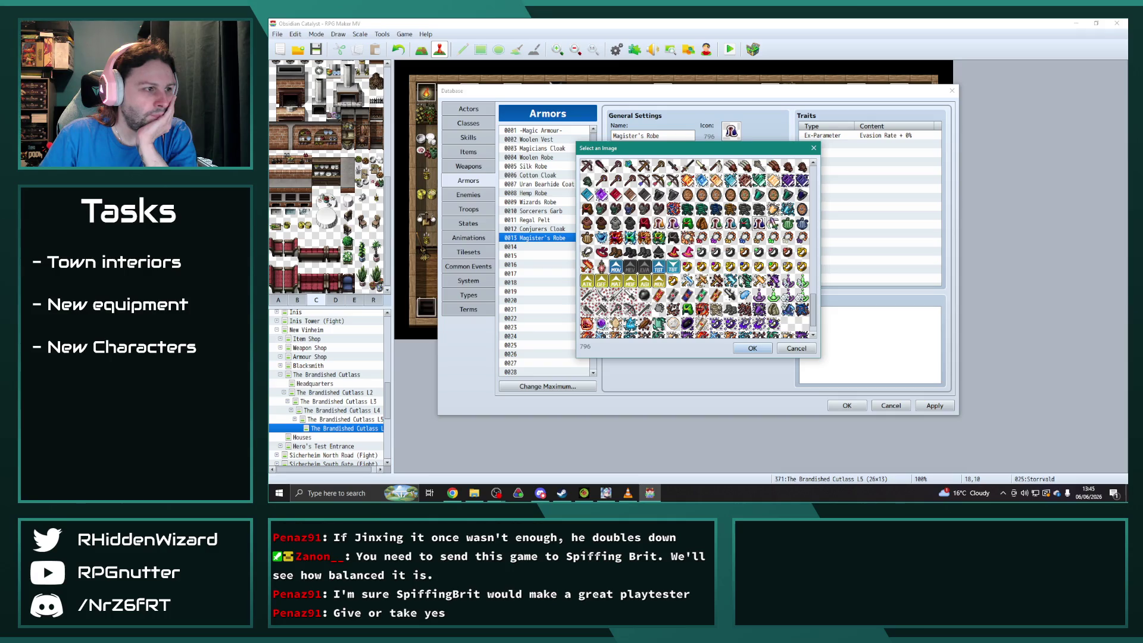
{"action": "scroll", "coordinate": [750, 256], "scroll_direction": "up", "scroll_amount": 1}
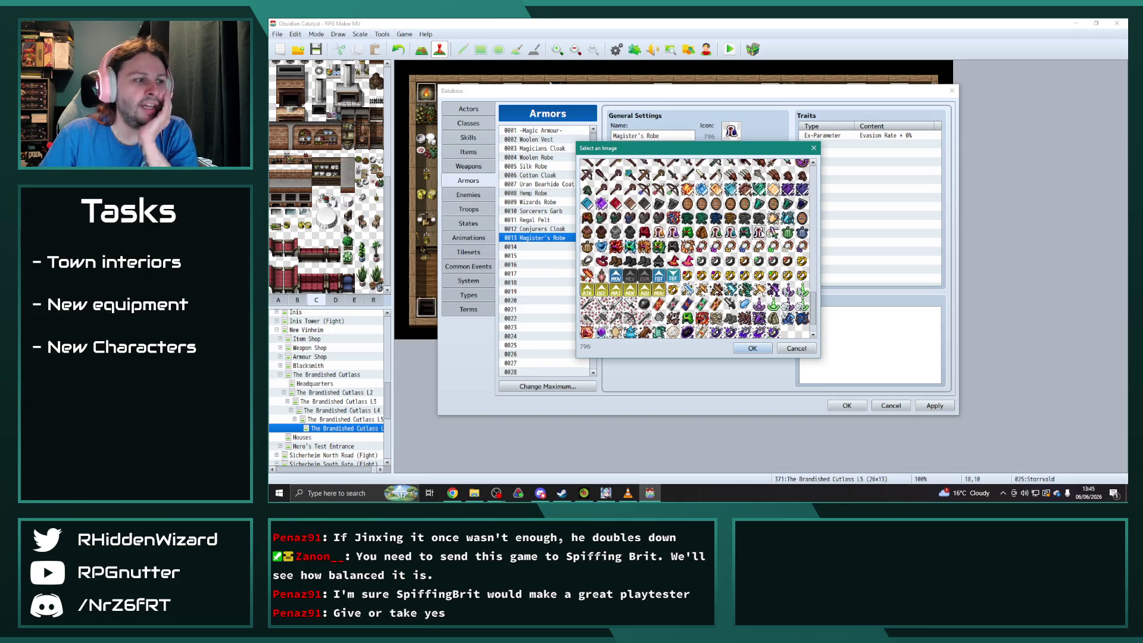
{"action": "scroll", "coordinate": [697, 249], "scroll_direction": "down", "scroll_amount": 1}
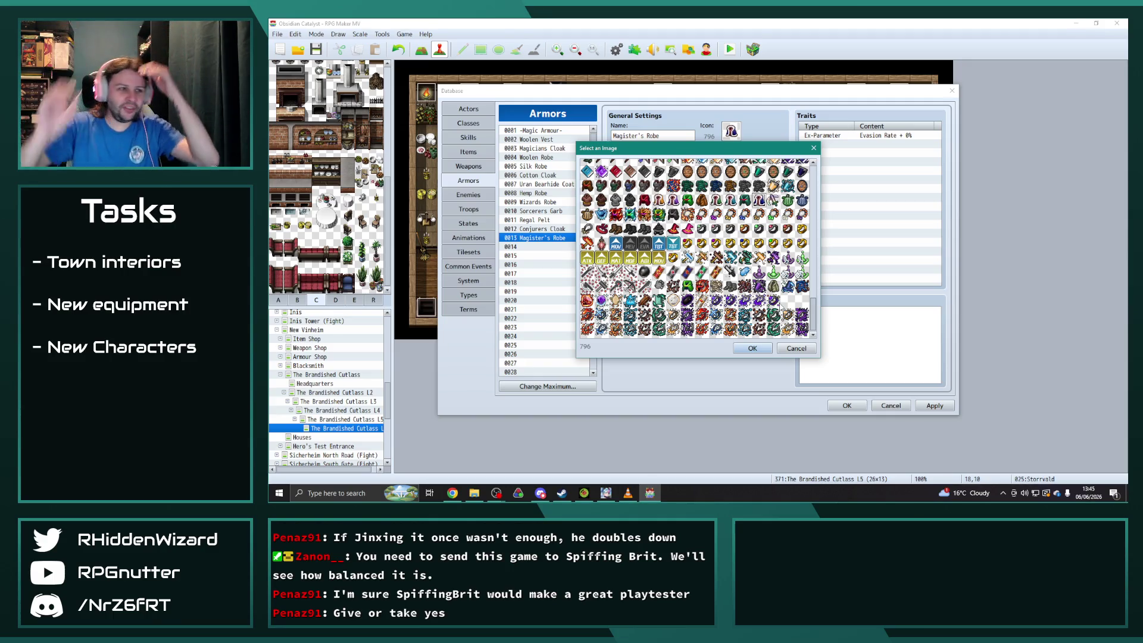
{"action": "scroll", "coordinate": [777, 307], "scroll_direction": "up", "scroll_amount": 1}
{"action": "scroll", "coordinate": [774, 305], "scroll_direction": "up", "scroll_amount": 1}
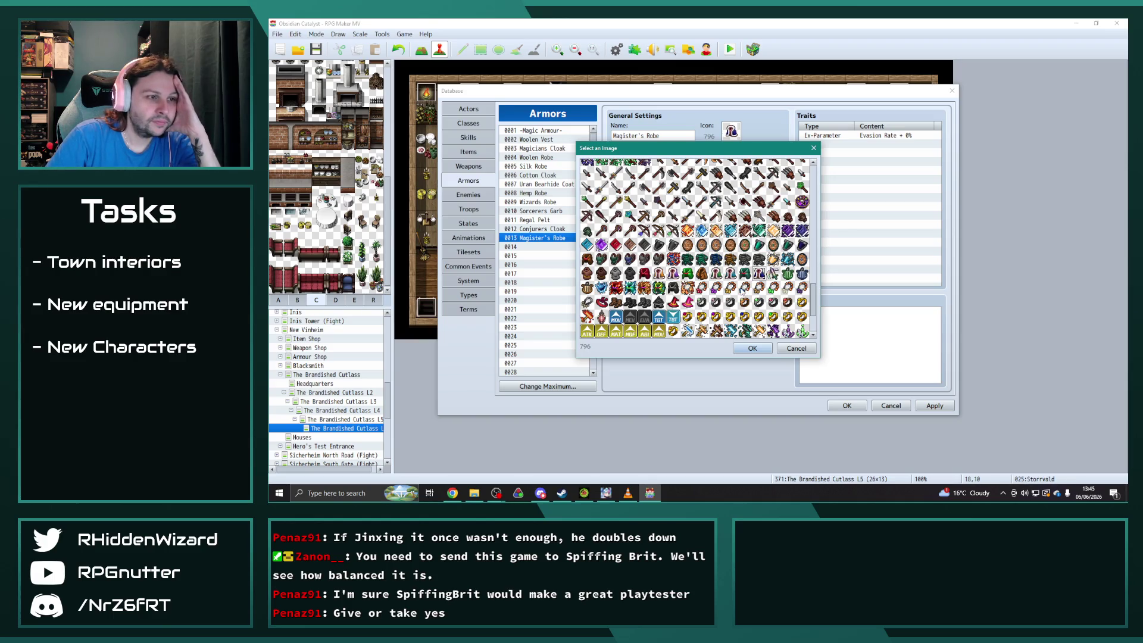
{"action": "scroll", "coordinate": [743, 292], "scroll_direction": "up", "scroll_amount": 3}
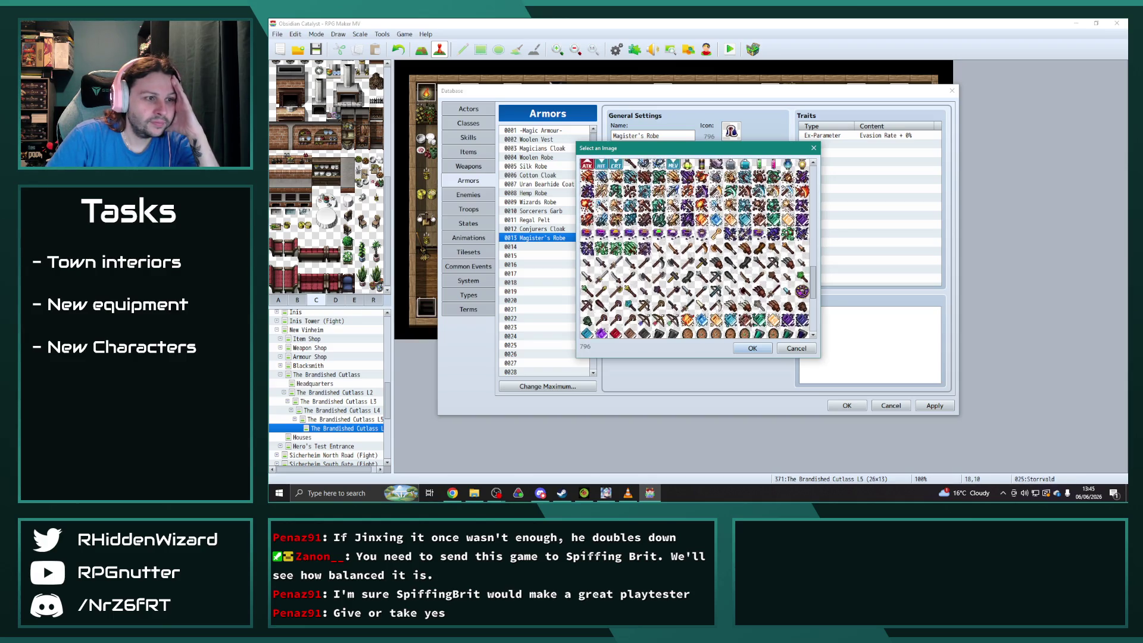
{"action": "left_click", "coordinate": [796, 348]}
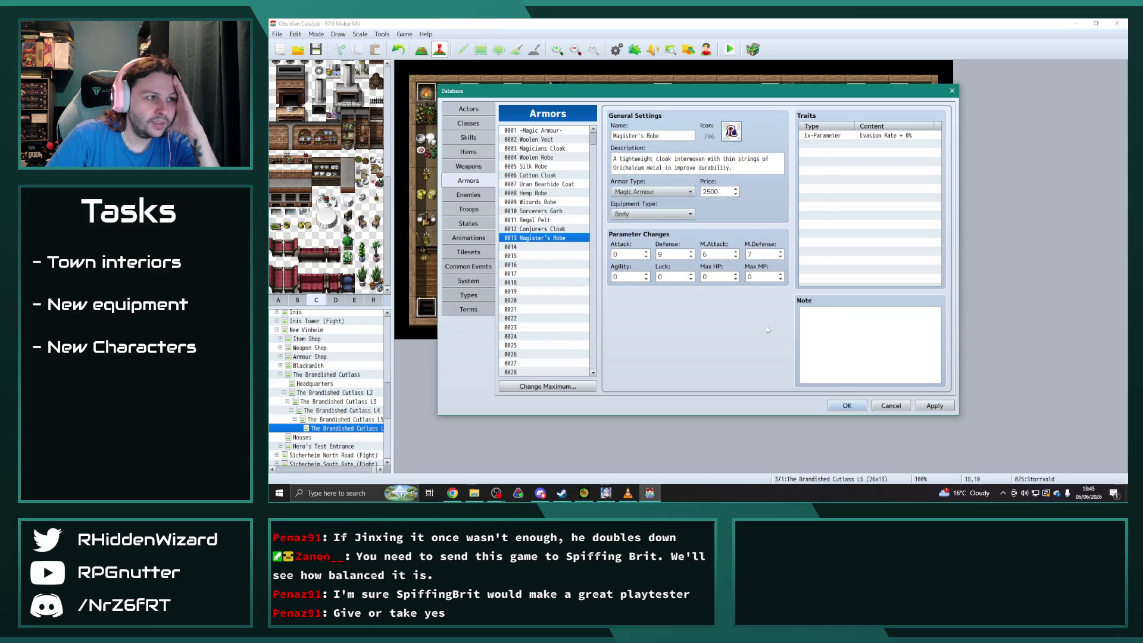
After checking Sorcerers Garb's stats, set Magister's Robe's price to 3000.
{"action": "left_click", "coordinate": [554, 212]}
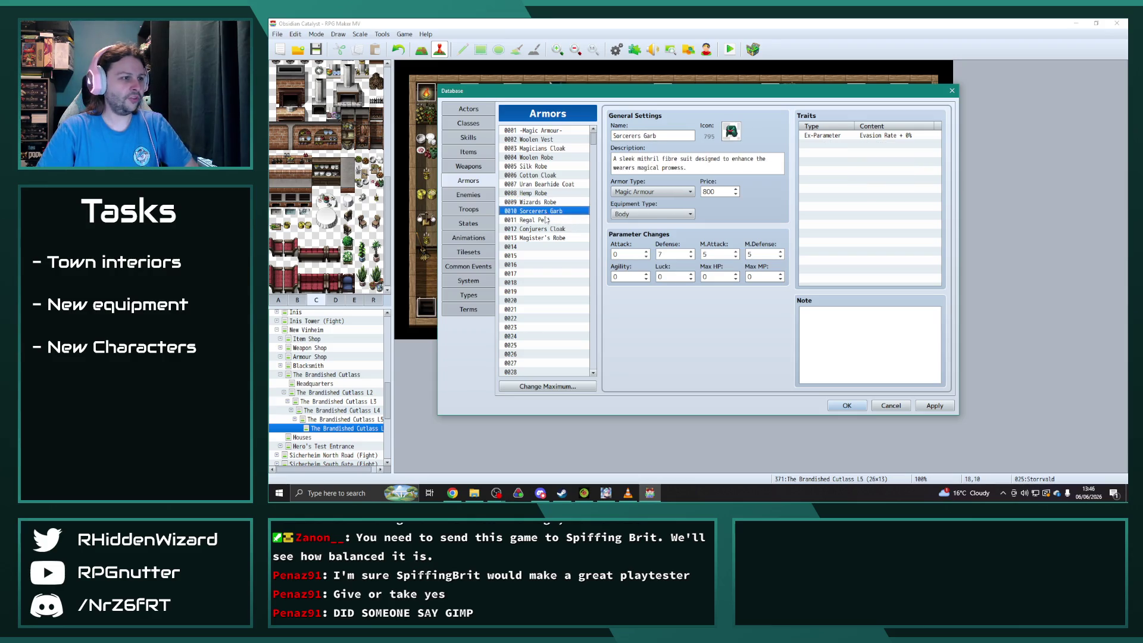
{"action": "left_click", "coordinate": [546, 237]}
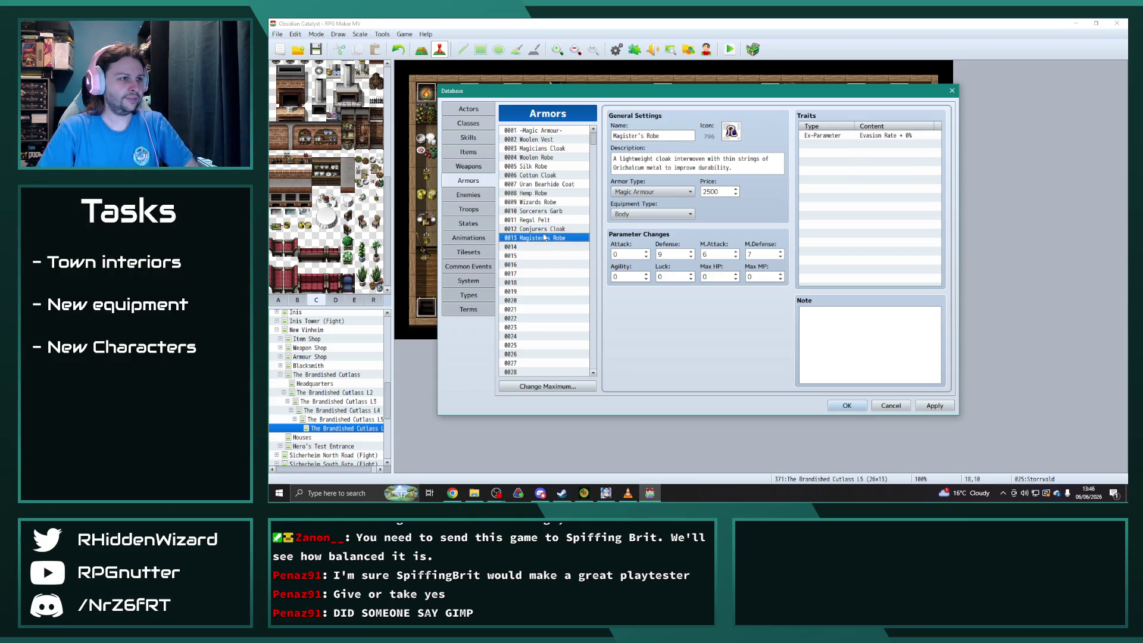
{"action": "left_click", "coordinate": [546, 229]}
{"action": "left_click", "coordinate": [546, 239]}
{"action": "double_click", "coordinate": [719, 192]}
{"action": "type", "text": "3000"}
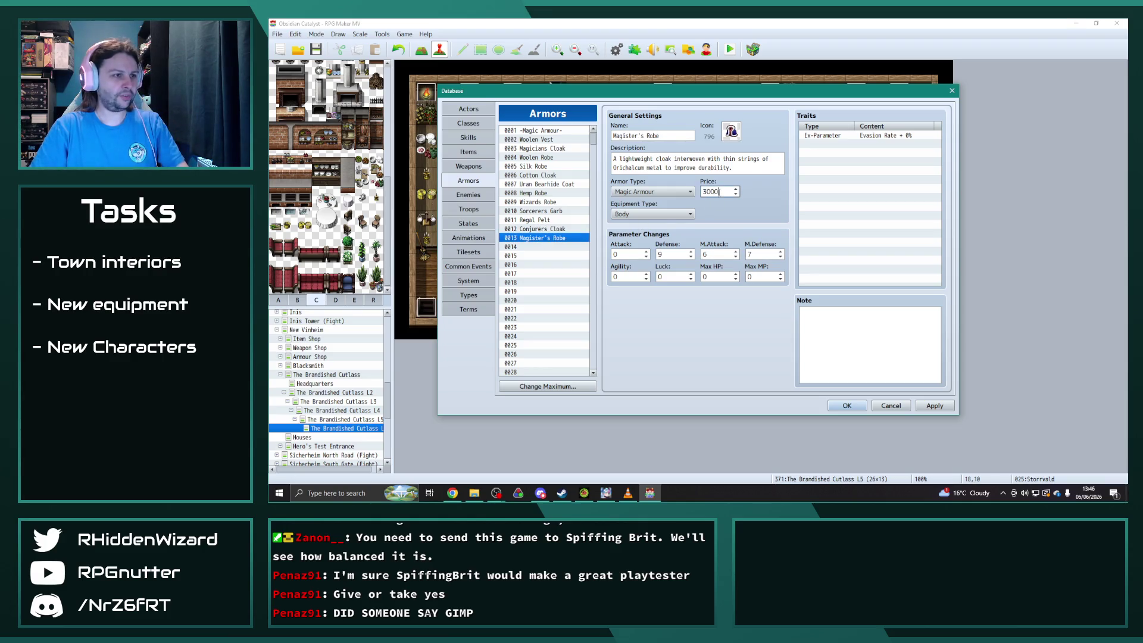
Give Magister's Robe Defense 10, M.Attack 7 and M.Defense 8.
{"action": "left_click", "coordinate": [548, 238]}
{"action": "left_click", "coordinate": [673, 254]}
{"action": "type", "text": "10"}
{"action": "key", "text": "Tab"}
{"action": "type", "text": "7"}
{"action": "key", "text": "Tab"}
{"action": "type", "text": "8"}
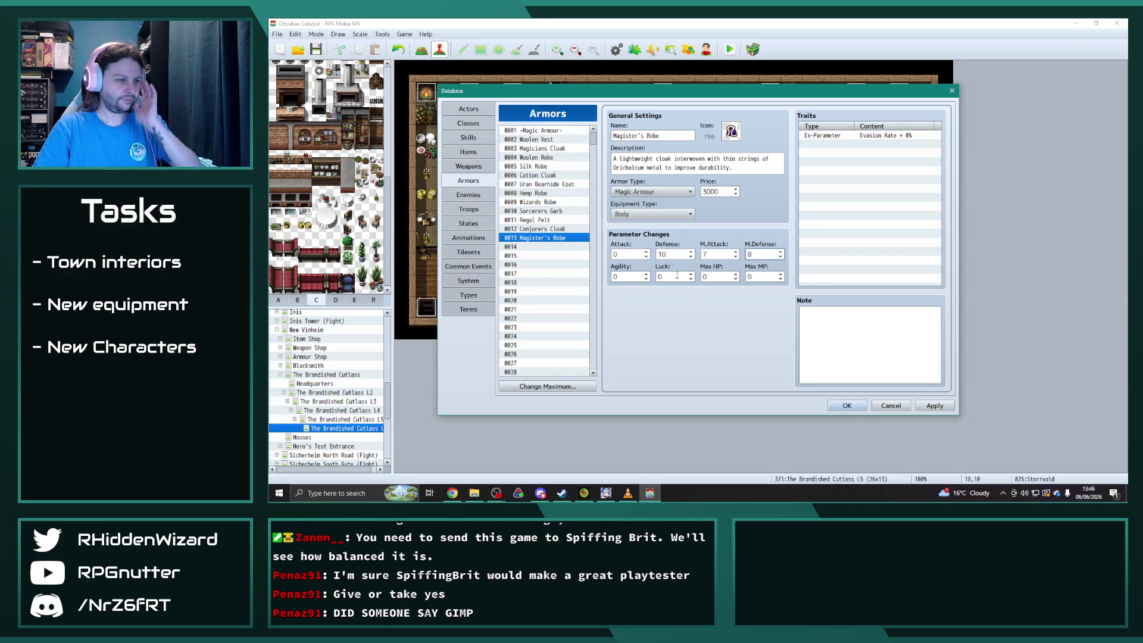
{"action": "left_click", "coordinate": [547, 239]}
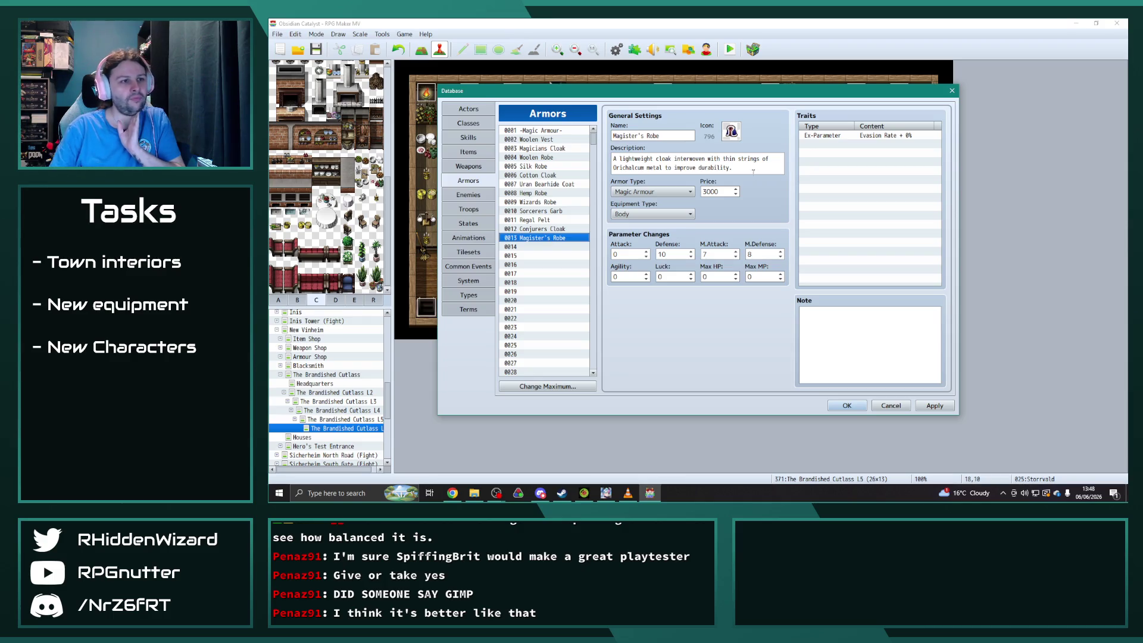
Replace the description with a draft about a magically imbued robe of imperial authority.
{"action": "left_click_drag", "start_coordinate": [613, 158], "coordinate": [749, 169]}
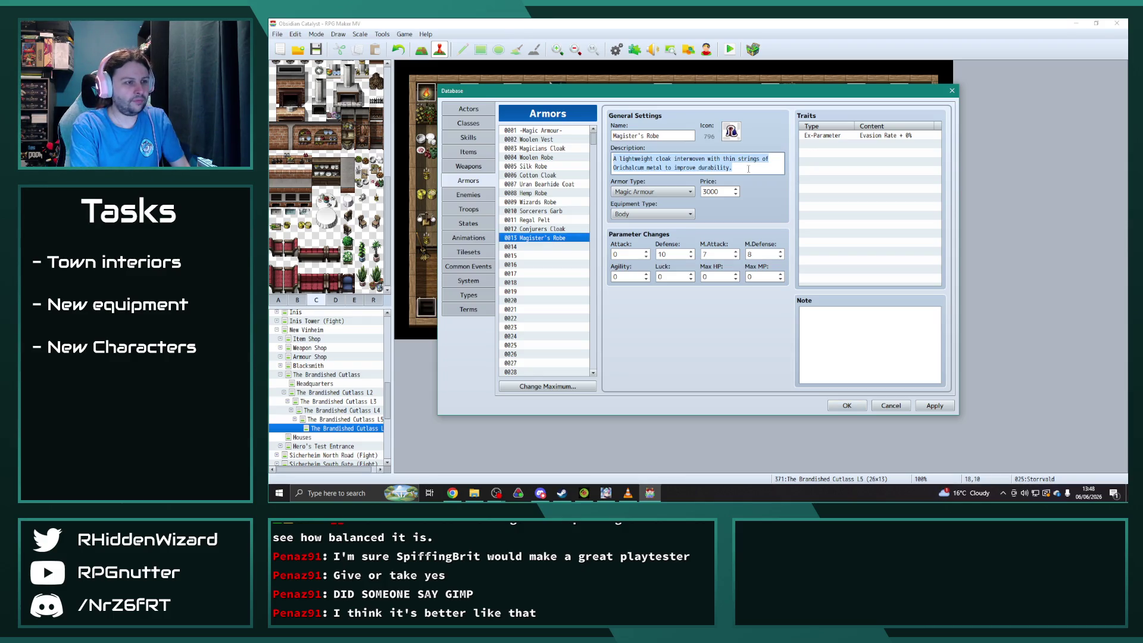
{"action": "type", "text": "Ar"}
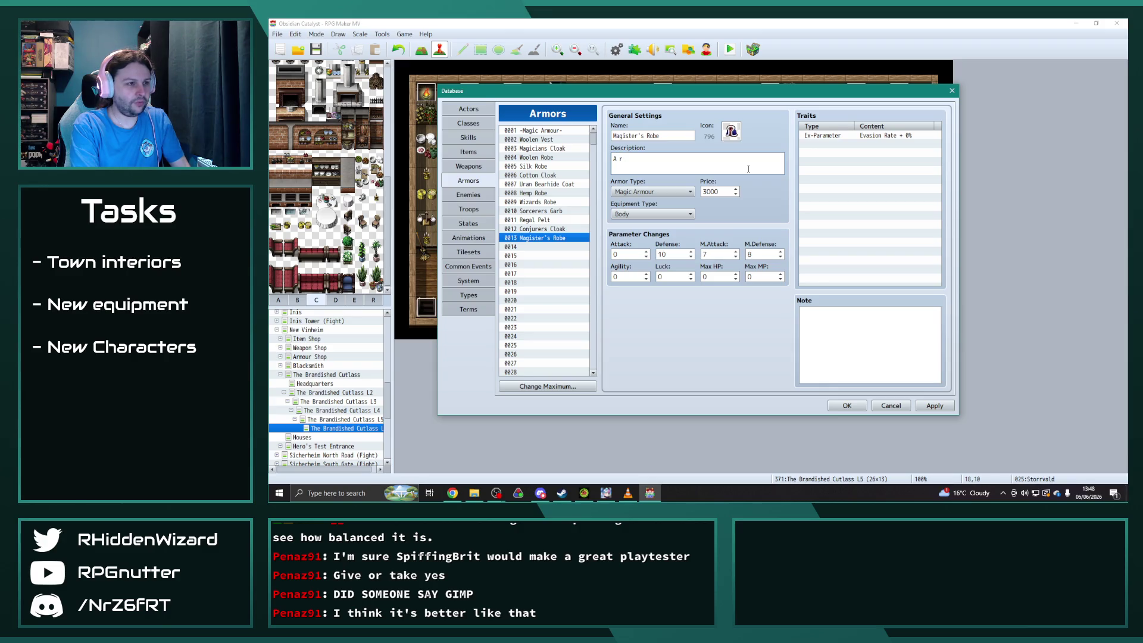
{"action": "type", "text": "magically iby"}
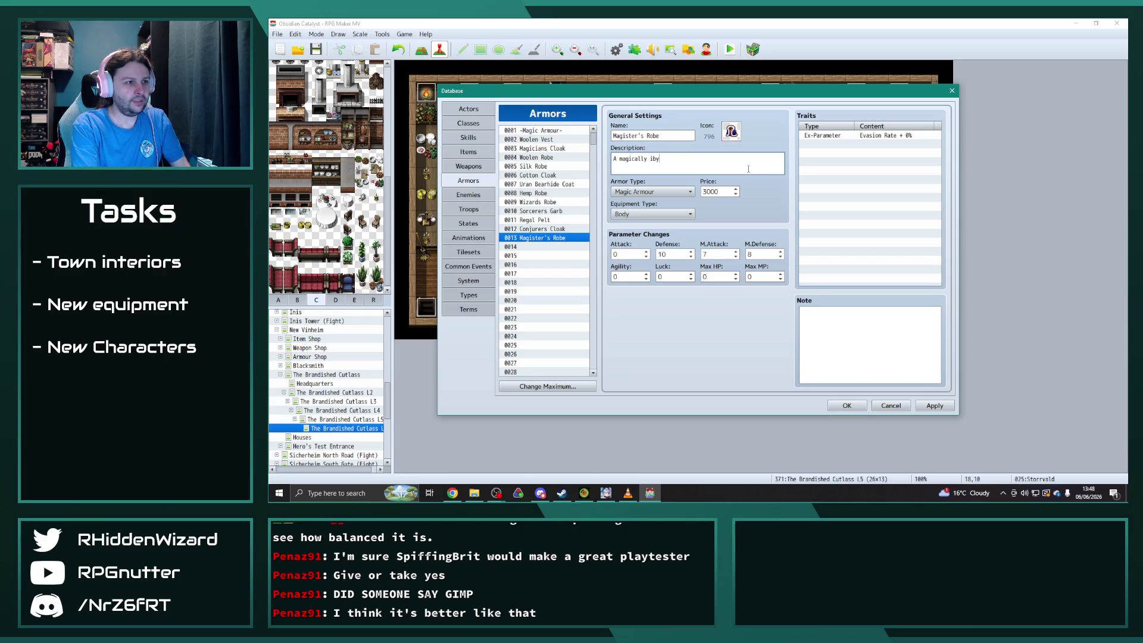
{"action": "key", "text": "BackSpace"}
{"action": "type", "text": "mbued robe of im"}
{"action": "type", "text": "perial authroity"}
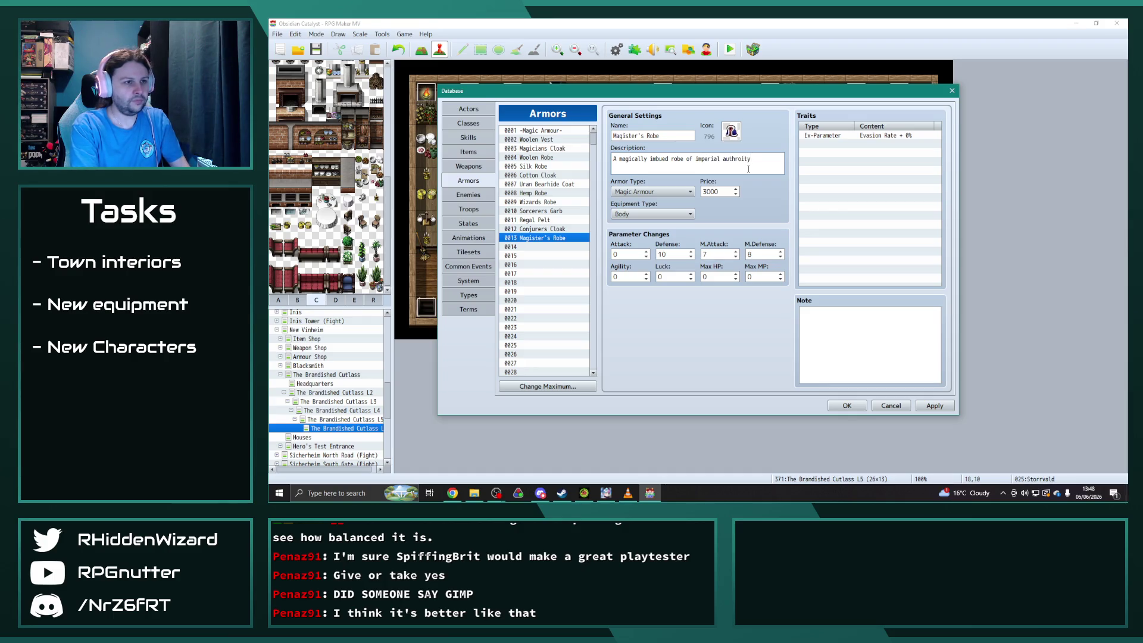
{"action": "key", "text": "BackSpace"}
{"action": "key", "text": "BackSpace"}
{"action": "key", "text": "BackSpace"}
{"action": "key", "text": "BackSpace"}
{"action": "key", "text": "BackSpace"}
{"action": "type", "text": "ority, "}
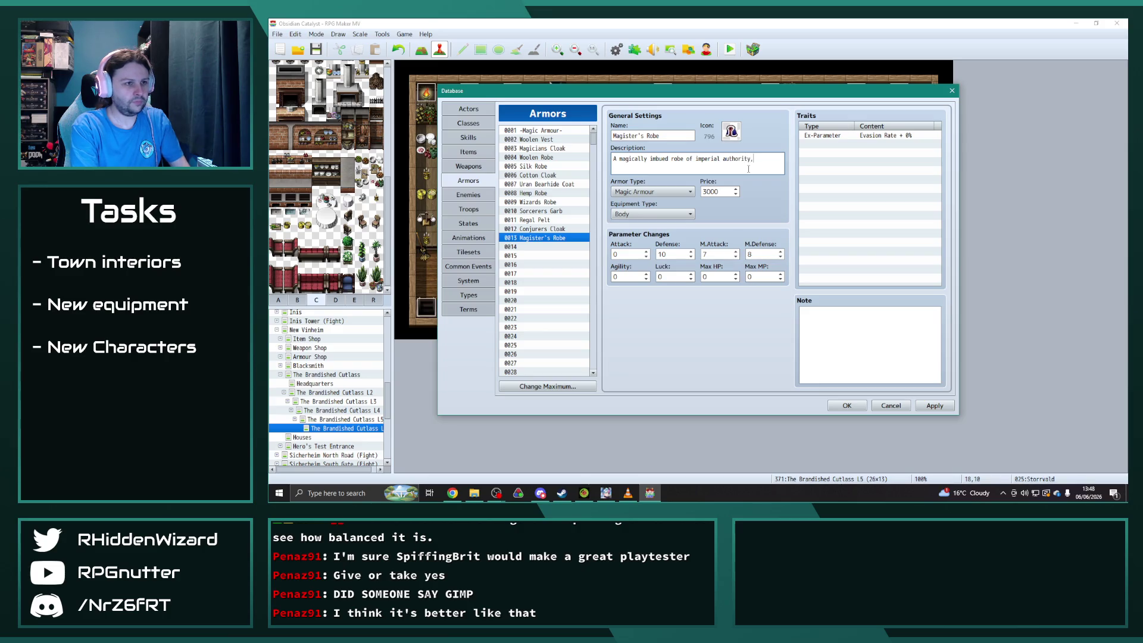
{"action": "type", "text": "Worn by"}
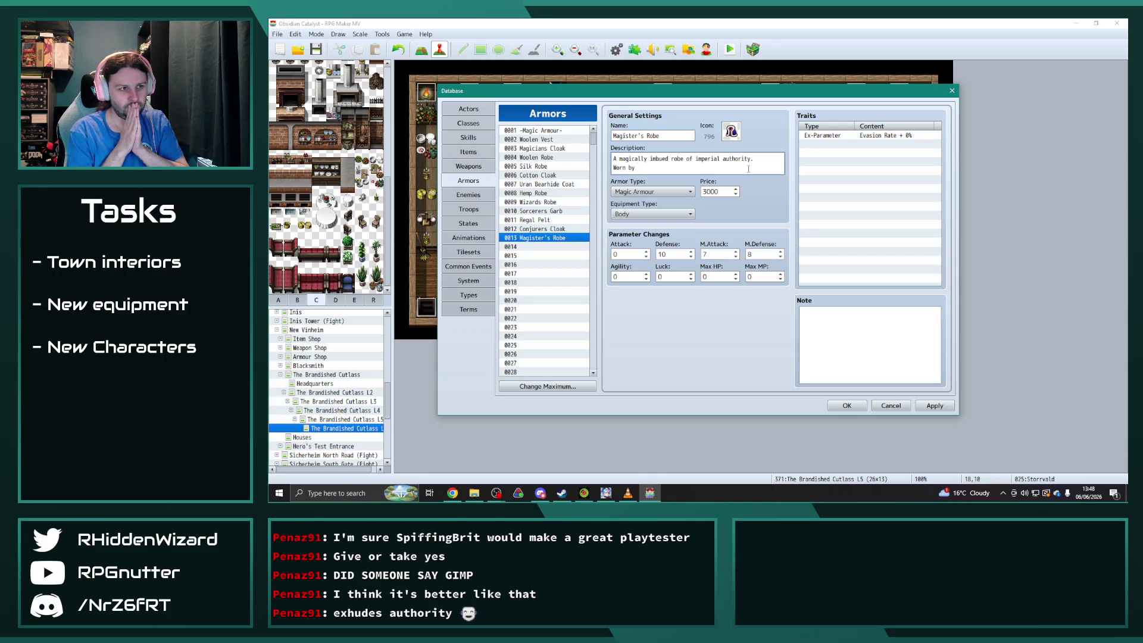
Reword the description to a robe that exudes authority, worn by commanders of the fields of battle.
{"action": "left_click_drag", "start_coordinate": [720, 159], "coordinate": [686, 159]}
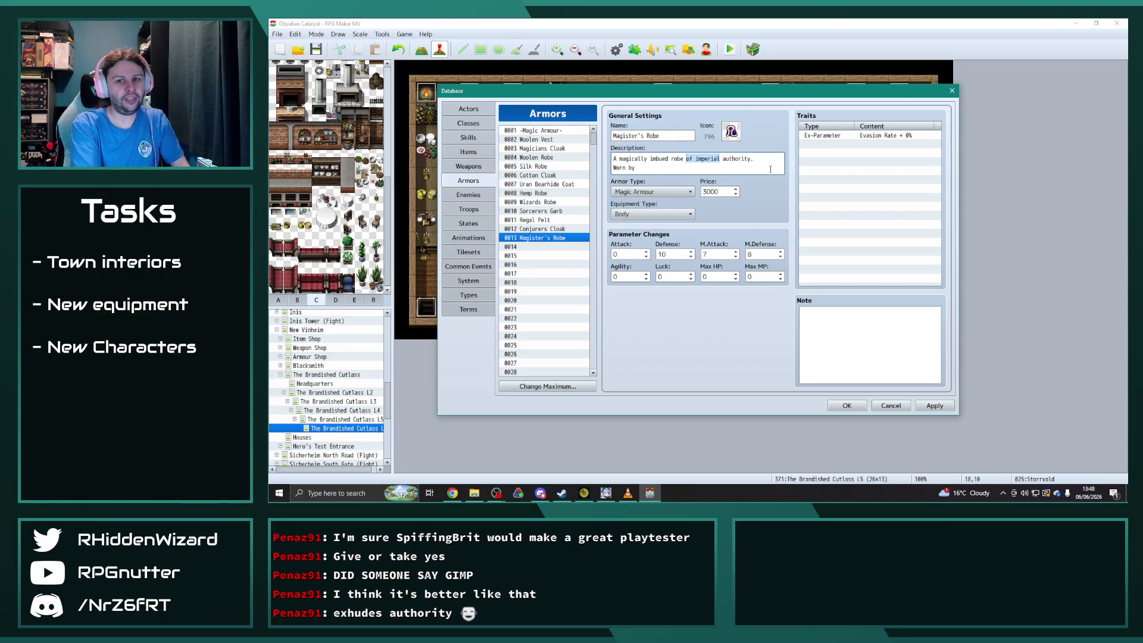
{"action": "type", "text": "that exuds"}
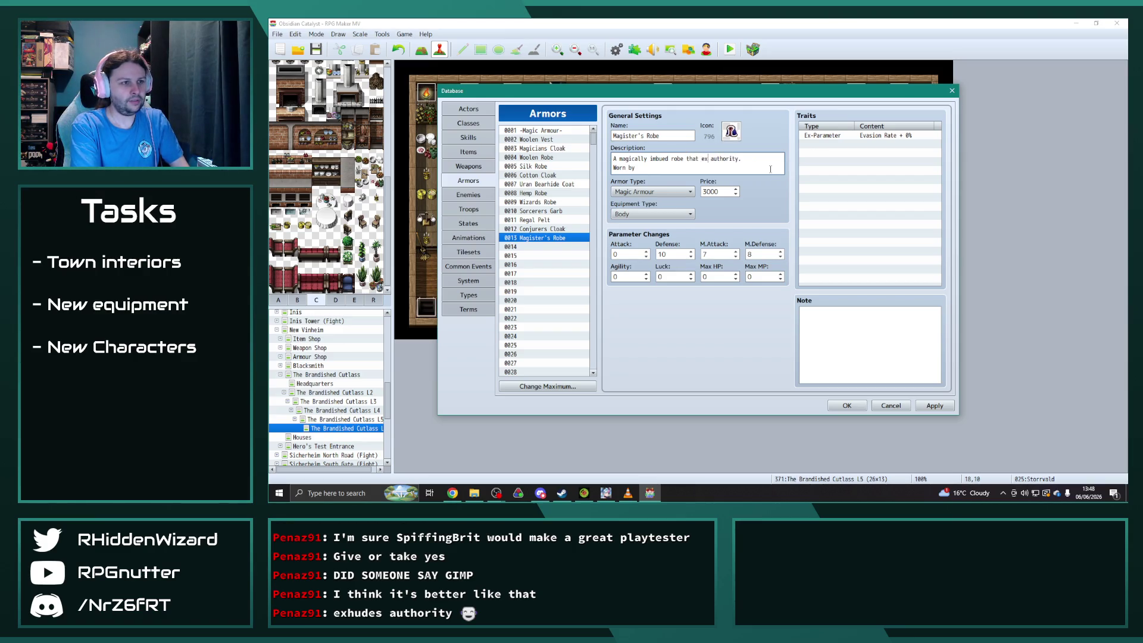
{"action": "key", "text": "Left"}
{"action": "type", "text": "e"}
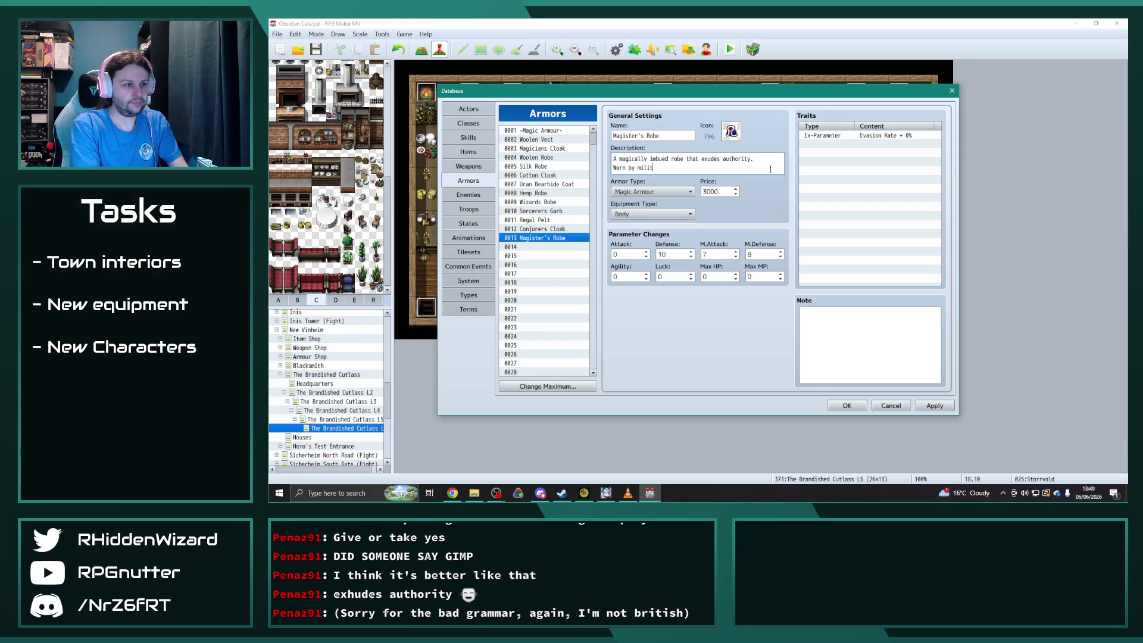
{"action": "type", "text": "mmander"}
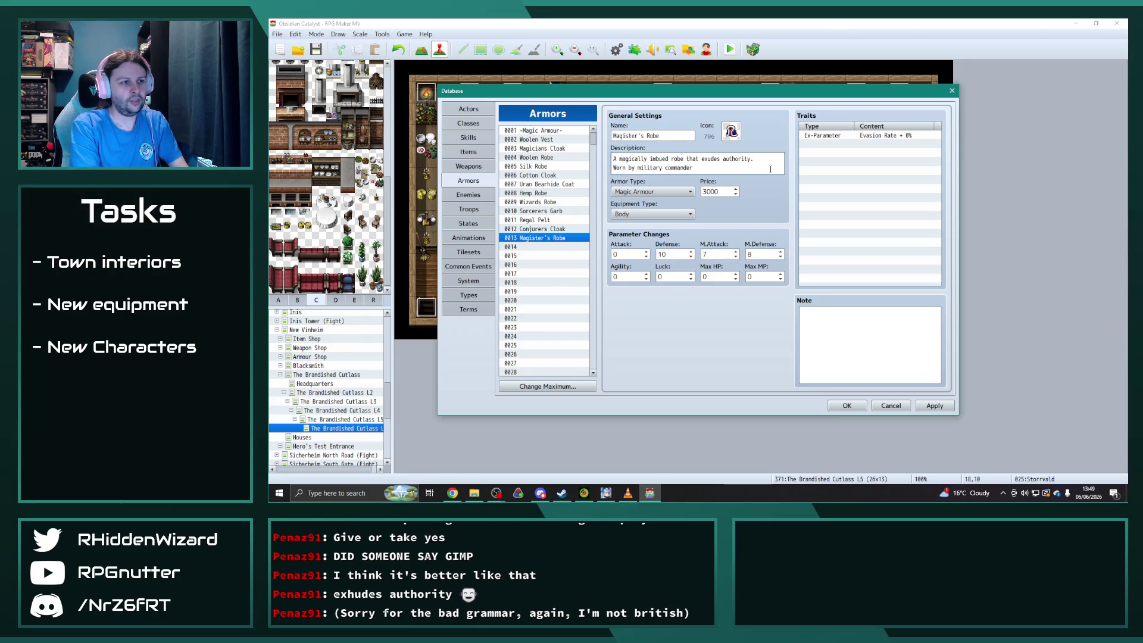
{"action": "type", "text": "s of the field of battle."}
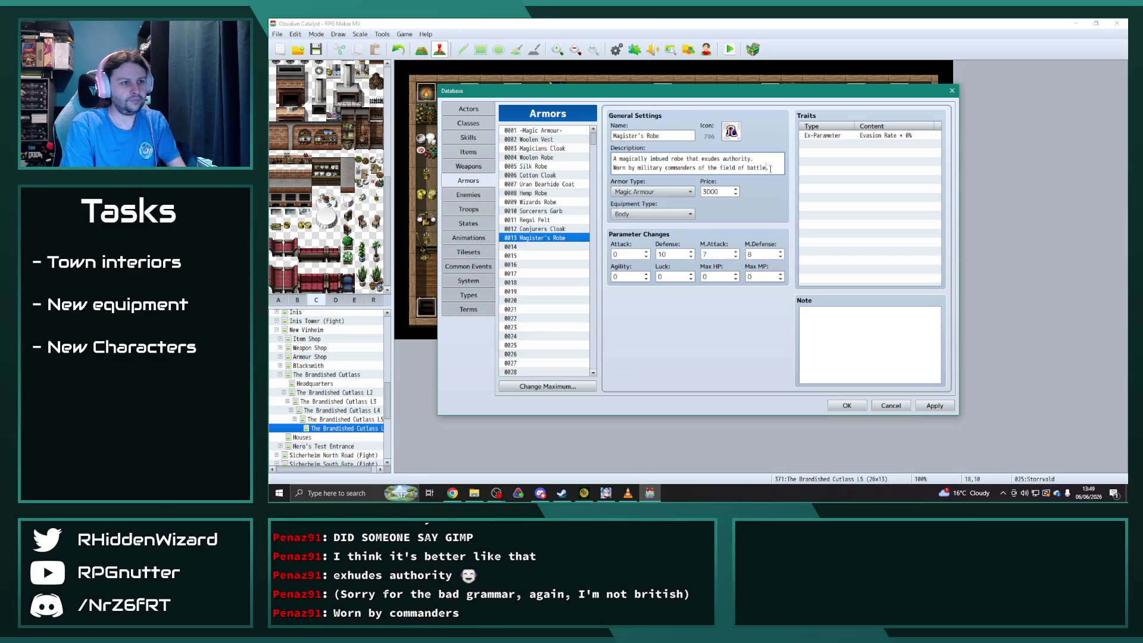
{"action": "left_click", "coordinate": [734, 167]}
{"action": "type", "text": "s"}
{"action": "left_click", "coordinate": [548, 238]}
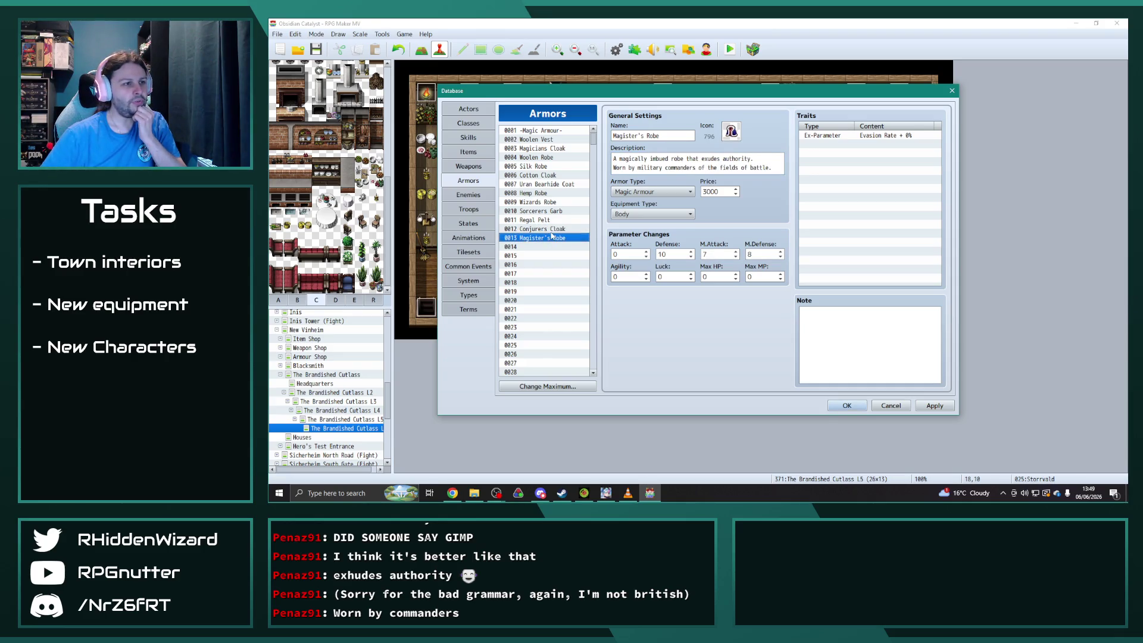
Launch Notepad from Windows search and scroll the armor list to later entries.
{"action": "key", "text": "super"}
{"action": "type", "text": "no"}
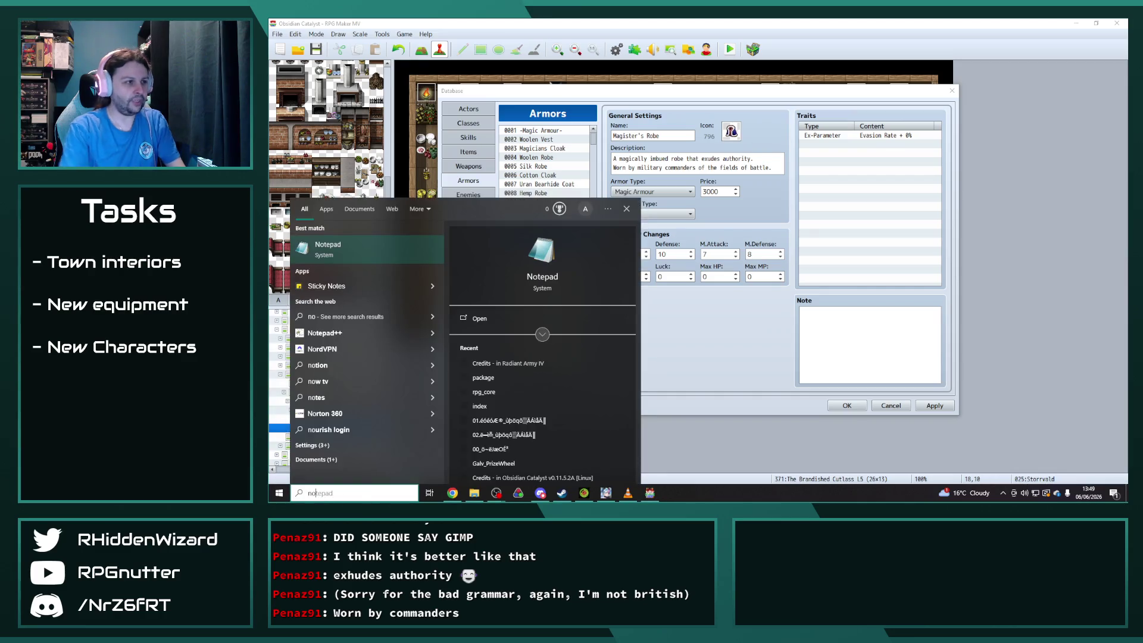
{"action": "left_click", "coordinate": [349, 249]}
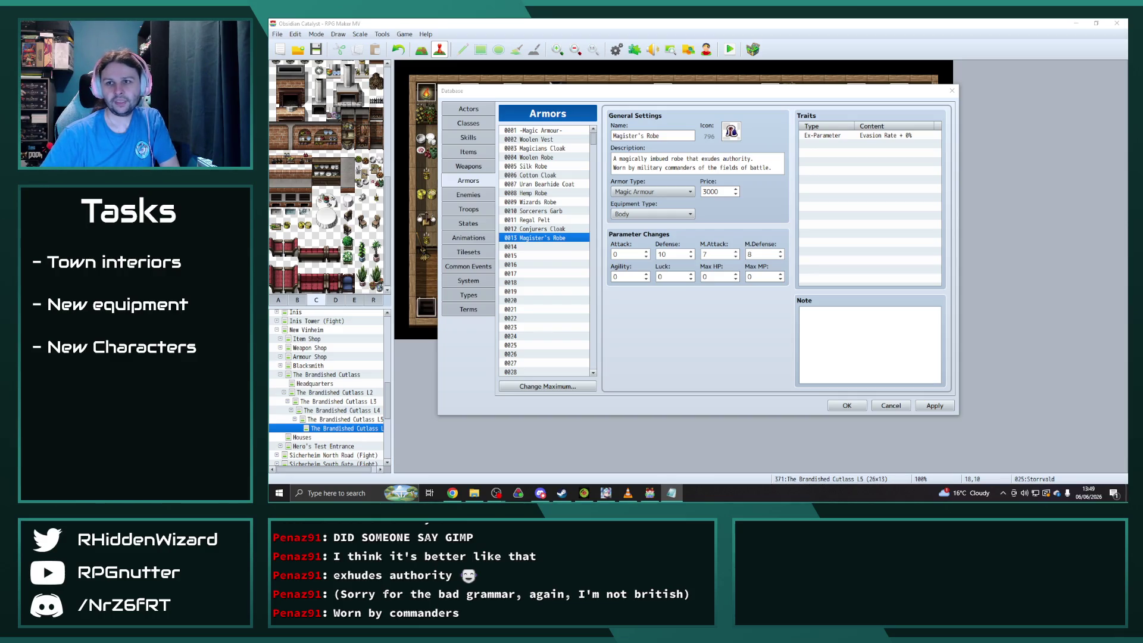
{"action": "left_click", "coordinate": [594, 173]}
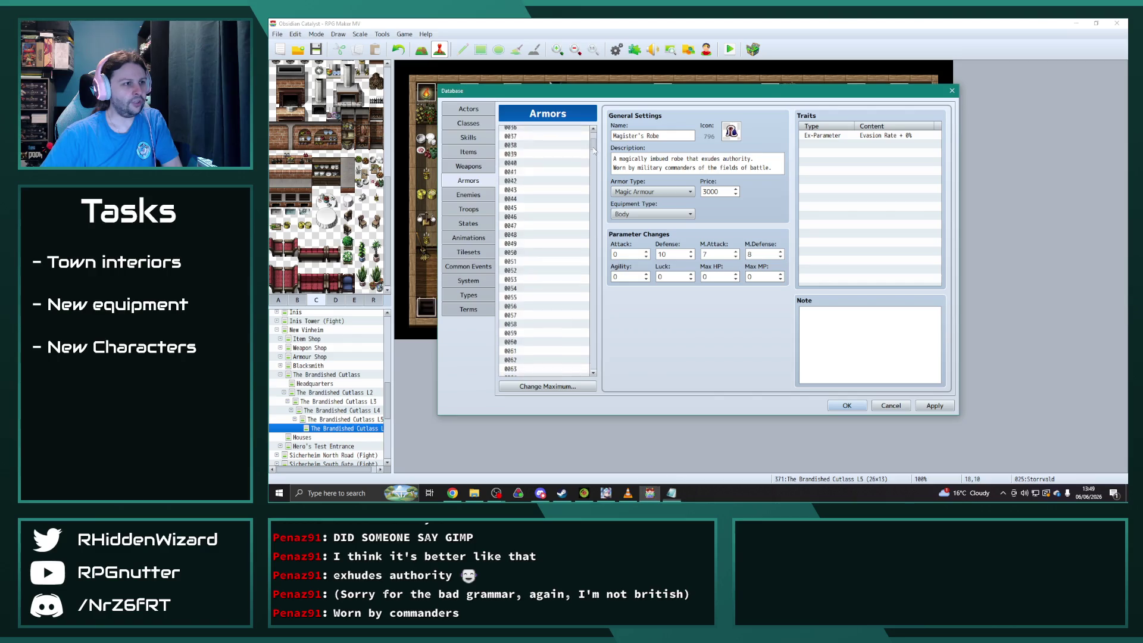
Compare the mithril and orichalcum armors, then copy Orichalcum Chainmail into empty entry 0166.
{"action": "left_click", "coordinate": [592, 166]}
{"action": "left_click", "coordinate": [540, 202]}
{"action": "left_click", "coordinate": [544, 192]}
{"action": "left_click", "coordinate": [545, 202]}
{"action": "left_click", "coordinate": [544, 183]}
{"action": "left_click", "coordinate": [544, 192]}
{"action": "left_click", "coordinate": [547, 202]}
{"action": "key", "text": "ctrl+c"}
{"action": "left_click", "coordinate": [548, 210]}
{"action": "key", "text": "ctrl+v"}
Name 0166 Orichalcum Breastplate, describe it as forged from dense Orichalcum, and price it 3000.
{"action": "triple_click", "coordinate": [665, 137]}
{"action": "type", "text": "Orichalcum Breast"}
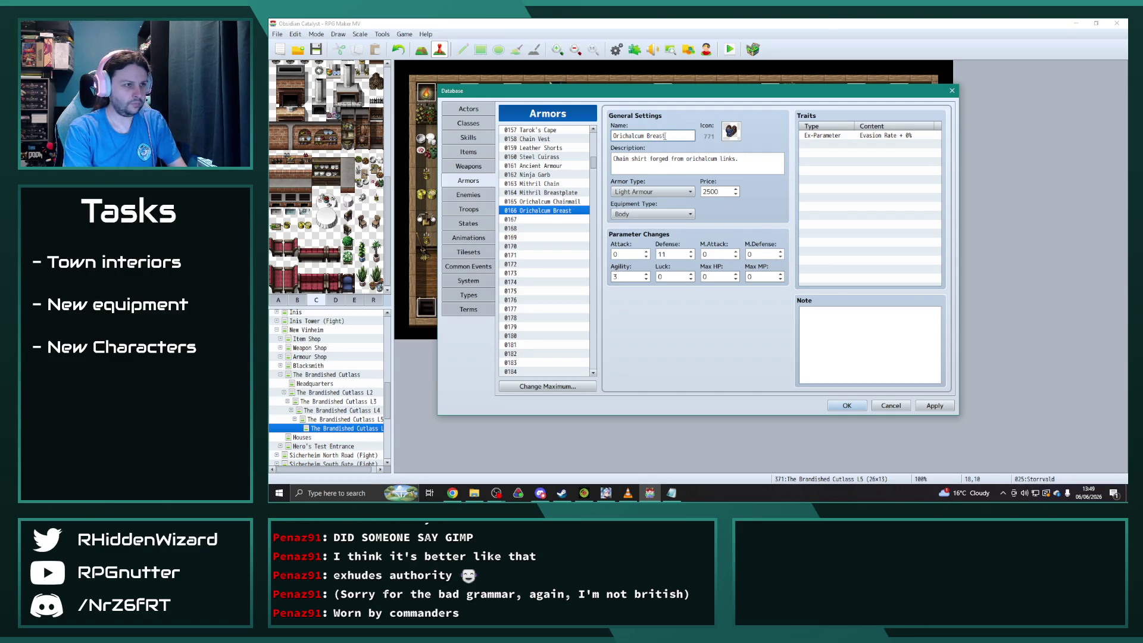
{"action": "type", "text": "plate"}
{"action": "left_click", "coordinate": [572, 193]}
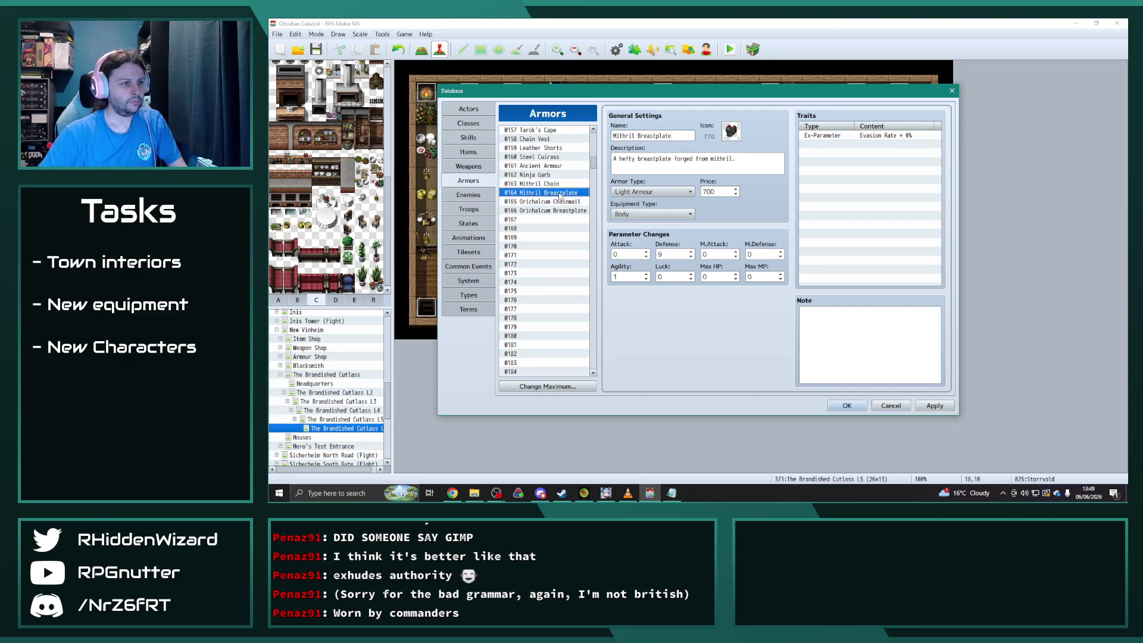
{"action": "left_click", "coordinate": [557, 212]}
{"action": "triple_click", "coordinate": [766, 165]}
{"action": "type", "text": "Solid breas"}
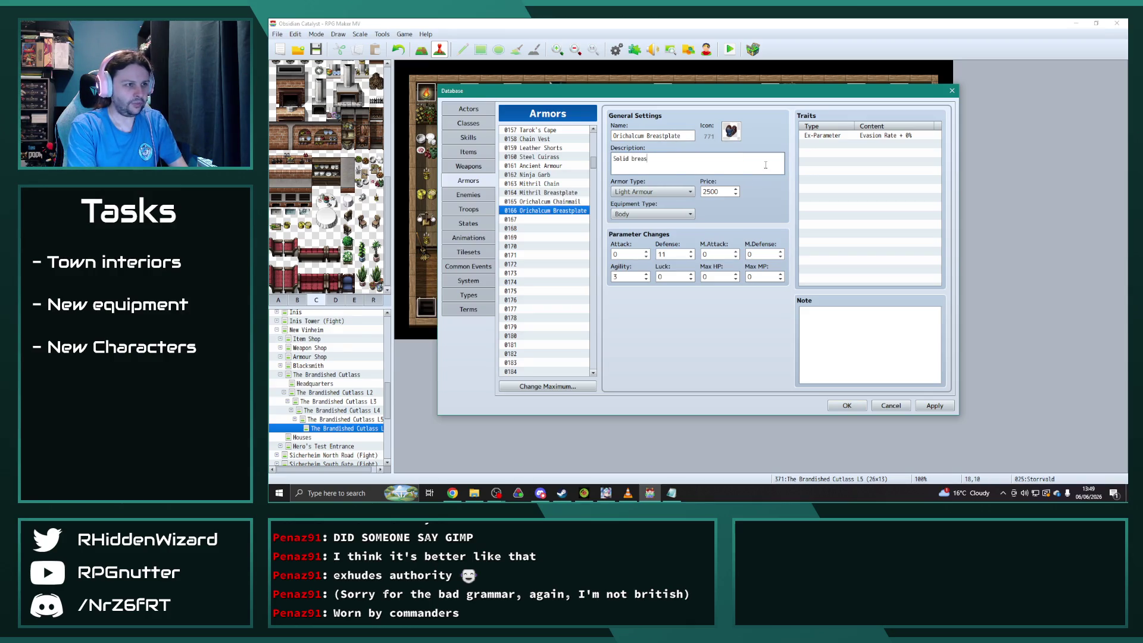
{"action": "type", "text": "tplate forged from a"}
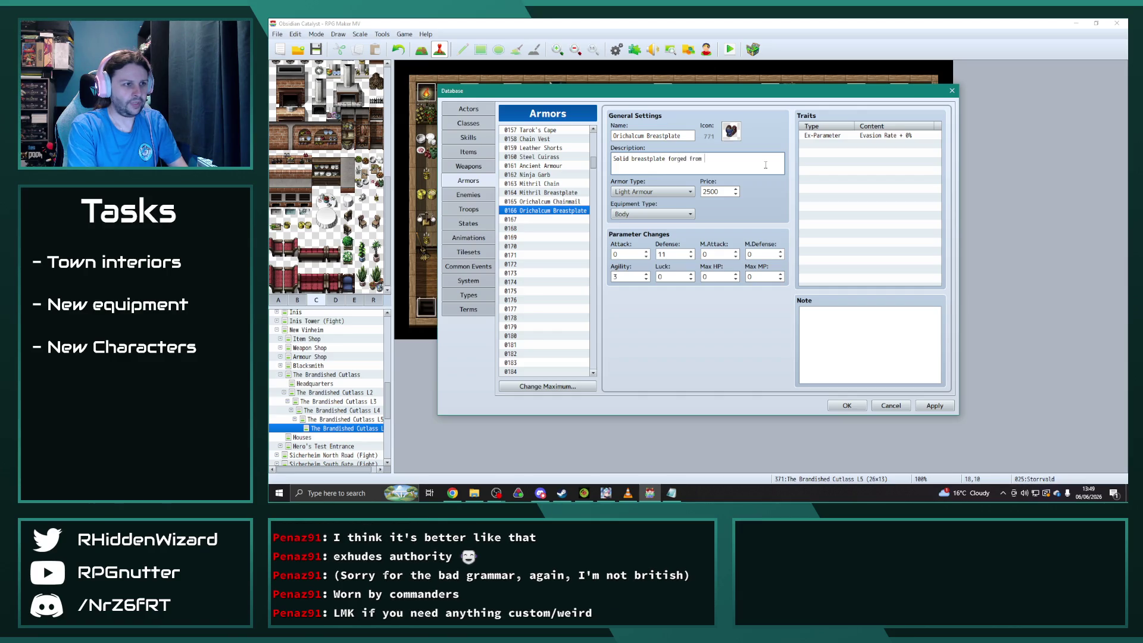
{"action": "type", "text": " dense chunk of"}
{"action": "key", "text": "Return"}
{"action": "type", "text": "ichalcum."}
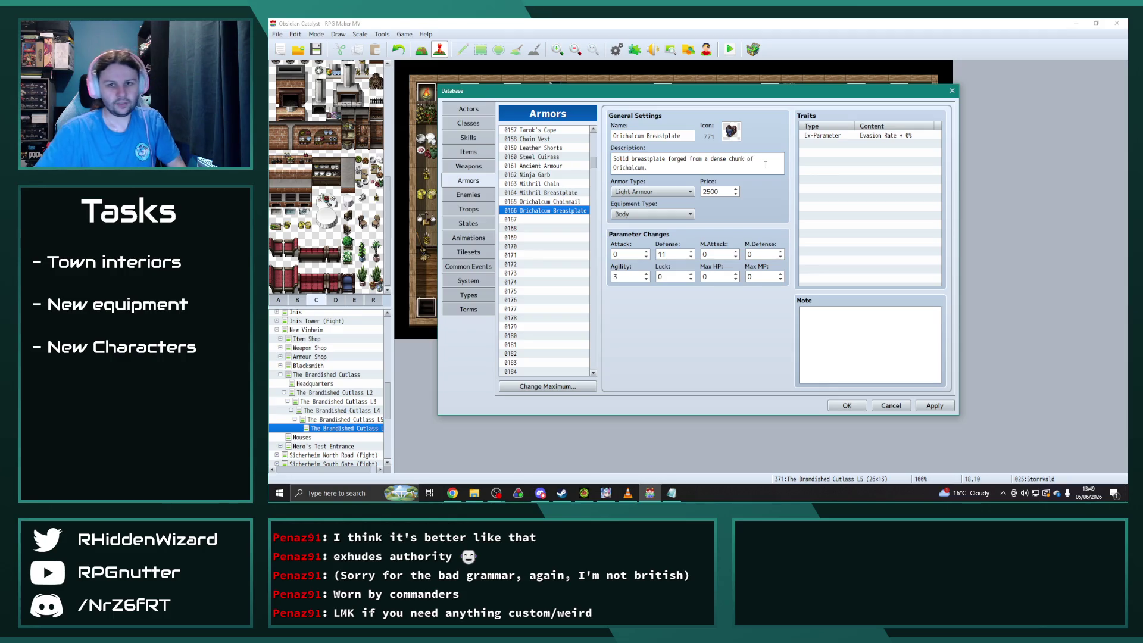
{"action": "left_click", "coordinate": [720, 191]}
{"action": "double_click", "coordinate": [720, 191]}
{"action": "type", "text": "3000"}
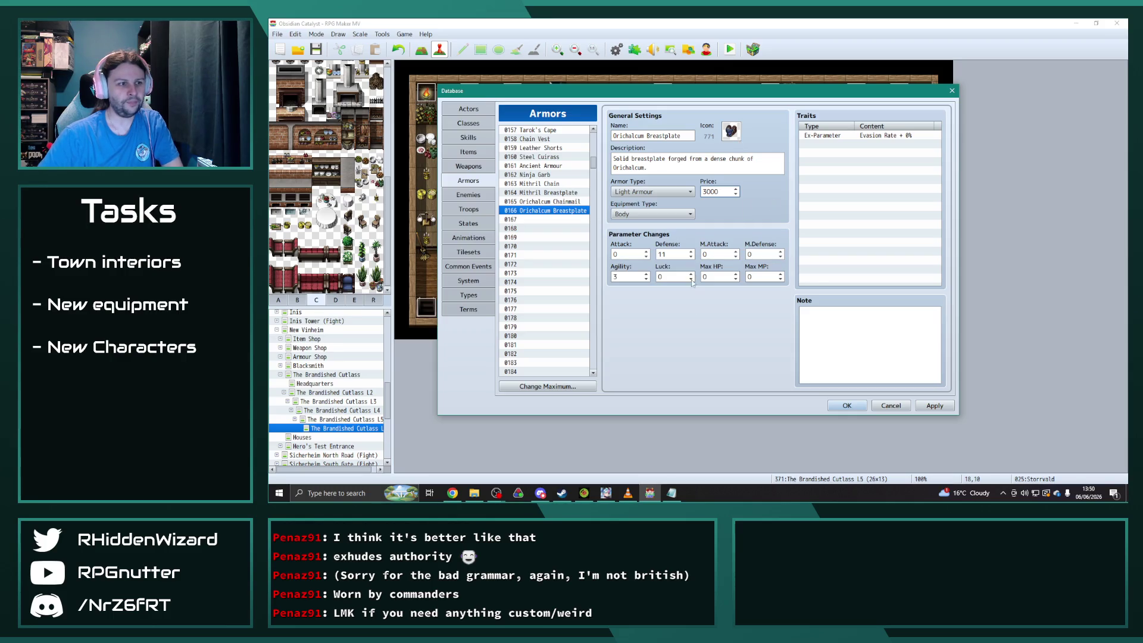
After comparing with Orichalcum Chainmail's stats, set the Orichalcum Breastplate's Agility to 4.
{"action": "left_click", "coordinate": [546, 193]}
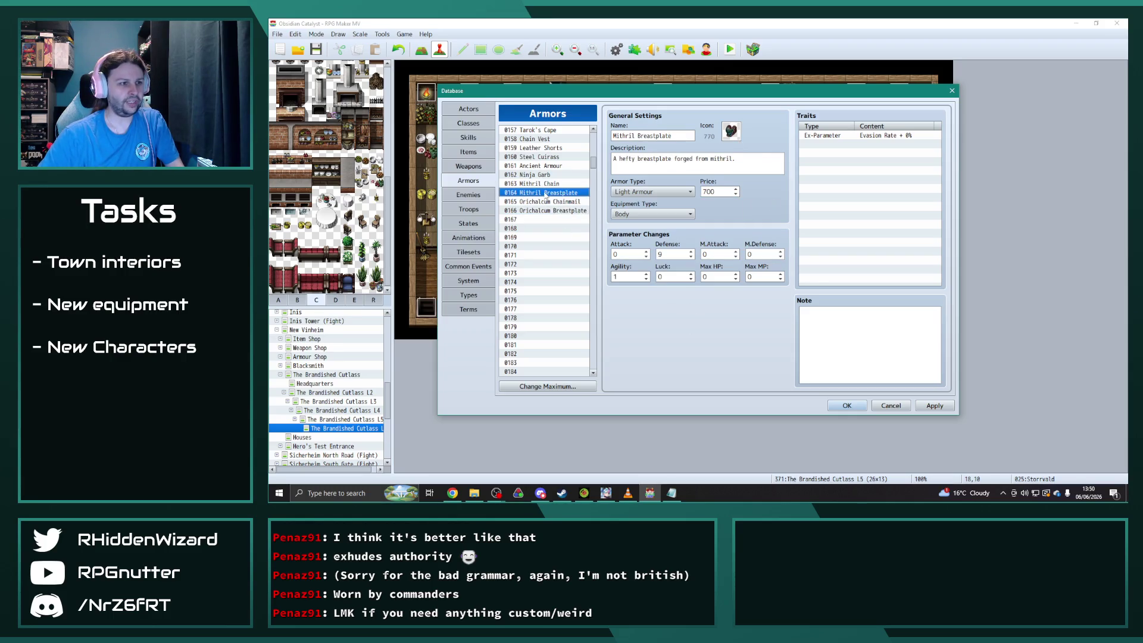
{"action": "left_click", "coordinate": [552, 204]}
{"action": "left_click", "coordinate": [550, 211]}
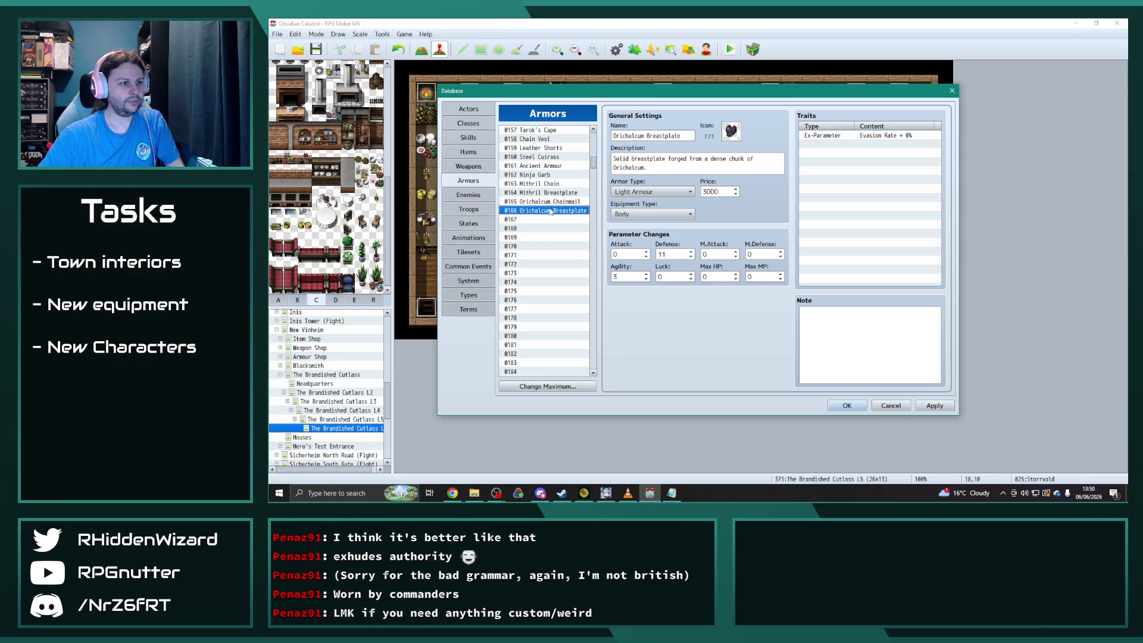
{"action": "left_click", "coordinate": [546, 194]}
{"action": "left_click", "coordinate": [548, 202]}
{"action": "left_click", "coordinate": [548, 210]}
{"action": "left_click", "coordinate": [548, 202]}
{"action": "left_click", "coordinate": [549, 210]}
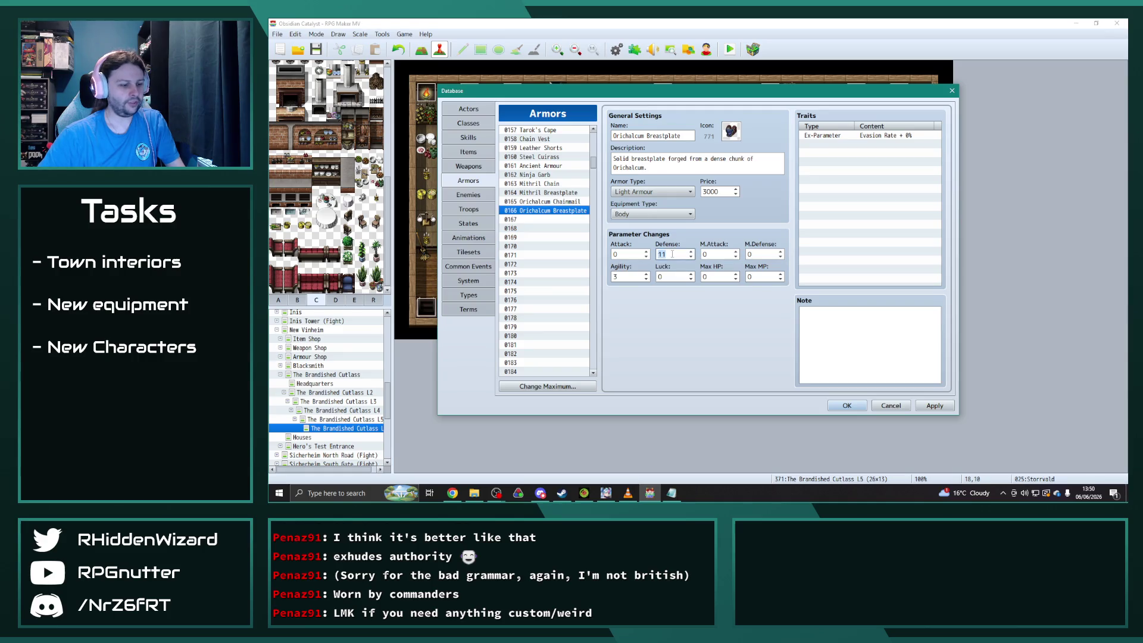
{"action": "type", "text": "13"}
{"action": "double_click", "coordinate": [637, 274]}
{"action": "type", "text": "4"}
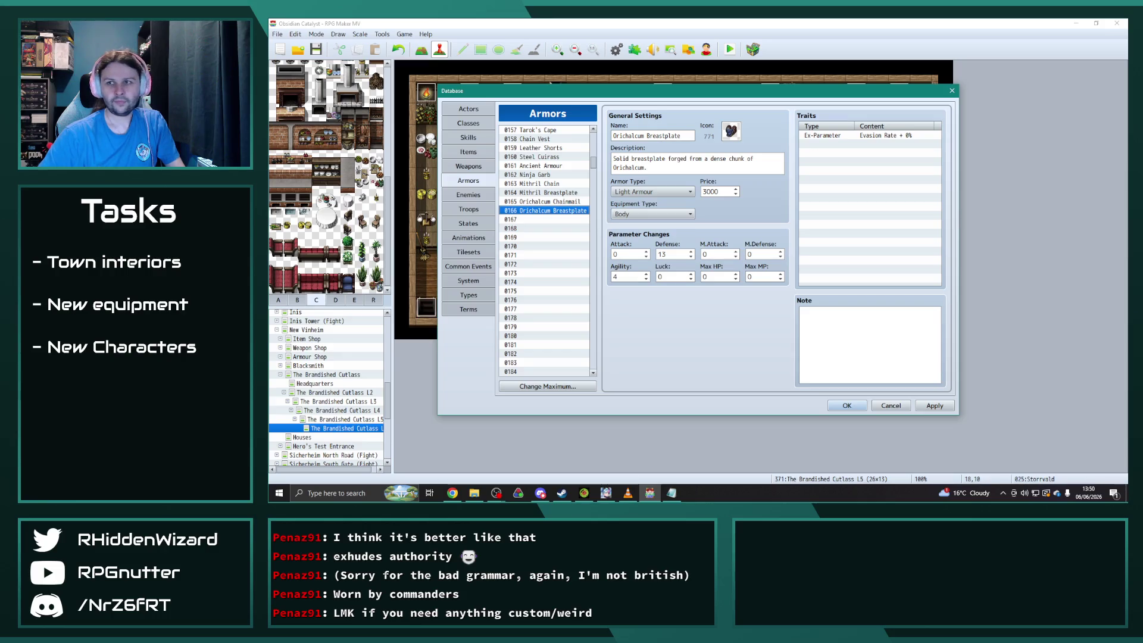
{"action": "key", "text": "alt+Tab"}
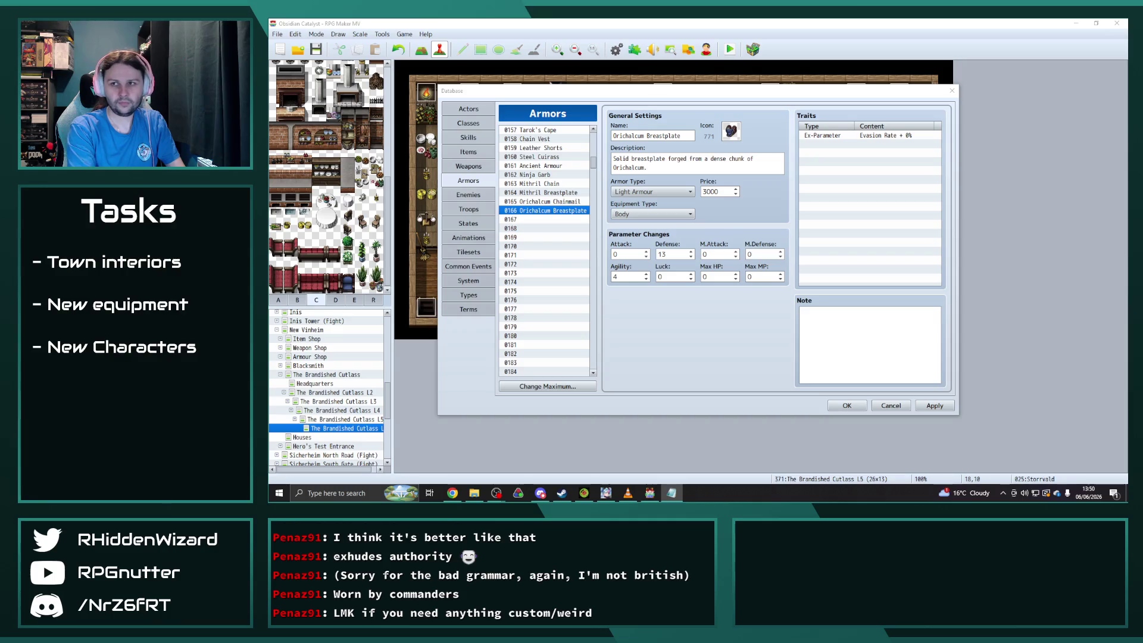
{"action": "scroll", "coordinate": [566, 283], "scroll_direction": "down", "scroll_amount": 20}
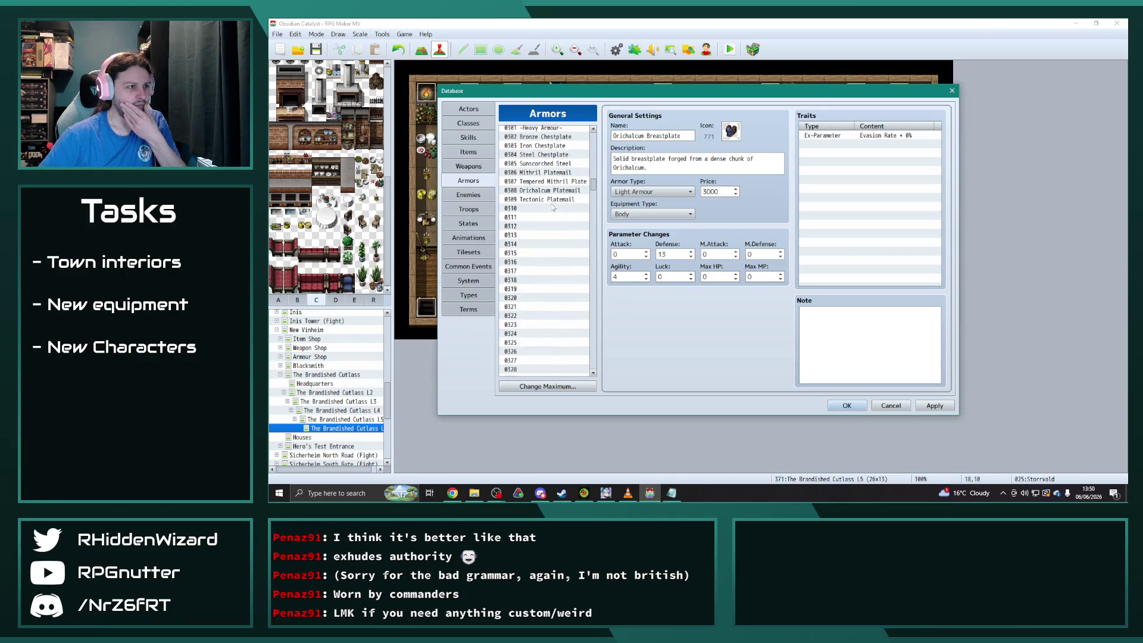
Review the Orichalcum, Tectonic, Mithril and Tempered Mithril platemail entries for comparison.
{"action": "scroll", "coordinate": [552, 204], "scroll_direction": "up", "scroll_amount": 1}
{"action": "left_click", "coordinate": [553, 221]}
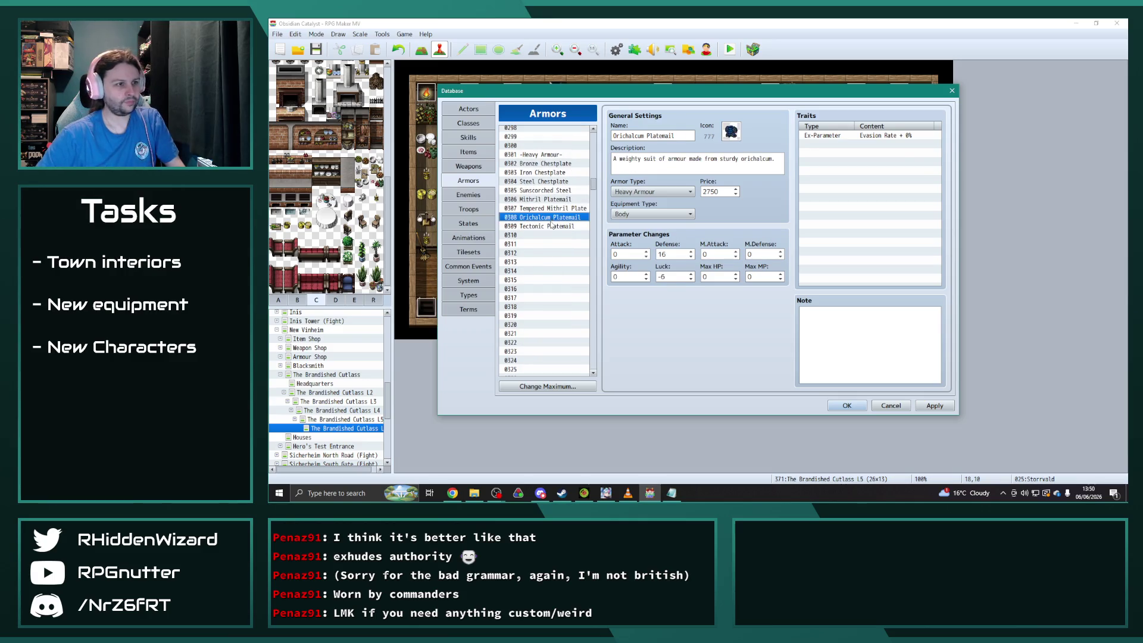
{"action": "left_click", "coordinate": [550, 225]}
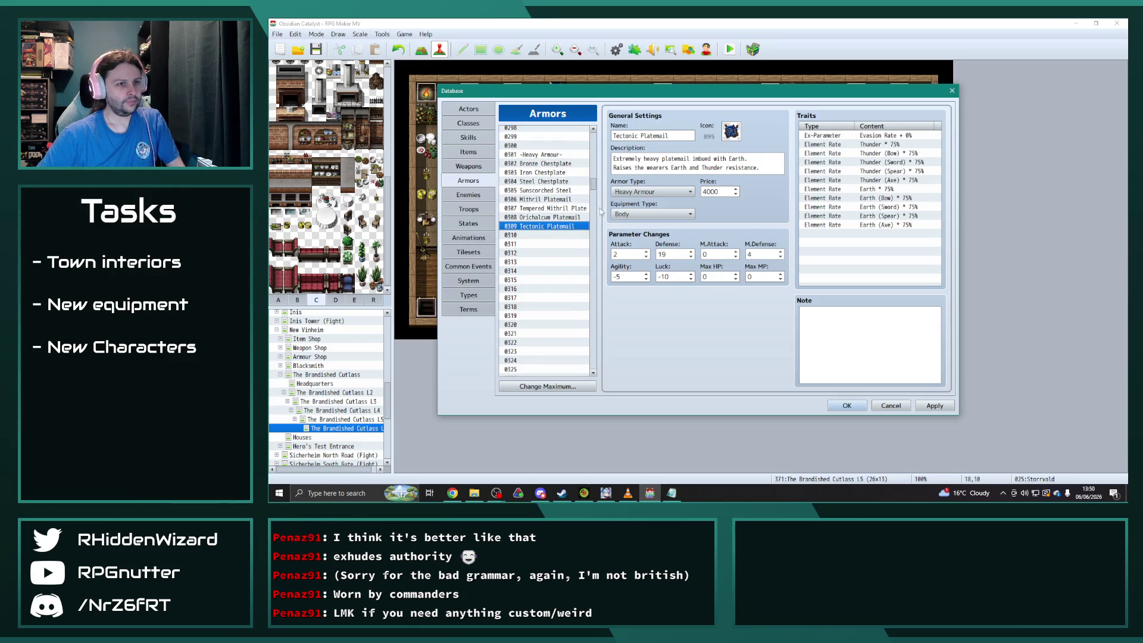
{"action": "left_click", "coordinate": [553, 209]}
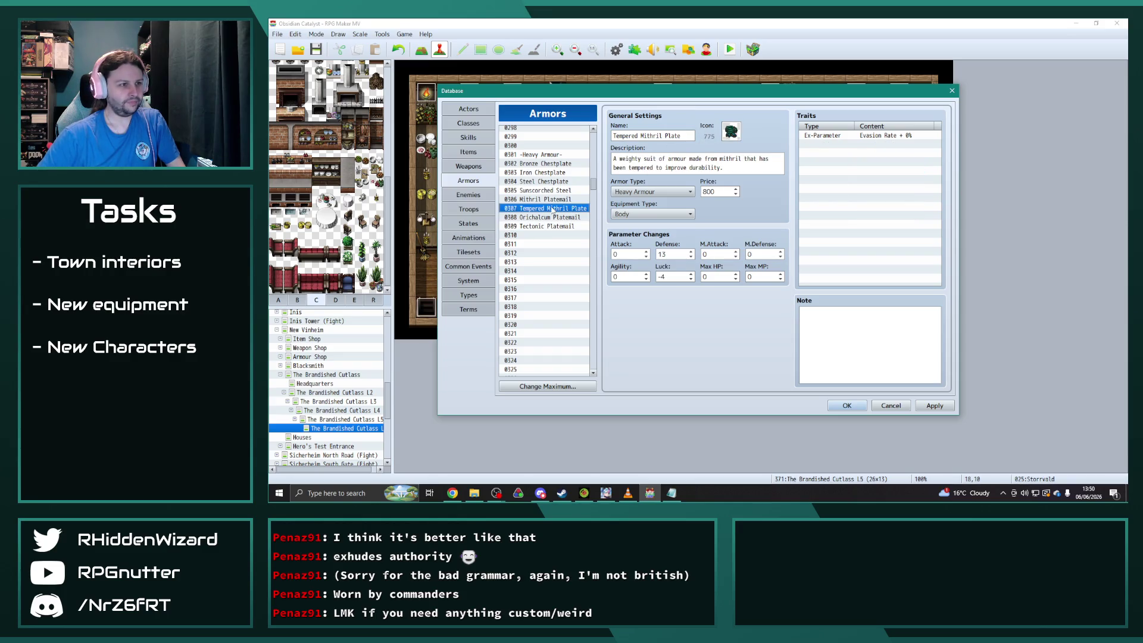
{"action": "left_click", "coordinate": [552, 199]}
{"action": "left_click", "coordinate": [551, 208]}
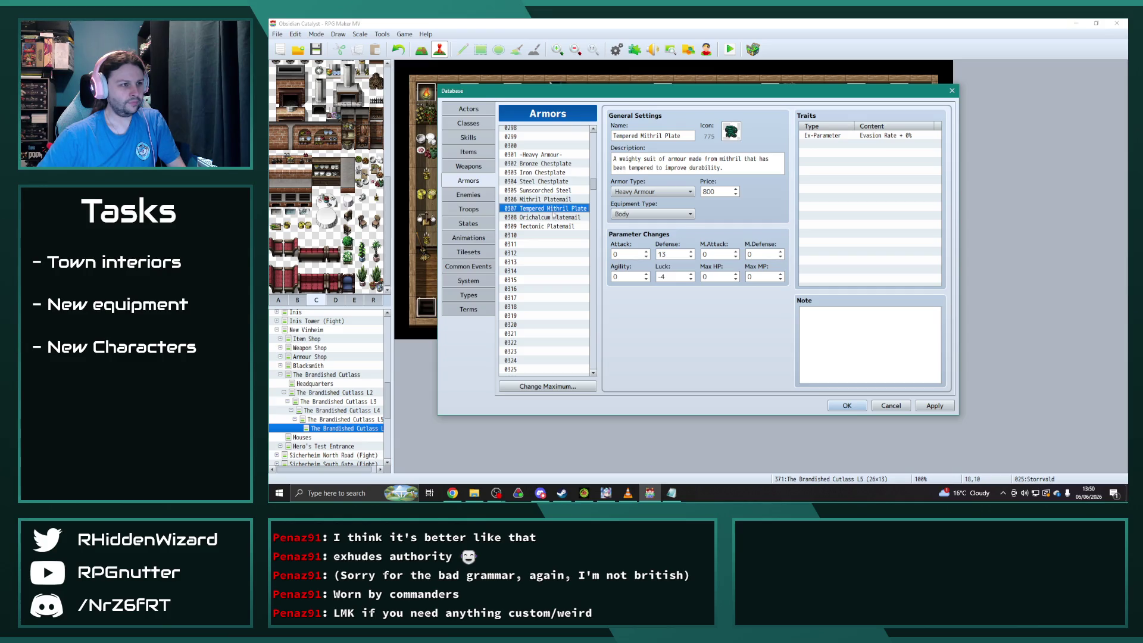
{"action": "left_click", "coordinate": [555, 218]}
Paste Orichalcum Platemail into slot 0310 as 'Tempered Orichalcum Plate' with a two-line tempered-orichalcum description.
{"action": "left_click", "coordinate": [551, 235]}
{"action": "key", "text": "ctrl+v"}
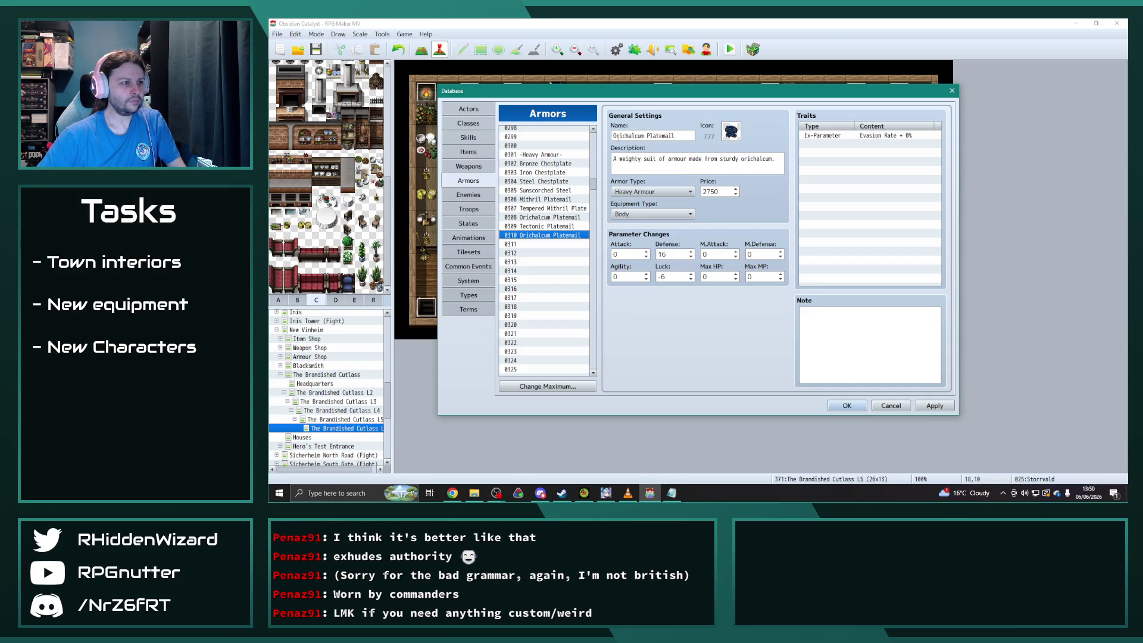
{"action": "left_click", "coordinate": [614, 135]}
{"action": "type", "text": "Temper"}
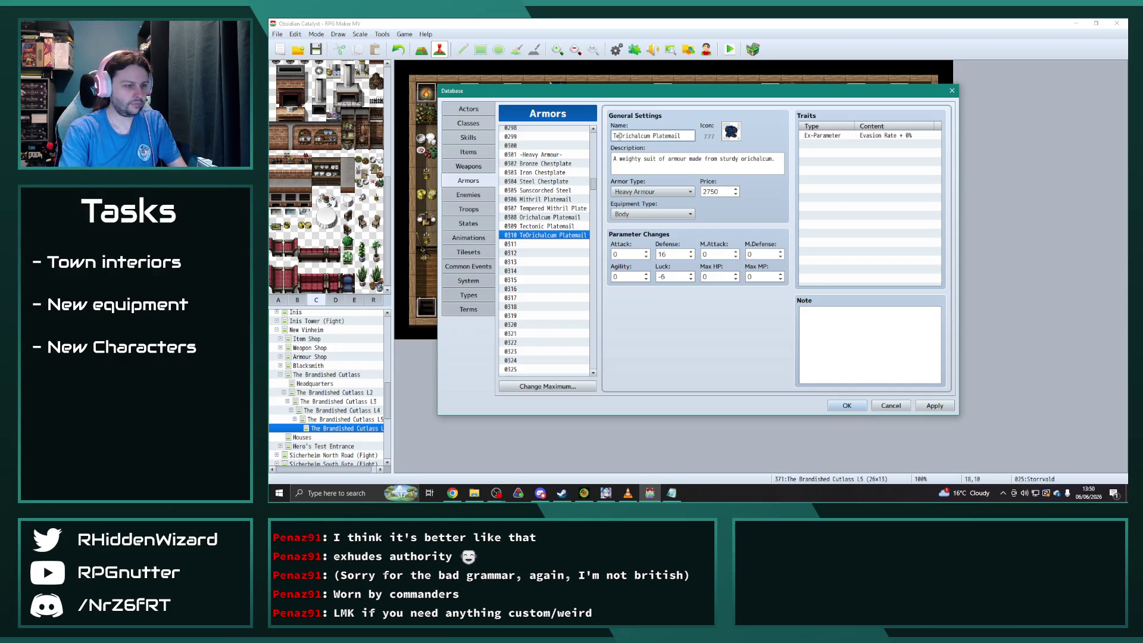
{"action": "type", "text": "ed"}
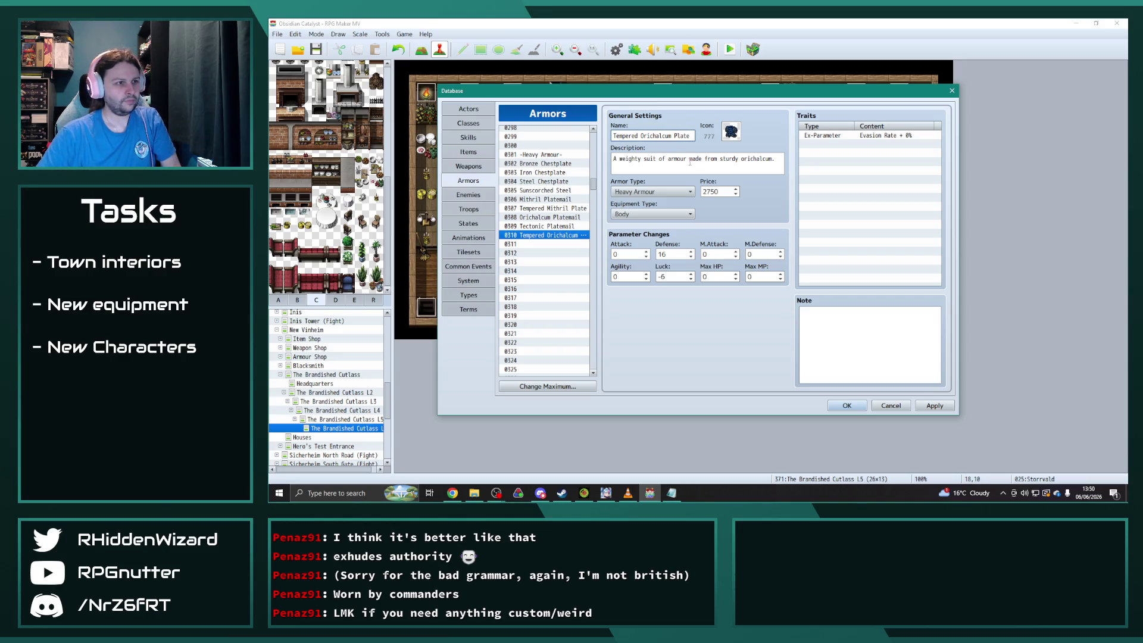
{"action": "key", "text": "Tab"}
{"action": "type", "text": "A full suit of"}
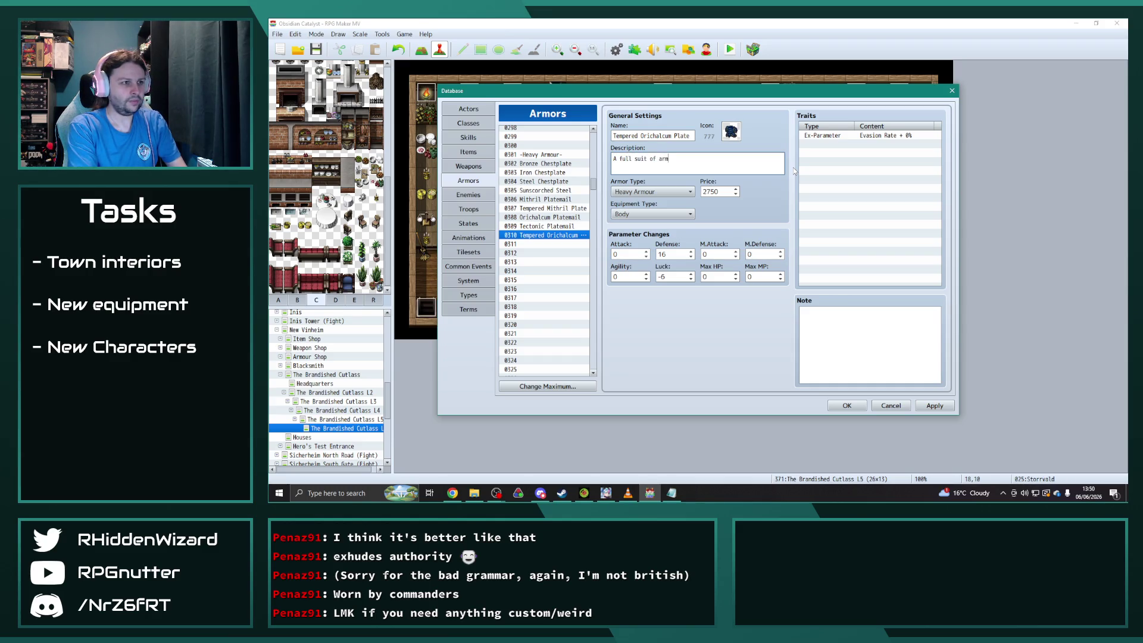
{"action": "type", "text": " armour "}
{"action": "type", "text": "forged from tem"}
{"action": "type", "text": "pered"}
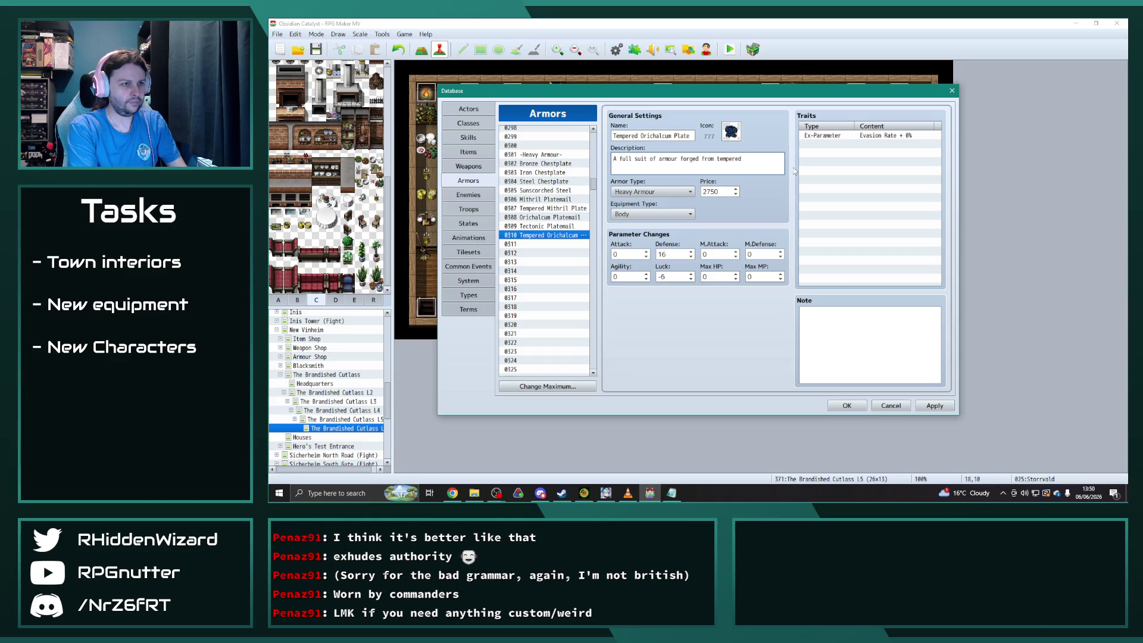
{"action": "type", "text": " orchi"}
{"action": "type", "text": "chalcum."}
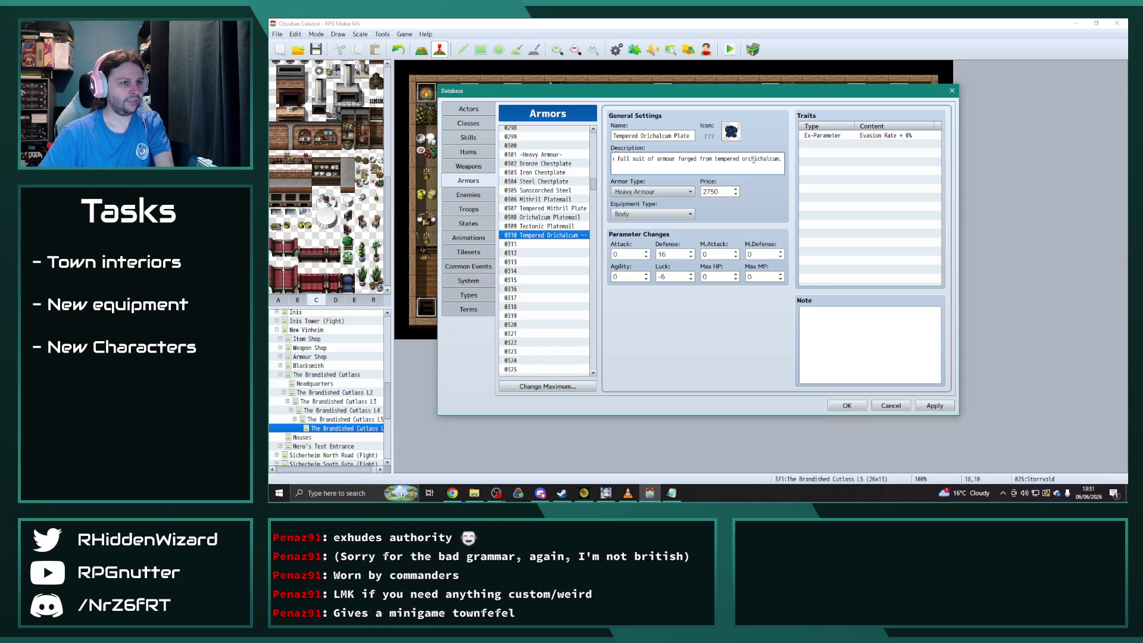
{"action": "key", "text": "Home"}
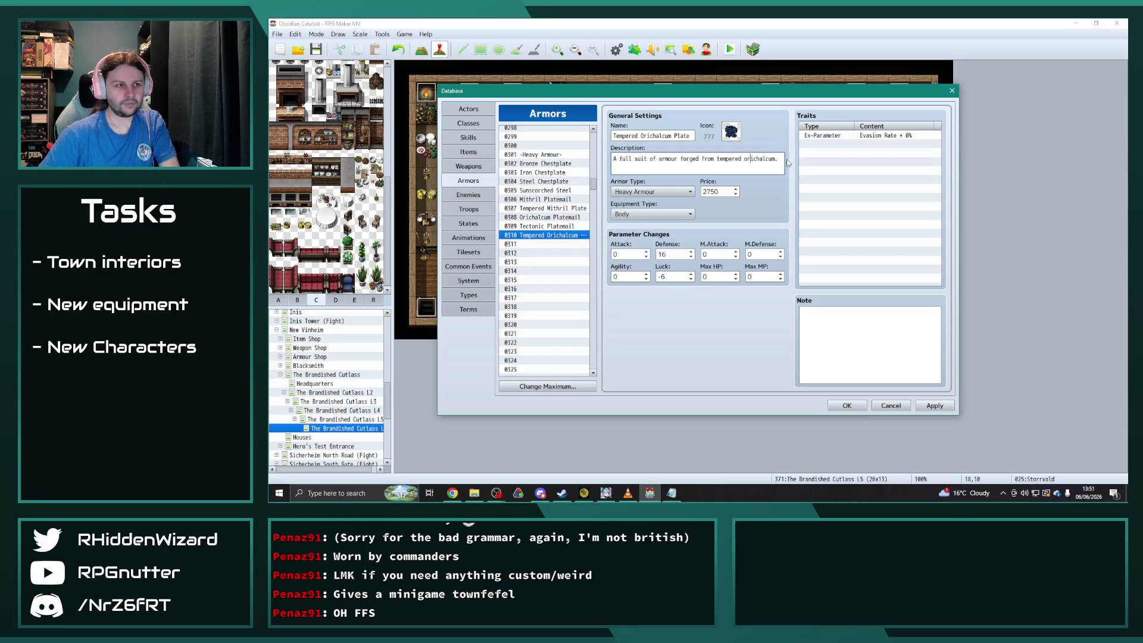
{"action": "key", "text": "Return"}
{"action": "type", "text": "Extremely heavy."}
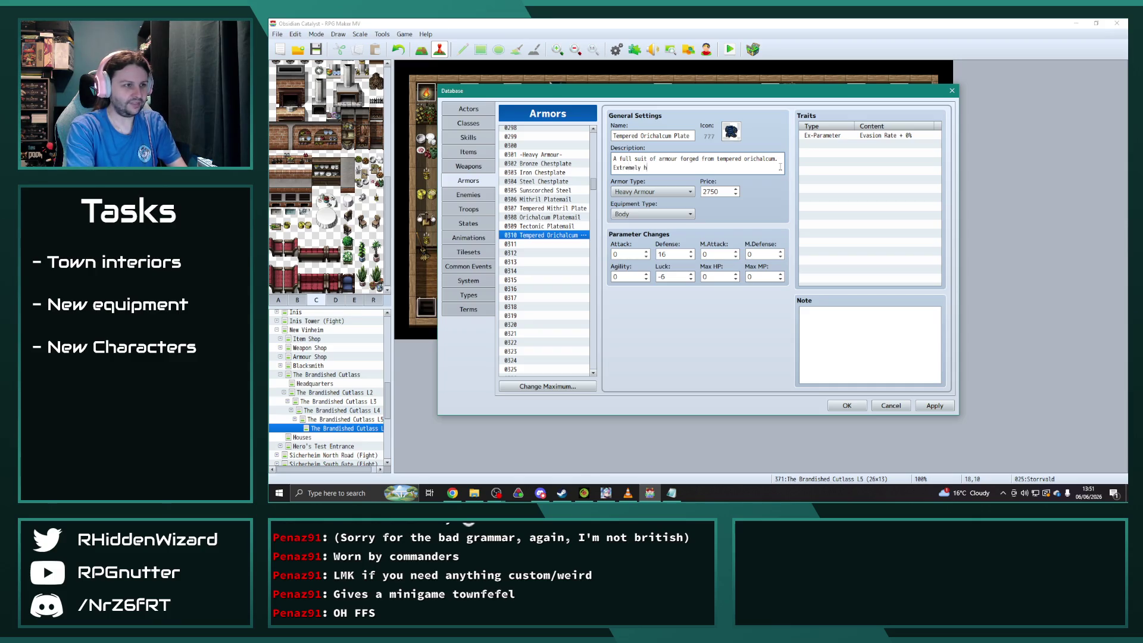
Compare the new plate's stats against the Orichalcum and Tectonic Platemail entries.
{"action": "left_click", "coordinate": [554, 218]}
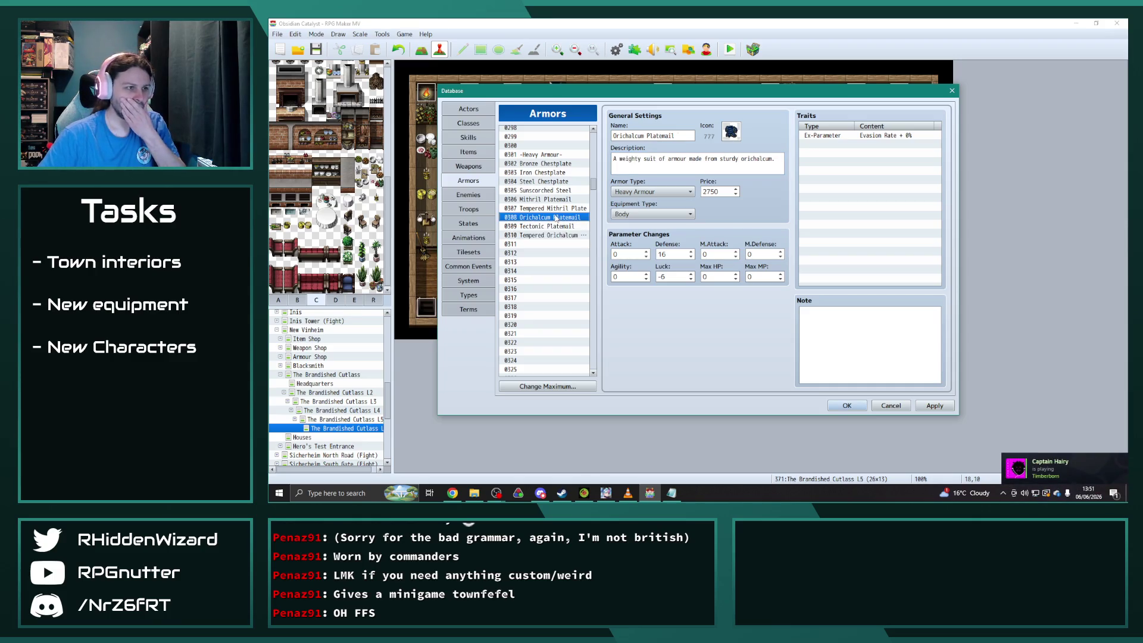
{"action": "left_click", "coordinate": [548, 237]}
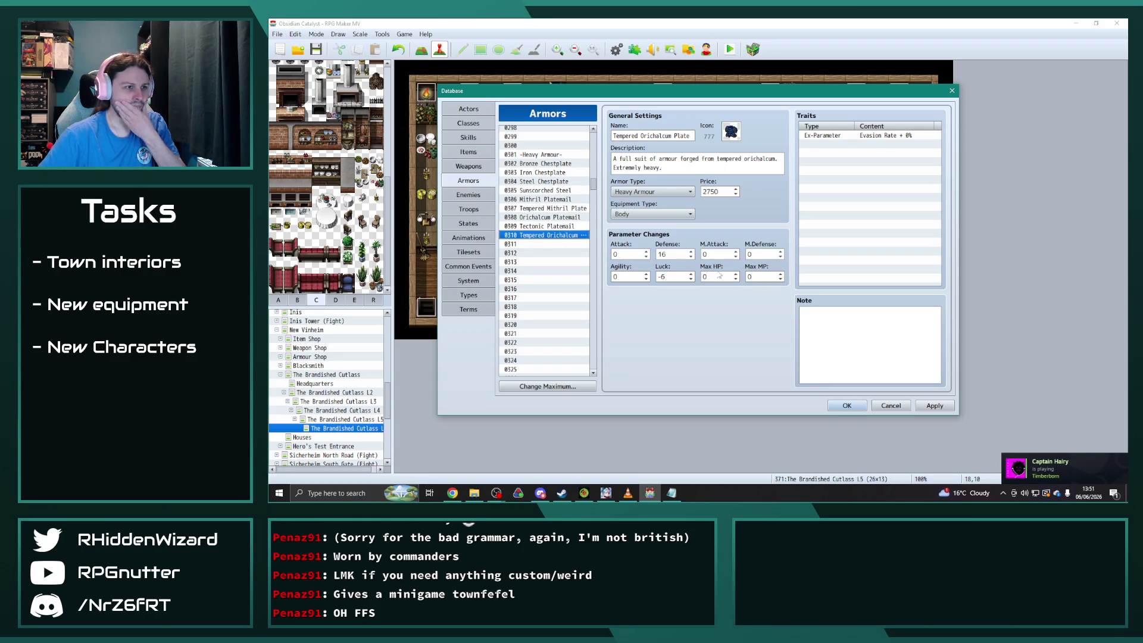
{"action": "left_click", "coordinate": [551, 219]}
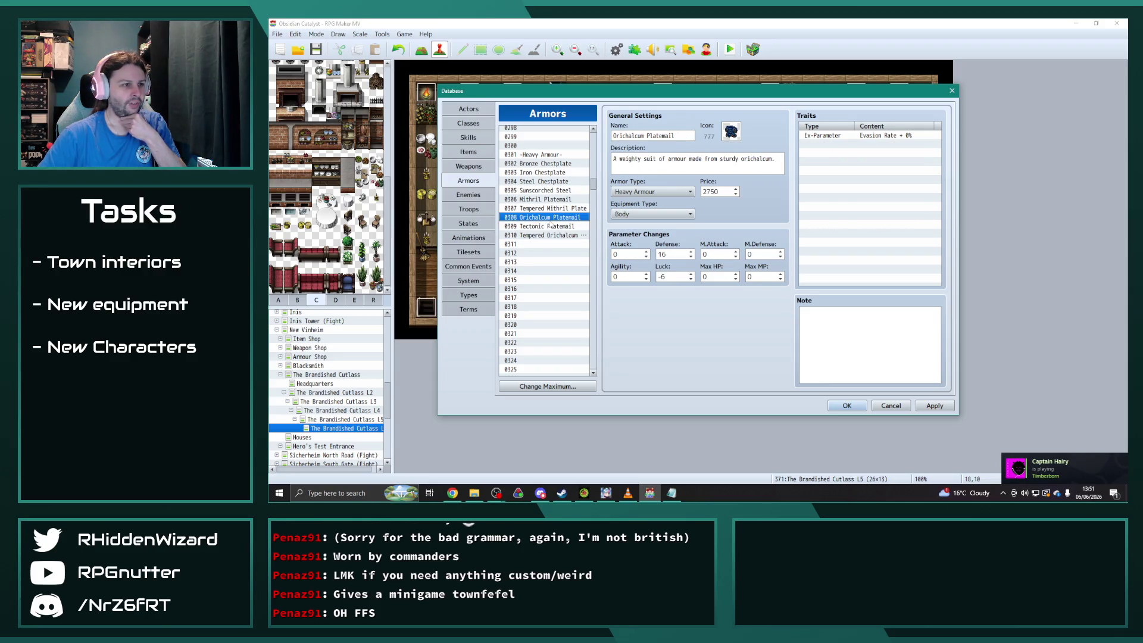
{"action": "left_click", "coordinate": [544, 228]}
{"action": "left_click", "coordinate": [545, 236]}
{"action": "left_click", "coordinate": [545, 220]}
{"action": "left_click", "coordinate": [546, 235]}
{"action": "left_click", "coordinate": [546, 226]}
{"action": "left_click", "coordinate": [546, 235]}
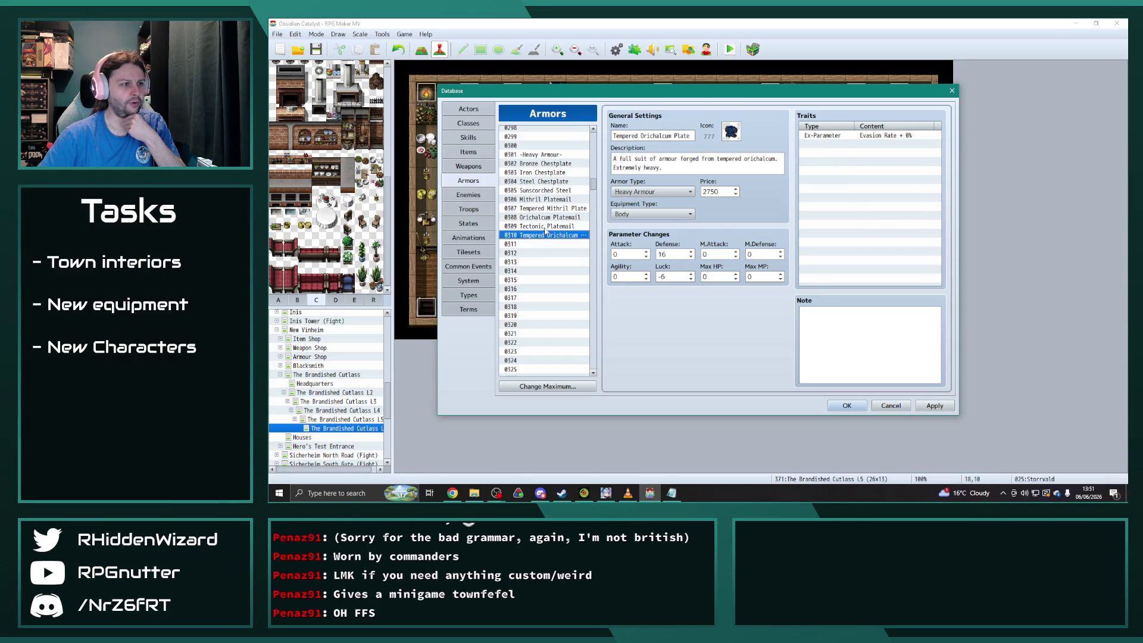
{"action": "left_click", "coordinate": [546, 227]}
{"action": "left_click", "coordinate": [546, 236]}
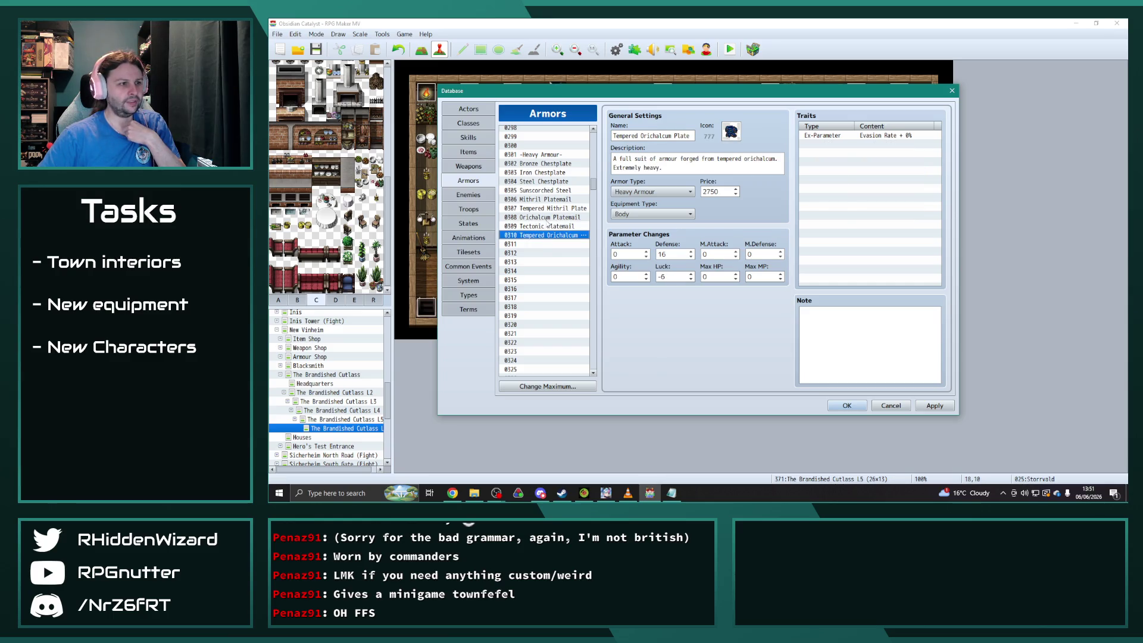
{"action": "left_click", "coordinate": [547, 220]}
{"action": "left_click", "coordinate": [547, 227]}
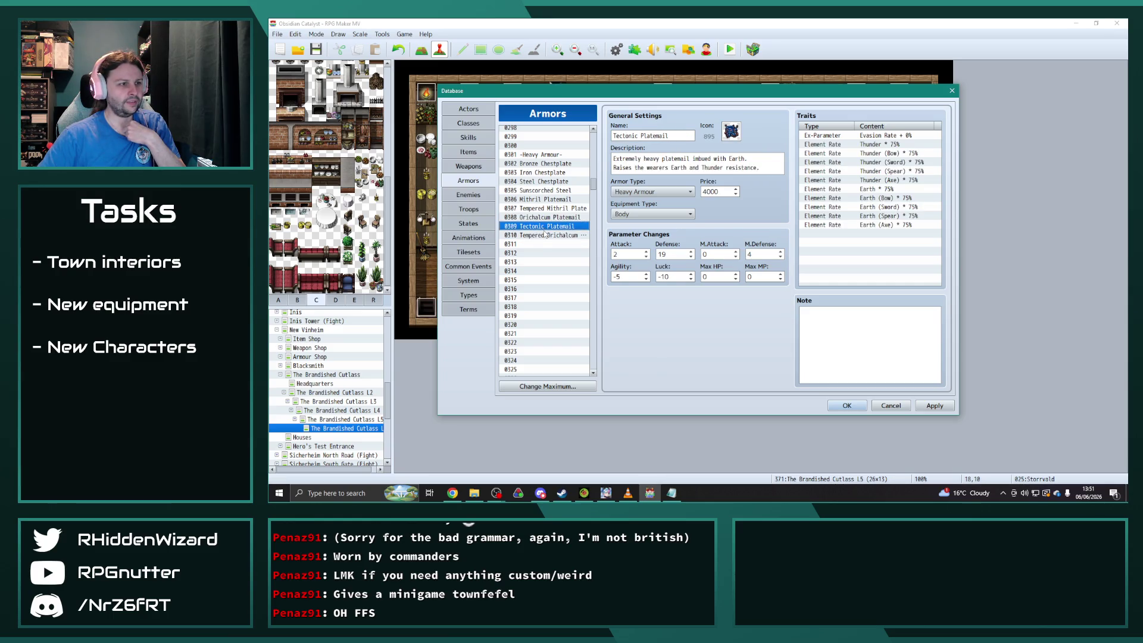
{"action": "left_click", "coordinate": [545, 236]}
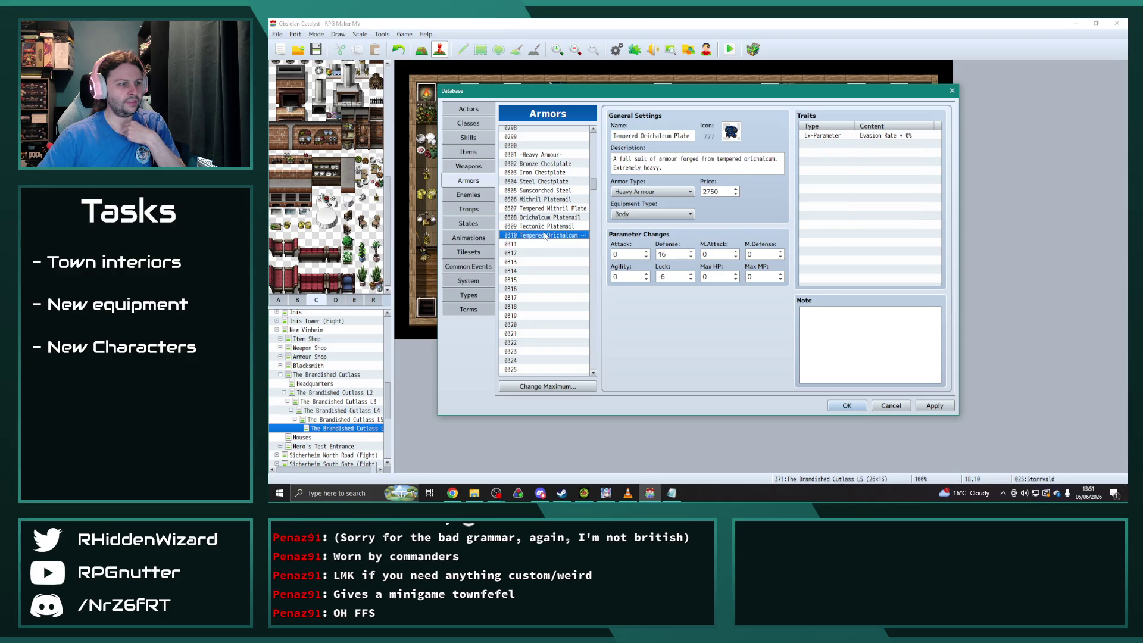
Set the Tempered Orichalcum Plate's Defense to 18 and Luck to -8, and apply.
{"action": "double_click", "coordinate": [676, 255]}
{"action": "type", "text": "1"}
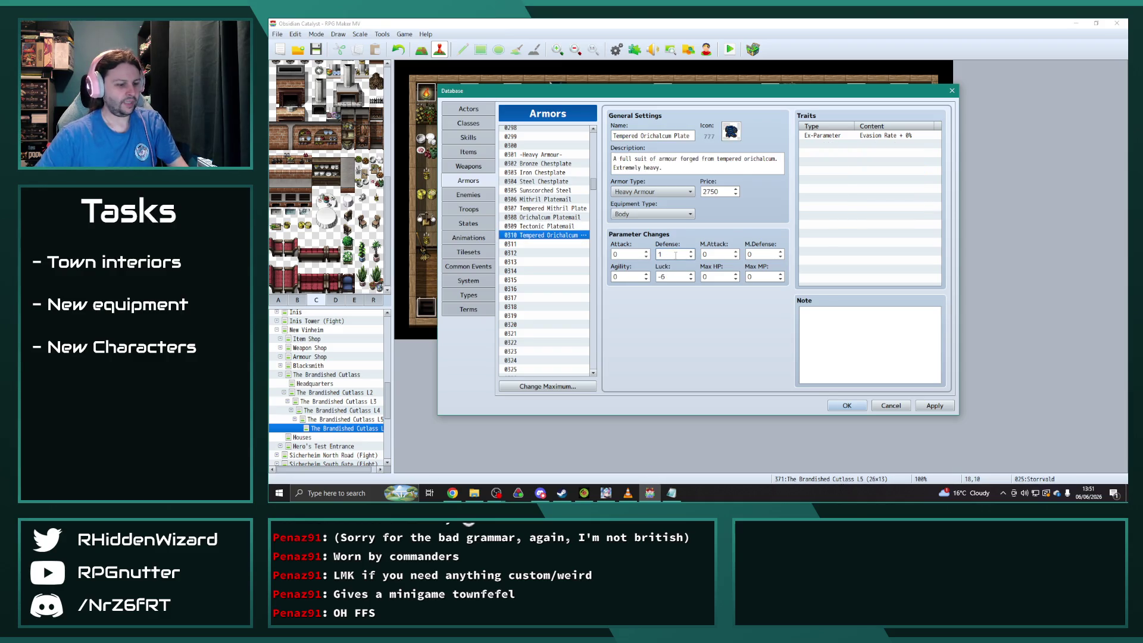
{"action": "left_click", "coordinate": [547, 227]}
{"action": "left_click", "coordinate": [547, 218]}
{"action": "left_click", "coordinate": [545, 236]}
{"action": "double_click", "coordinate": [680, 277]}
{"action": "type", "text": "-8"}
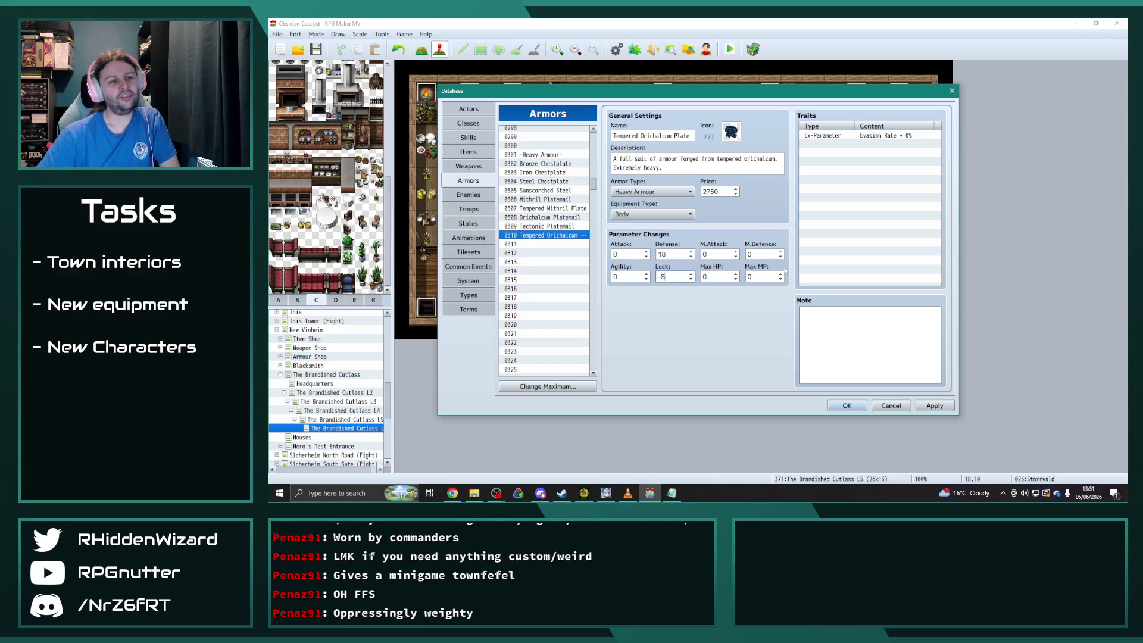
{"action": "left_click", "coordinate": [934, 405]}
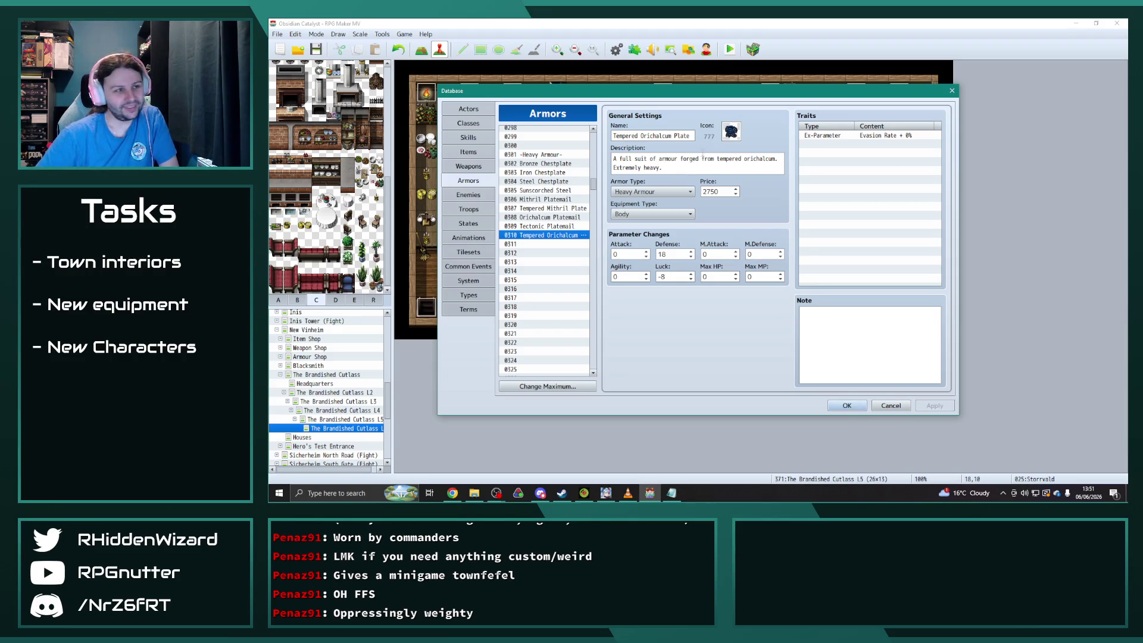
Scroll the Armors list down to the shields and select 0461 Orichalcum Shield.
{"action": "key", "text": "alt+Tab"}
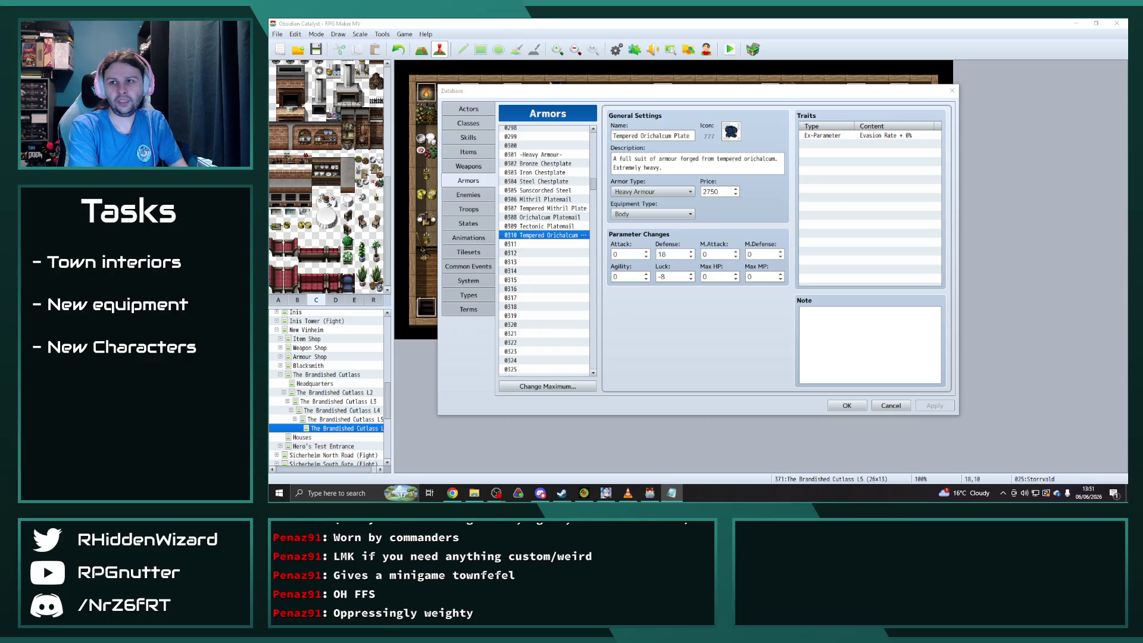
{"action": "left_click_drag", "start_coordinate": [597, 187], "coordinate": [587, 210]}
{"action": "left_click", "coordinate": [544, 243]}
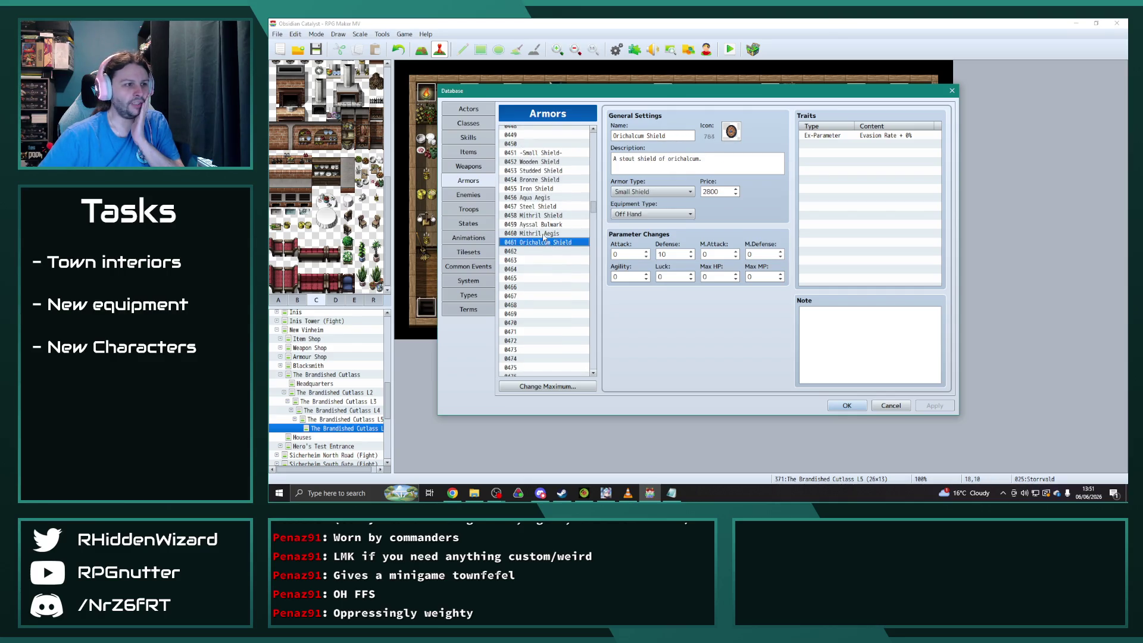
{"action": "key", "text": "Up"}
{"action": "key", "text": "Up"}
{"action": "key", "text": "Up"}
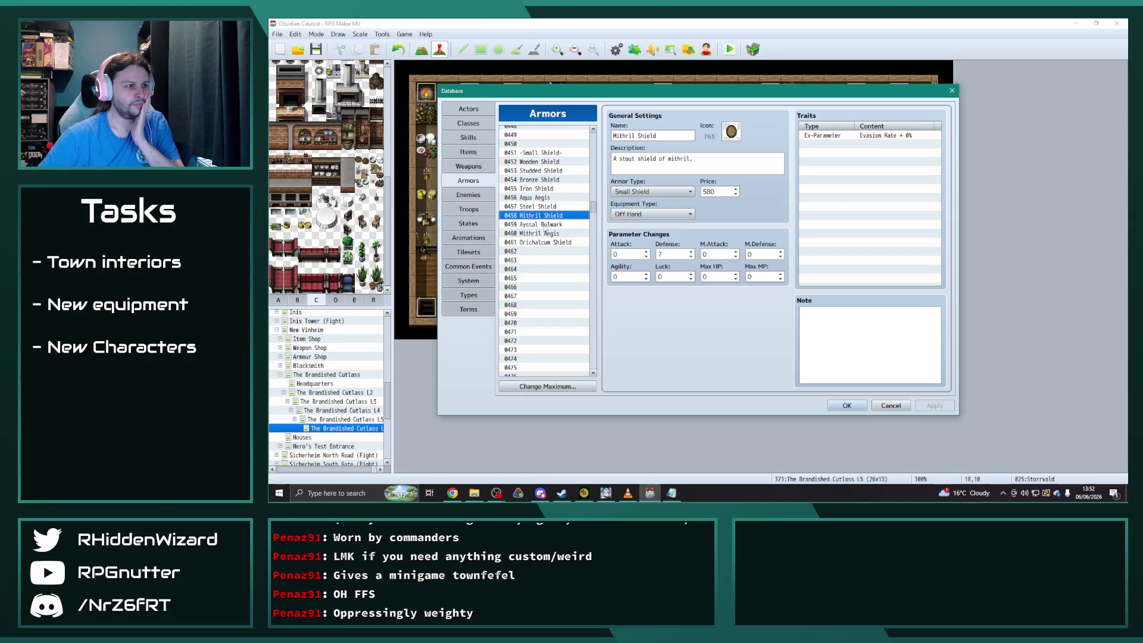
{"action": "left_click", "coordinate": [543, 243]}
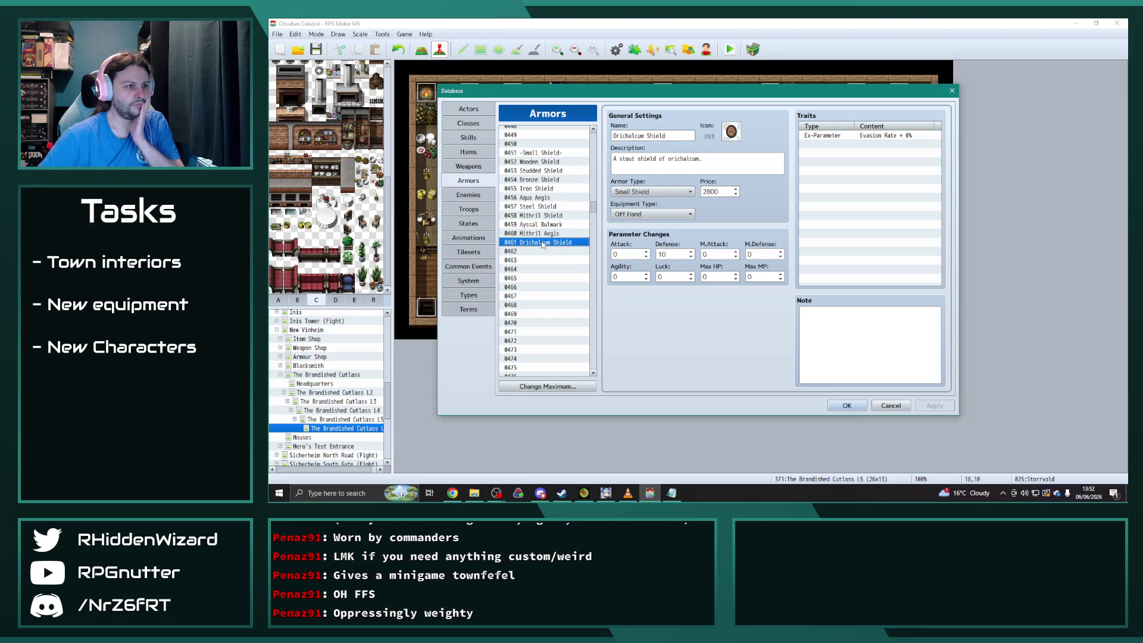
{"action": "scroll", "coordinate": [543, 243], "scroll_direction": "down", "scroll_amount": 1}
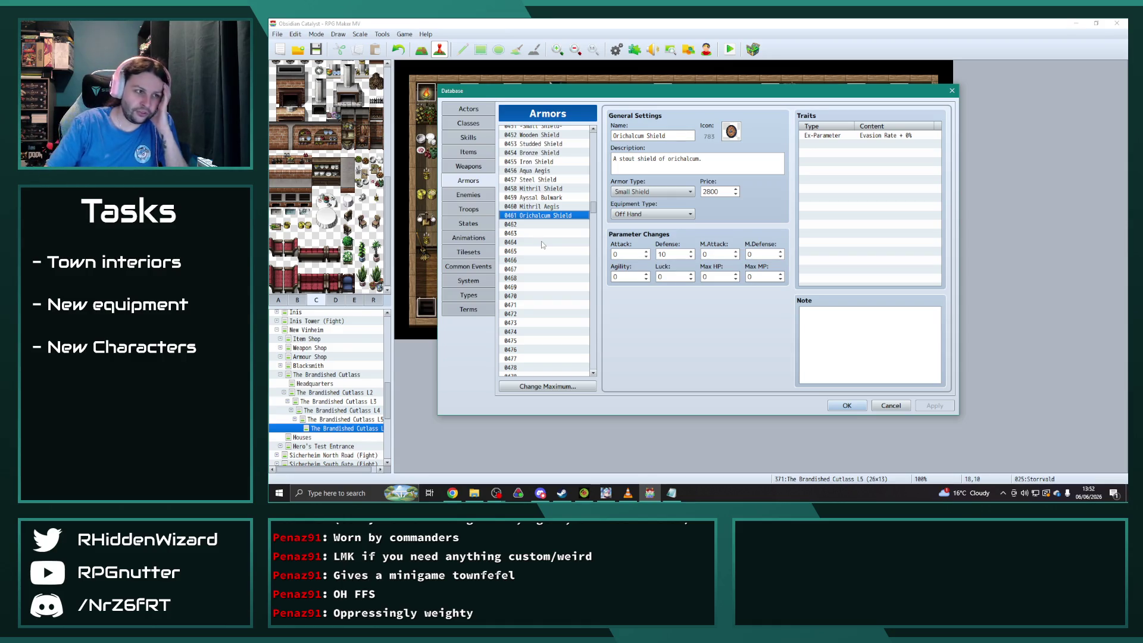
{"action": "left_click", "coordinate": [477, 167]}
{"action": "scroll", "coordinate": [596, 152], "scroll_direction": "down", "scroll_amount": 5}
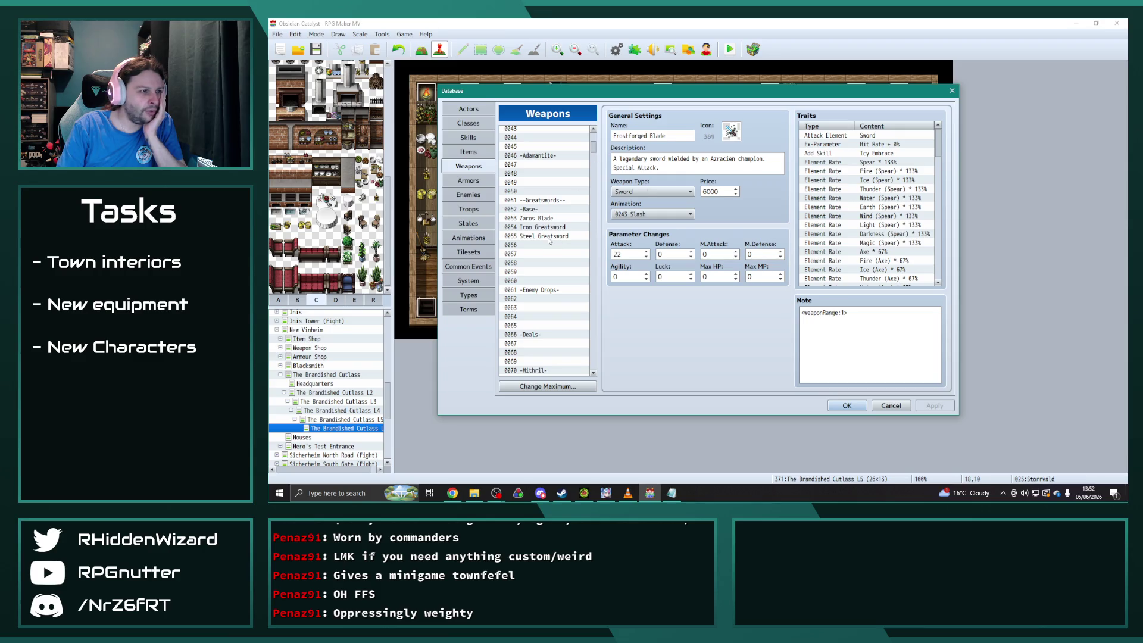
{"action": "left_click", "coordinate": [549, 236]}
{"action": "scroll", "coordinate": [550, 241], "scroll_direction": "down", "scroll_amount": 9}
{"action": "left_click", "coordinate": [550, 255]}
{"action": "left_click", "coordinate": [548, 316]}
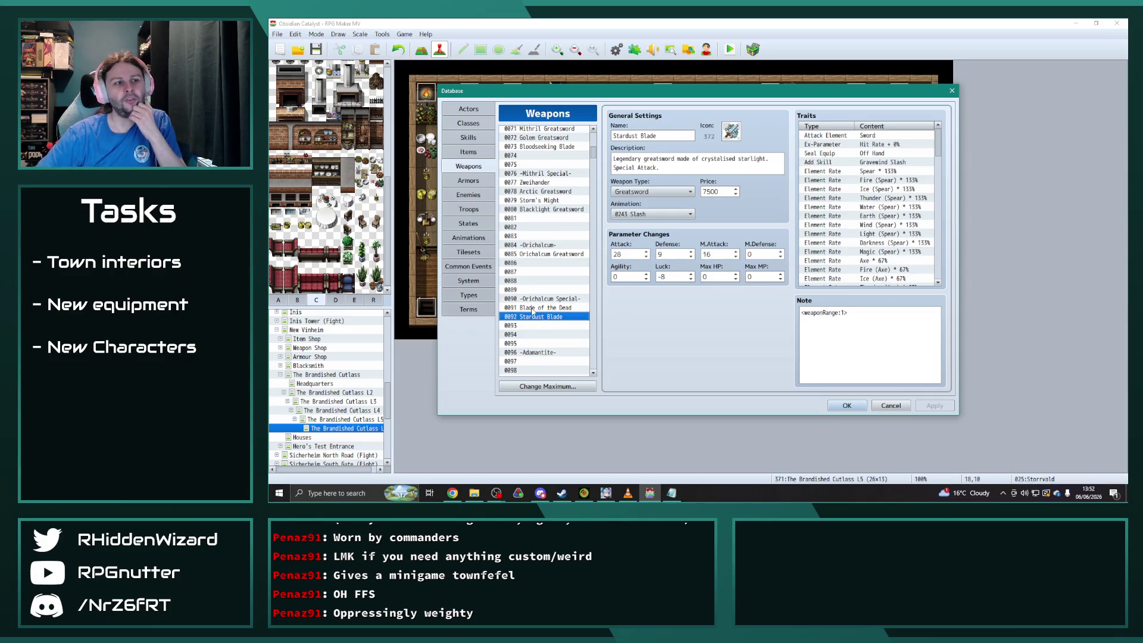
{"action": "left_click", "coordinate": [533, 309]}
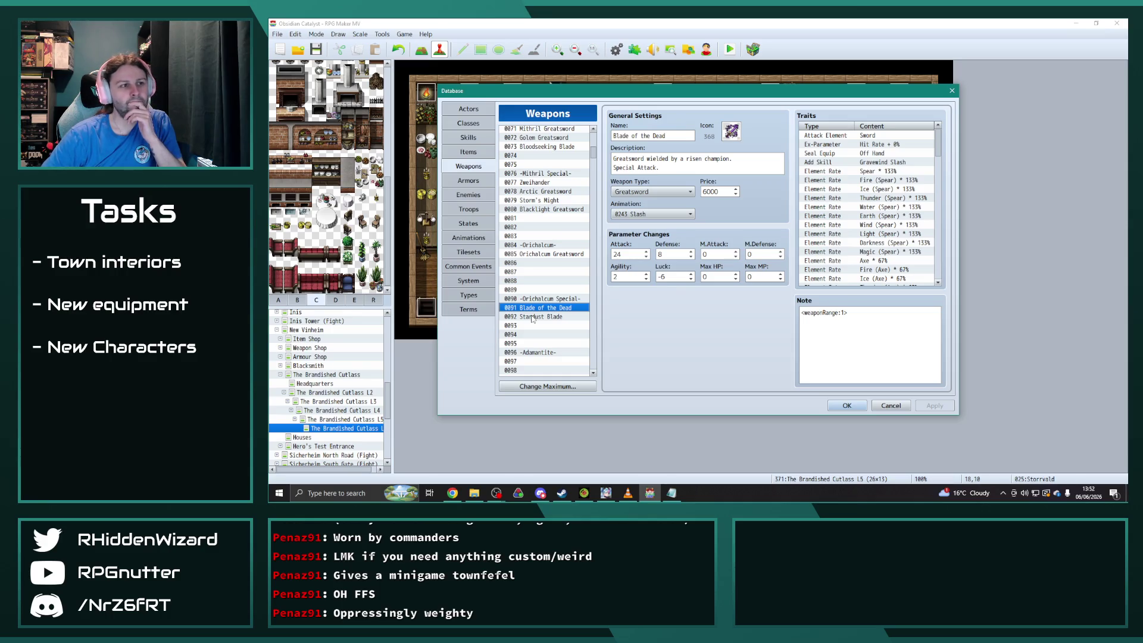
{"action": "left_click", "coordinate": [540, 319]}
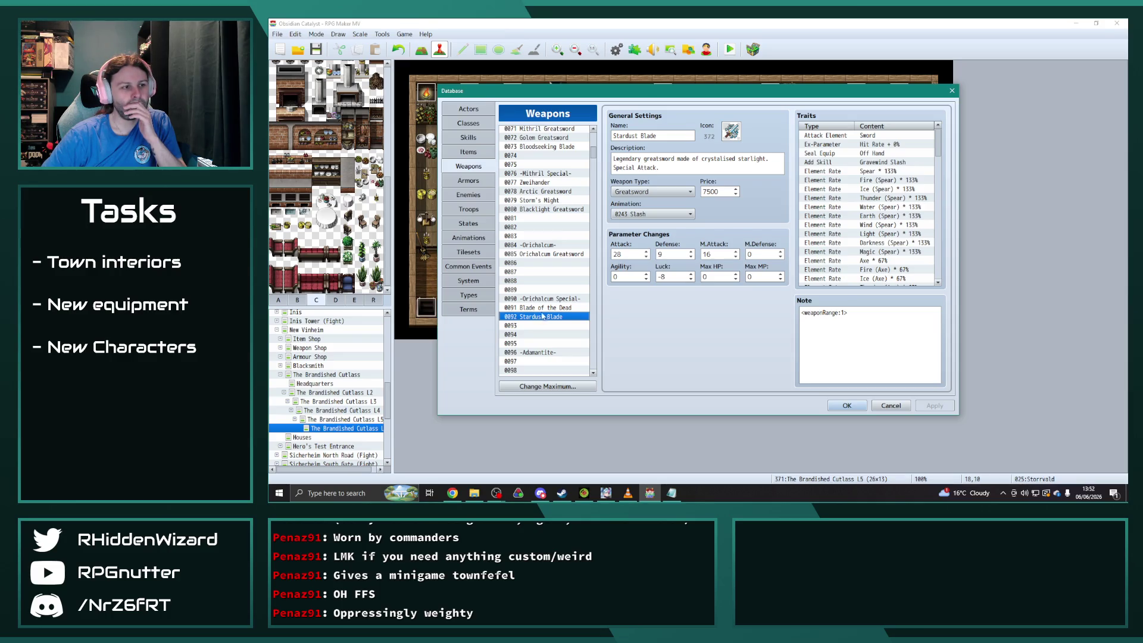
{"action": "left_click", "coordinate": [544, 309]}
{"action": "left_click", "coordinate": [544, 317]}
{"action": "left_click", "coordinate": [544, 309]}
{"action": "left_click", "coordinate": [545, 317]}
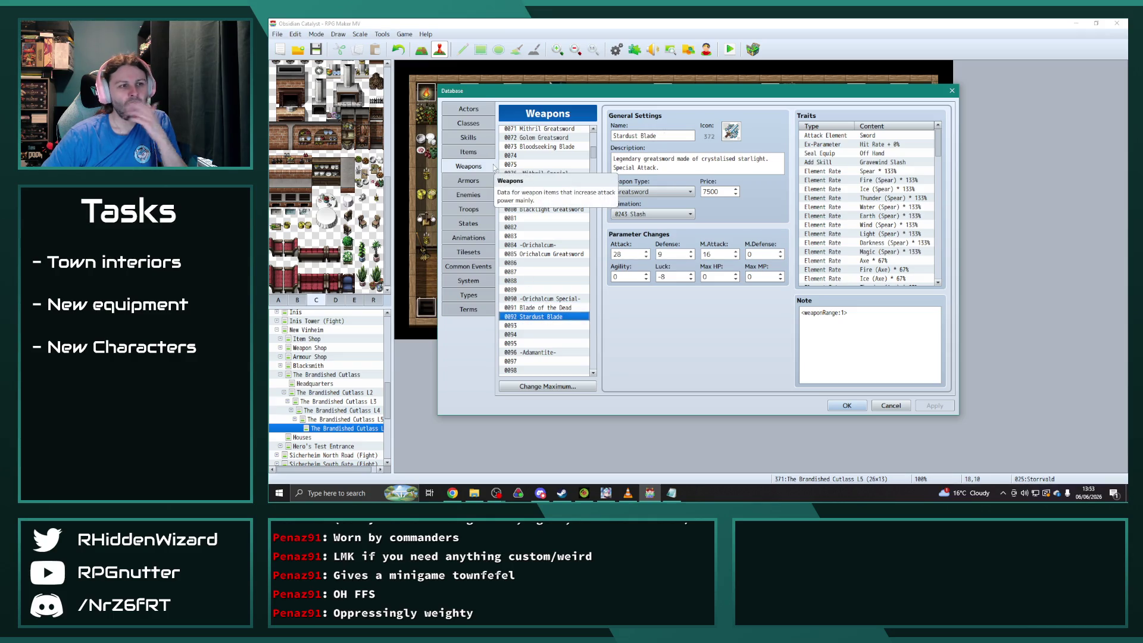
{"action": "left_click", "coordinate": [469, 138]}
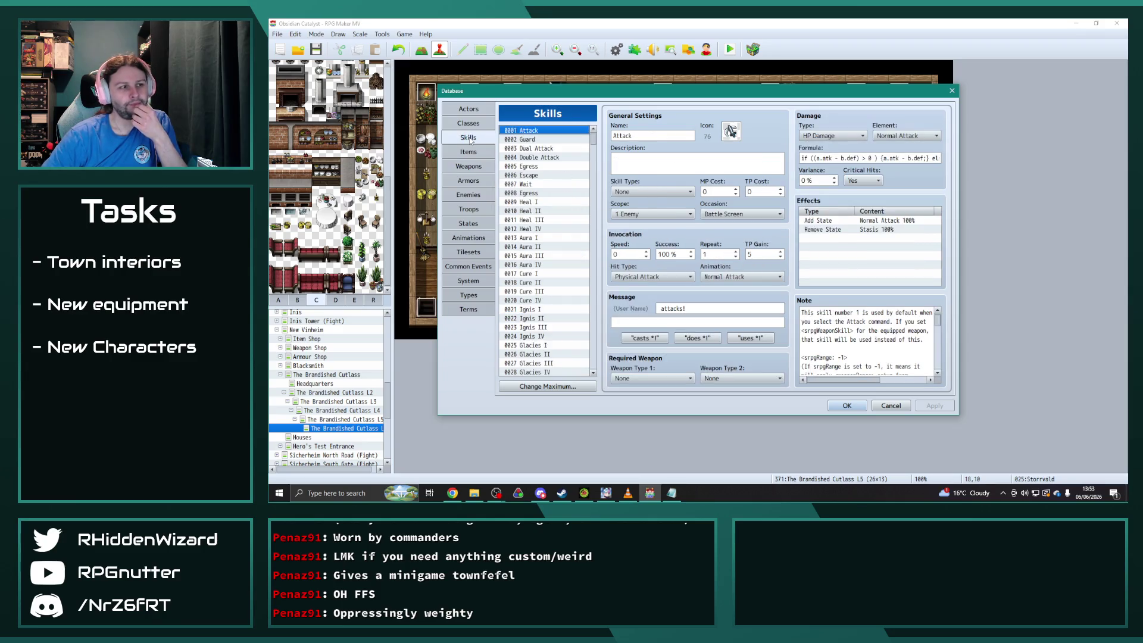
{"action": "left_click", "coordinate": [474, 127]}
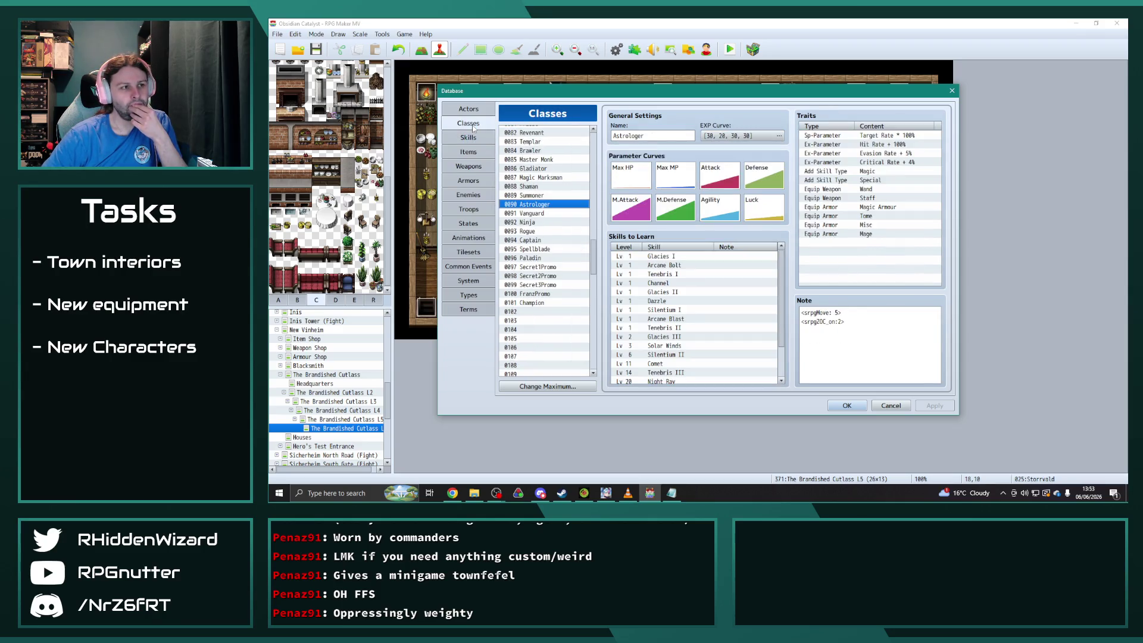
{"action": "left_click", "coordinate": [469, 166]}
{"action": "left_click", "coordinate": [476, 181]}
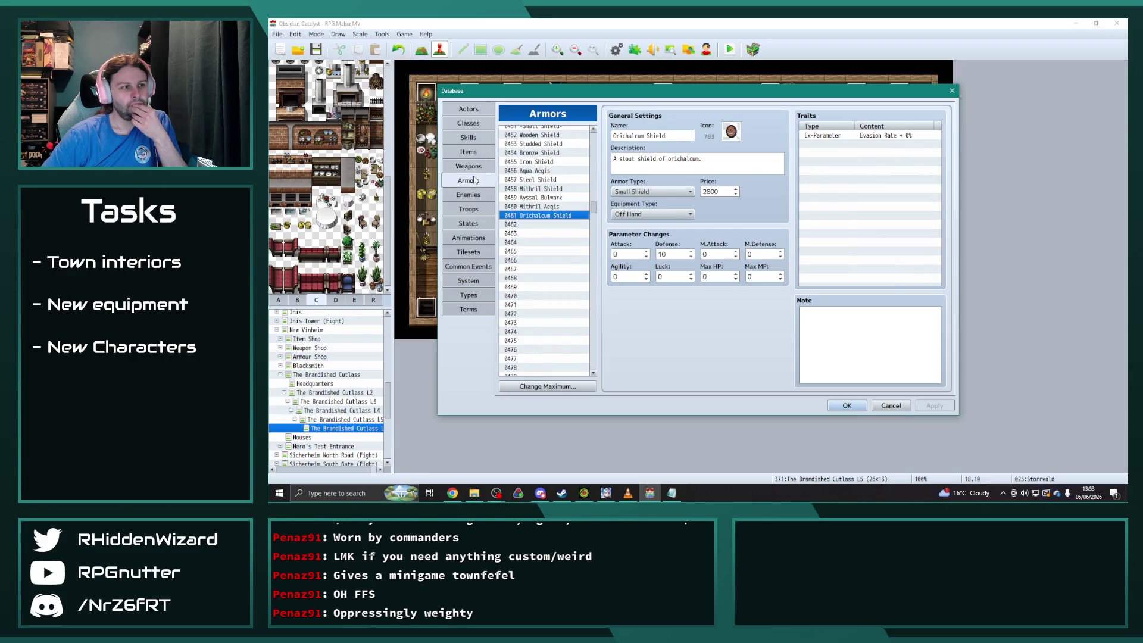
Paste Orichalcum Shield into slot 0462 and raise Tempered Orichalcum Plate's price to 3400.
{"action": "left_click", "coordinate": [547, 224]}
{"action": "key", "text": "ctrl+v"}
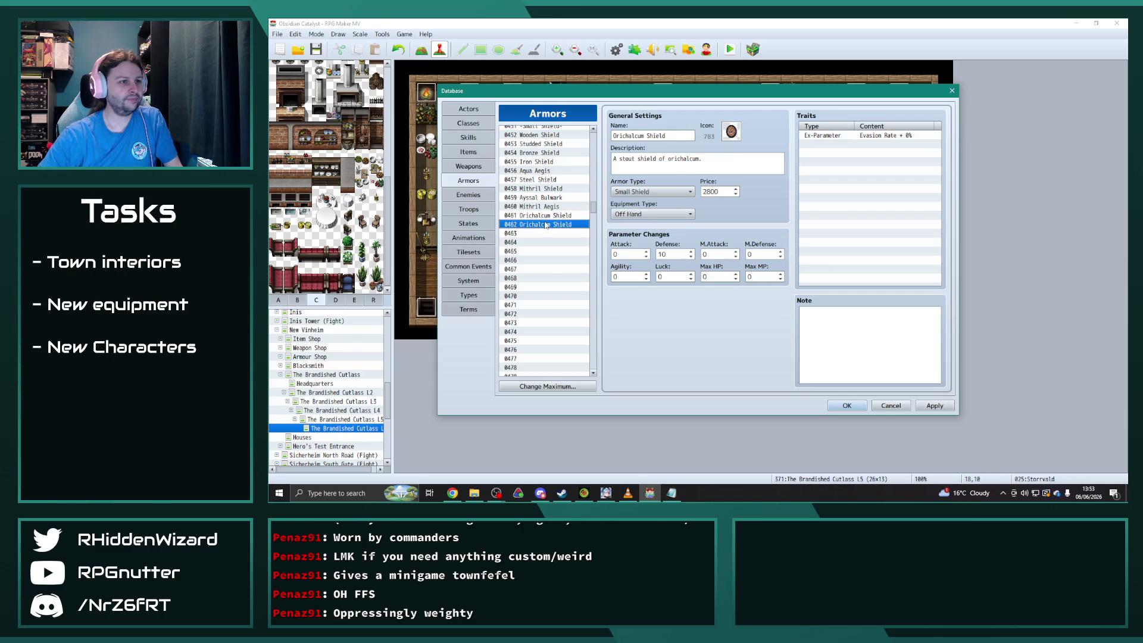
{"action": "left_click_drag", "start_coordinate": [594, 208], "coordinate": [594, 186]}
{"action": "left_click", "coordinate": [549, 226]}
{"action": "left_click", "coordinate": [548, 235]}
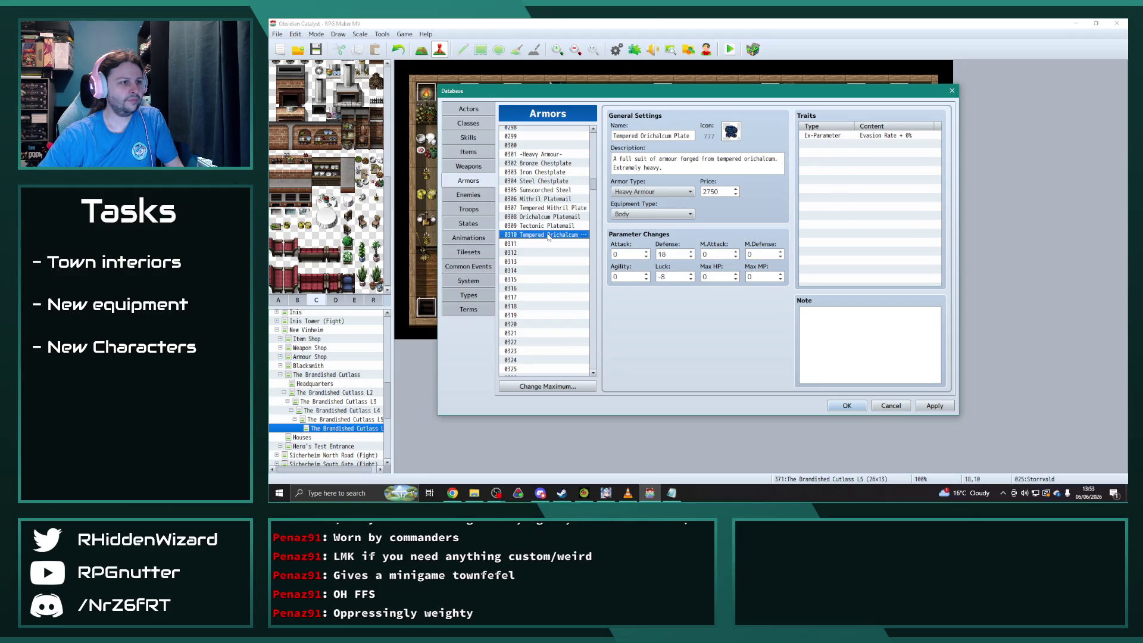
{"action": "left_click", "coordinate": [551, 220]}
{"action": "left_click", "coordinate": [550, 235]}
{"action": "double_click", "coordinate": [718, 192]}
{"action": "type", "text": "3400"}
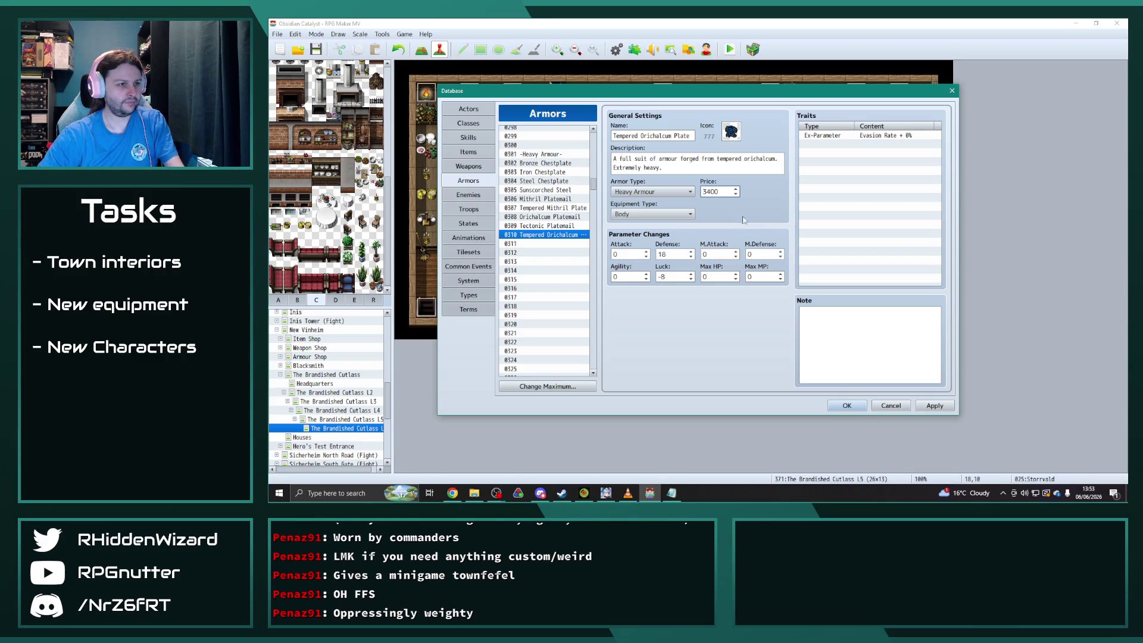
Set the 0462 shield copy's price to 3500 and rename it Orichalcum Aegis.
{"action": "left_click", "coordinate": [580, 226]}
{"action": "left_click_drag", "start_coordinate": [595, 185], "coordinate": [595, 208]}
{"action": "left_click", "coordinate": [541, 242]}
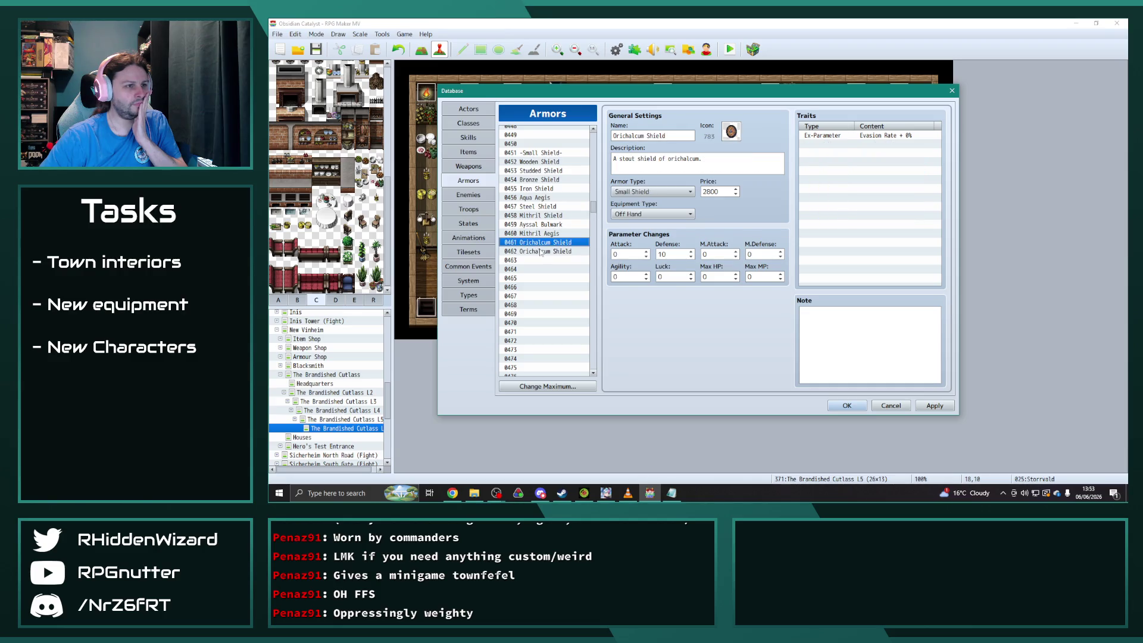
{"action": "left_click", "coordinate": [541, 251]}
{"action": "double_click", "coordinate": [724, 192]}
{"action": "type", "text": "3500"}
{"action": "double_click", "coordinate": [654, 136]}
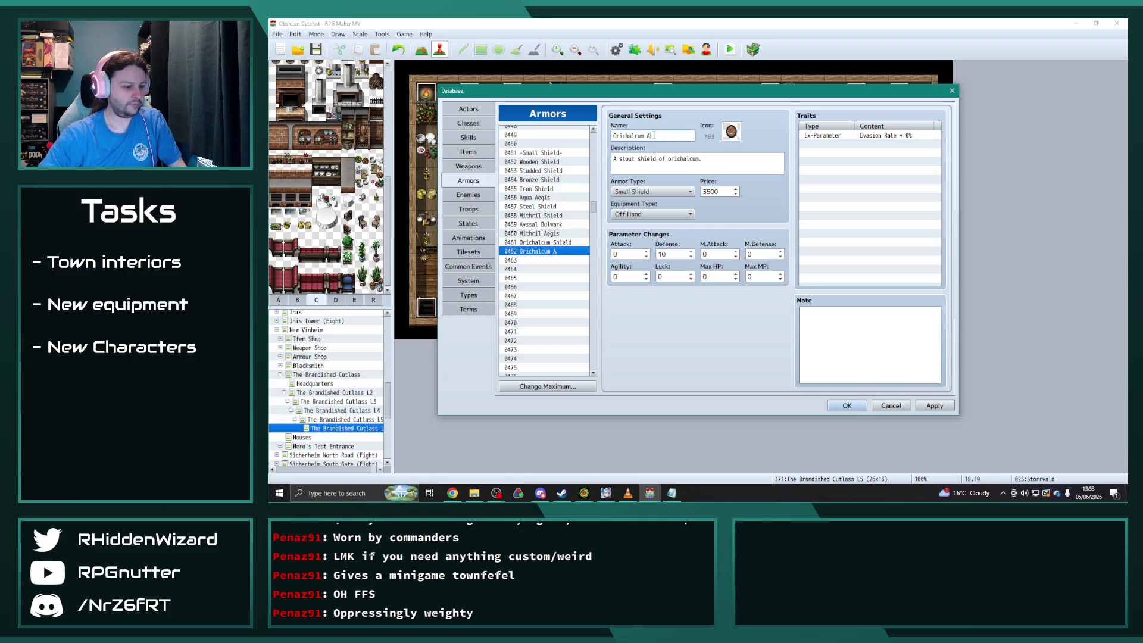
{"action": "type", "text": "Aegis"}
Reuse Mithril Aegis's description for Orichalcum Aegis, changing mithril to orichalcum.
{"action": "left_click", "coordinate": [552, 234]}
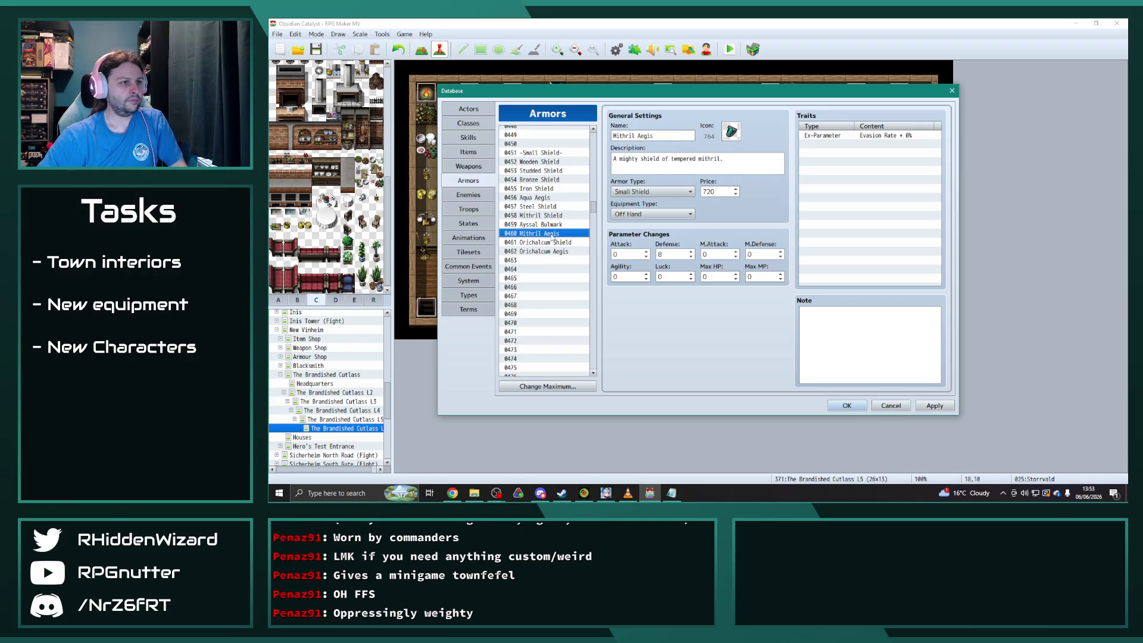
{"action": "left_click", "coordinate": [728, 162]}
{"action": "key", "text": "ctrl+a"}
{"action": "key", "text": "ctrl+c"}
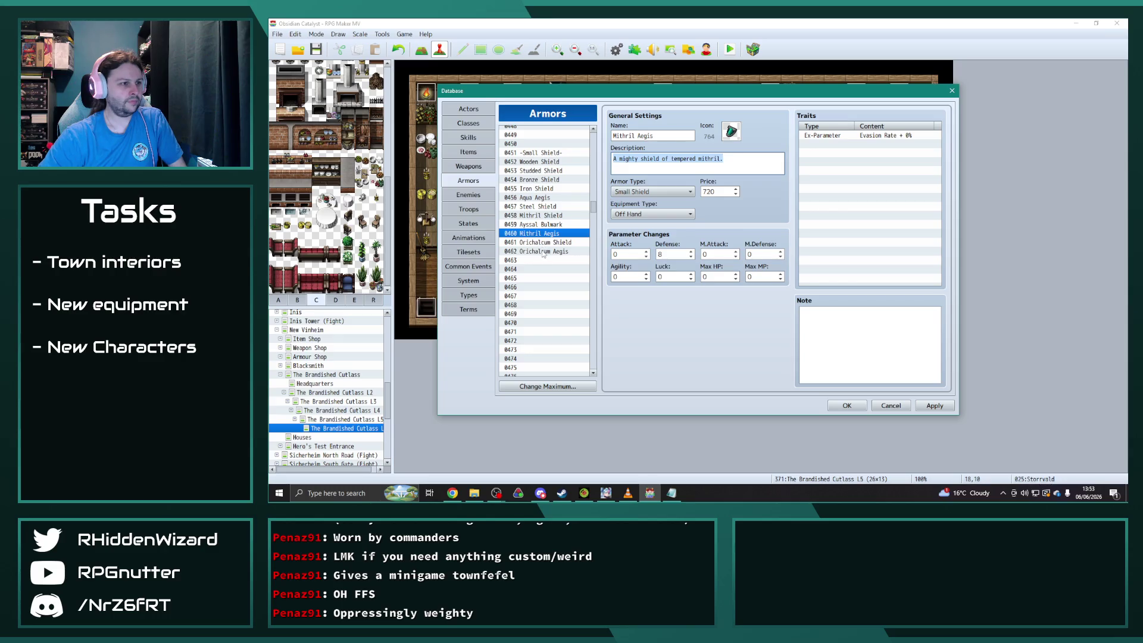
{"action": "left_click", "coordinate": [544, 251]}
{"action": "left_click", "coordinate": [722, 165]}
{"action": "key", "text": "ctrl+a"}
{"action": "key", "text": "ctrl+v"}
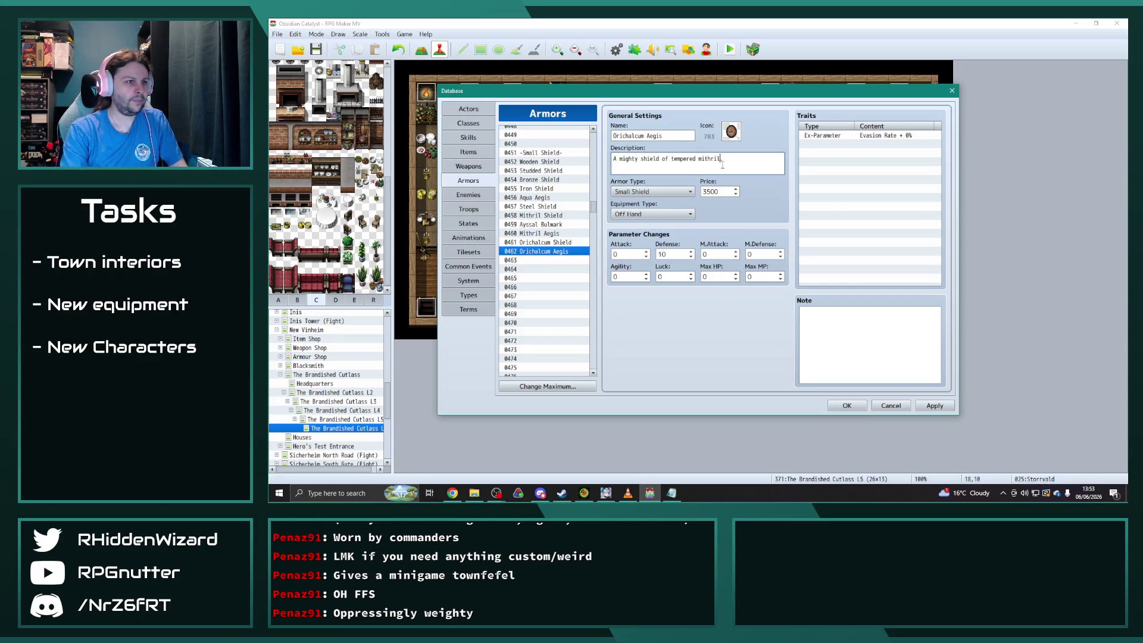
{"action": "key", "text": "BackSpace"}
{"action": "key", "text": "BackSpace"}
{"action": "type", "text": "ori"}
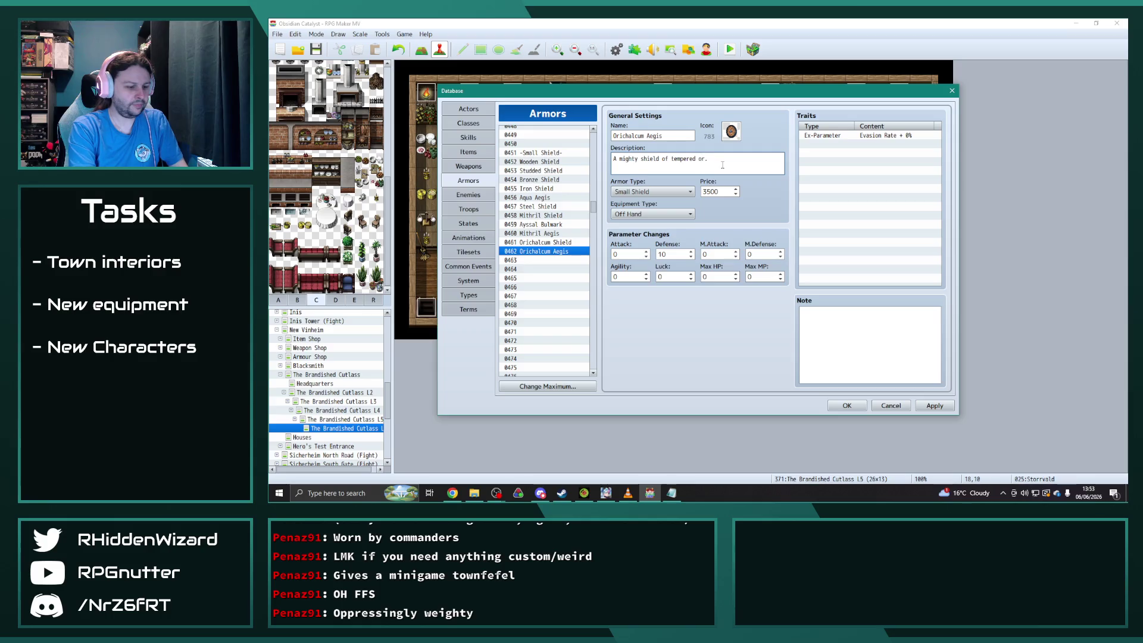
{"action": "type", "text": "chalcum"}
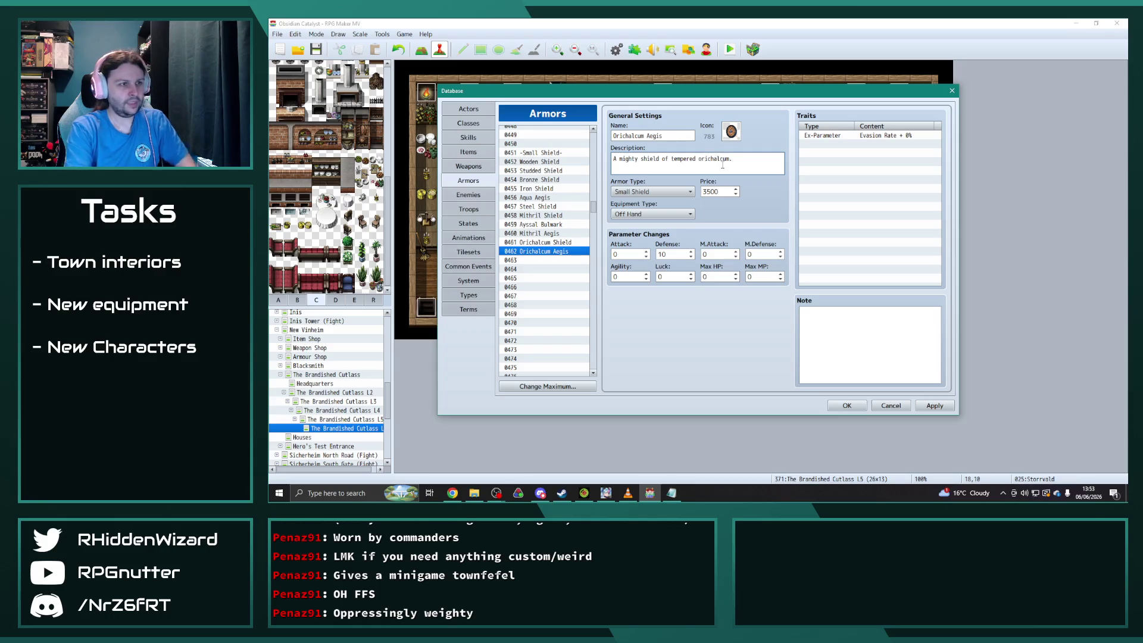
{"action": "key", "text": "alt+Tab"}
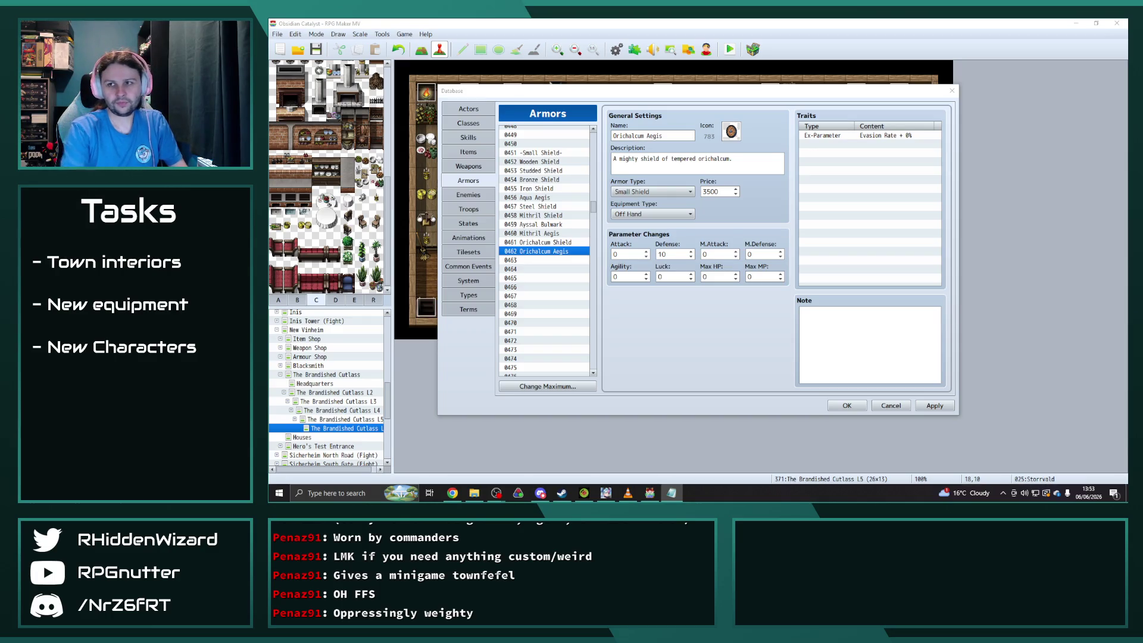
Compare the Mithril Shield, Mithril Aegis, Ayssal Bulwark, Orichalcum Shield and Orichalcum Aegis entries.
{"action": "left_click", "coordinate": [539, 253]}
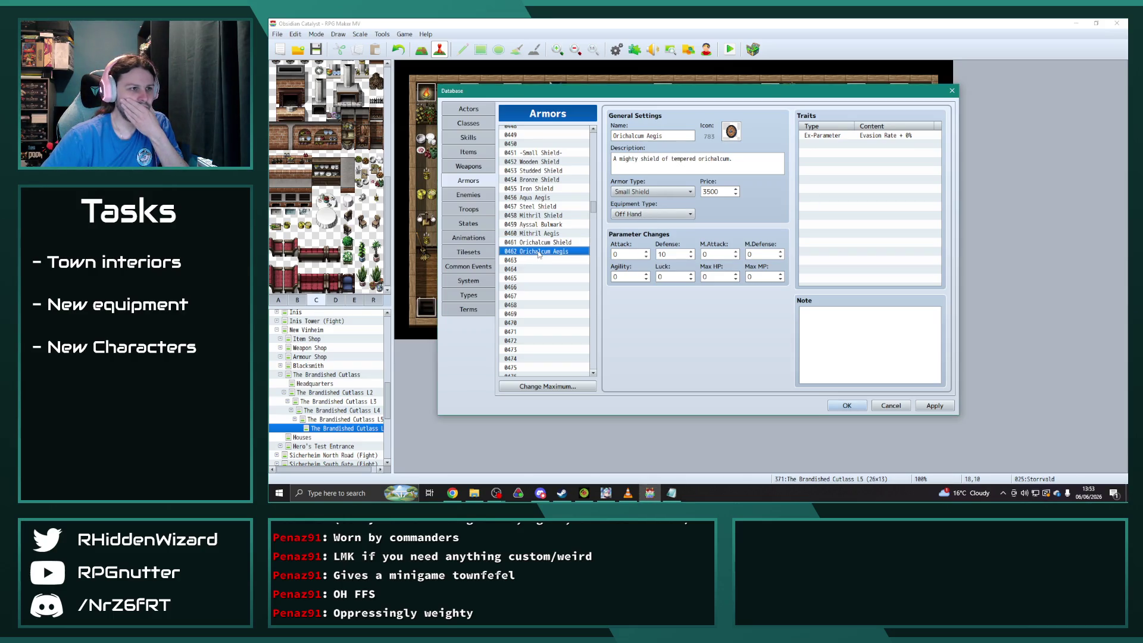
{"action": "left_click", "coordinate": [547, 215]}
{"action": "left_click", "coordinate": [543, 234]}
{"action": "left_click", "coordinate": [544, 225]}
{"action": "left_click", "coordinate": [545, 234]}
{"action": "left_click", "coordinate": [545, 227]}
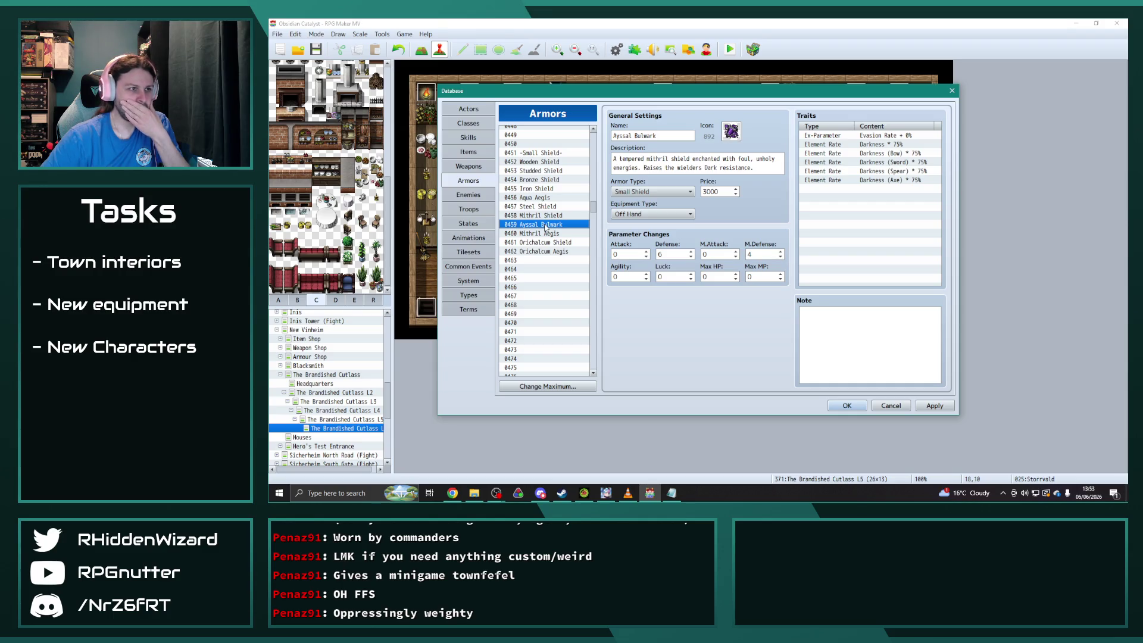
{"action": "left_click", "coordinate": [545, 234]}
{"action": "left_click", "coordinate": [543, 243]}
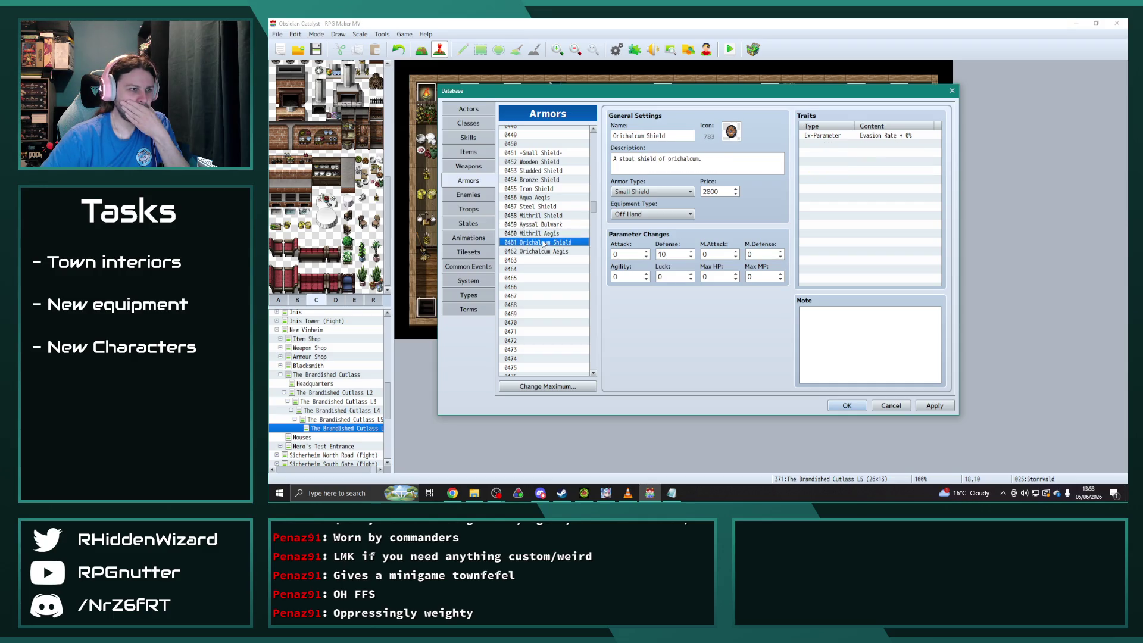
{"action": "left_click", "coordinate": [543, 251]}
{"action": "left_click", "coordinate": [680, 254]}
View the Orichalcum Tower Shield, Mithril Bulwark and Glittering Greatshield entries in the 0600s.
{"action": "left_click", "coordinate": [543, 296]}
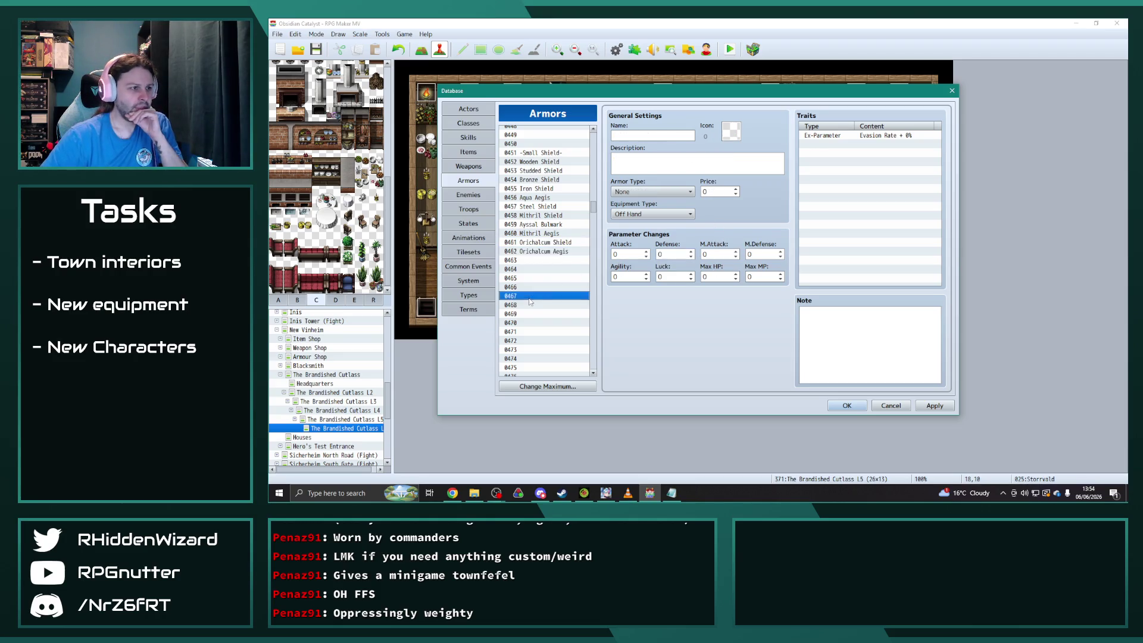
{"action": "scroll", "coordinate": [593, 210], "scroll_direction": "down", "scroll_amount": 20}
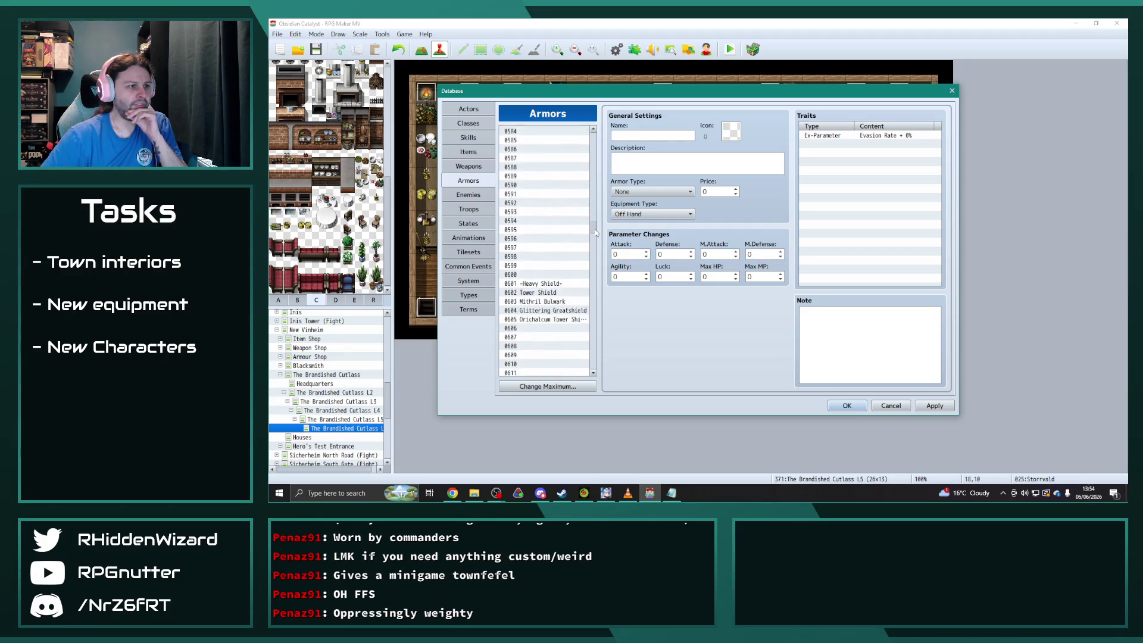
{"action": "left_click", "coordinate": [551, 187]}
{"action": "scroll", "coordinate": [556, 207], "scroll_direction": "up", "scroll_amount": 2}
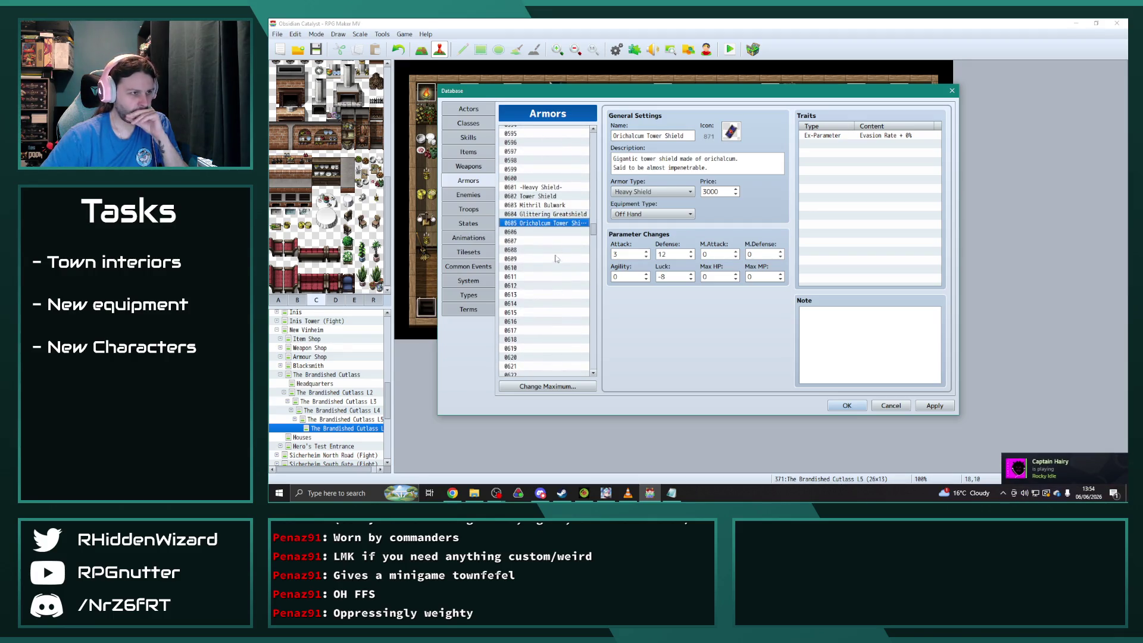
{"action": "left_click", "coordinate": [555, 206]}
{"action": "left_click", "coordinate": [551, 196]}
{"action": "left_click", "coordinate": [546, 205]}
{"action": "left_click", "coordinate": [547, 196]}
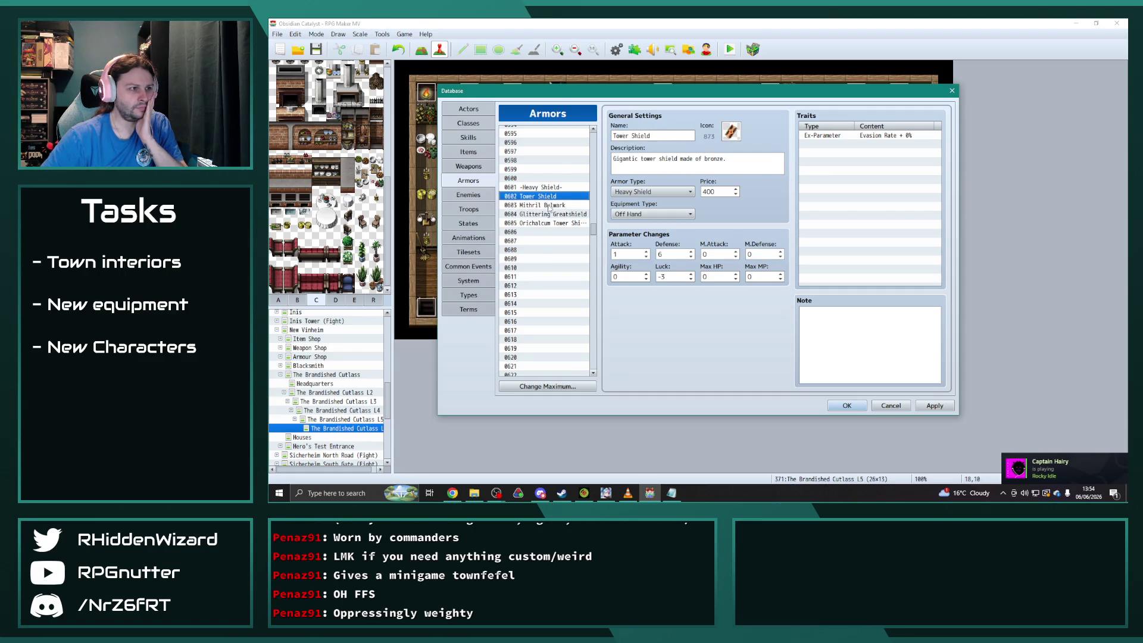
{"action": "left_click", "coordinate": [551, 214]}
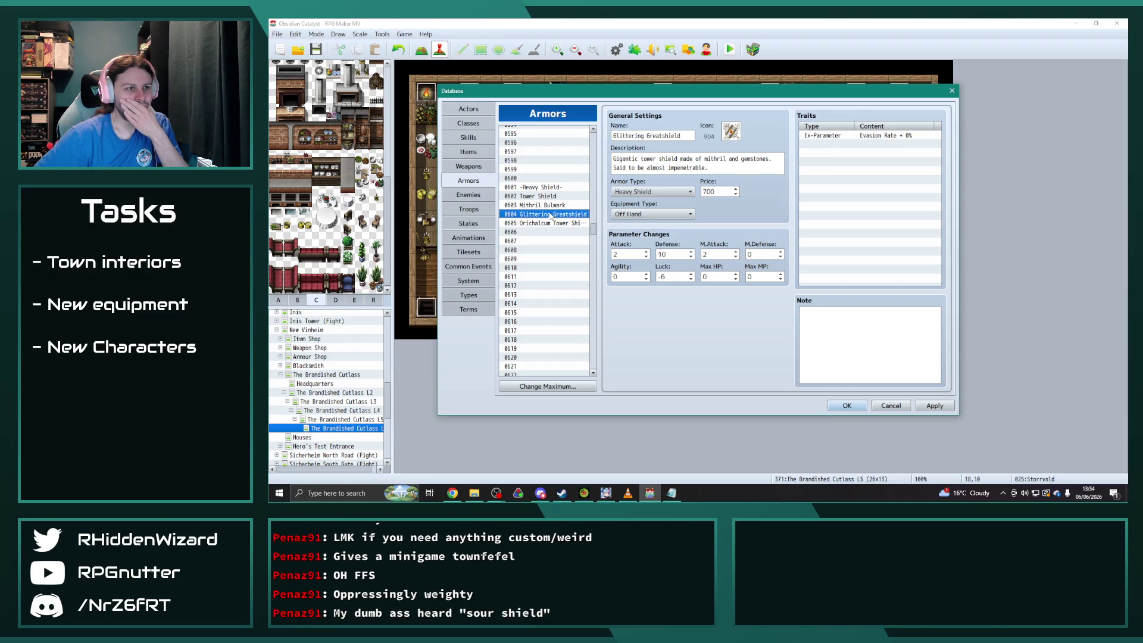
Paste Orichalcum Tower Shield into slot 0606 and rename it Orichalcum Bulwark.
{"action": "left_click", "coordinate": [553, 223]}
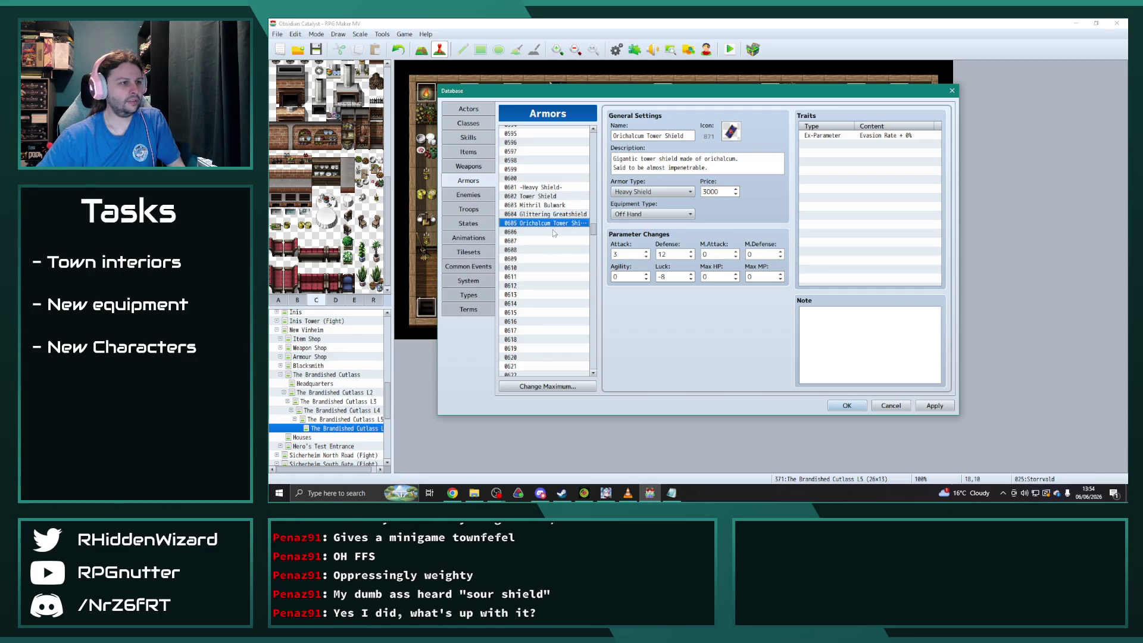
{"action": "left_click", "coordinate": [553, 232]}
{"action": "key", "text": "ctrl+v"}
{"action": "left_click_drag", "start_coordinate": [648, 136], "coordinate": [741, 138]}
{"action": "type", "text": "Bulwark"}
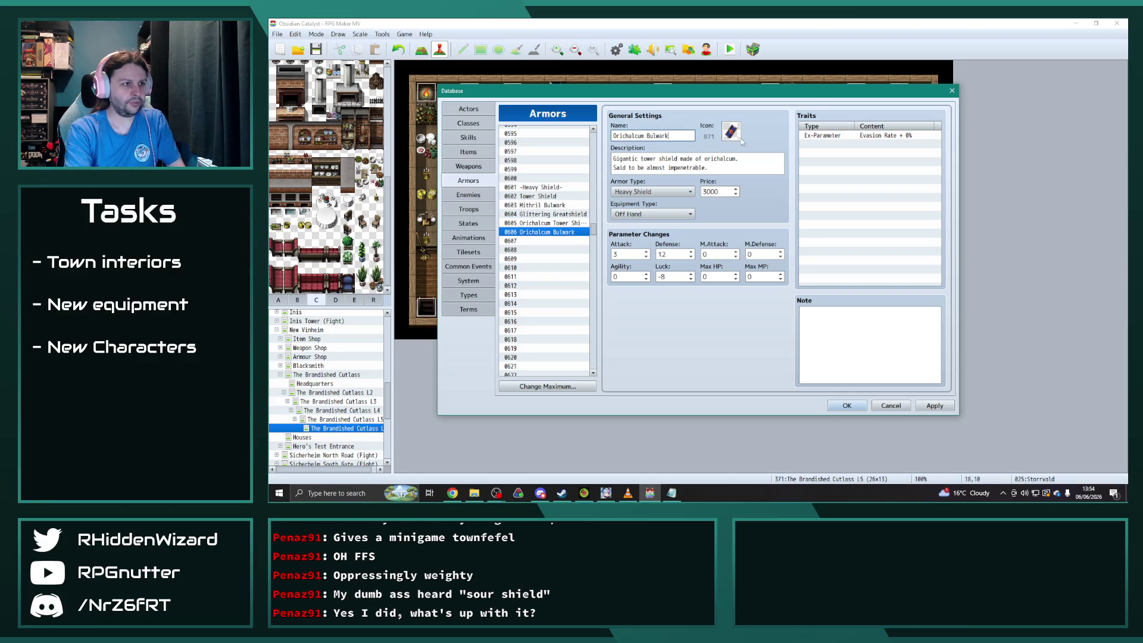
Rewrite the description as a nigh impenetrable slab of tempered orichalcum.
{"action": "left_click", "coordinate": [756, 169]}
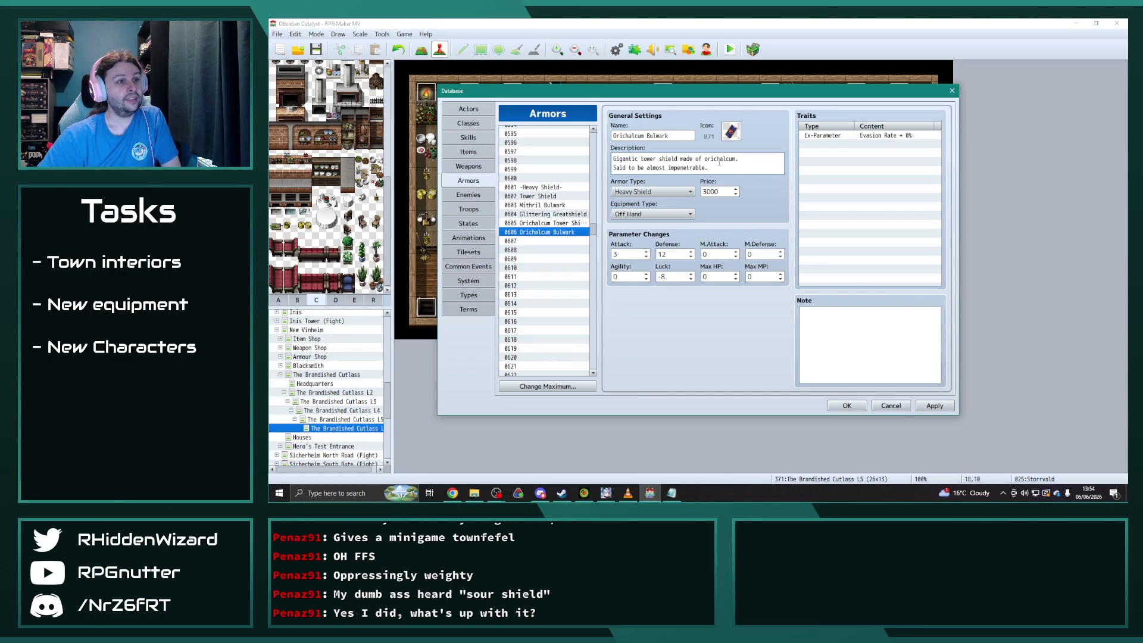
{"action": "key", "text": "ctrl+a"}
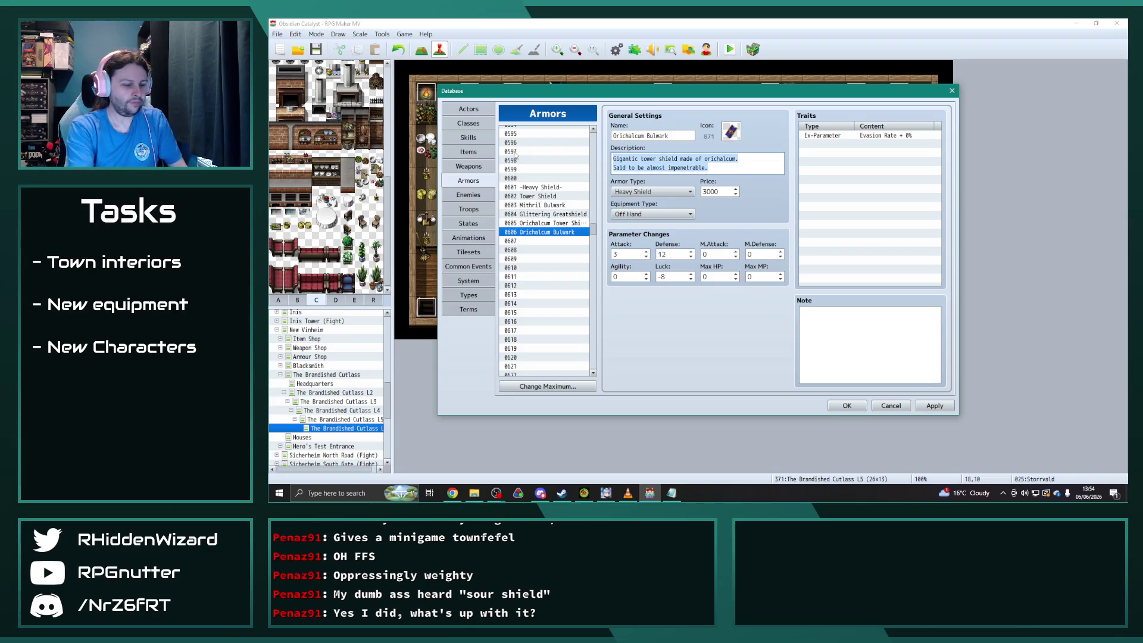
{"action": "type", "text": "A ngh i"}
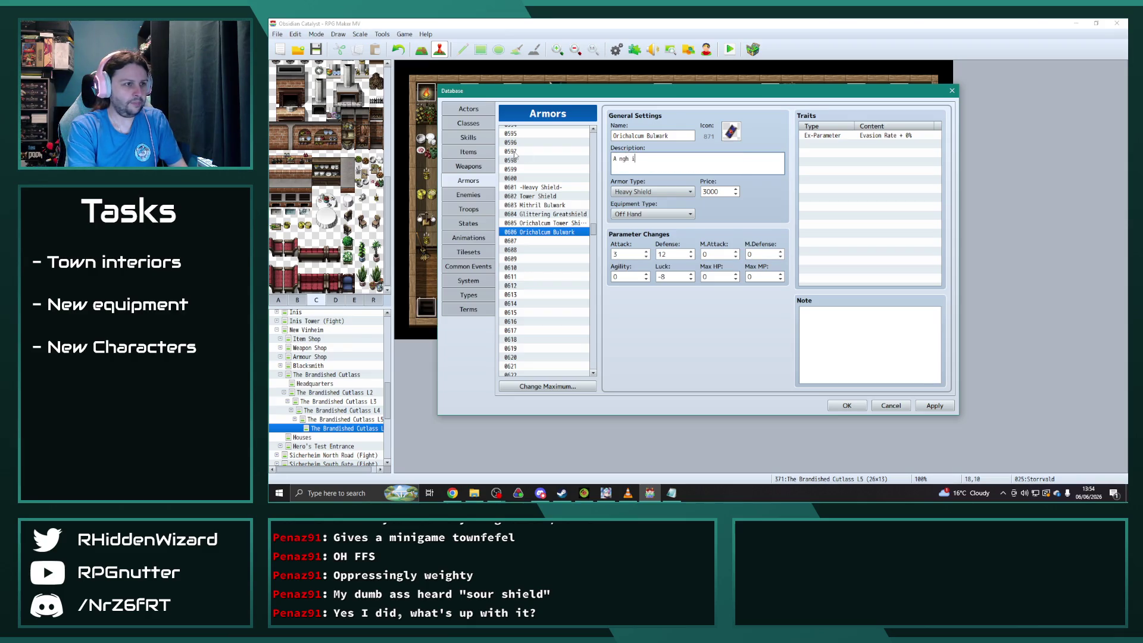
{"action": "key", "text": "BackSpace"}
{"action": "key", "text": "BackSpace"}
{"action": "key", "text": "BackSpace"}
{"action": "key", "text": "BackSpace"}
{"action": "type", "text": "igh impe"}
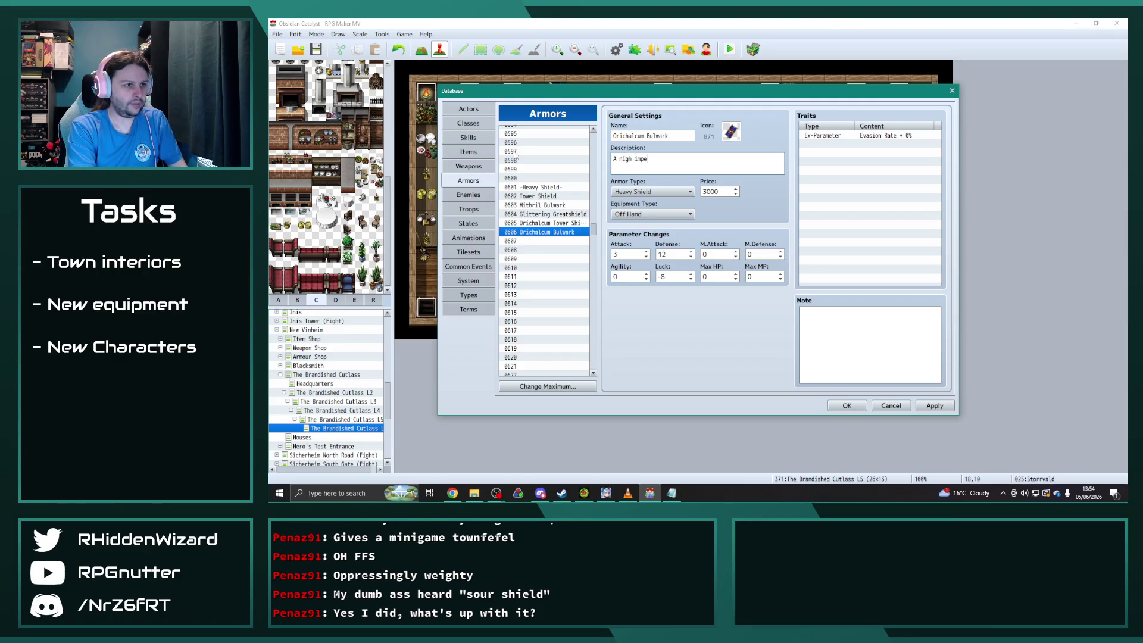
{"action": "type", "text": "netrable slab of tempered orich"}
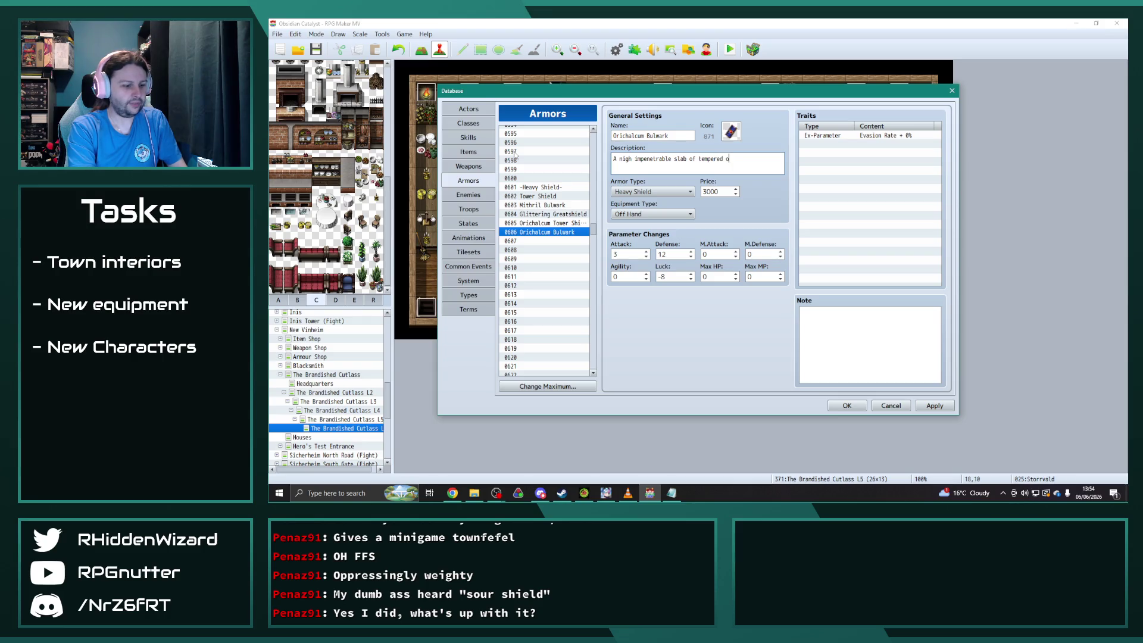
{"action": "type", "text": "alcum."}
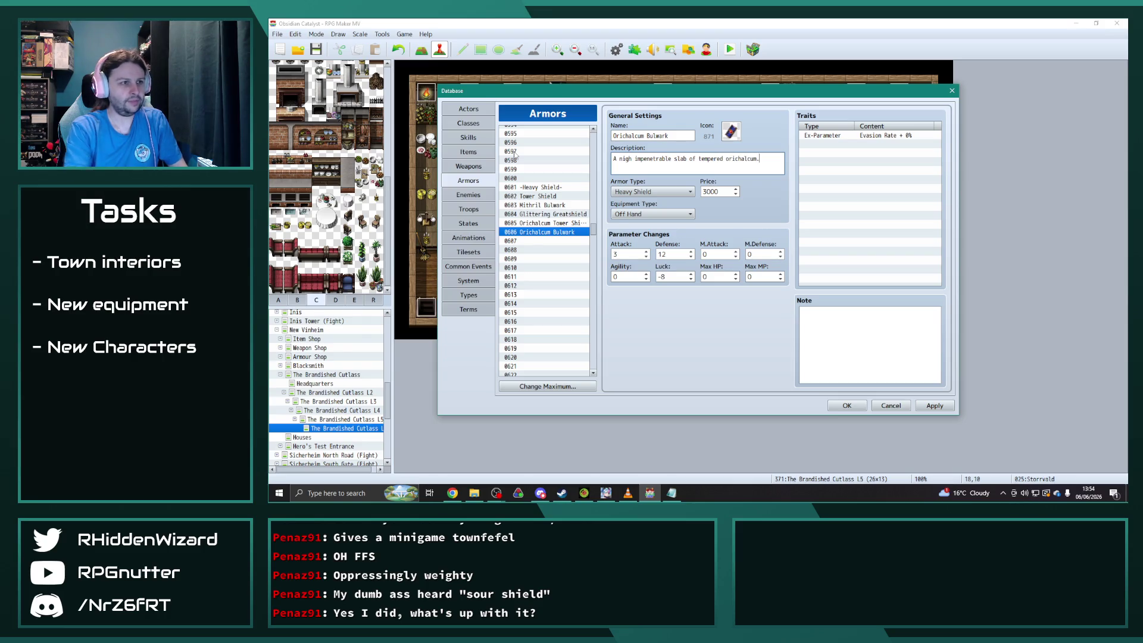
Set the Orichalcum Bulwark's price to 3800, Luck to -10 and Defense to 14.
{"action": "left_click", "coordinate": [549, 224]}
{"action": "left_click", "coordinate": [549, 233]}
{"action": "left_click", "coordinate": [718, 191]}
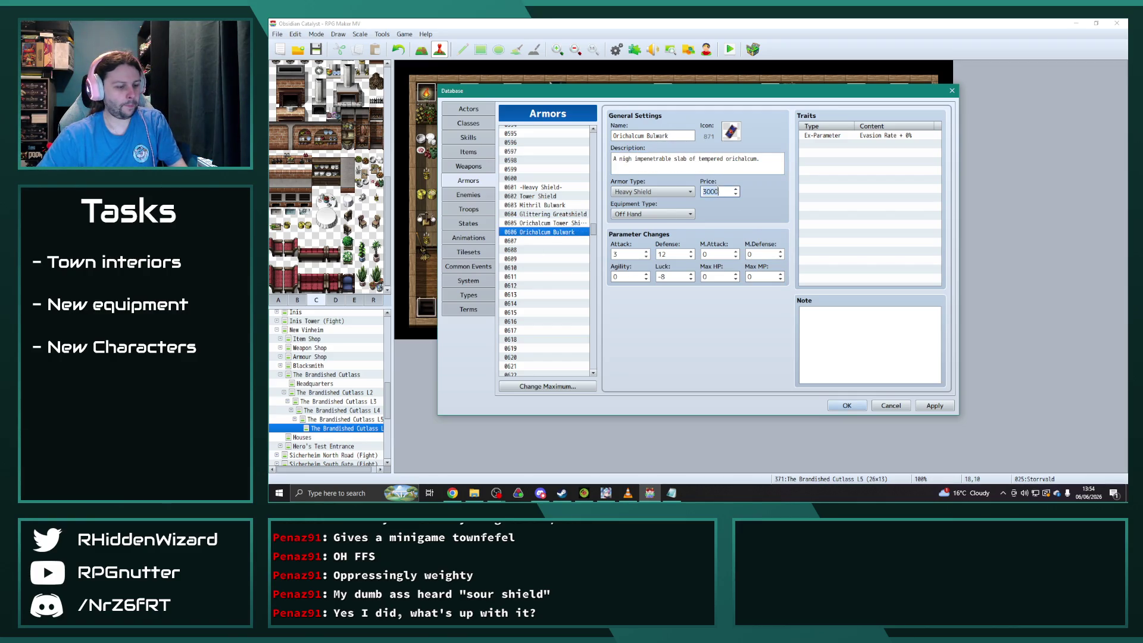
{"action": "type", "text": "38"}
{"action": "left_click", "coordinate": [548, 223]}
{"action": "left_click", "coordinate": [549, 232]}
{"action": "left_click", "coordinate": [548, 224]}
{"action": "left_click", "coordinate": [549, 233]}
{"action": "double_click", "coordinate": [670, 275]}
{"action": "type", "text": "-10"}
{"action": "double_click", "coordinate": [676, 254]}
{"action": "type", "text": "14"}
Set the Orichalcum Bulwark's Attack to 5 and apply the changes.
{"action": "double_click", "coordinate": [625, 255]}
{"action": "left_click", "coordinate": [553, 223]}
{"action": "left_click", "coordinate": [554, 232]}
{"action": "left_click", "coordinate": [546, 214]}
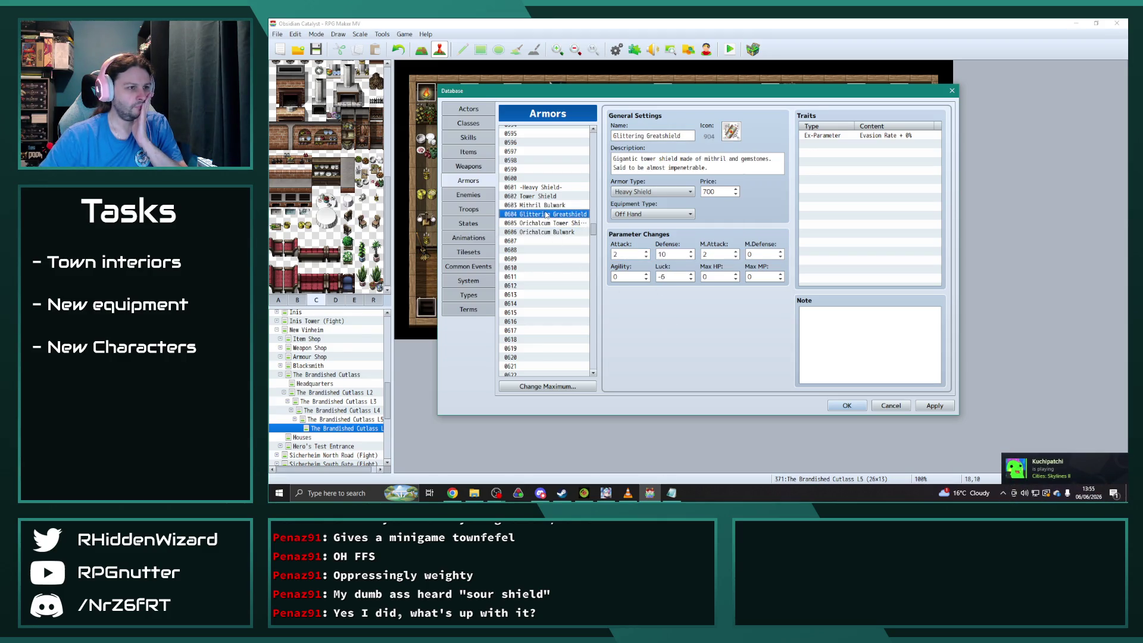
{"action": "left_click", "coordinate": [549, 223]}
{"action": "left_click", "coordinate": [548, 230]}
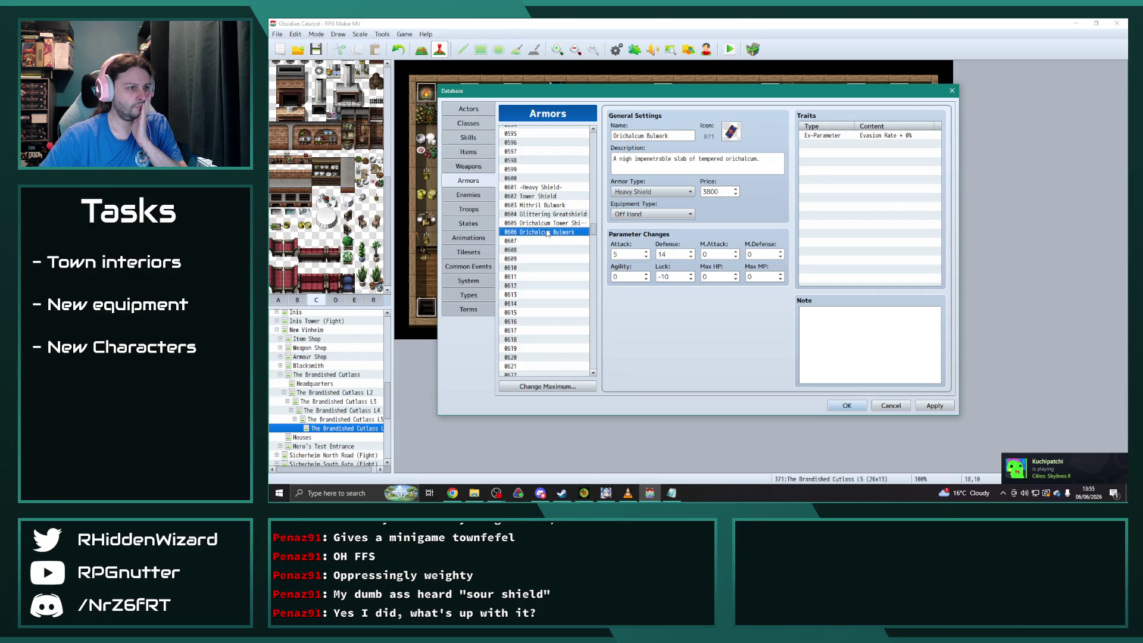
{"action": "left_click", "coordinate": [935, 406]}
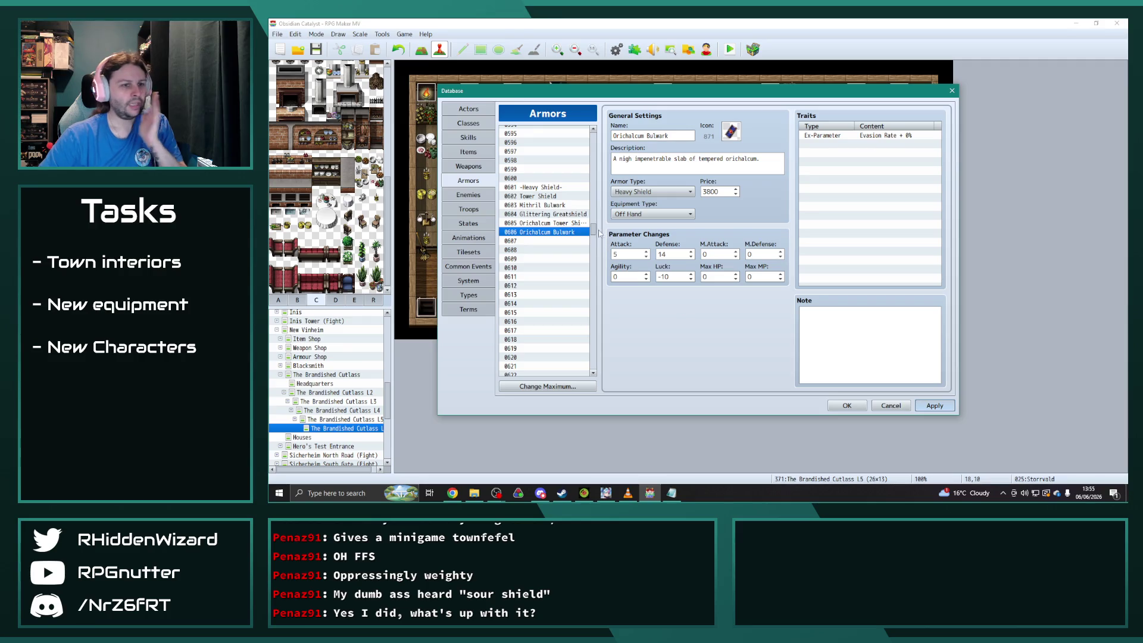
{"action": "left_click_drag", "start_coordinate": [596, 229], "coordinate": [599, 257]}
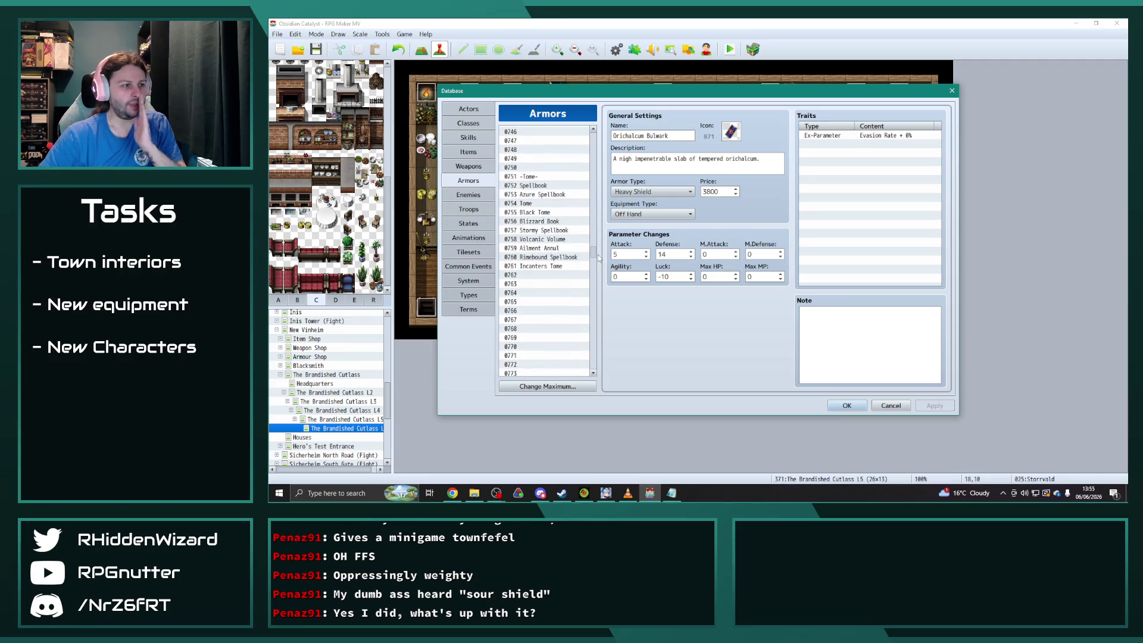
Look over the Incanters Tome, Rimebound Spellbook, Ailment Annul, Blizzard Book and Black Tome entries.
{"action": "left_click", "coordinate": [556, 267]}
{"action": "scroll", "coordinate": [558, 316], "scroll_direction": "up", "scroll_amount": 1}
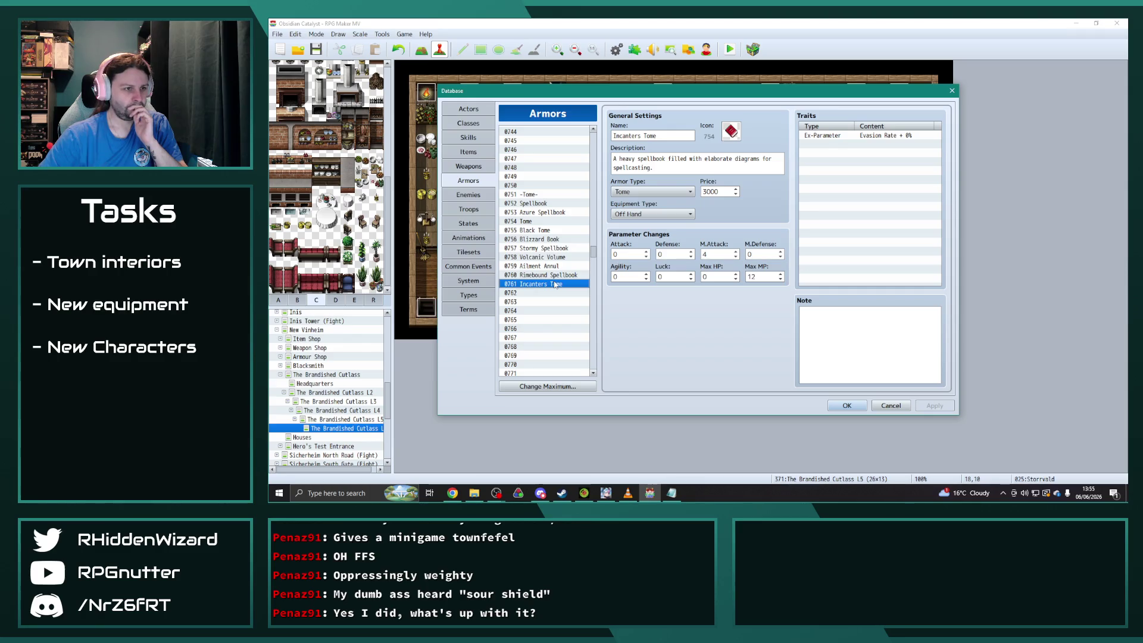
{"action": "left_click", "coordinate": [550, 275]}
{"action": "left_click", "coordinate": [549, 285]}
{"action": "left_click", "coordinate": [546, 269]}
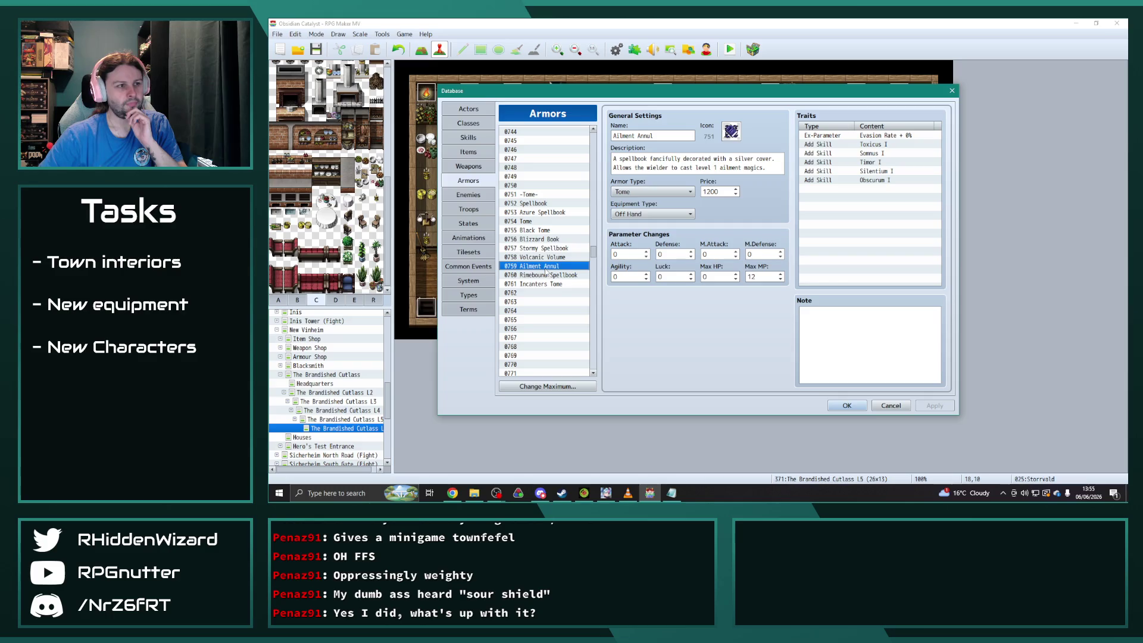
{"action": "left_click", "coordinate": [546, 257]}
{"action": "left_click", "coordinate": [547, 248]}
{"action": "left_click", "coordinate": [545, 240]}
{"action": "left_click", "coordinate": [545, 231]}
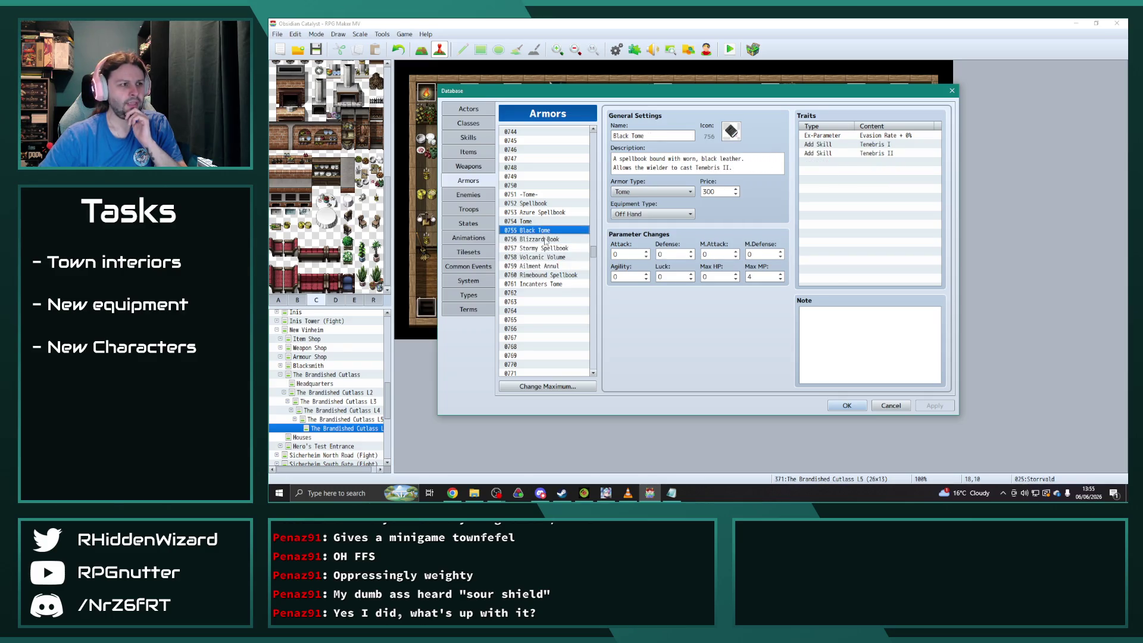
{"action": "left_click", "coordinate": [545, 240]}
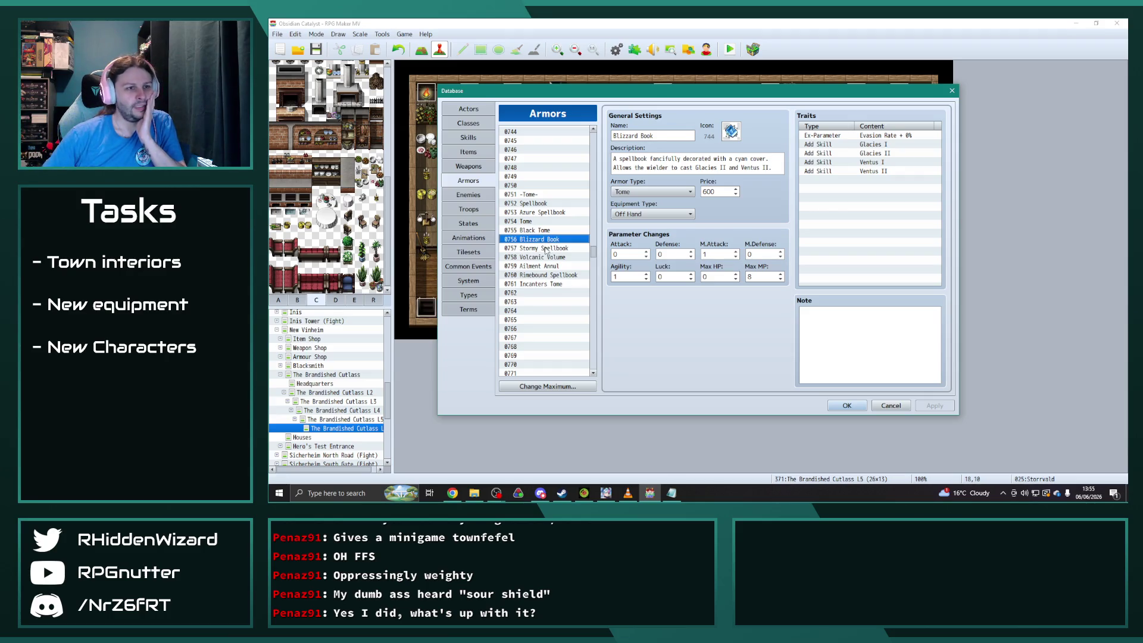
Check the Add Skill traits on Volcanic Volume, Ailment Annul, Rimebound, Azure, Black Tome and Stormy spellbooks.
{"action": "left_click", "coordinate": [545, 257]}
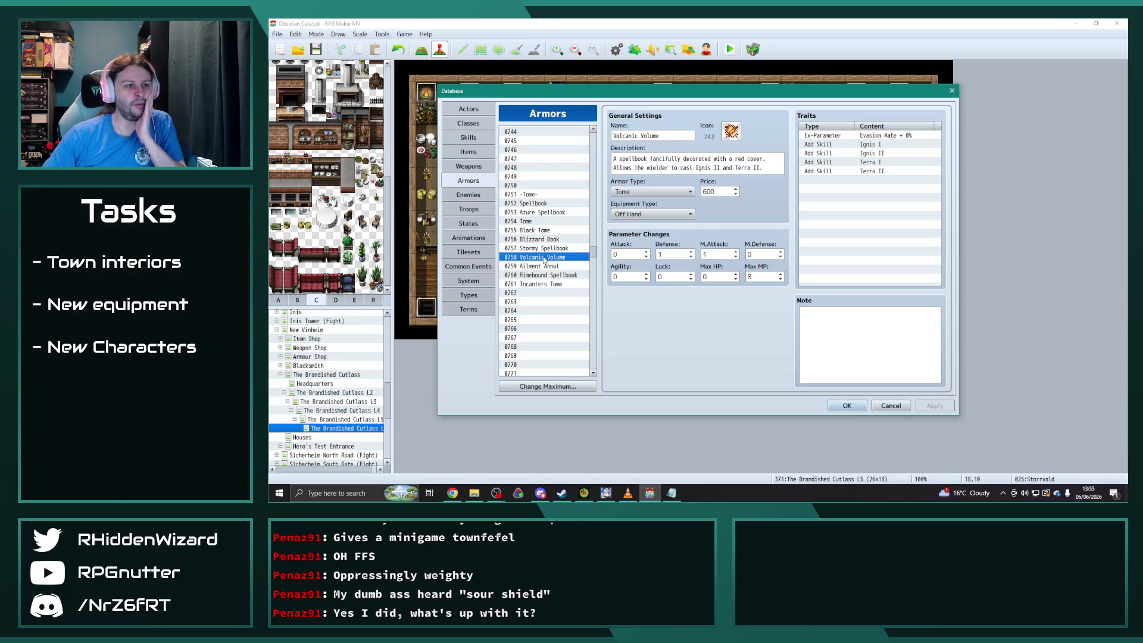
{"action": "left_click", "coordinate": [545, 266]}
{"action": "left_click", "coordinate": [546, 278]}
{"action": "left_click", "coordinate": [546, 286]}
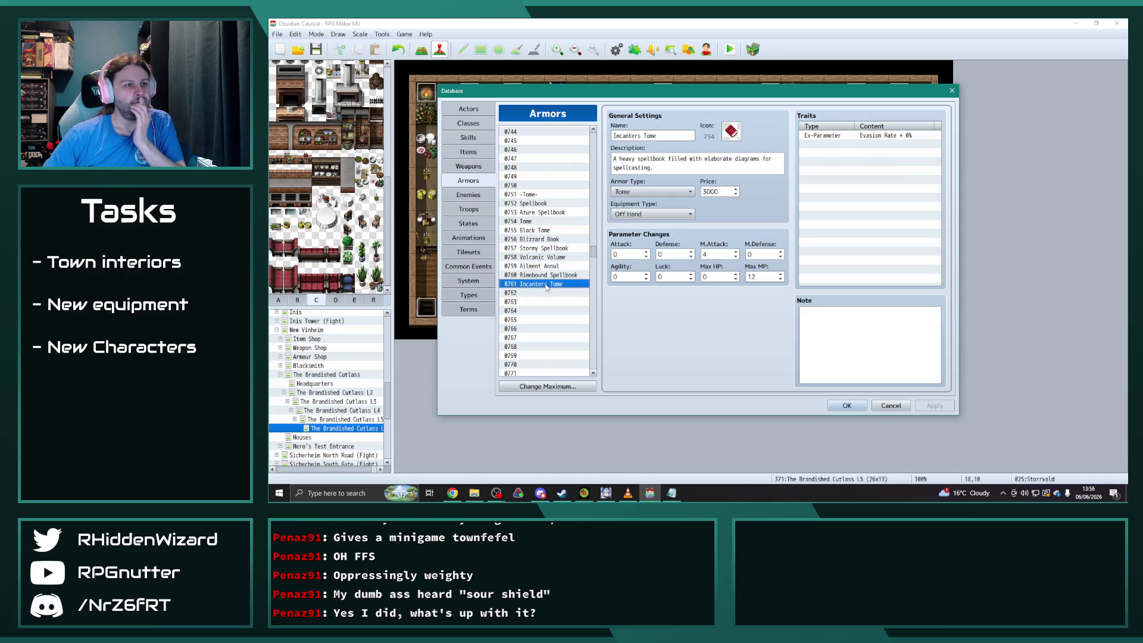
{"action": "left_click", "coordinate": [554, 276]}
{"action": "left_click", "coordinate": [555, 266]}
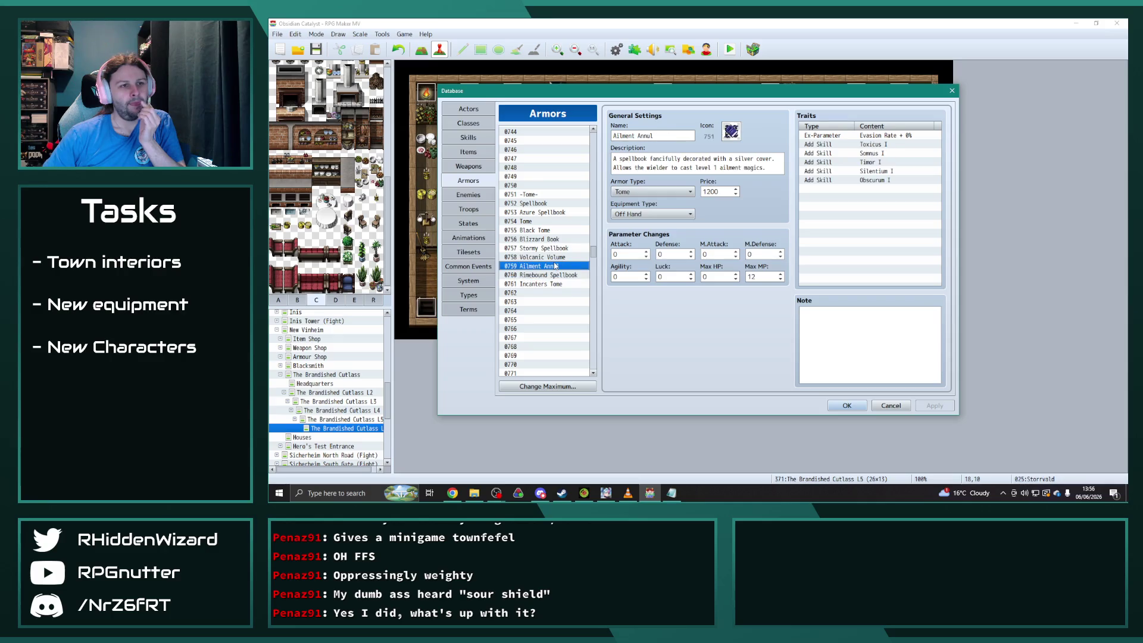
{"action": "left_click", "coordinate": [534, 213]}
{"action": "left_click", "coordinate": [534, 222]}
{"action": "left_click", "coordinate": [534, 231]}
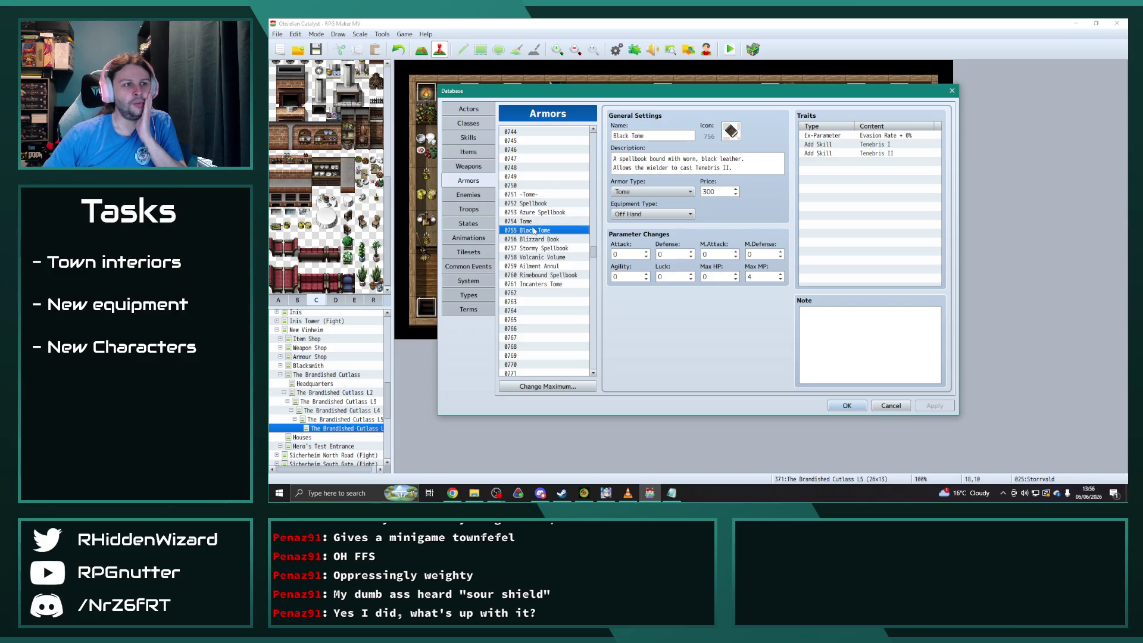
{"action": "left_click", "coordinate": [538, 249]}
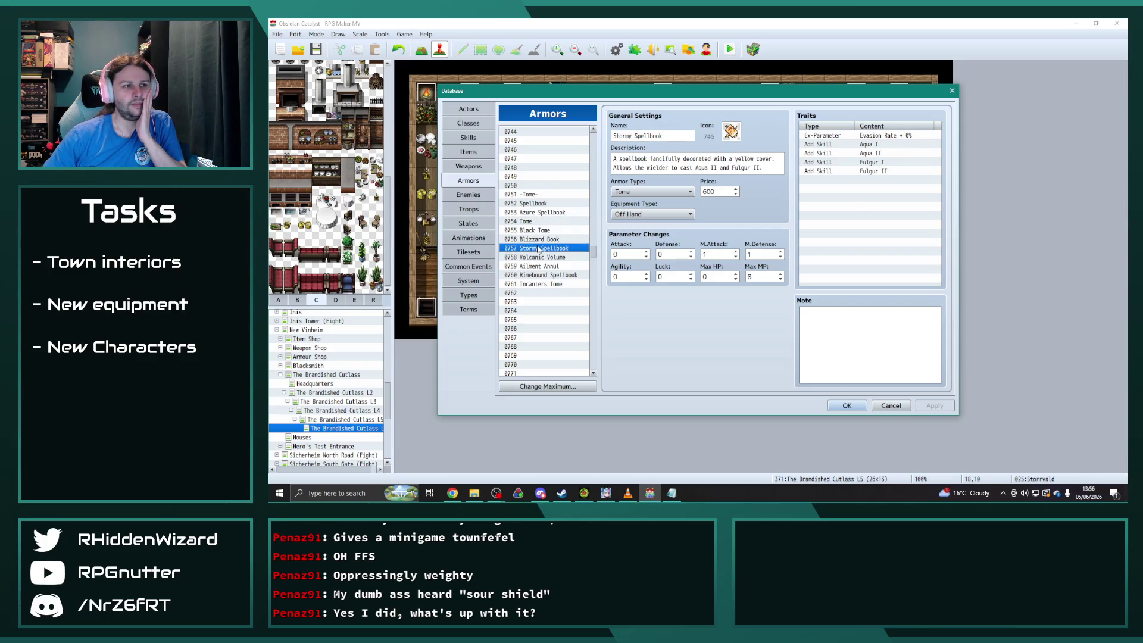
{"action": "left_click", "coordinate": [540, 258]}
{"action": "left_click", "coordinate": [542, 266]}
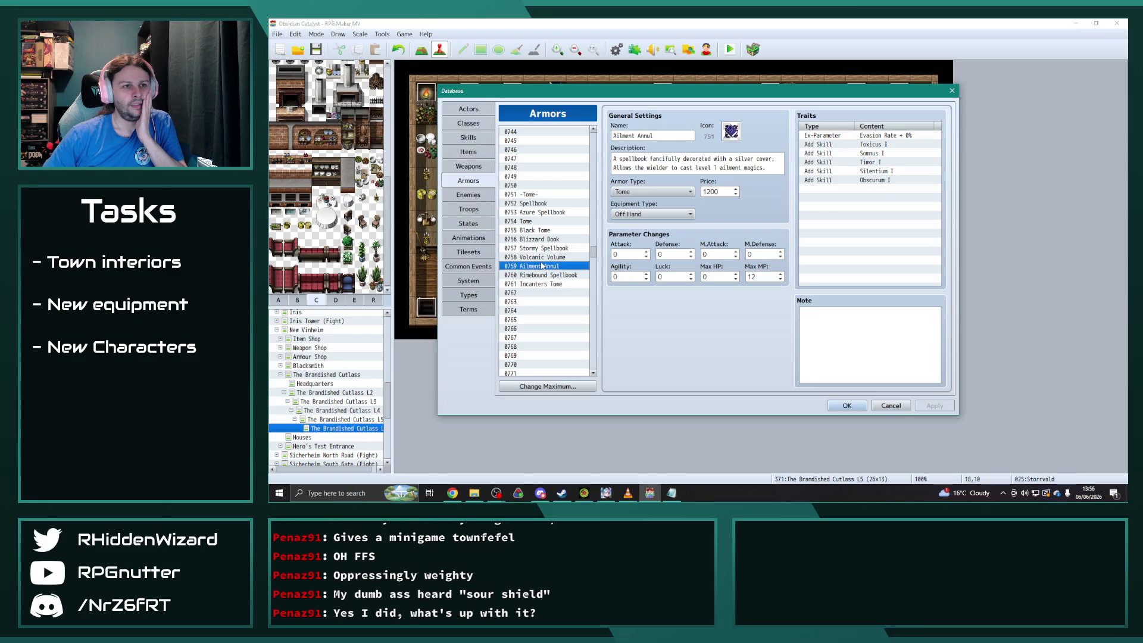
{"action": "left_click", "coordinate": [544, 275]}
{"action": "left_click", "coordinate": [541, 284]}
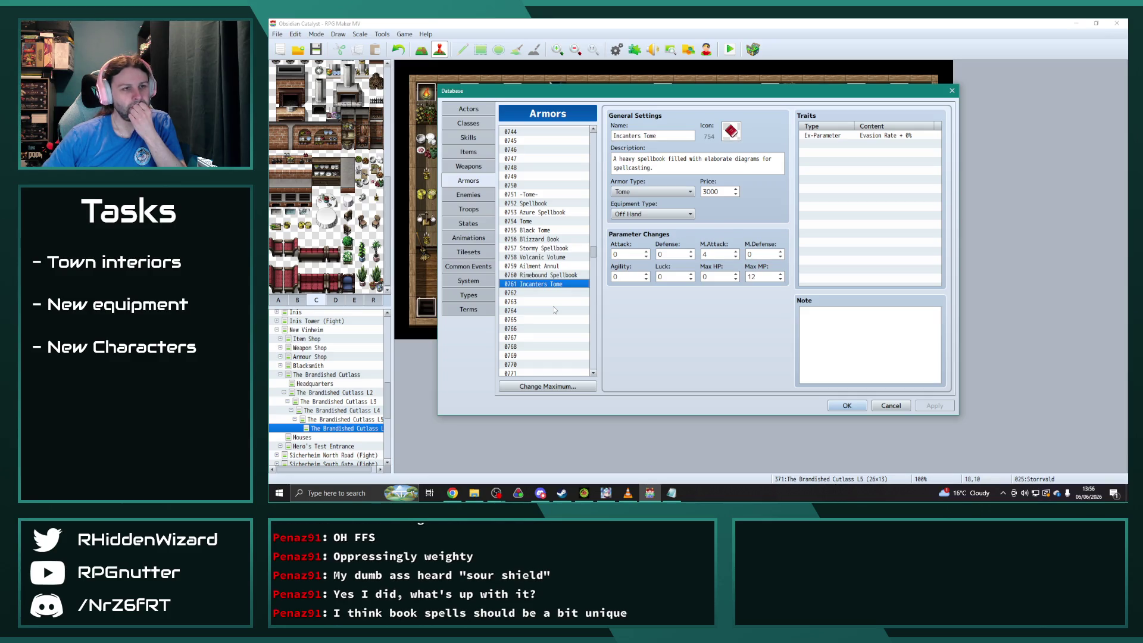
Display entry 0761 Incanters Tome with its 3000 price, M.Attack 4 and Max MP 12.
{"action": "left_click", "coordinate": [546, 257]}
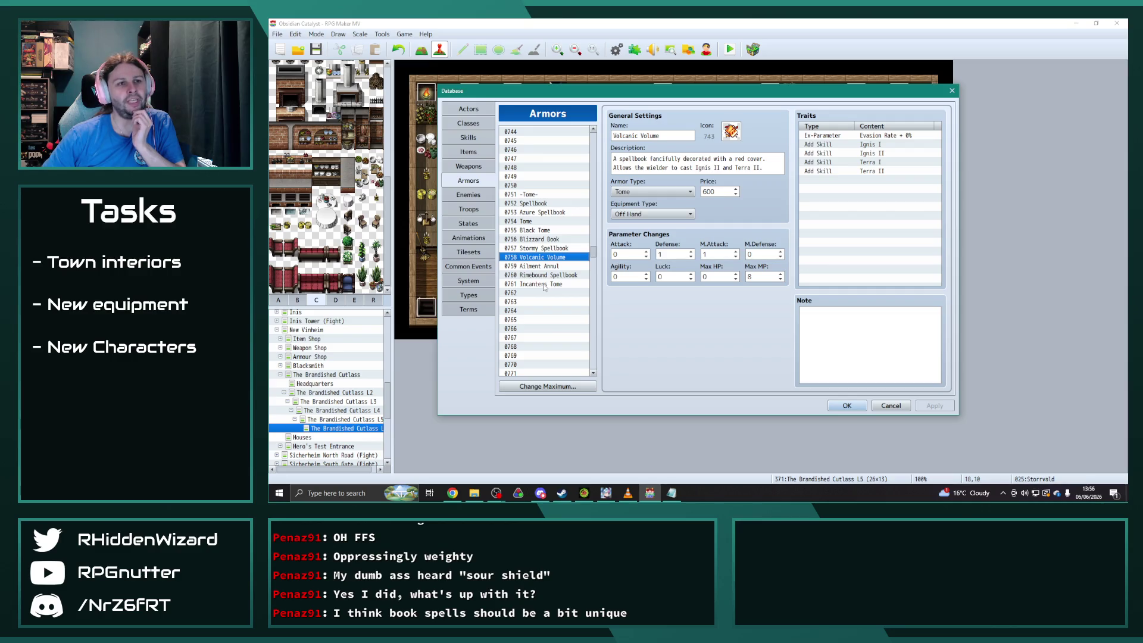
{"action": "left_click", "coordinate": [543, 284]}
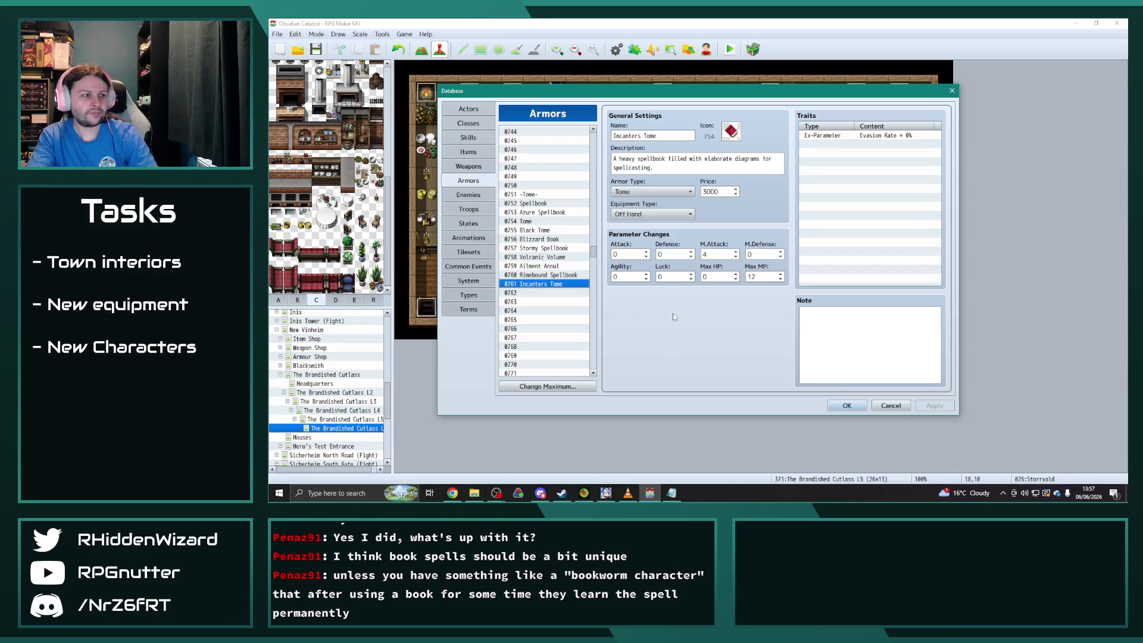
{"action": "left_click", "coordinate": [547, 293]}
{"action": "left_click", "coordinate": [546, 286]}
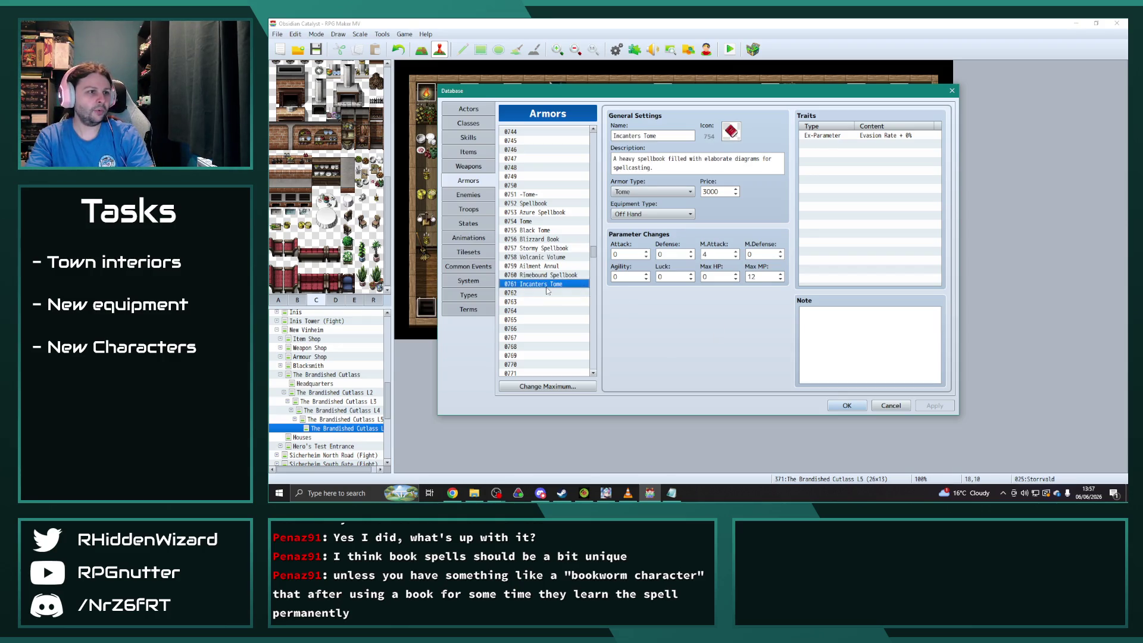
{"action": "left_click", "coordinate": [547, 291]}
{"action": "left_click", "coordinate": [548, 287]}
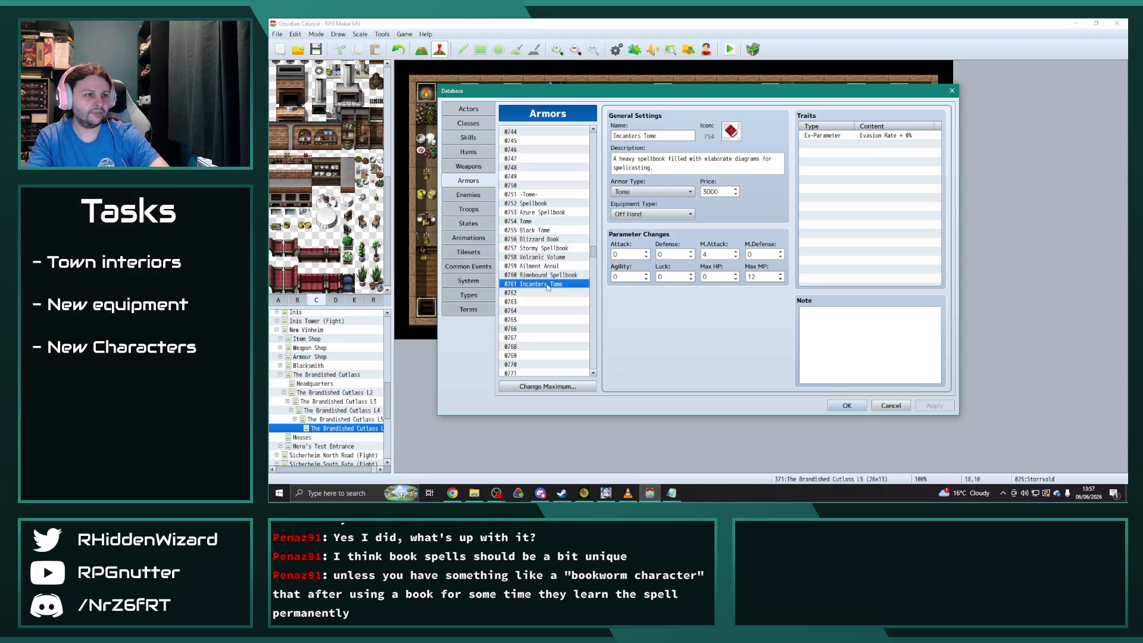
{"action": "left_click", "coordinate": [547, 277]}
{"action": "left_click", "coordinate": [547, 285]}
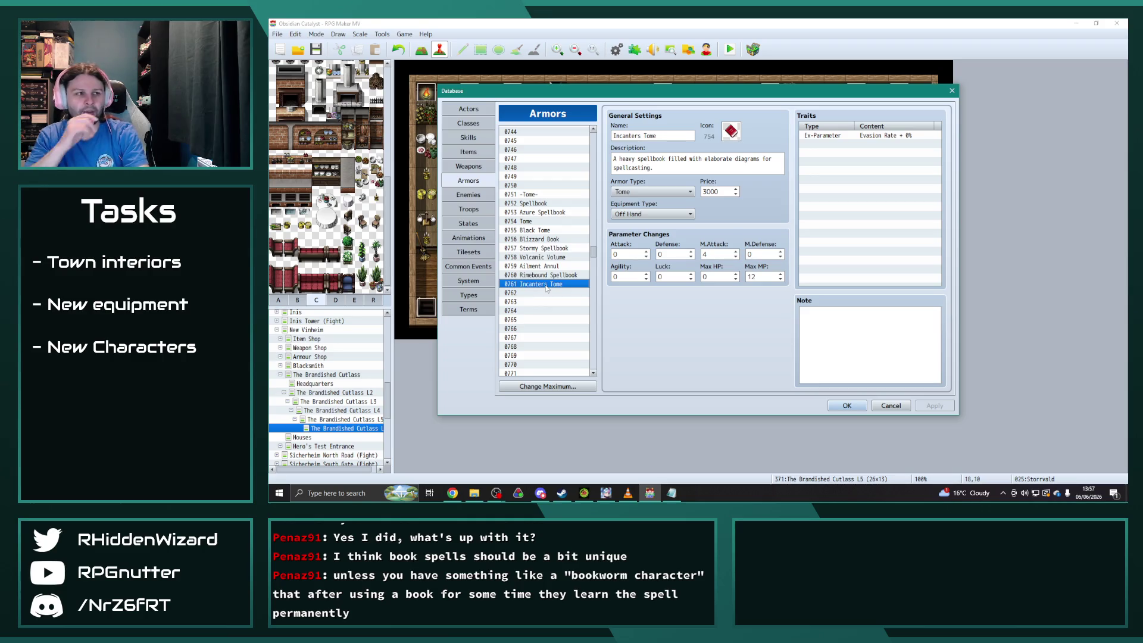
{"action": "left_click", "coordinate": [551, 267]}
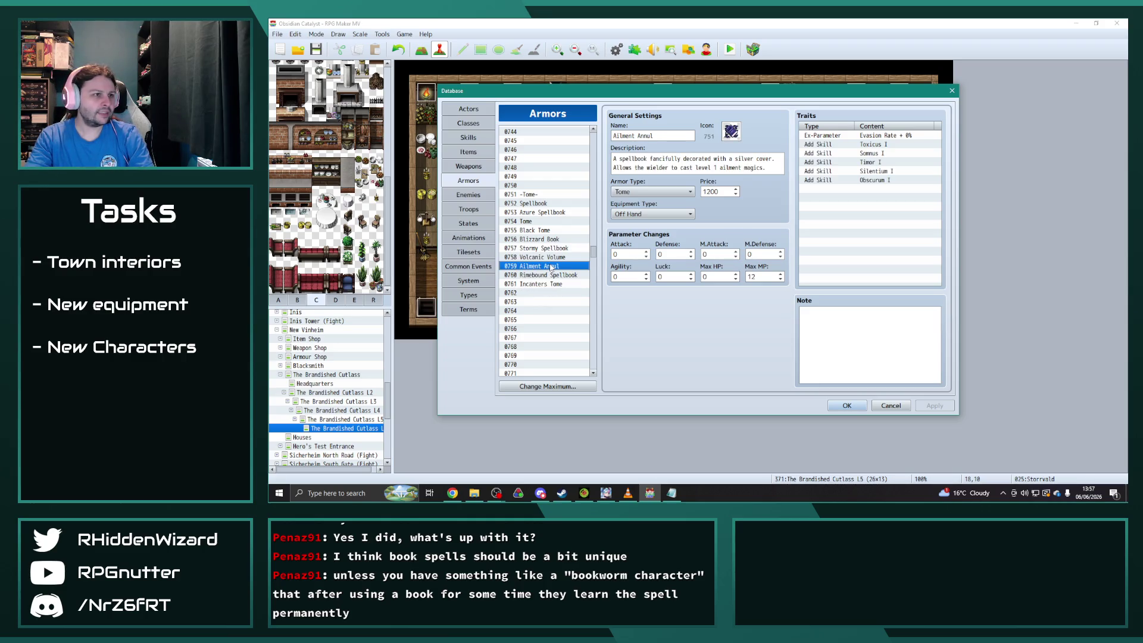
{"action": "left_click", "coordinate": [543, 249]}
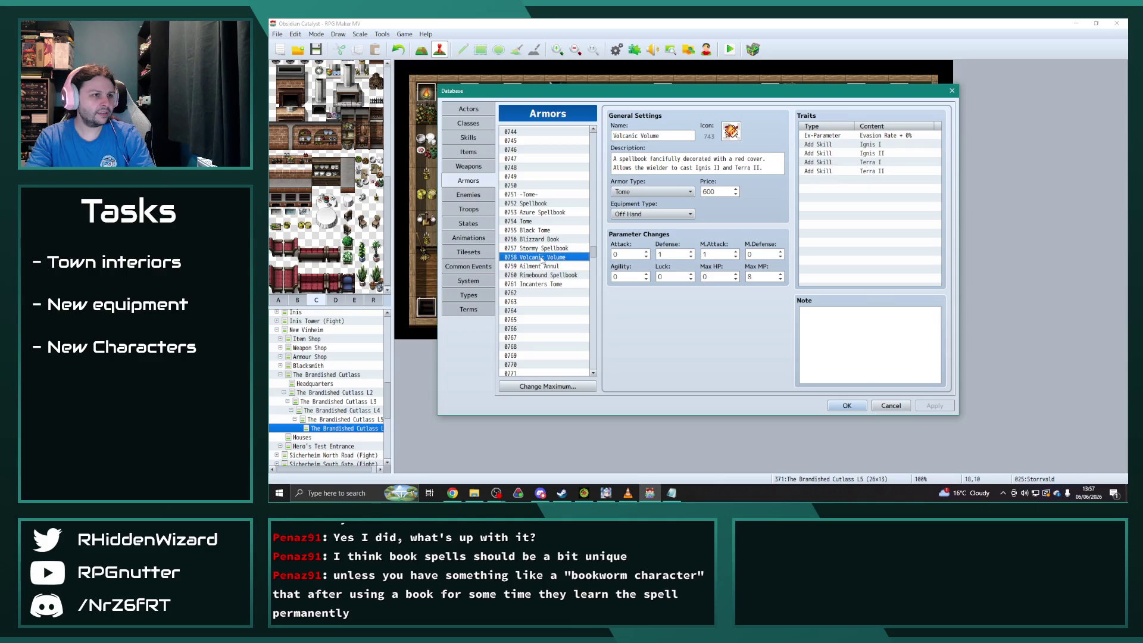
{"action": "left_click", "coordinate": [541, 240]}
{"action": "left_click", "coordinate": [541, 230]}
{"action": "left_click", "coordinate": [540, 239]}
{"action": "left_click", "coordinate": [536, 213]}
{"action": "left_click", "coordinate": [535, 203]}
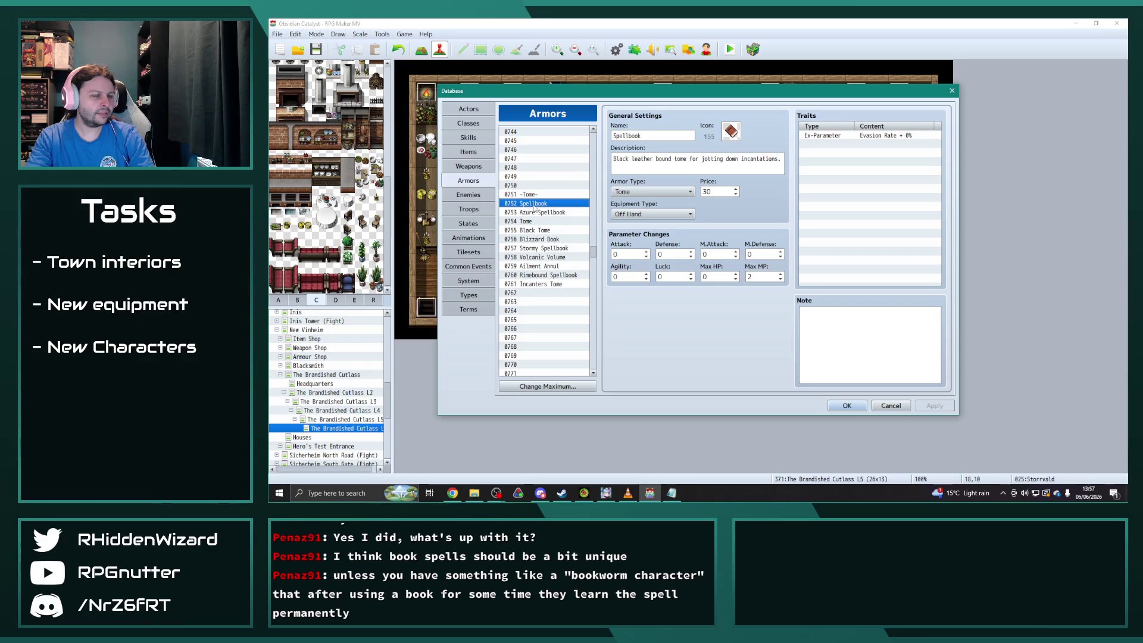
{"action": "left_click", "coordinate": [545, 284]}
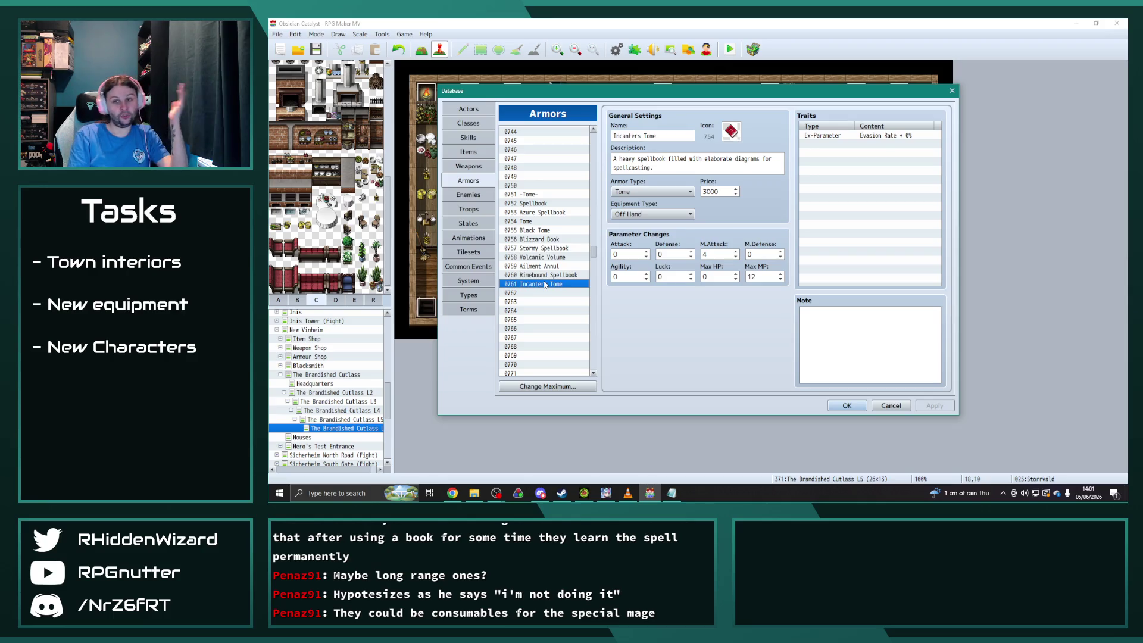
{"action": "scroll", "coordinate": [594, 255], "scroll_direction": "down", "scroll_amount": 2}
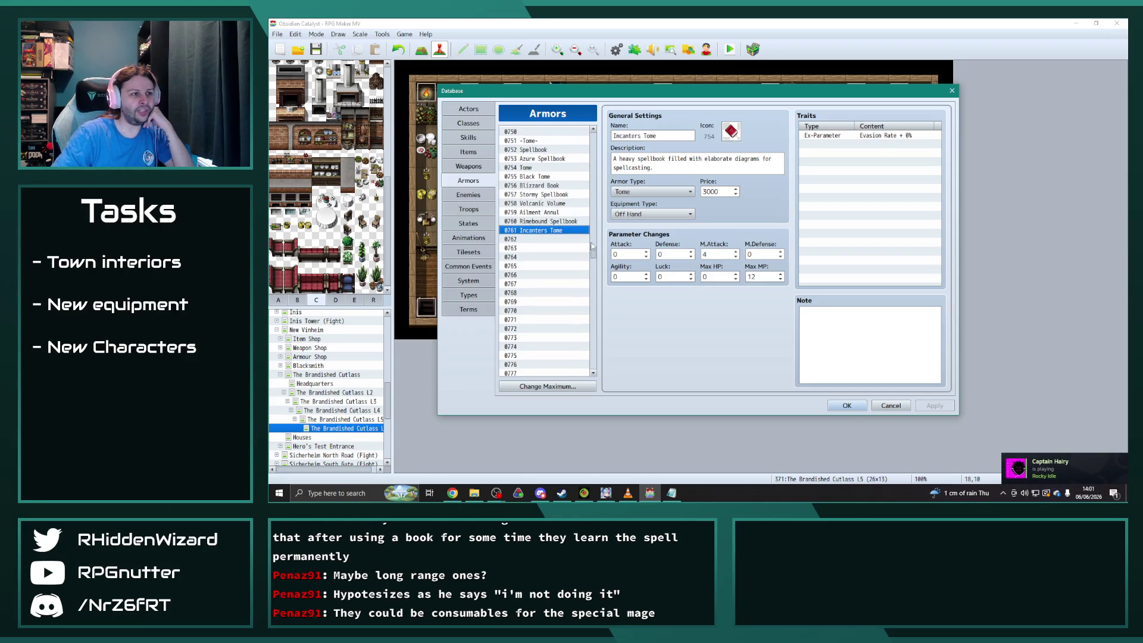
{"action": "mouse_move", "coordinate": [594, 255]}
{"action": "left_mouse_down"}
{"action": "mouse_move", "coordinate": [601, 270]}
{"action": "mouse_move", "coordinate": [613, 254]}
{"action": "left_mouse_up"}
{"action": "scroll", "coordinate": [562, 226], "scroll_direction": "down", "scroll_amount": 2}
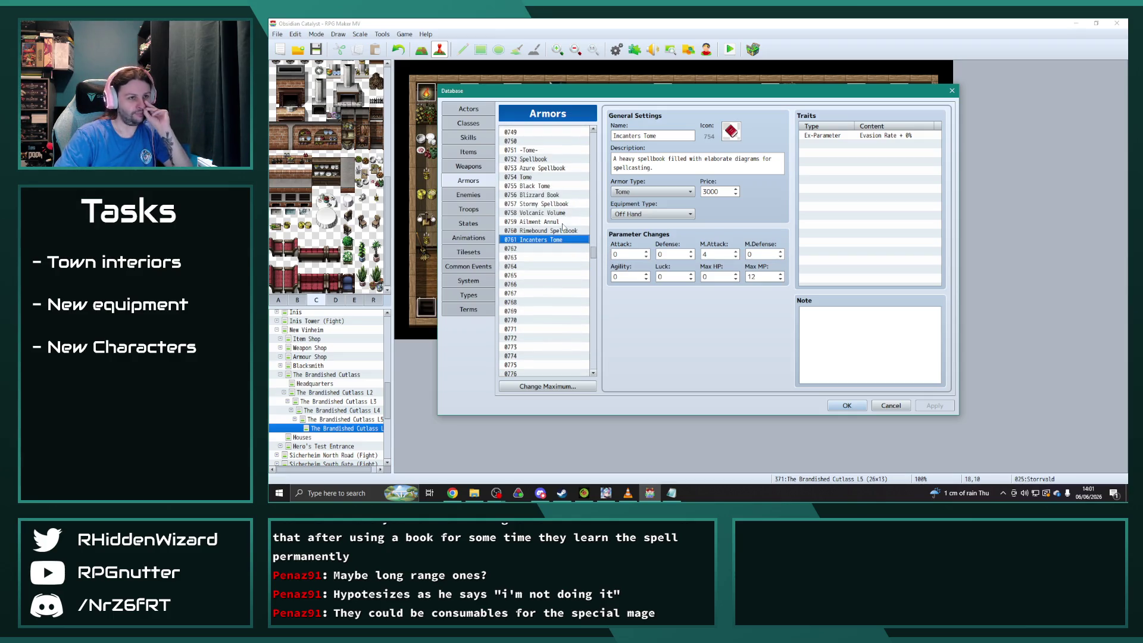
{"action": "left_click", "coordinate": [534, 214]}
{"action": "left_click", "coordinate": [532, 222]}
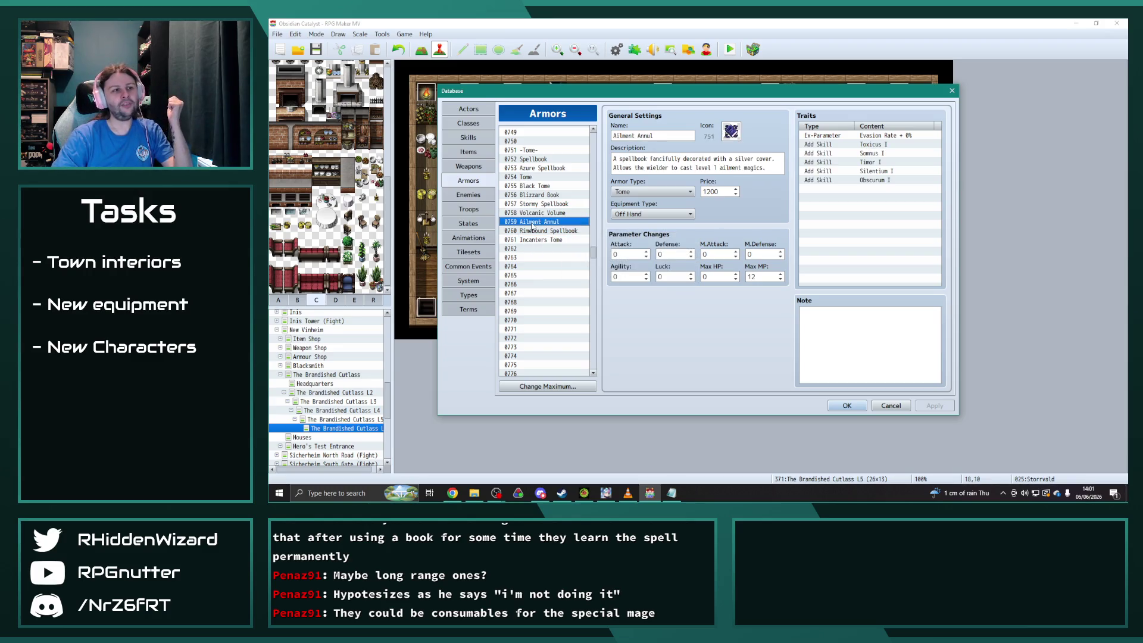
{"action": "left_click", "coordinate": [535, 240]}
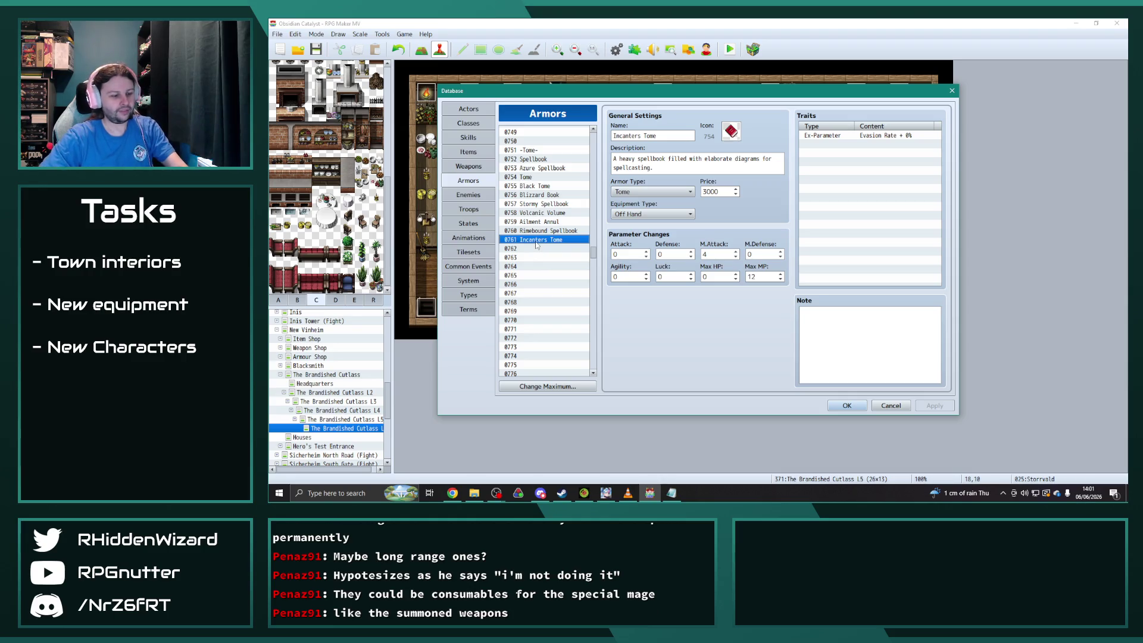
{"action": "left_click", "coordinate": [537, 266]}
Name entry 0764 'Dingus Book' and start a new Add Skill trait.
{"action": "left_click", "coordinate": [654, 136]}
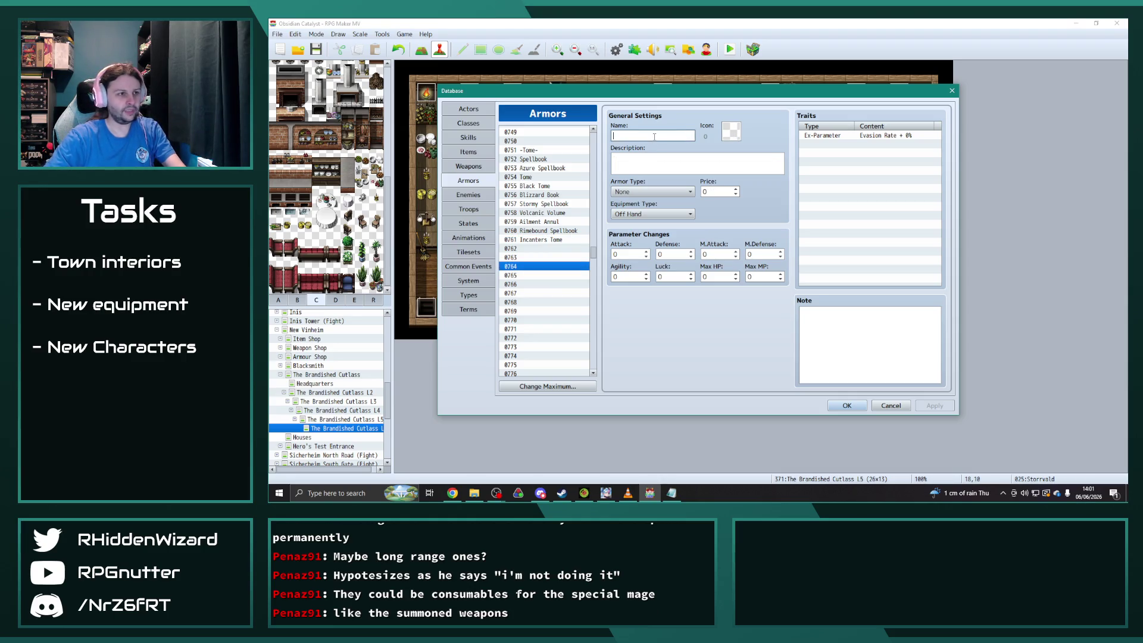
{"action": "type", "text": "Dingus Book"}
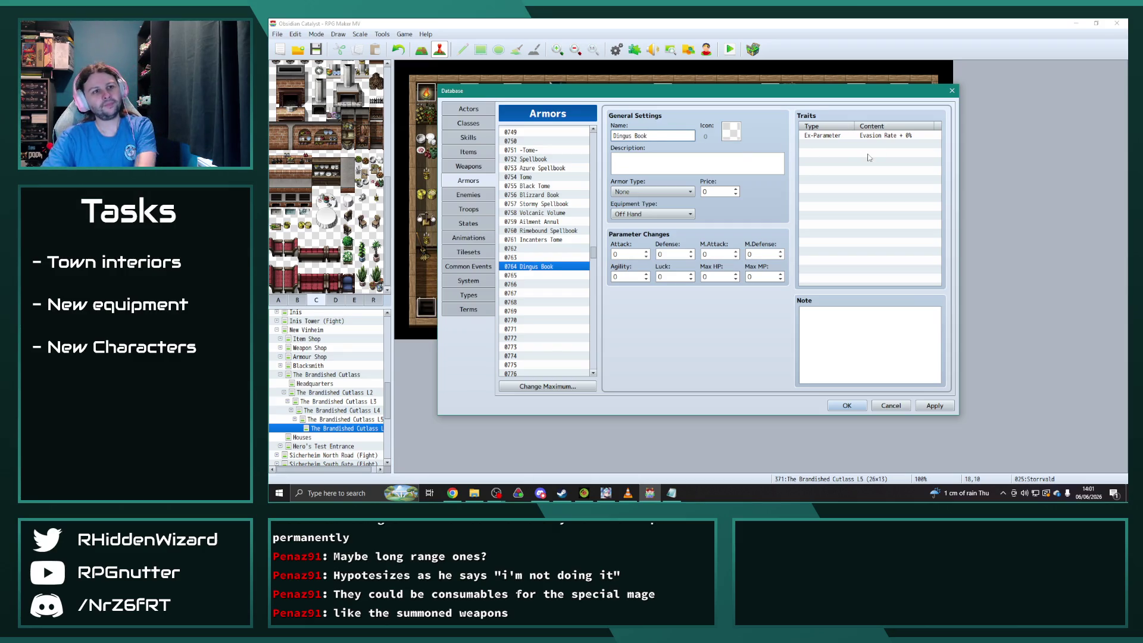
{"action": "double_click", "coordinate": [857, 145]}
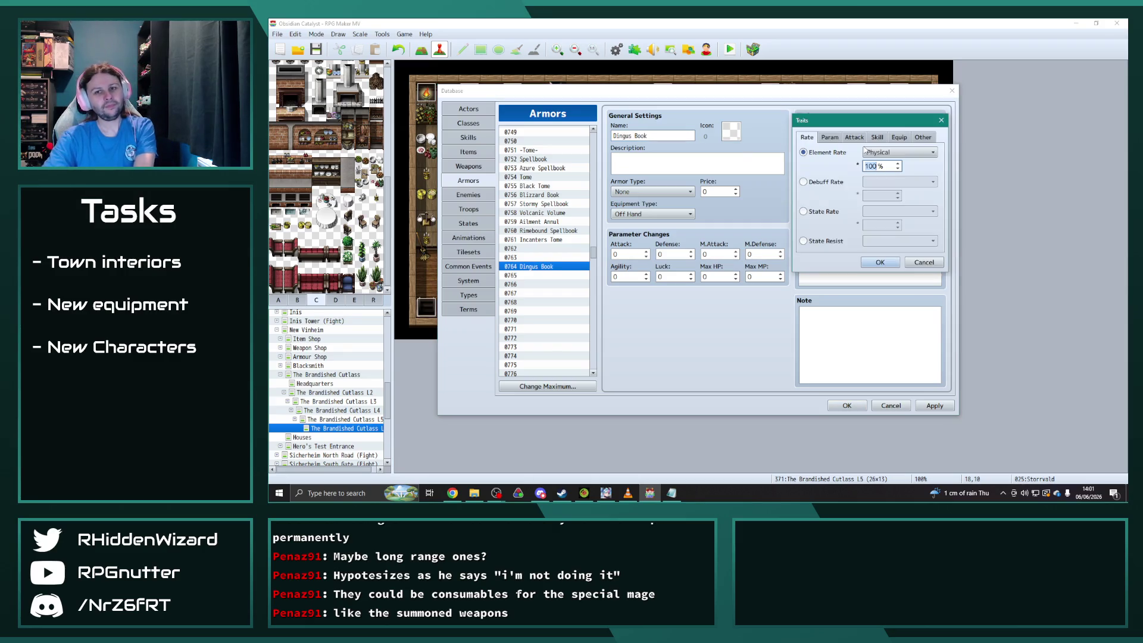
{"action": "left_click", "coordinate": [835, 140]}
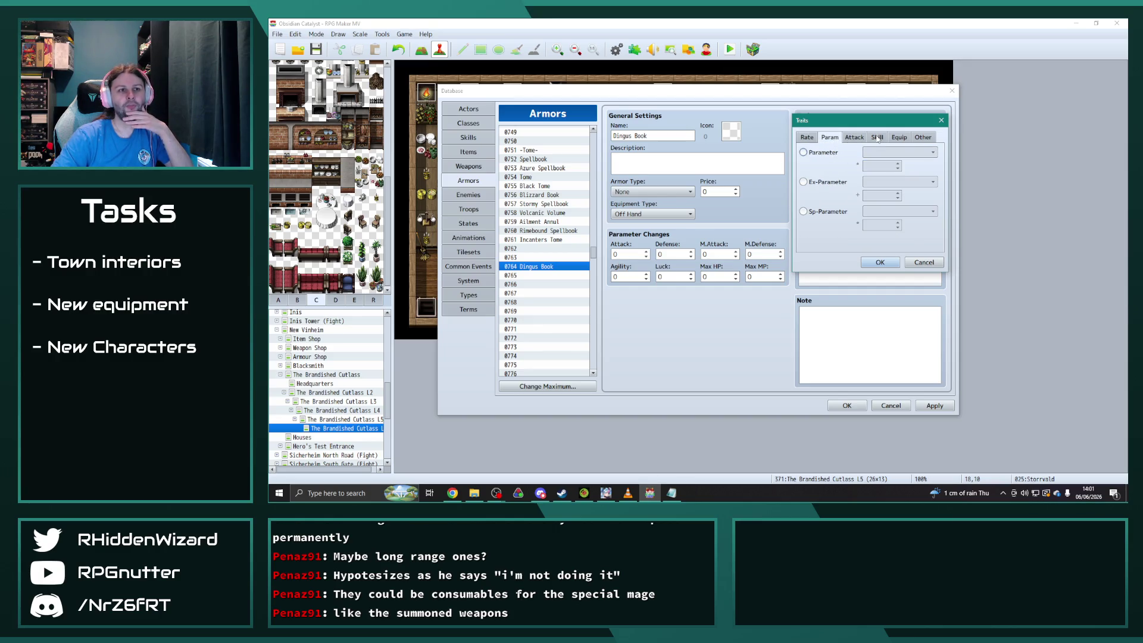
{"action": "left_click", "coordinate": [878, 139]}
{"action": "left_click", "coordinate": [804, 184]}
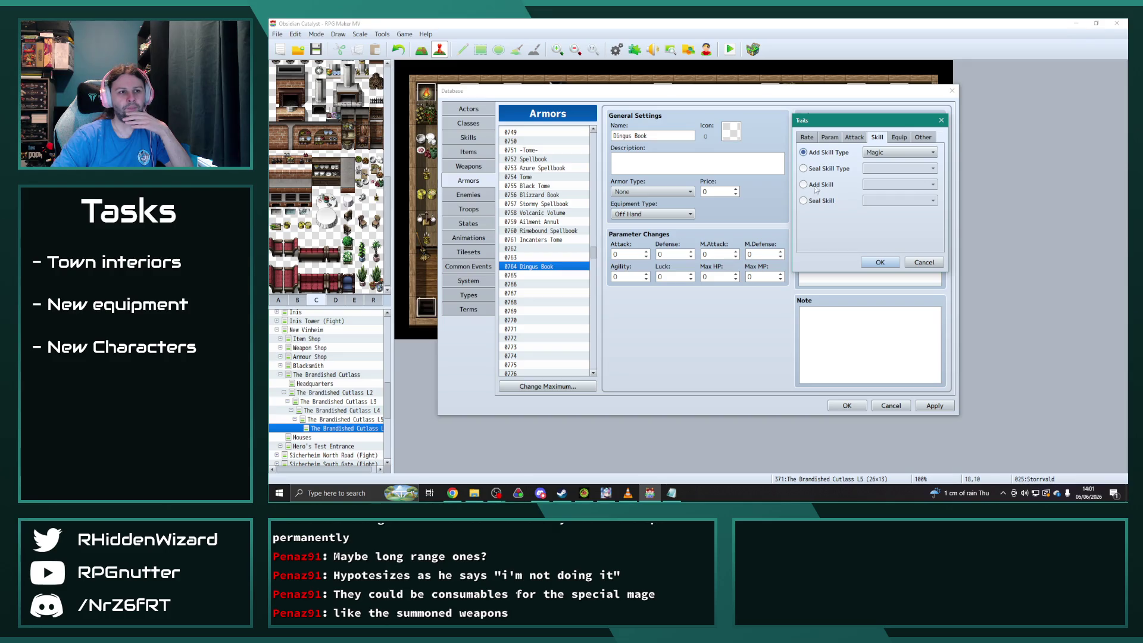
Set the trait's skill to 0978 Eject Armour and confirm it.
{"action": "left_click", "coordinate": [891, 185]}
{"action": "left_click_drag", "start_coordinate": [961, 212], "coordinate": [956, 409]}
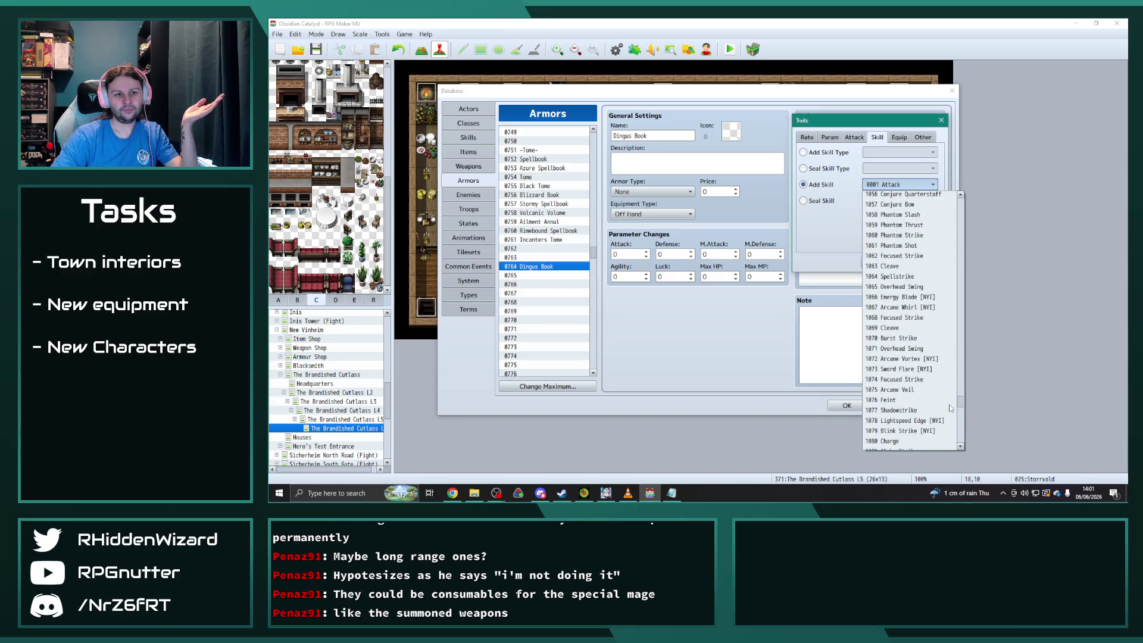
{"action": "scroll", "coordinate": [905, 316], "scroll_direction": "up", "scroll_amount": 12}
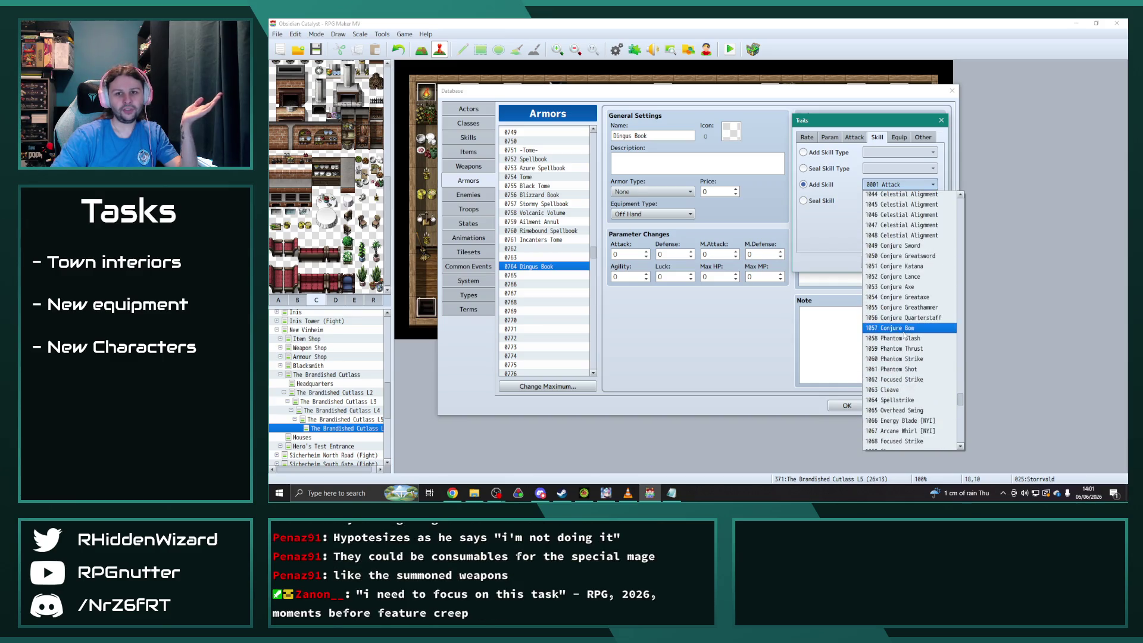
{"action": "scroll", "coordinate": [904, 322], "scroll_direction": "up", "scroll_amount": 2}
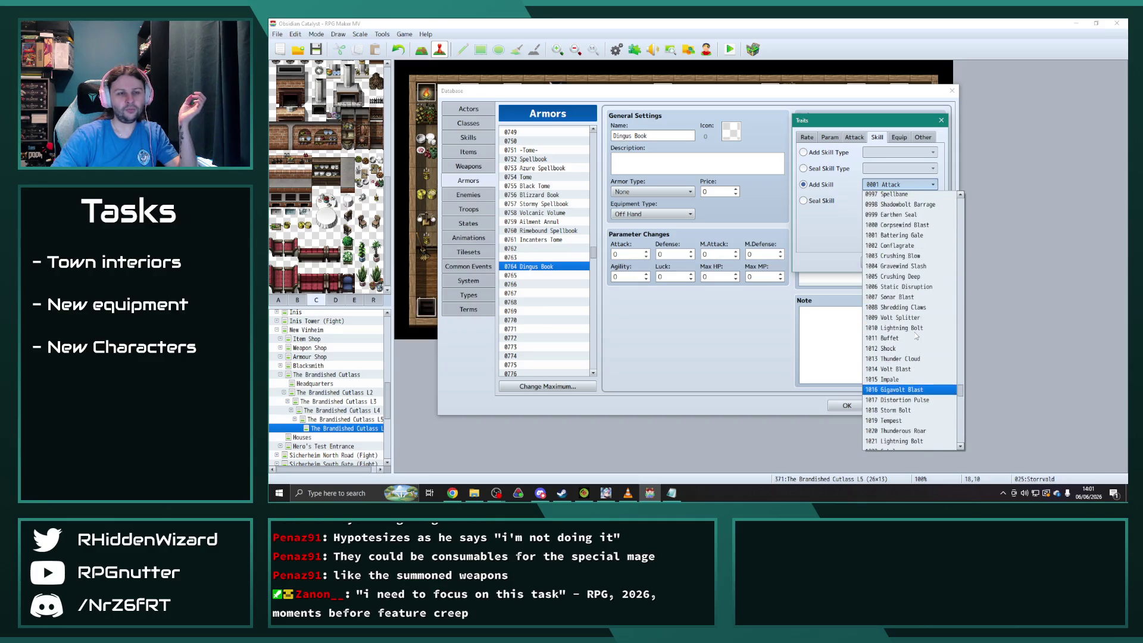
{"action": "scroll", "coordinate": [911, 387], "scroll_direction": "up", "scroll_amount": 10}
{"action": "scroll", "coordinate": [914, 330], "scroll_direction": "up", "scroll_amount": 5}
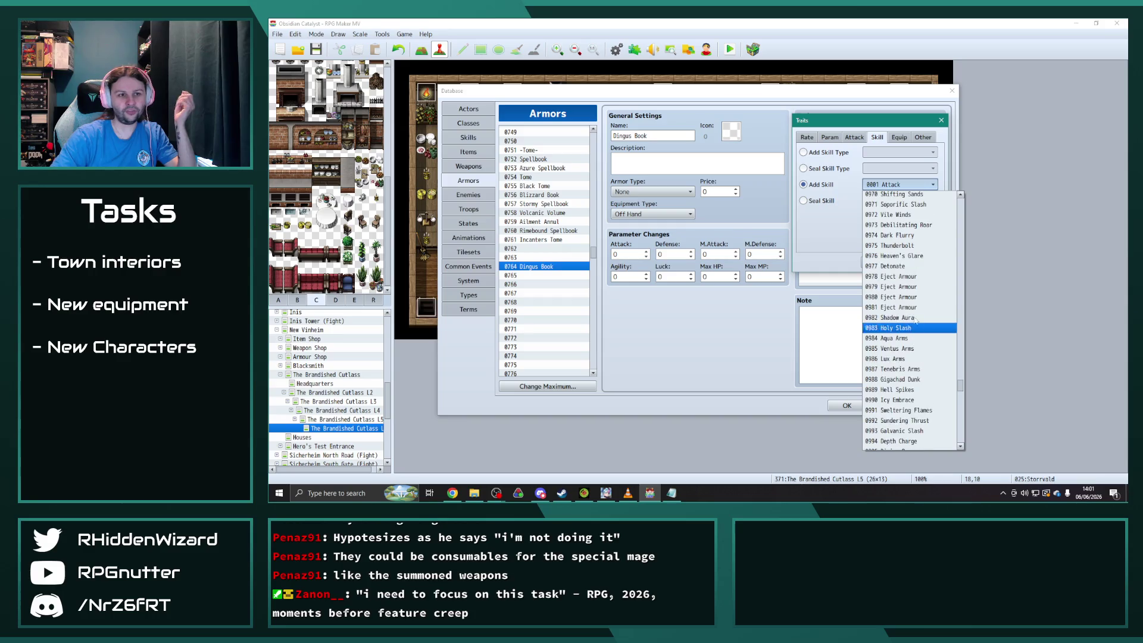
{"action": "left_click", "coordinate": [893, 281]}
{"action": "left_click", "coordinate": [880, 261]}
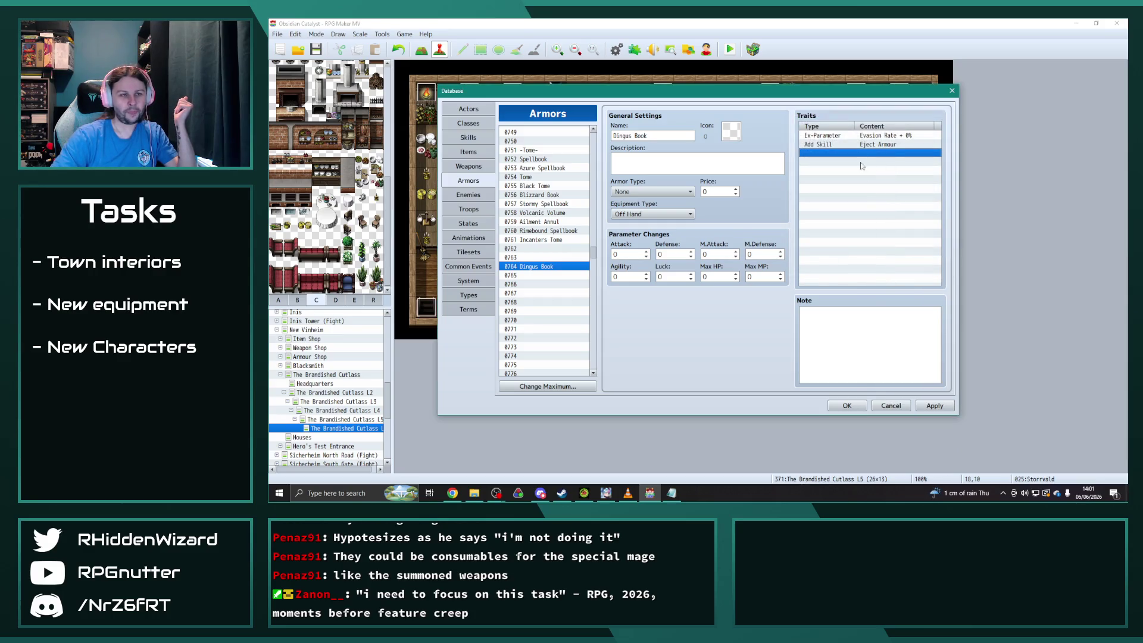